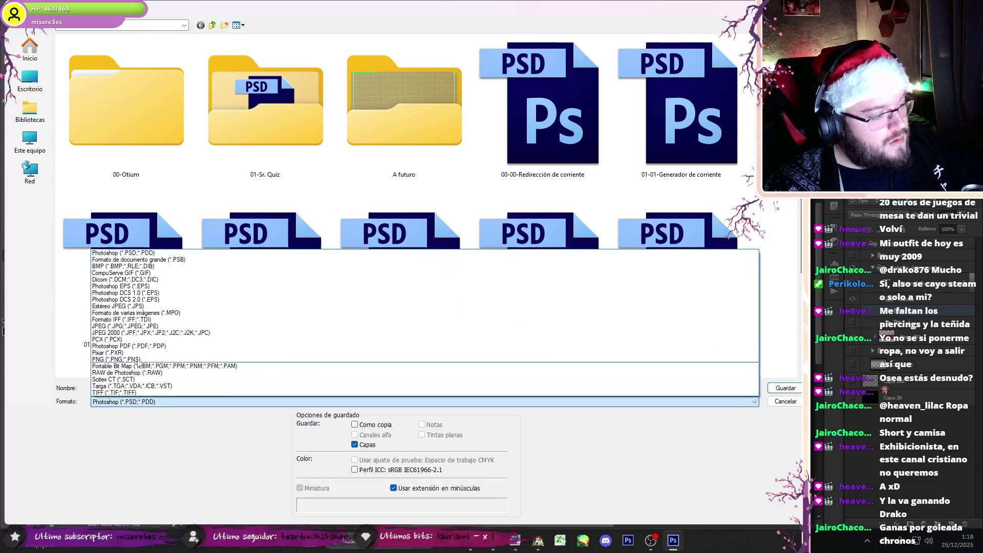
Step: Set the save format to PNG and open the exported 04-01 banner in Photos
left_click(128, 355)
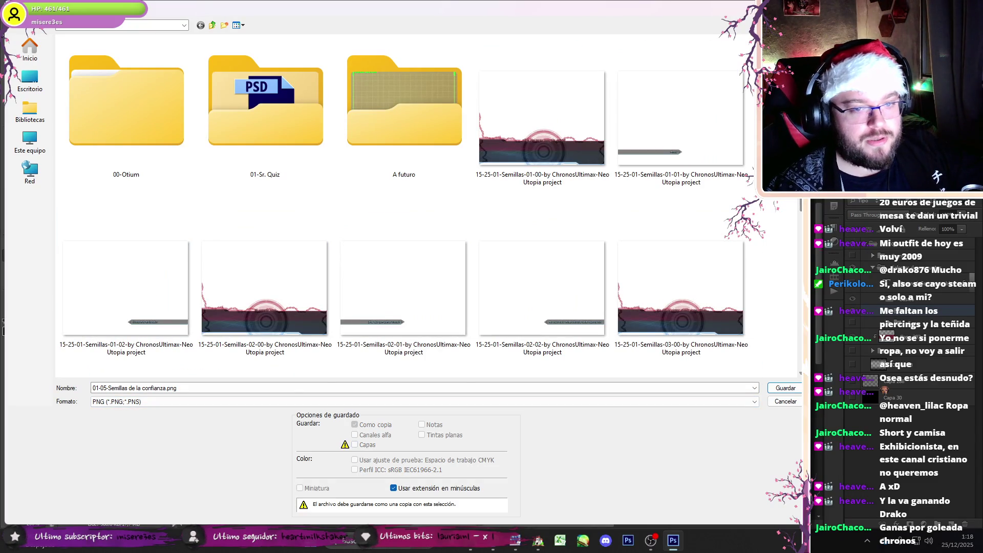
scroll(542, 164, "down", 5)
left_click(542, 163)
right_click(544, 161)
left_click(550, 184)
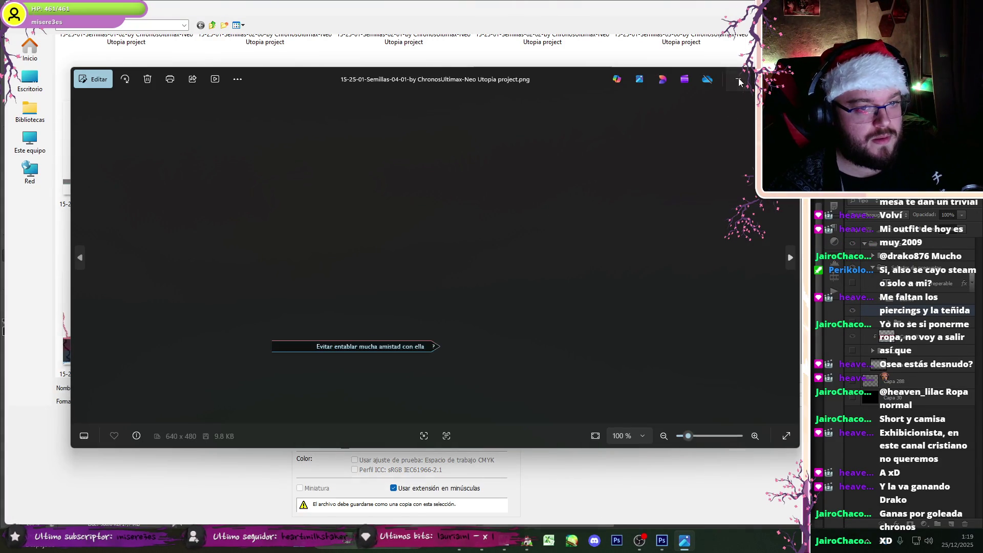
left_click(739, 82)
Step: Open the 03-01 banner in Photos and view the 04-01 banner maximized
left_click(149, 178)
right_click(149, 177)
left_click(164, 199)
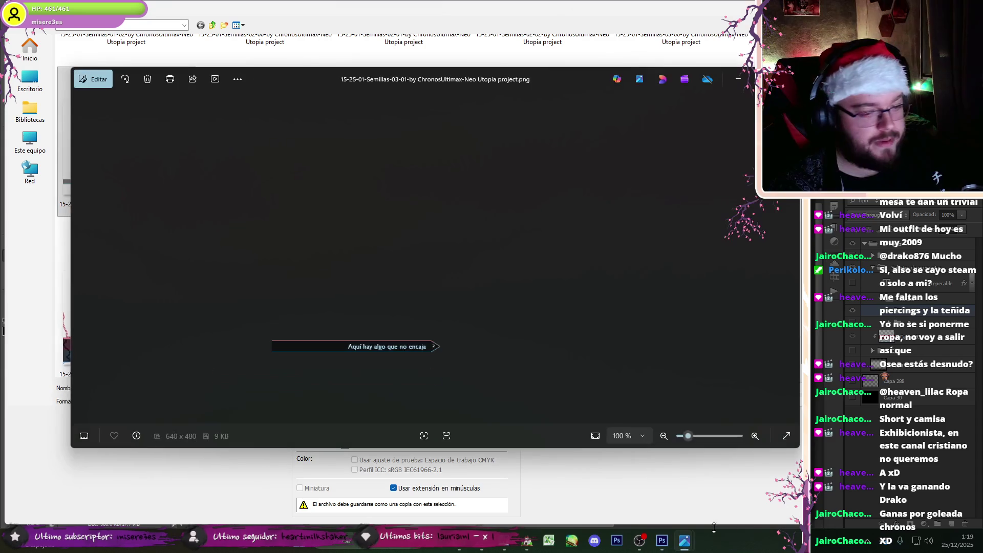
mouse_move(684, 541)
left_click(696, 491)
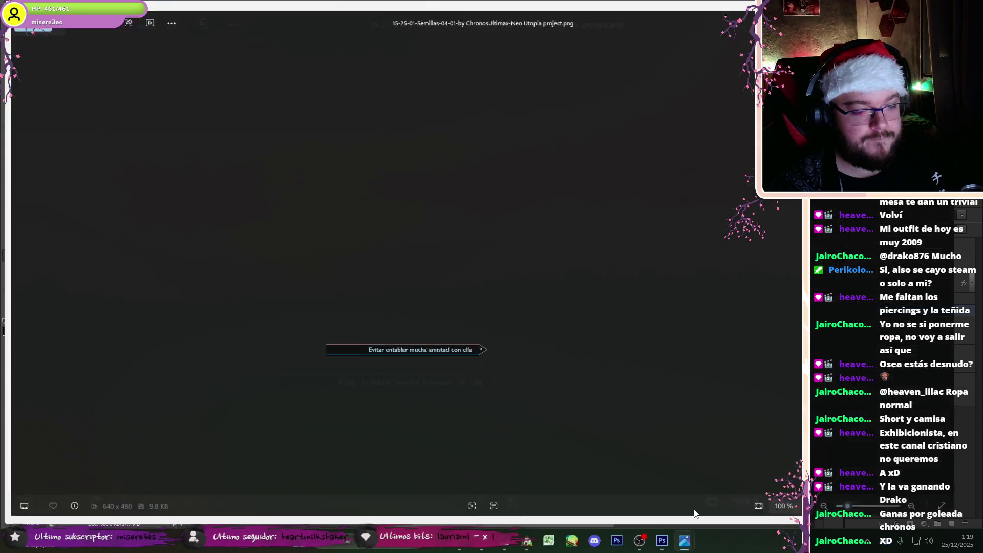
left_click(752, 79)
mouse_move(691, 547)
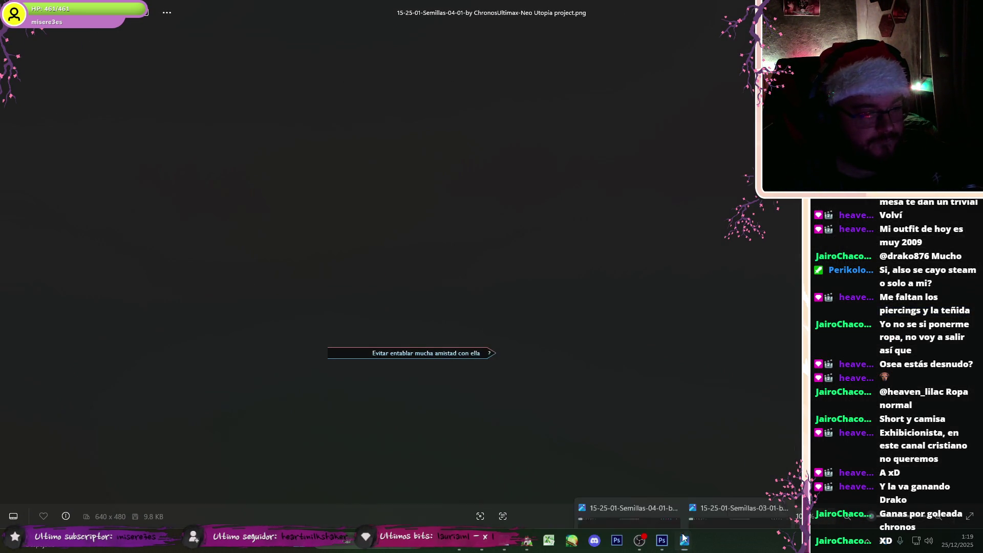
left_click(662, 542)
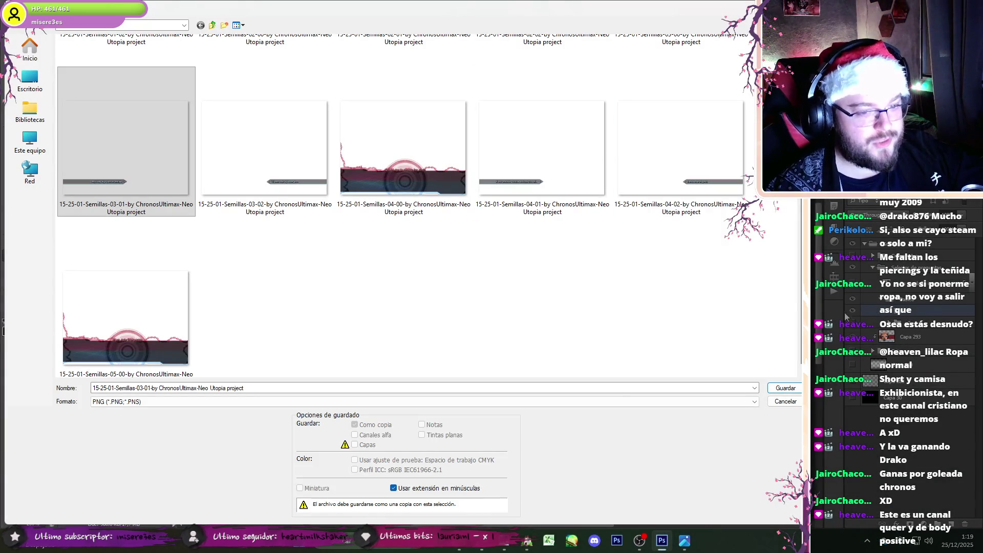
Step: Open 01-01 and compare the 04-01, 03-01, 02-00 and 02-01 banners in Photos
scroll(461, 204, "up", 5)
right_click(643, 105)
left_click(665, 126)
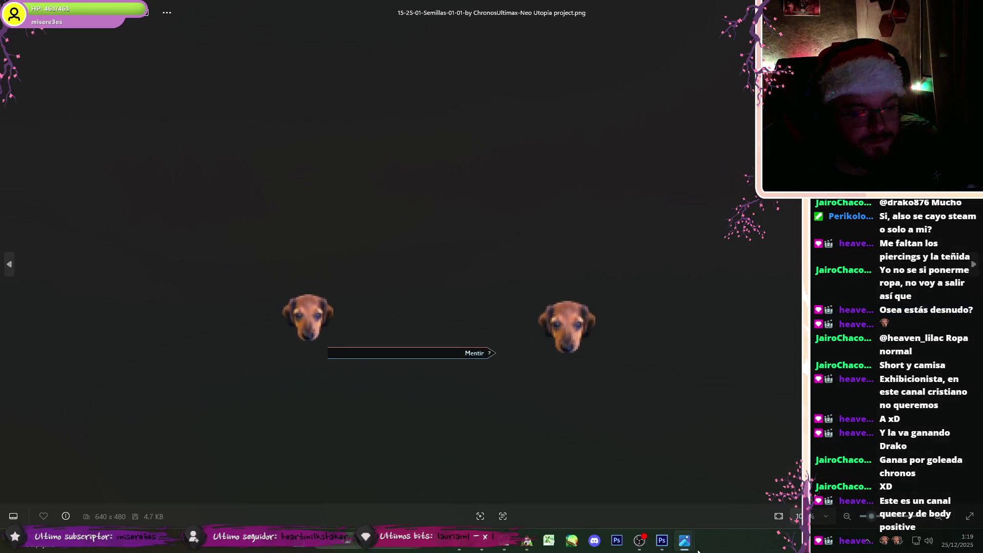
mouse_move(686, 542)
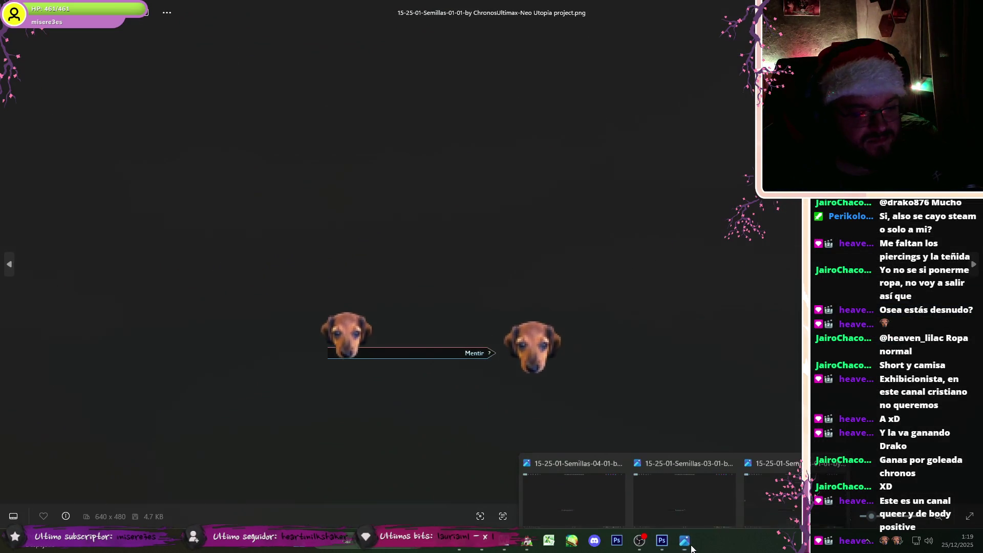
left_click(626, 499)
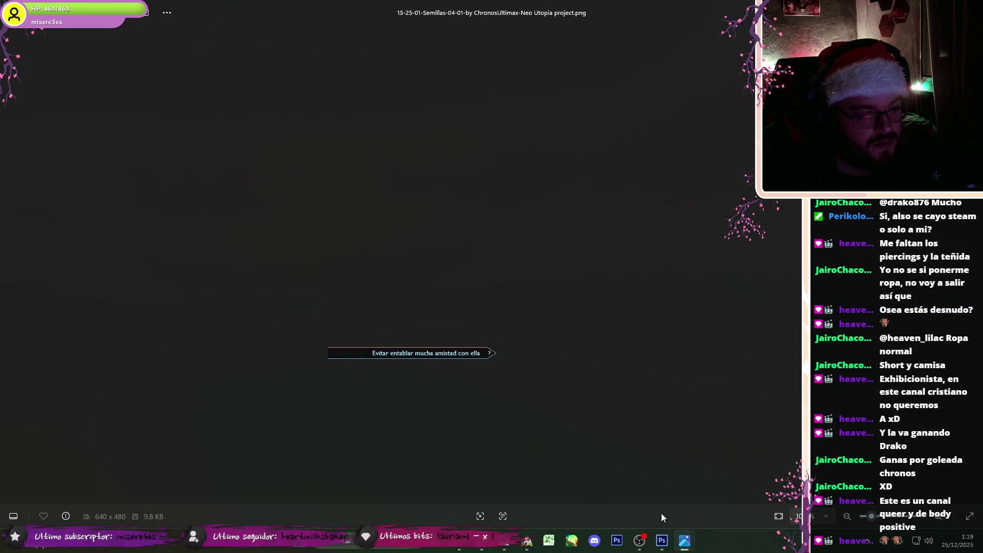
left_click(692, 506)
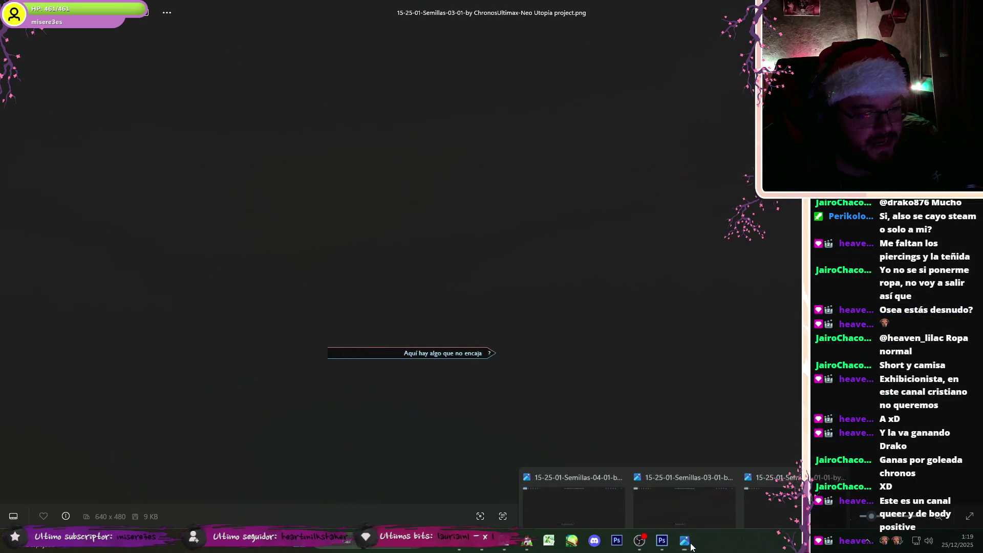
left_click(733, 487)
key("Right")
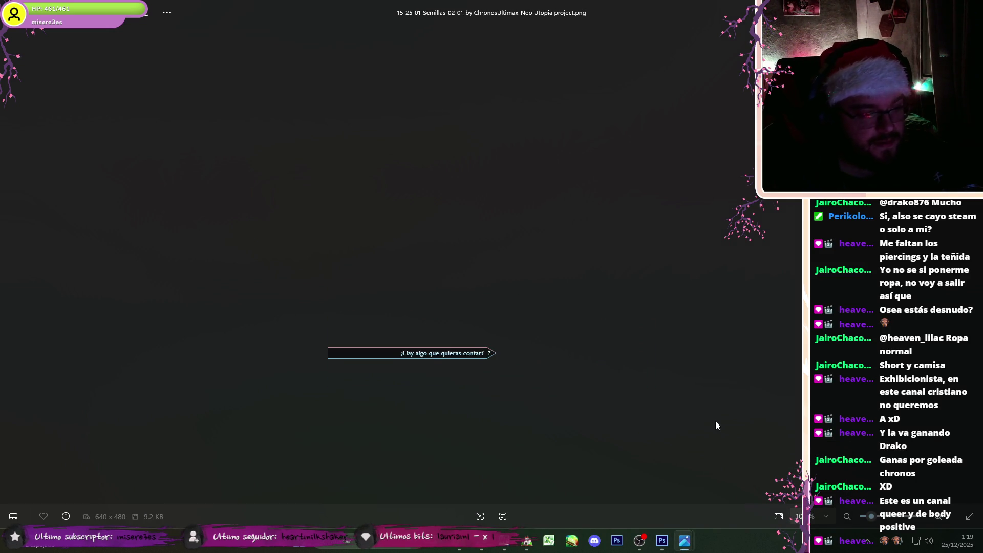
key("Right")
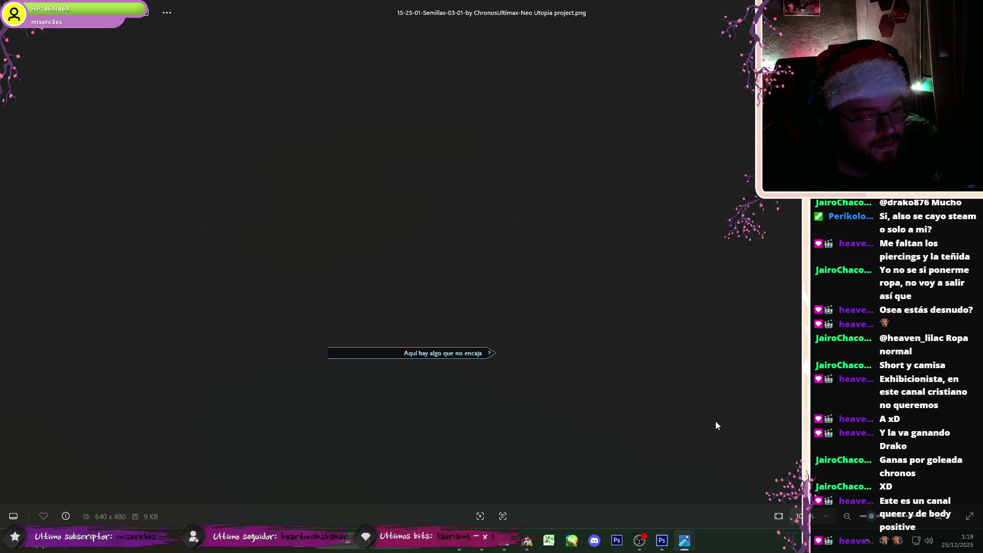
key("alt+Tab")
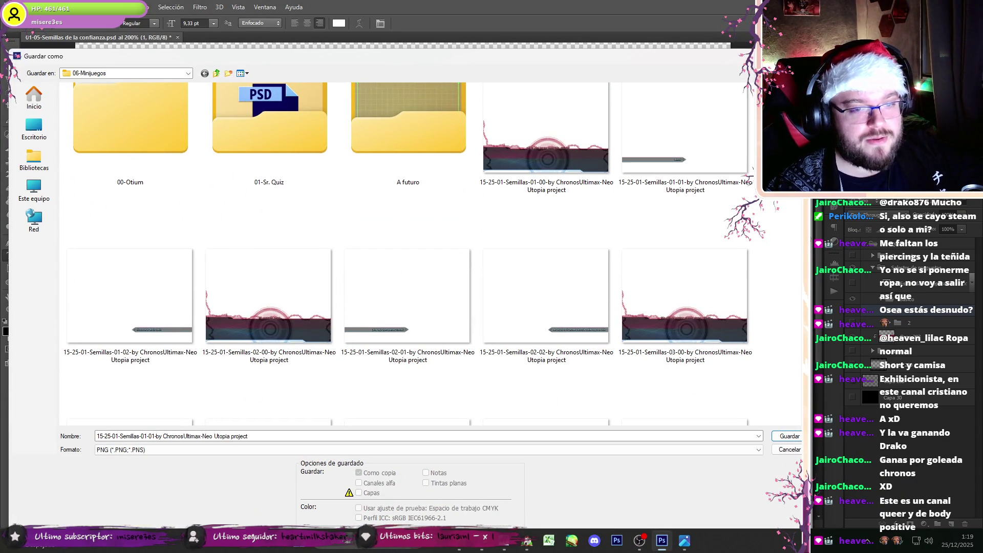
Step: Overwrite the 04-01 PNG with the current banner using default PNG options
scroll(550, 256, "down", 5)
double_click(551, 244)
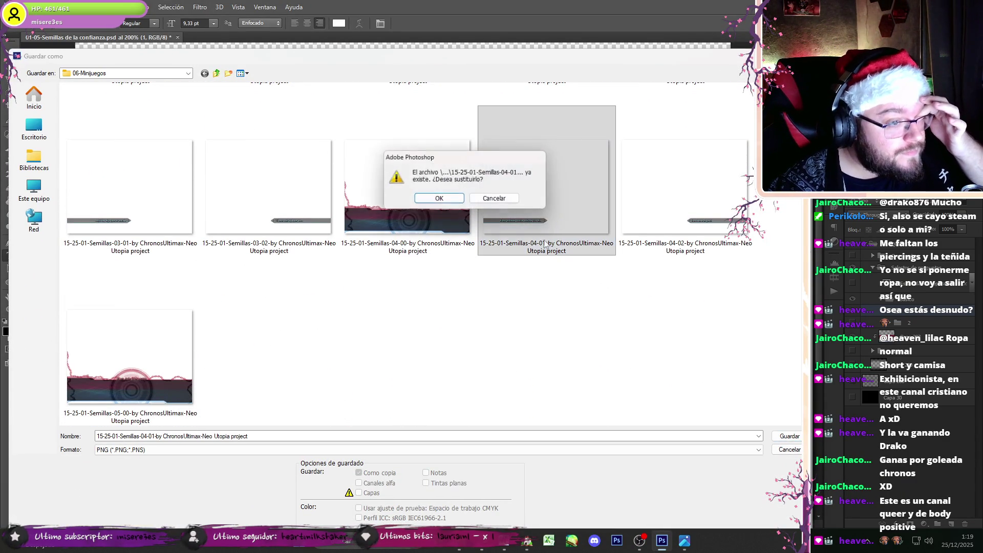
left_click(439, 197)
key("Return")
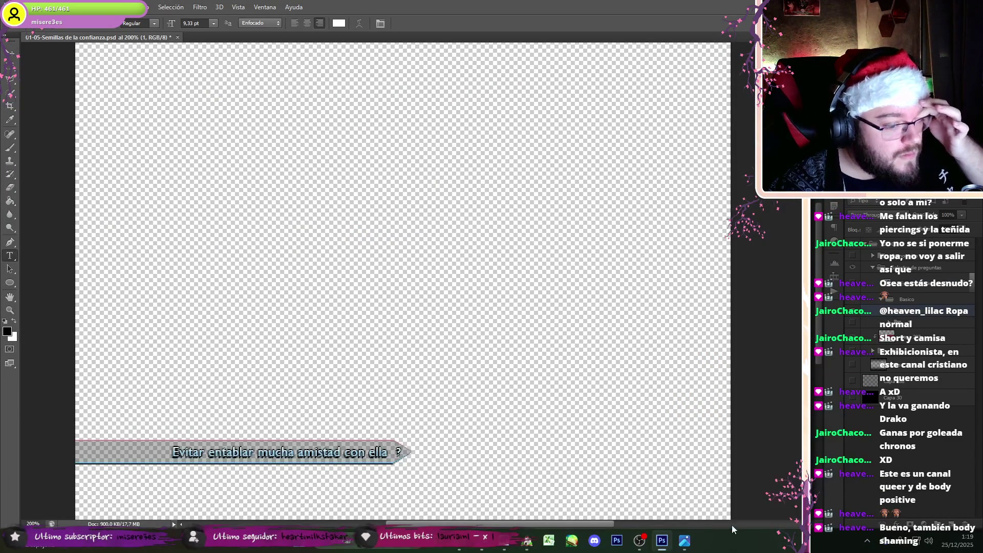
Step: Replace the banner caption with 'Aquí hay algo que no encaja'
mouse_move(684, 540)
left_click(708, 487)
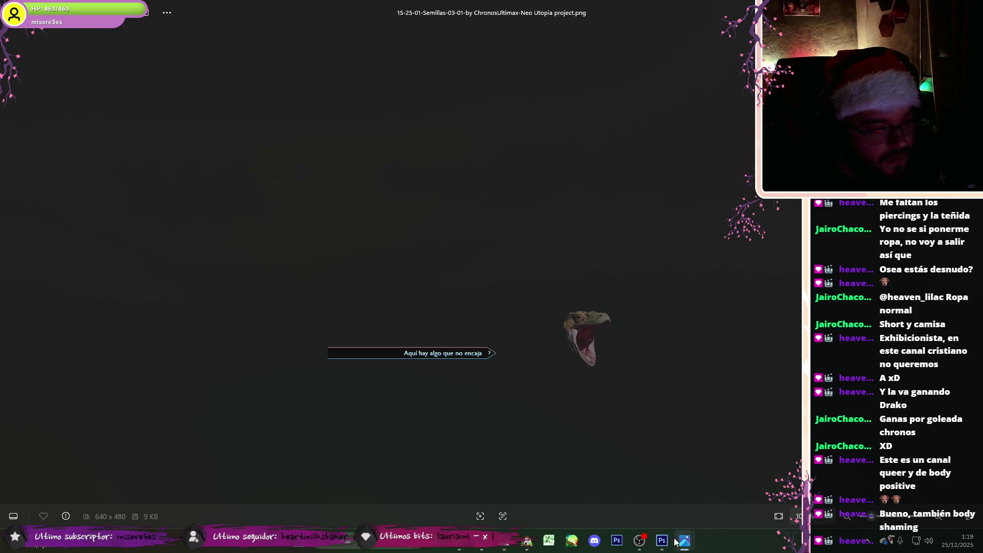
left_click(662, 540)
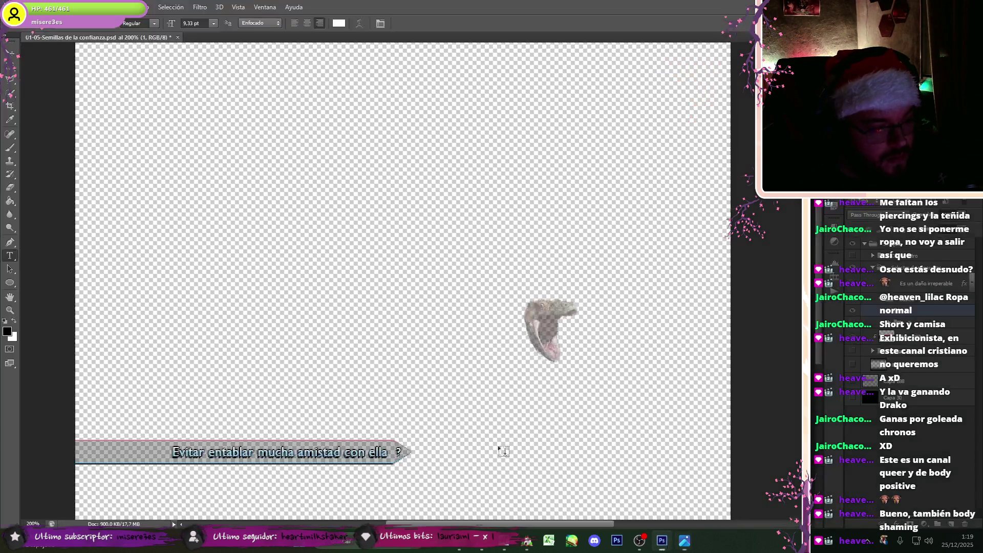
left_click(183, 454)
key("ctrl+a")
type("Aquí hay algo ")
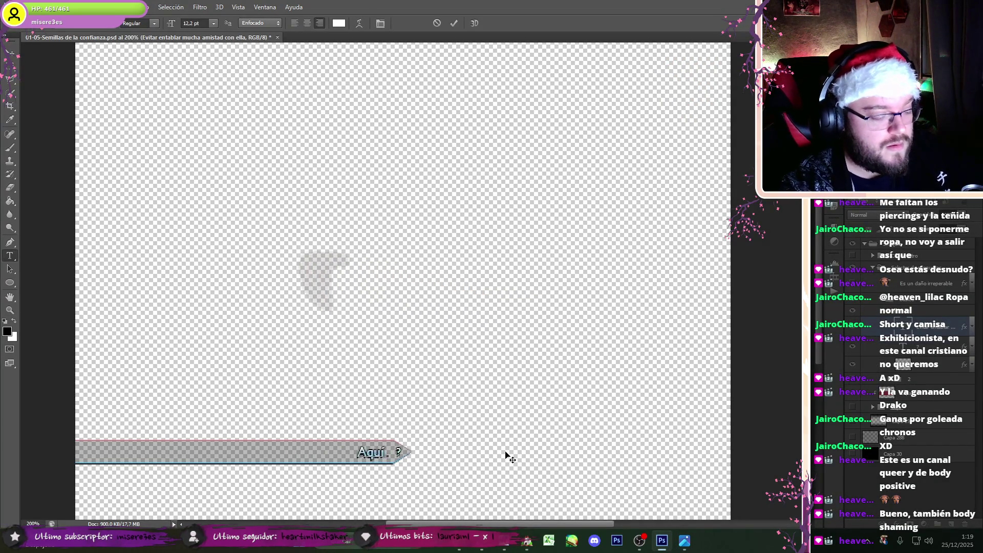
type("raro")
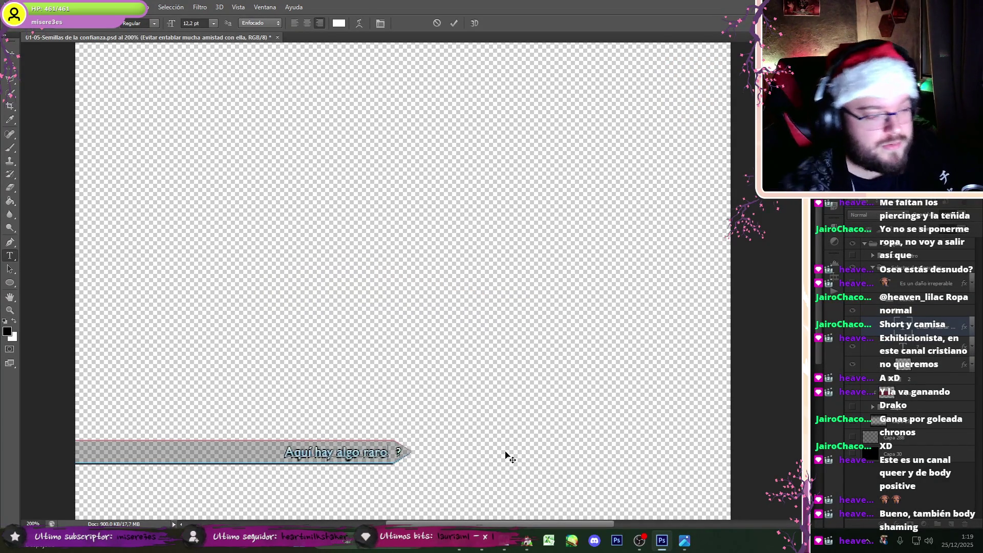
left_click(684, 546)
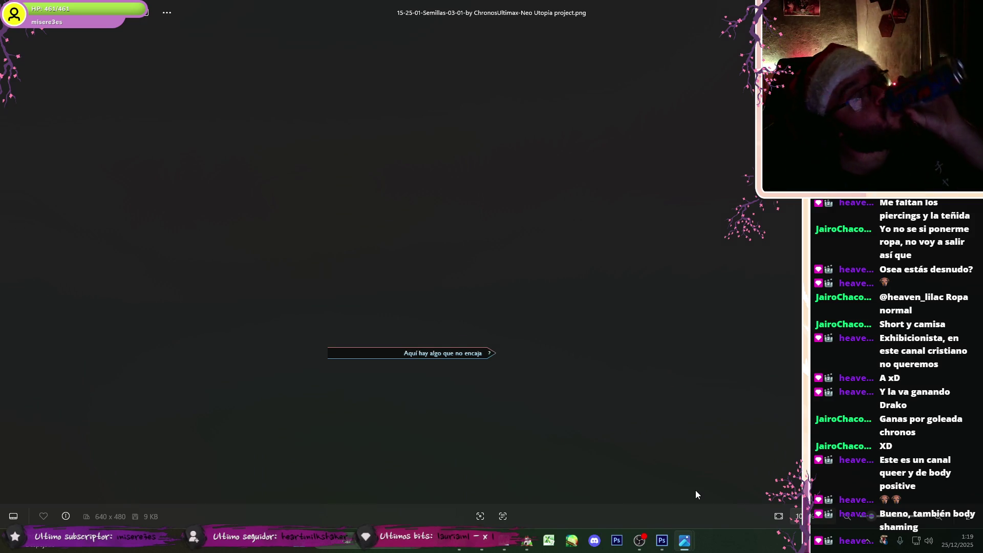
left_click(661, 542)
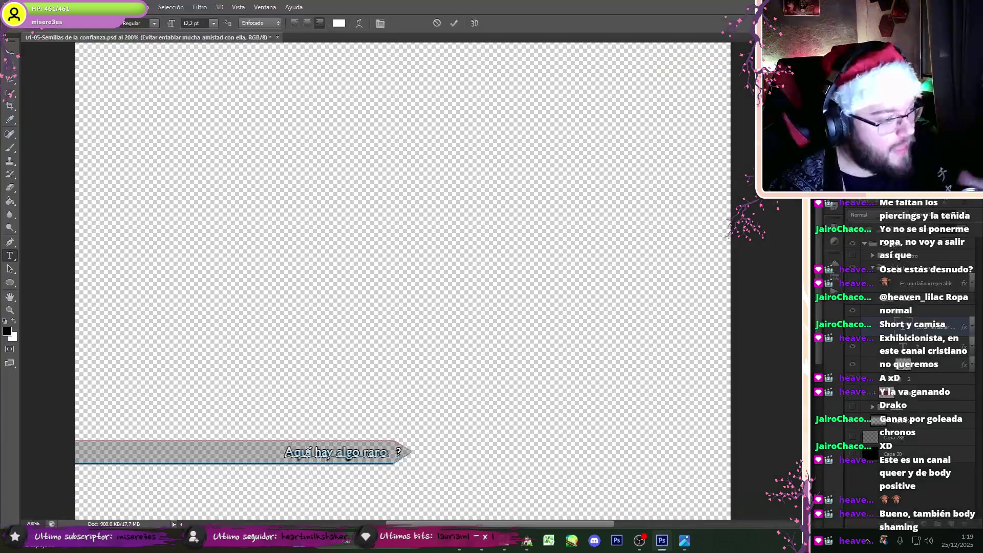
type("que no encaja")
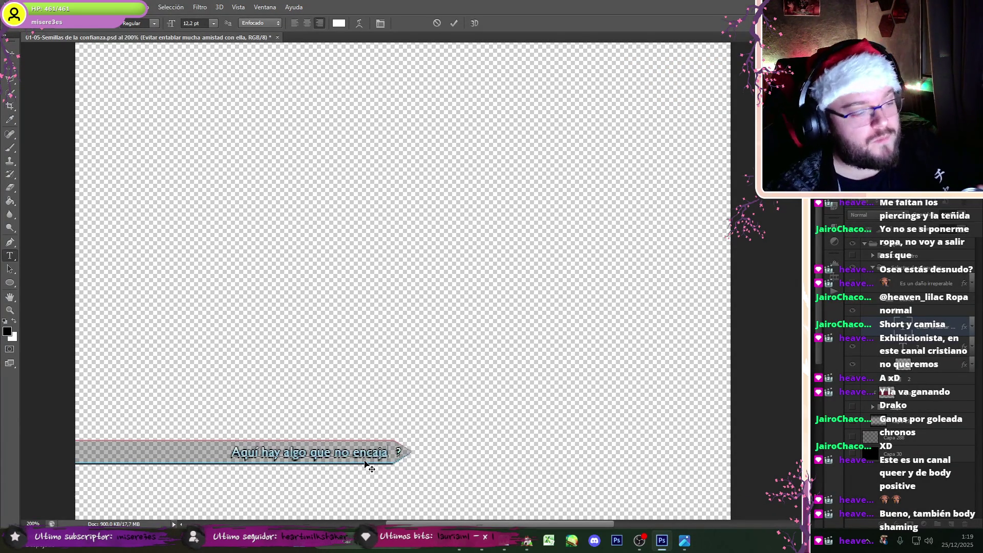
left_click(10, 53)
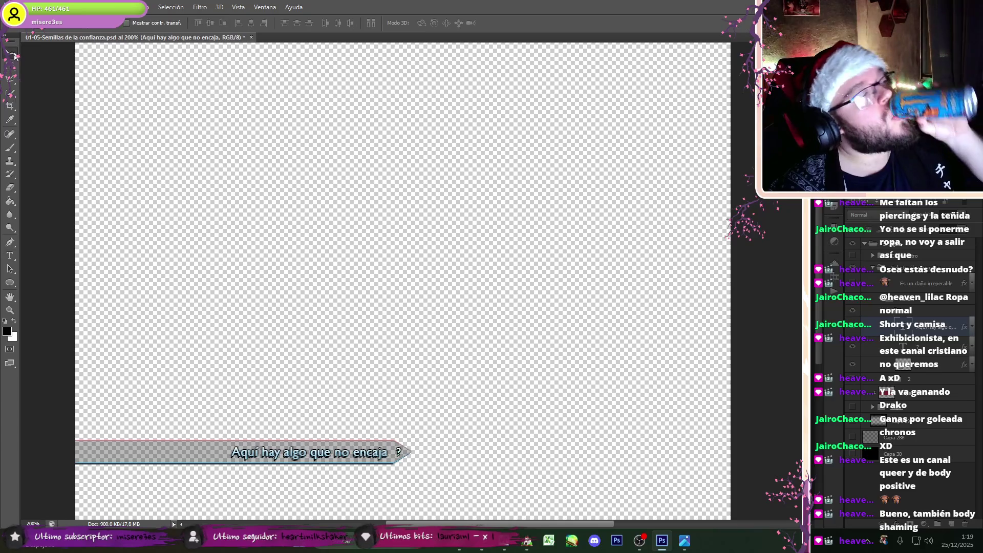
Step: Start a Save As of the edited banner with PNG as the format
left_click(28, 7)
left_click(72, 129)
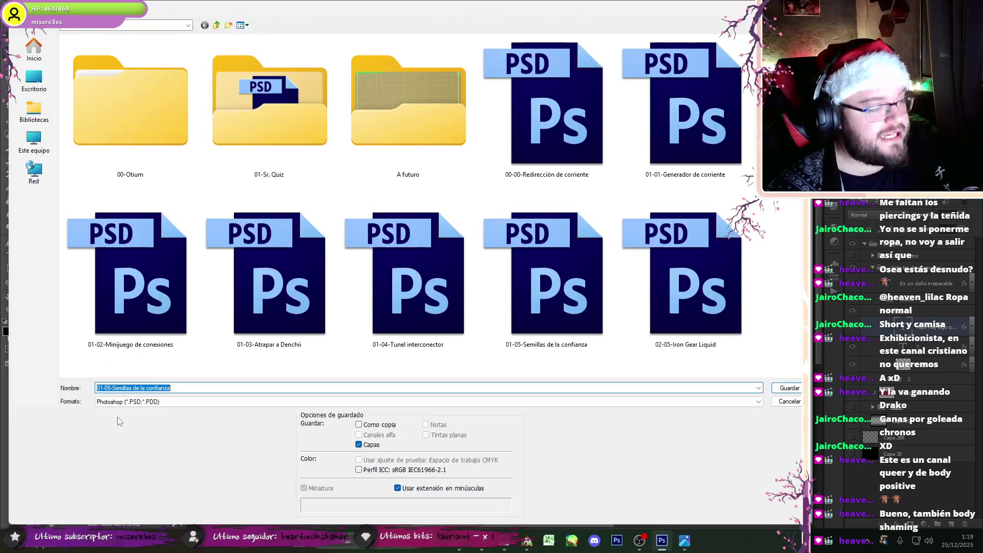
left_click(126, 402)
left_click(138, 366)
left_click(138, 401)
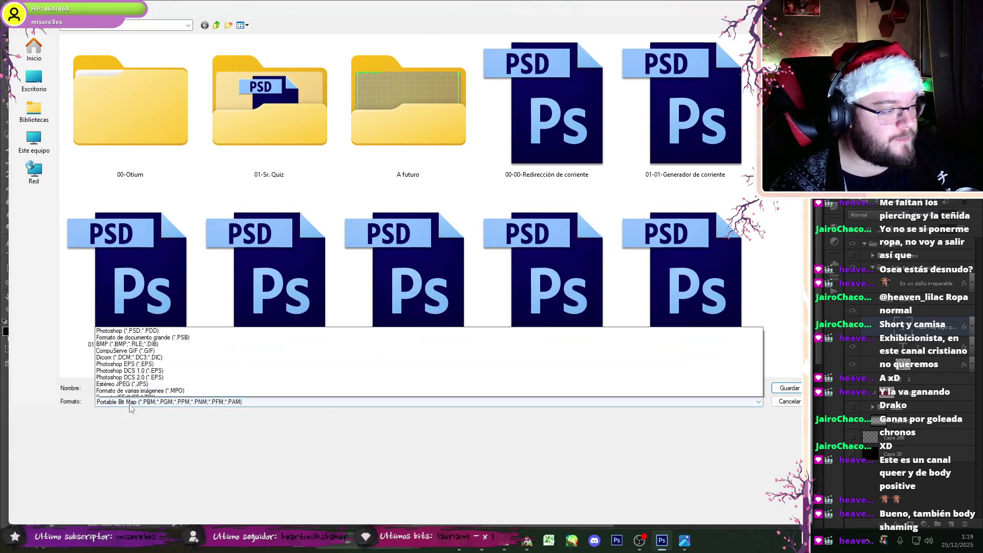
left_click(138, 359)
scroll(330, 292, "down", 3)
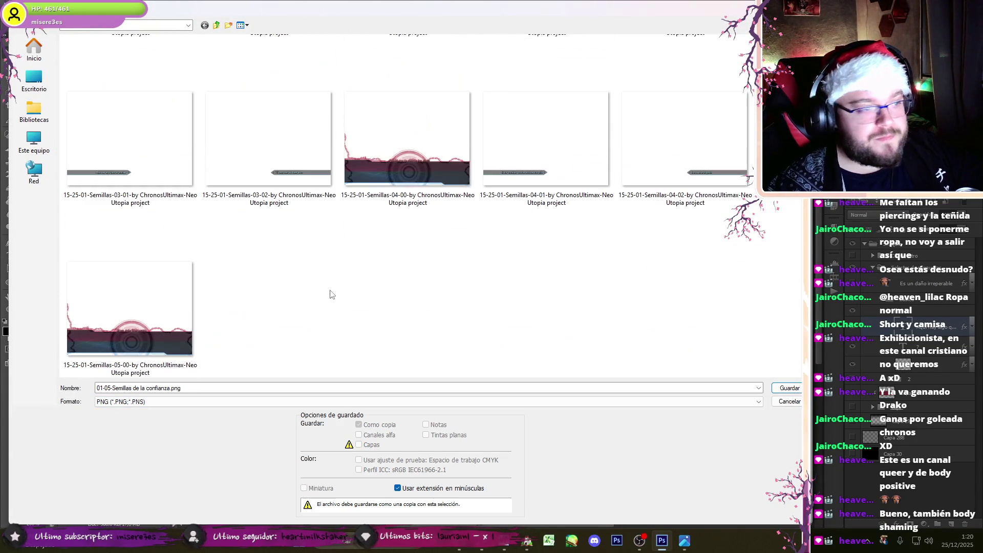
Step: Check an exported image, overwrite the existing 03-01 PNG, then select layer group 1
right_click(200, 194)
right_click(153, 189)
left_click(178, 199)
key("alt+F4")
double_click(127, 179)
left_click(437, 198)
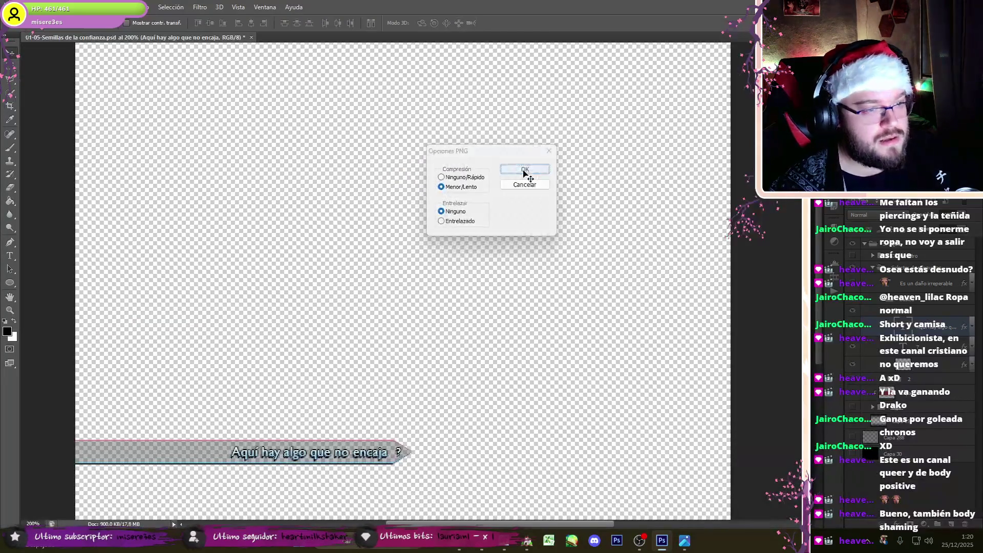
left_click(525, 171)
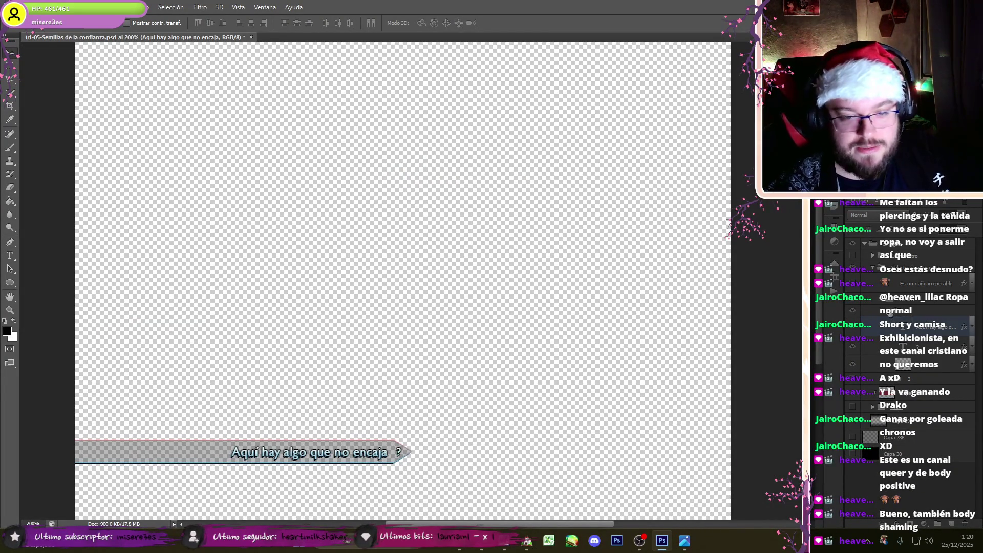
left_click(873, 310)
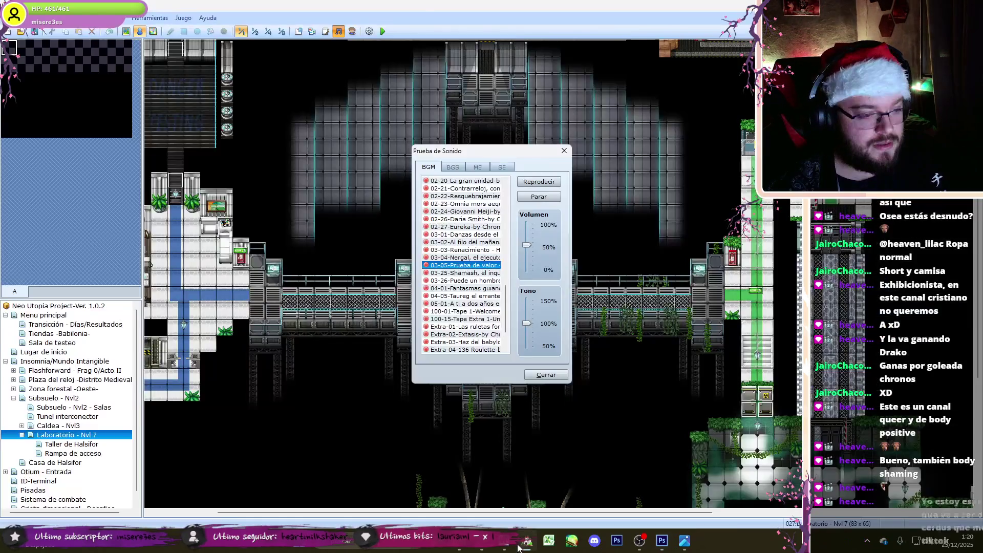
left_click(514, 522)
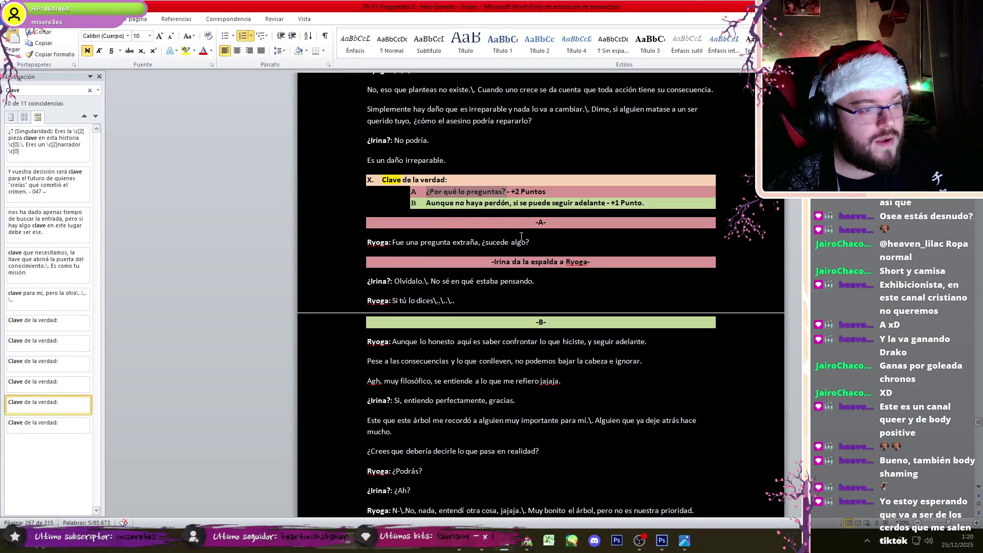
Step: Change the left banner text to '¿Por qué lo preguntas?' and hide the right banner
left_click(662, 540)
left_click(10, 256)
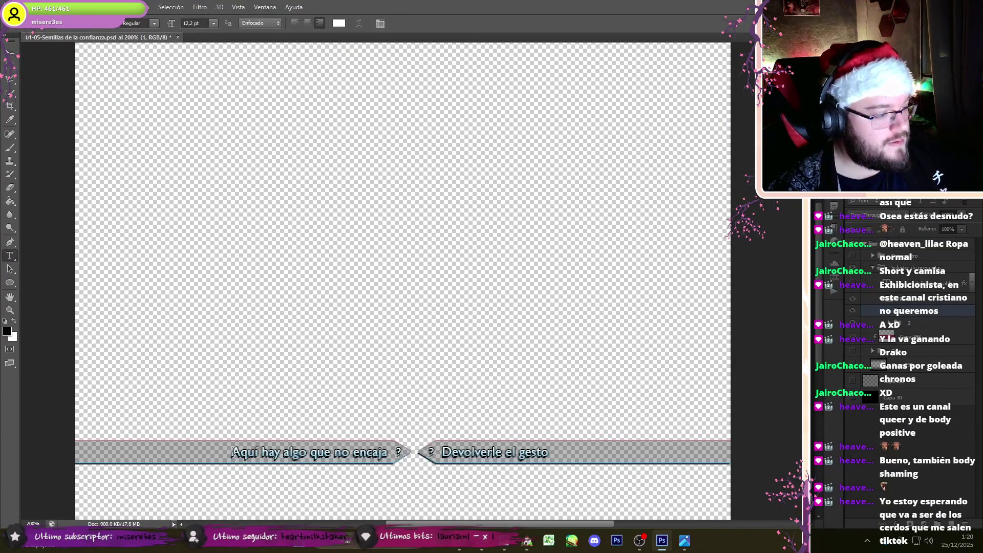
left_click(233, 452)
key("ctrl+a")
type("¿Por qué lo preguntas?")
left_click_drag(257, 452, 261, 452)
left_click(852, 379)
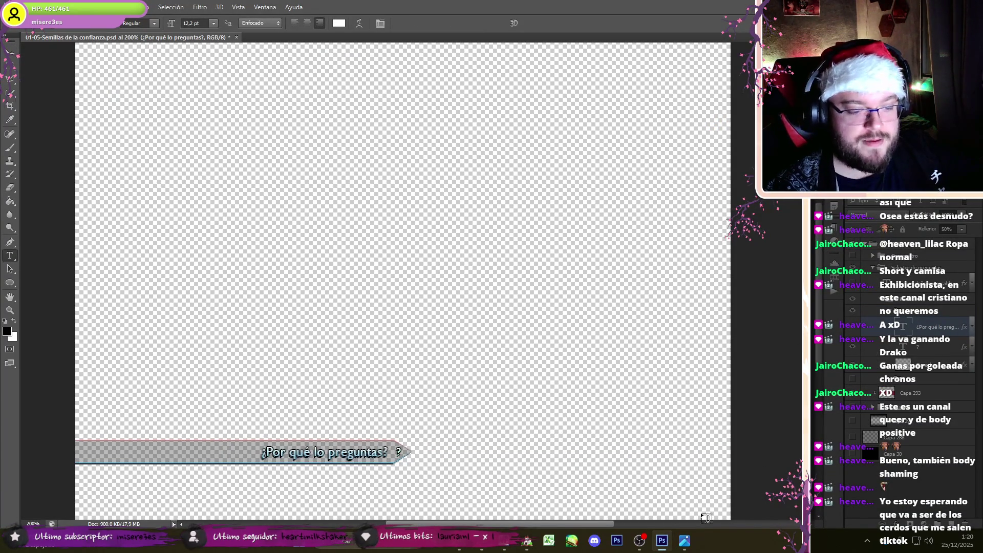
left_click(639, 540)
left_click(639, 541)
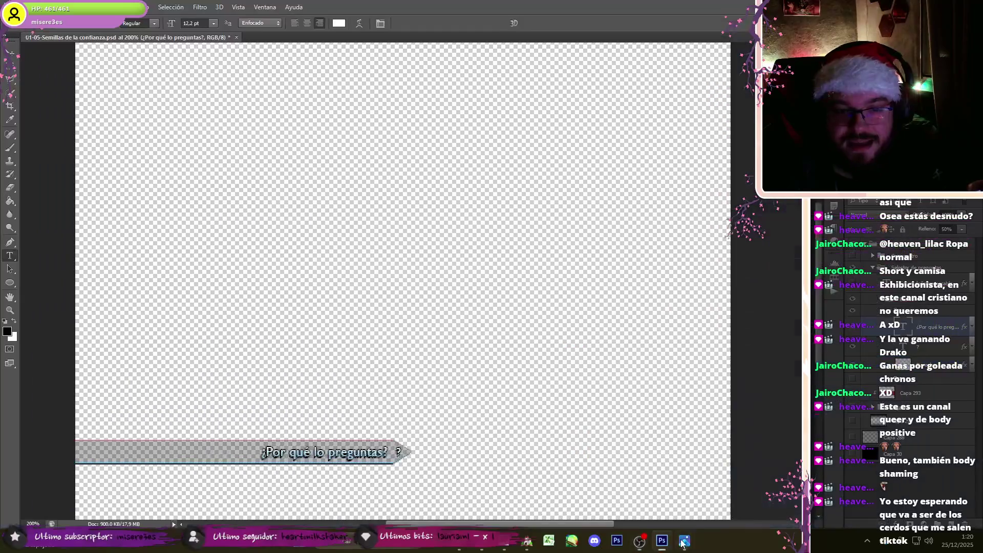
Step: Export the banner as a PNG named 05-01, renamed from 05-00
left_click(59, 6)
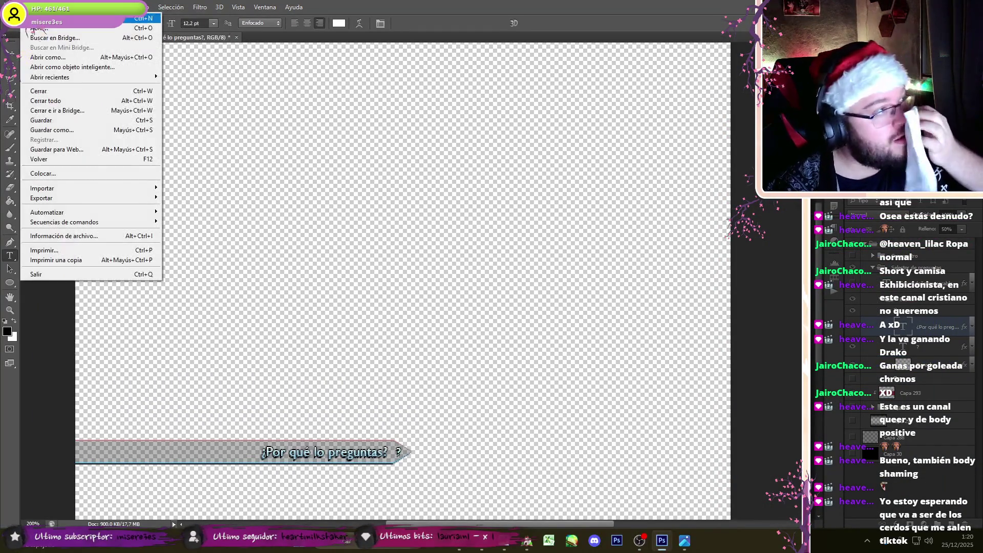
left_click(63, 131)
left_click(144, 402)
left_click(143, 365)
scroll(146, 308, "down", 2)
left_click(138, 302)
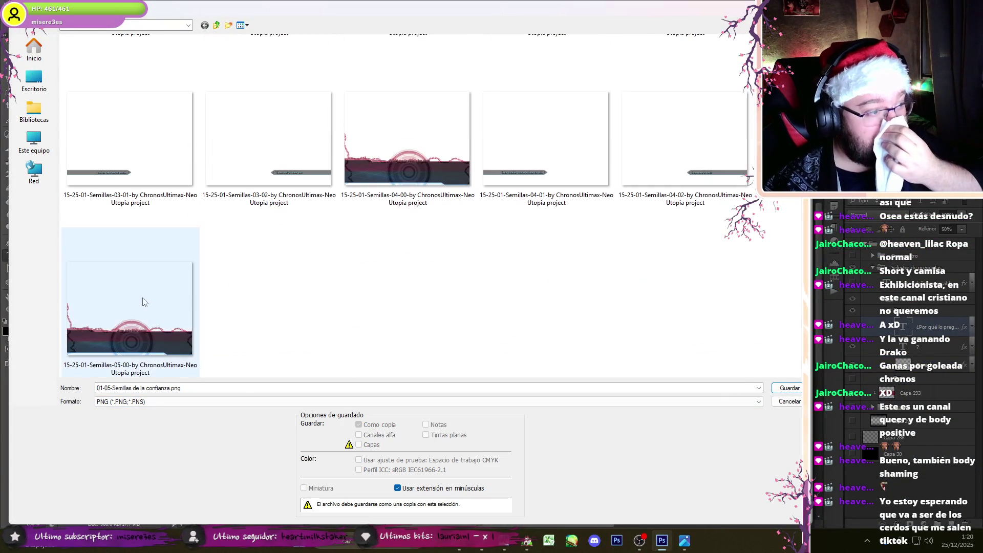
left_click(154, 388)
left_click(154, 389)
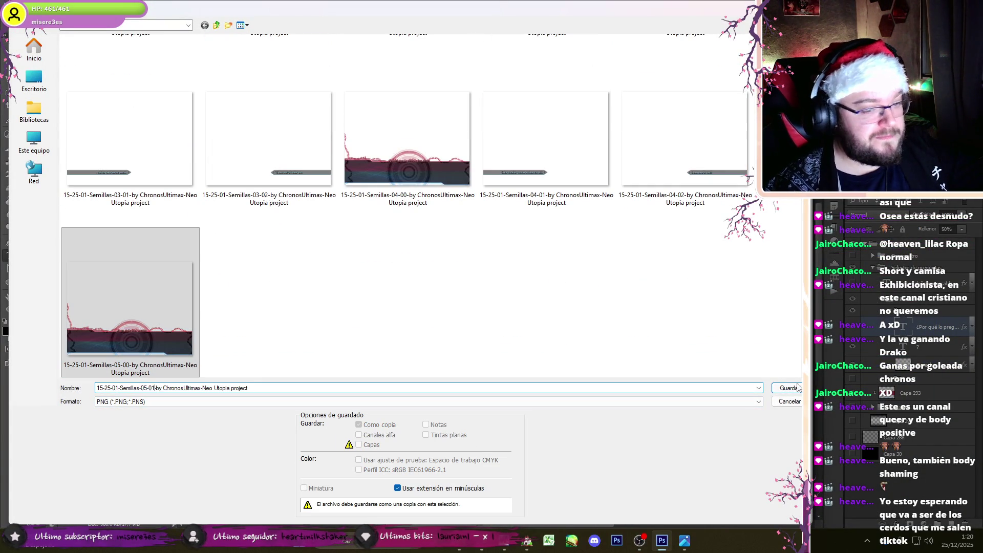
left_click(796, 388)
left_click(523, 171)
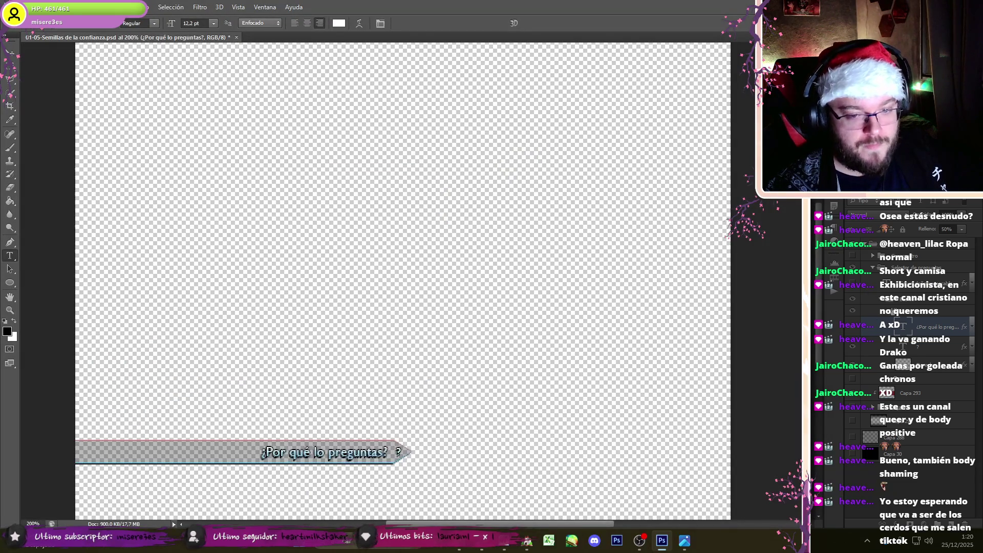
left_click(504, 541)
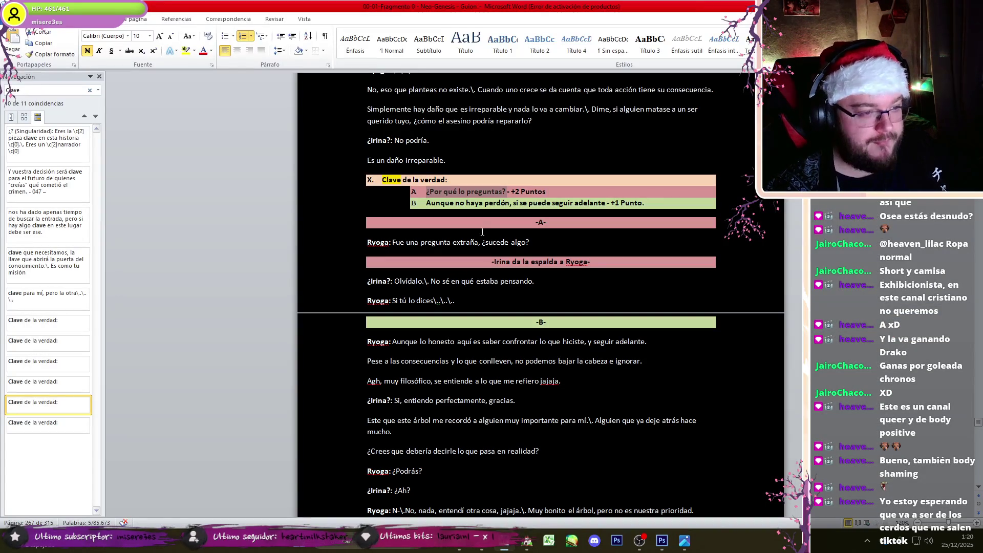
Step: In Word, remove the extra 'si' from choice B and copy its text
left_click(579, 203)
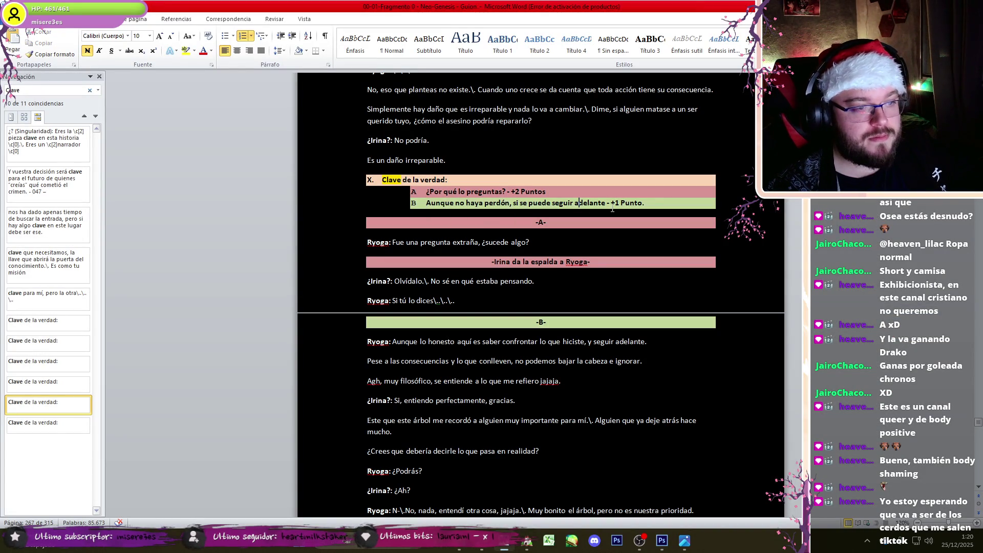
left_click(520, 204)
key("BackSpace")
key("BackSpace")
key("BackSpace")
left_click_drag(586, 203, 455, 203)
Step: Change the right banner text to 'Aunque no haya perdón, se puede seguir adelante'
left_click(662, 540)
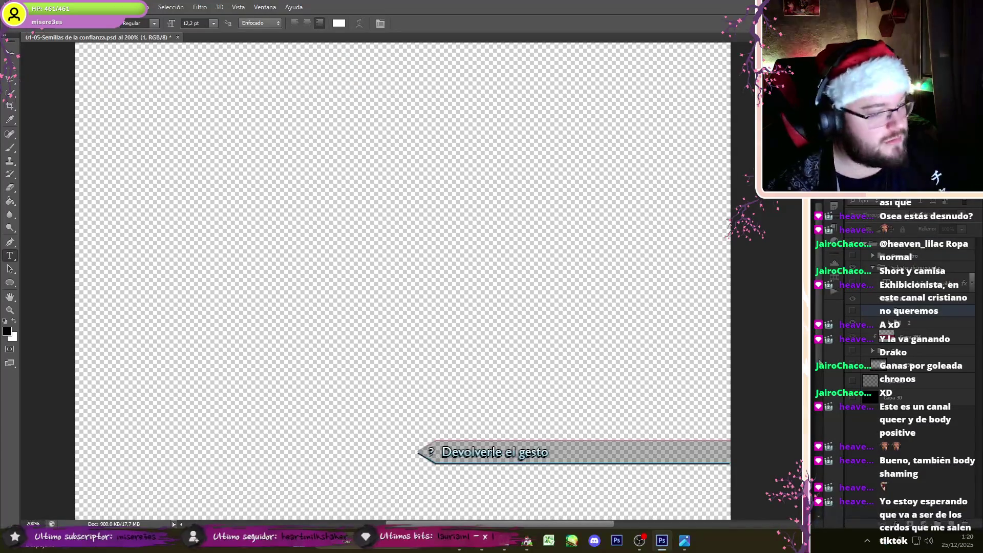
left_click(446, 452)
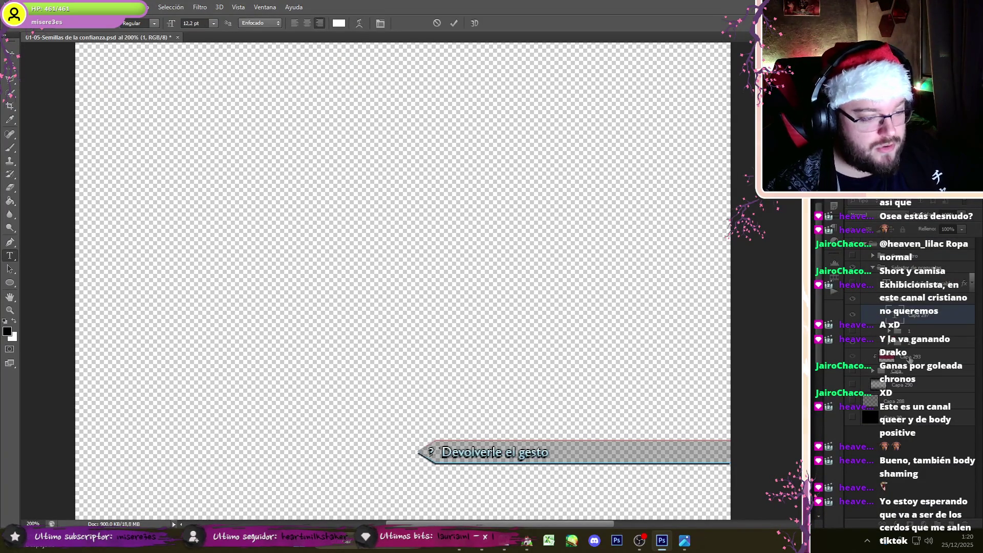
left_click(916, 297)
triple_click(446, 450)
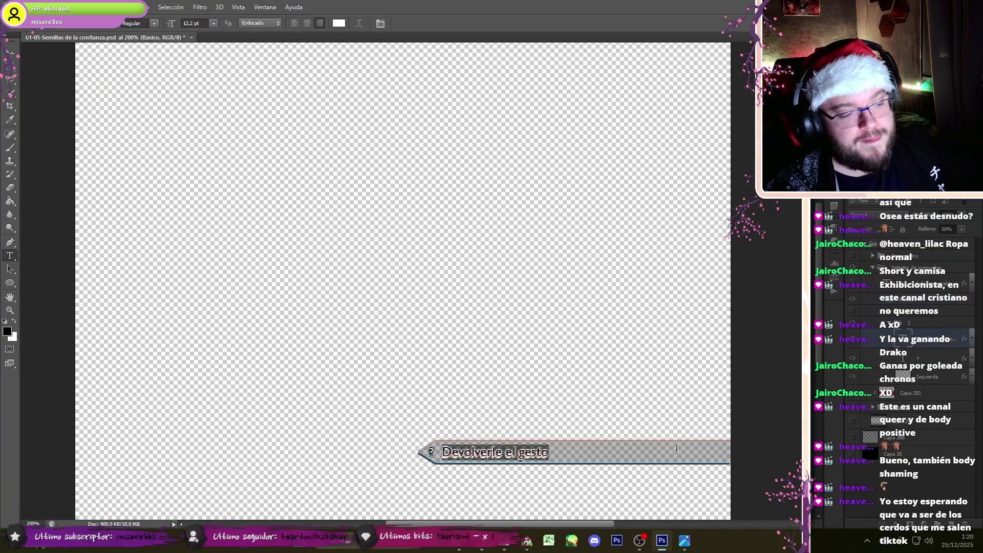
key("ctrl+v")
key("BackSpace")
key("BackSpace")
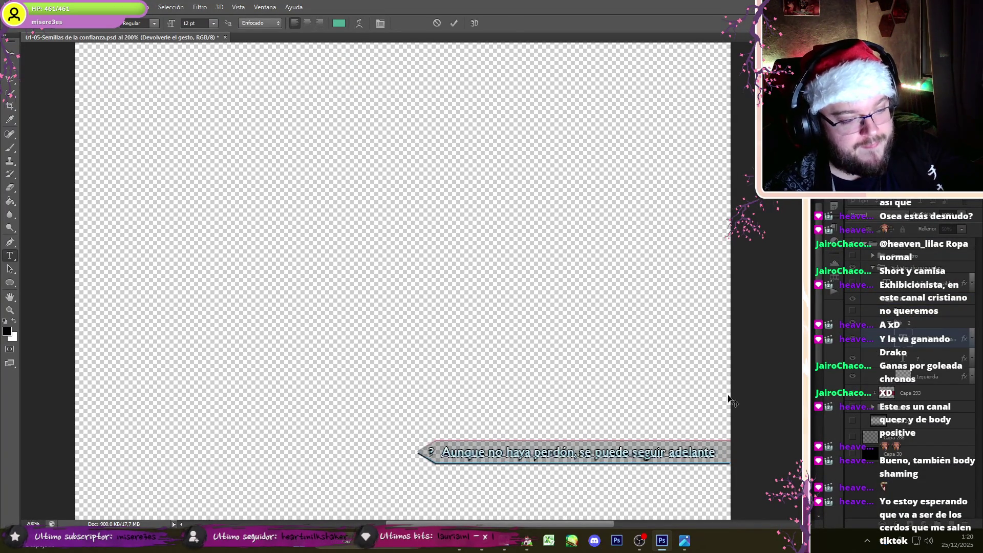
key("alt+a")
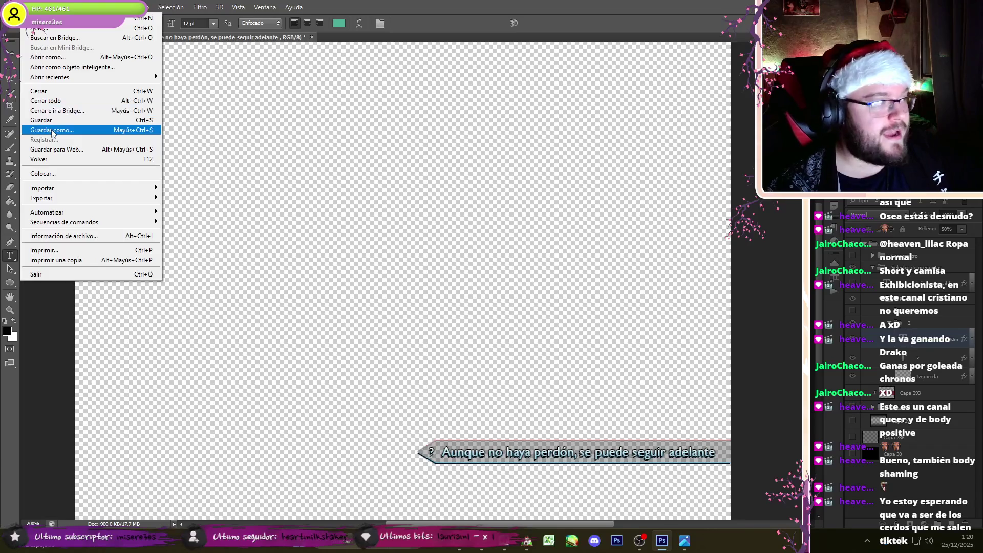
Step: Save the relabeled banner as PNG over the chosen existing file
left_click(53, 132)
key("Tab")
key("alt+Down")
key("p")
key("n")
key("Return")
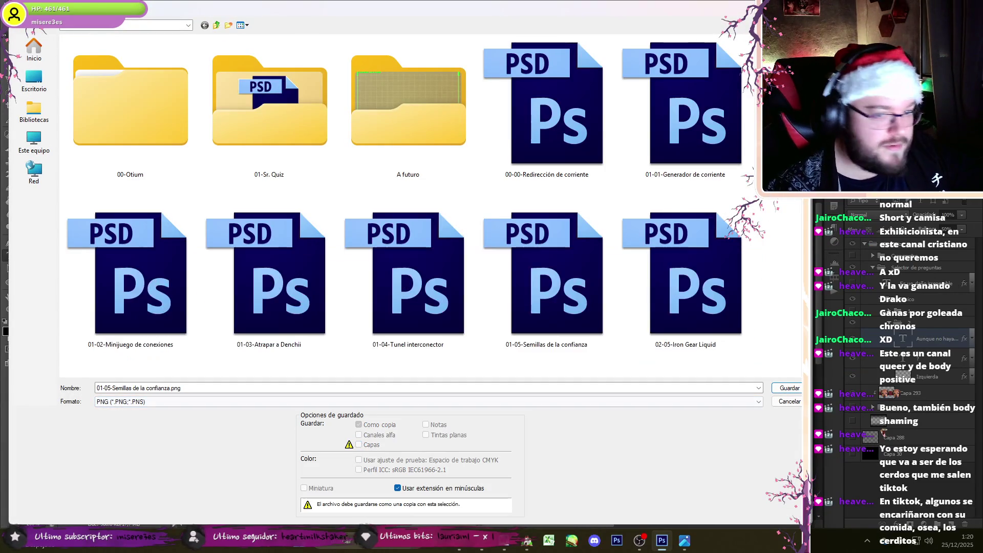
scroll(314, 329, "down", 3)
double_click(314, 329)
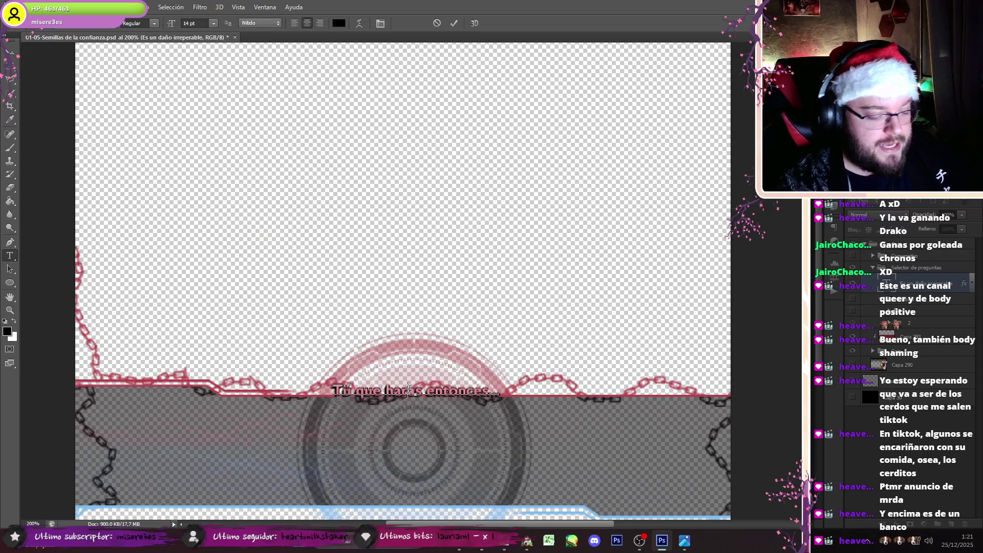
Step: Export the 'Tú que harías entonces...' banner as the 06-00 PNG
left_click(28, 7)
left_click(128, 127)
left_click(156, 402)
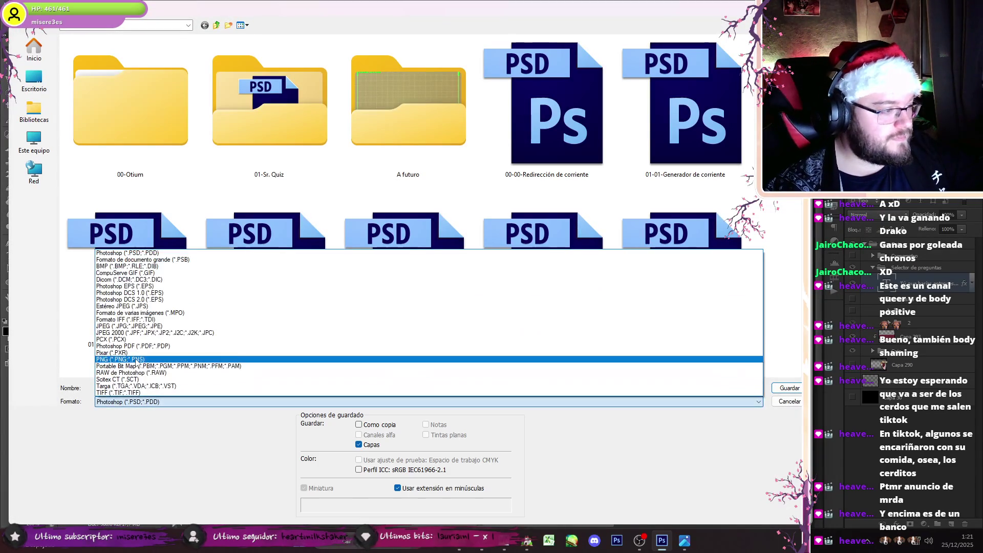
left_click(153, 358)
scroll(333, 256, "down", 2)
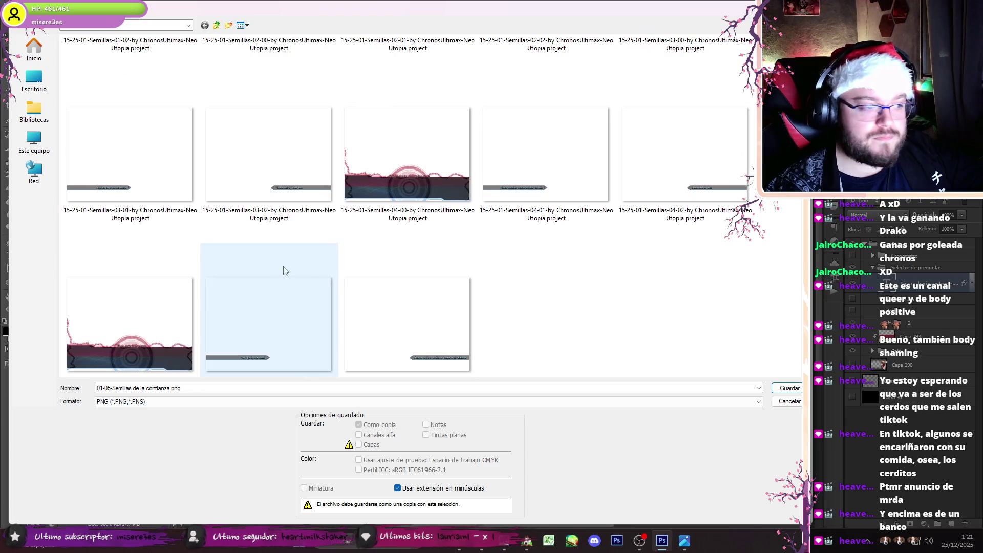
left_click(130, 307)
left_click(145, 387)
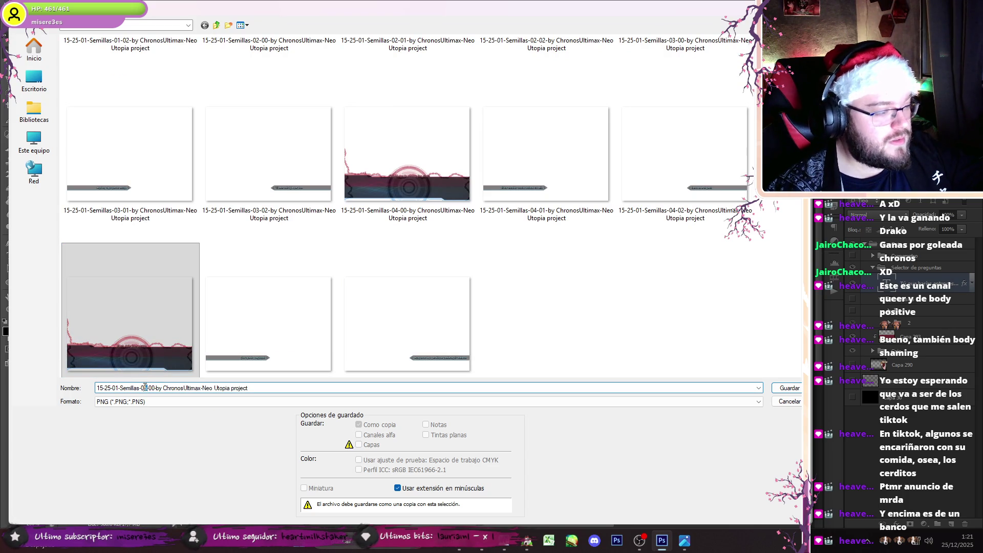
type("6")
key("Return")
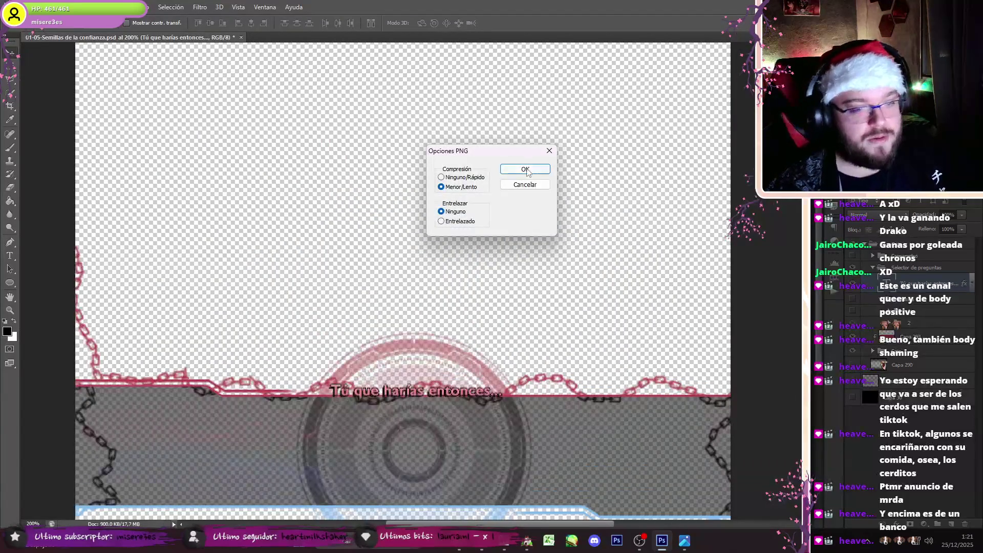
left_click(526, 169)
Step: Hide the chains and circle artwork and show both choice banners
left_click(852, 352)
left_click(853, 300)
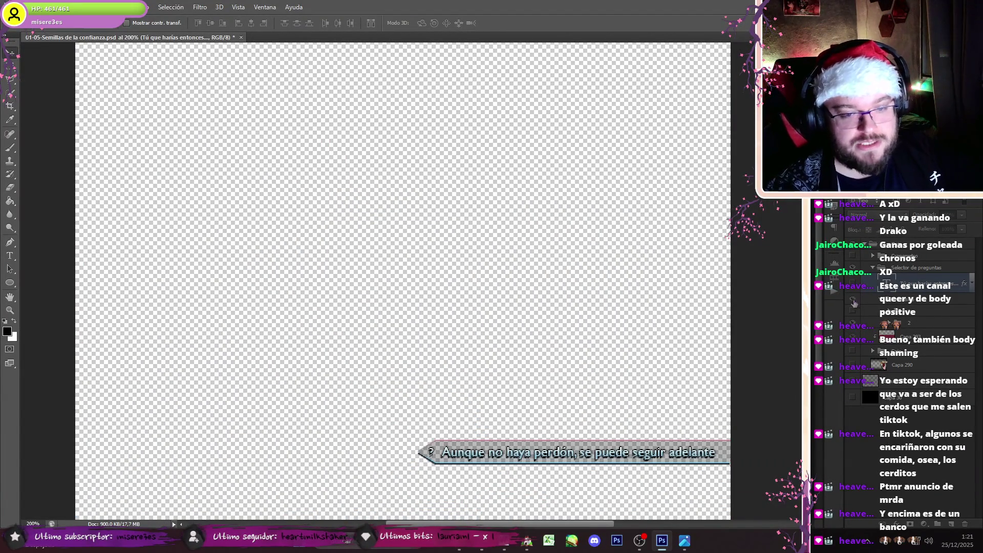
left_click(852, 311)
Step: Hide the right banner and paste 'Afrontar lo que se venga de ahora en adelante' into the left banner
left_click(853, 298)
left_click(459, 541)
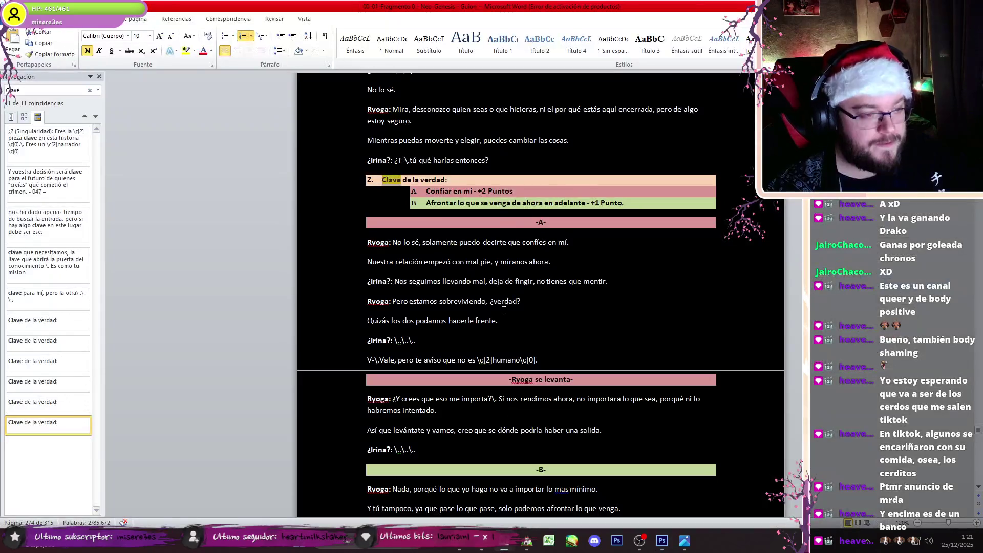
left_click_drag(427, 204, 571, 211)
key("ctrl+c")
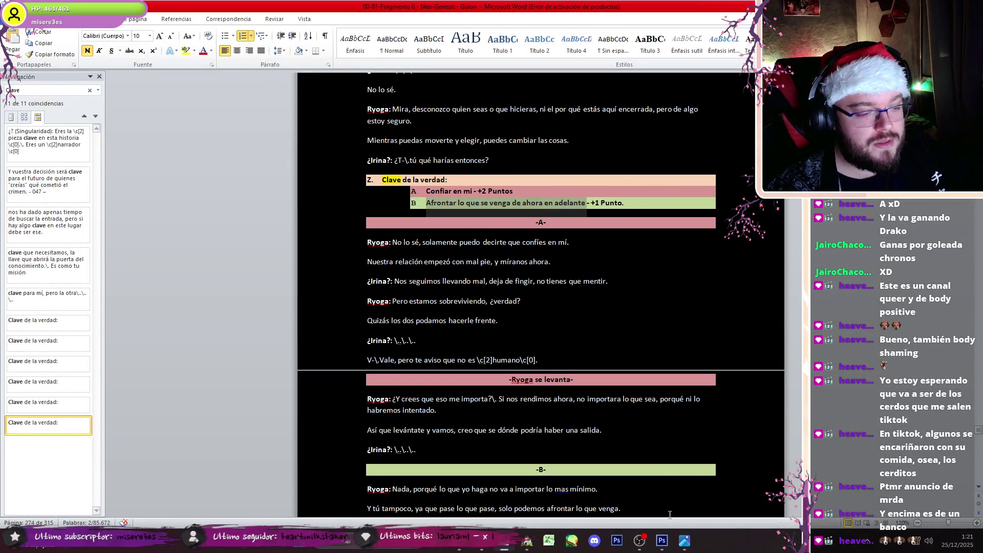
left_click(665, 541)
left_click(10, 256)
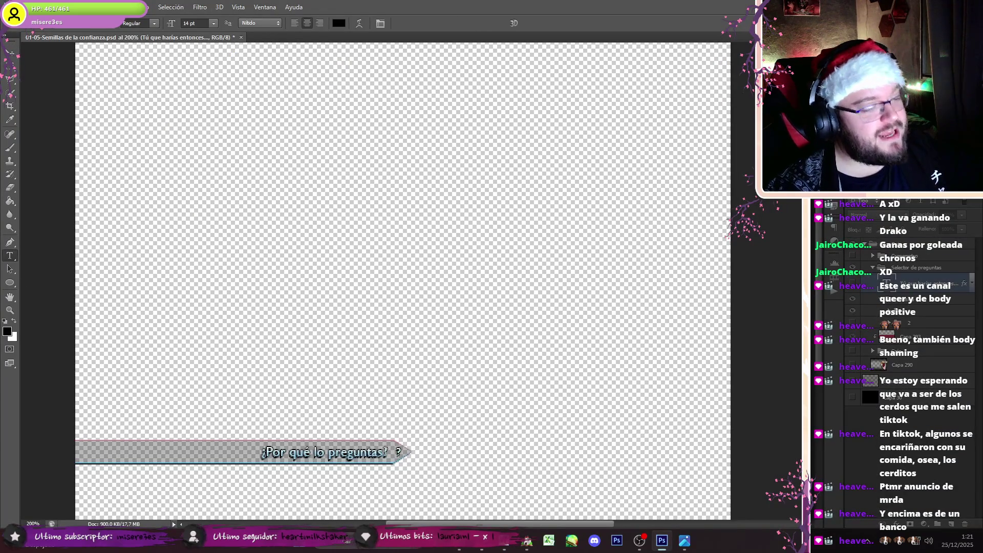
left_click(385, 451)
key("ctrl+a")
key("ctrl+v")
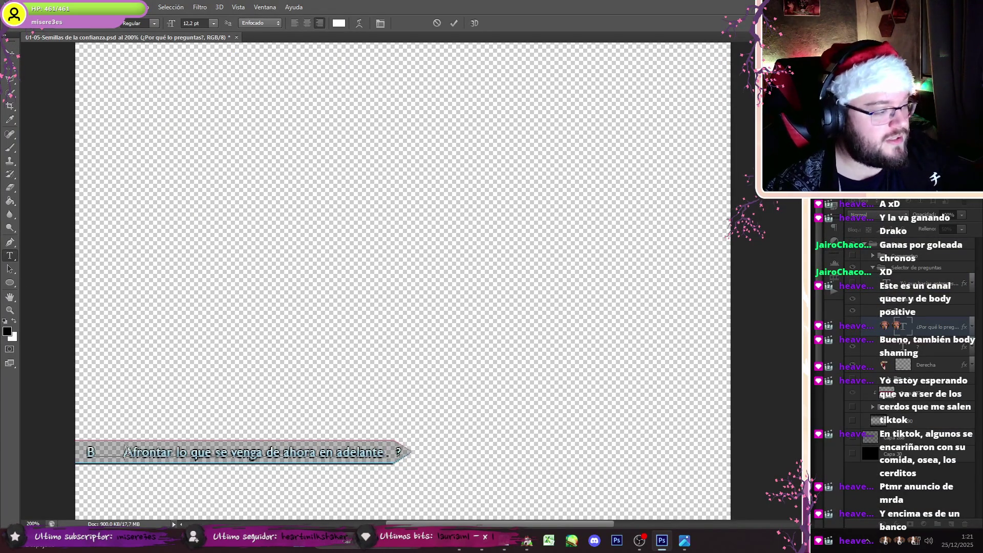
key("BackSpace")
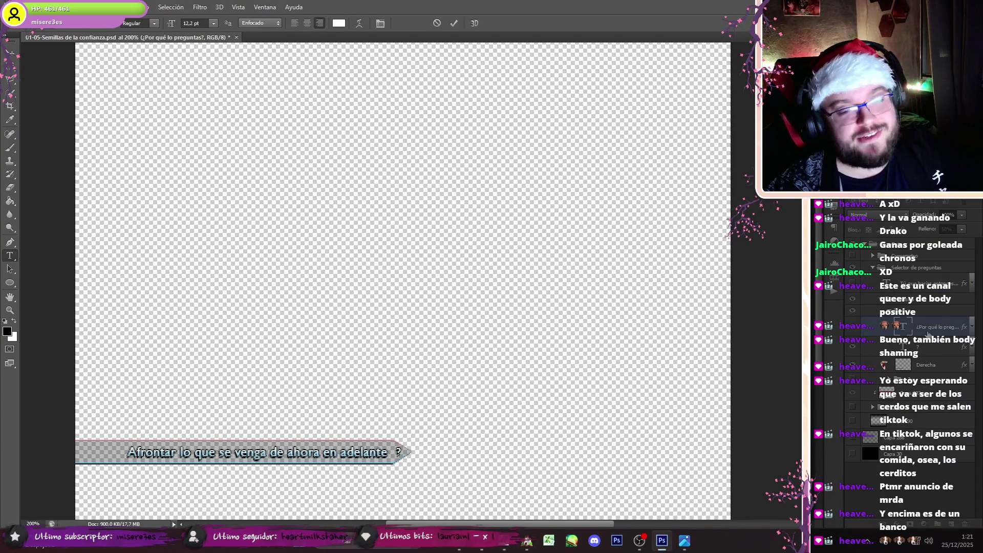
Step: Export the banner as a PNG named 06-01, renamed from 06-00
left_click(25, 7)
left_click(87, 134)
left_click(132, 401)
left_click(133, 361)
scroll(546, 302, "down", 5)
left_click(547, 307)
double_click(152, 388)
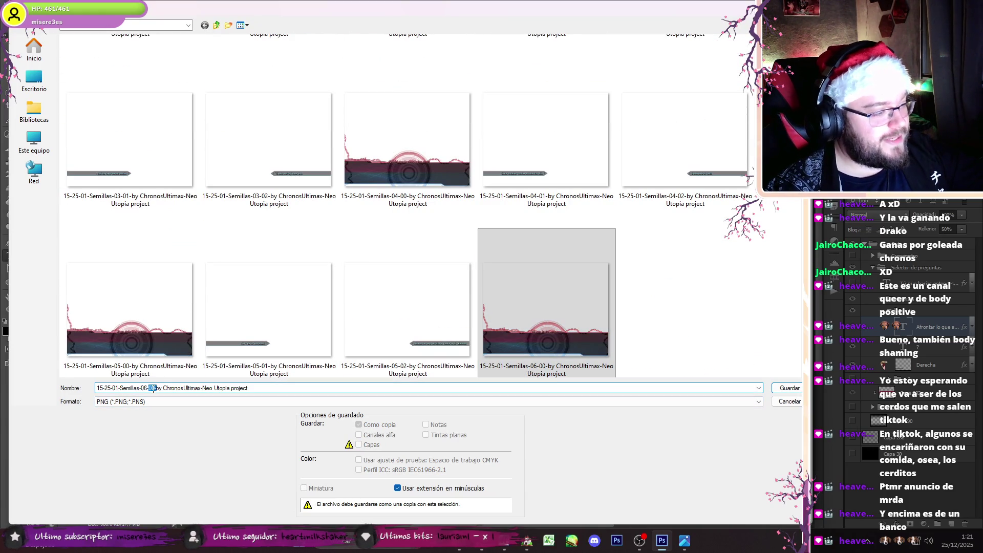
type("1")
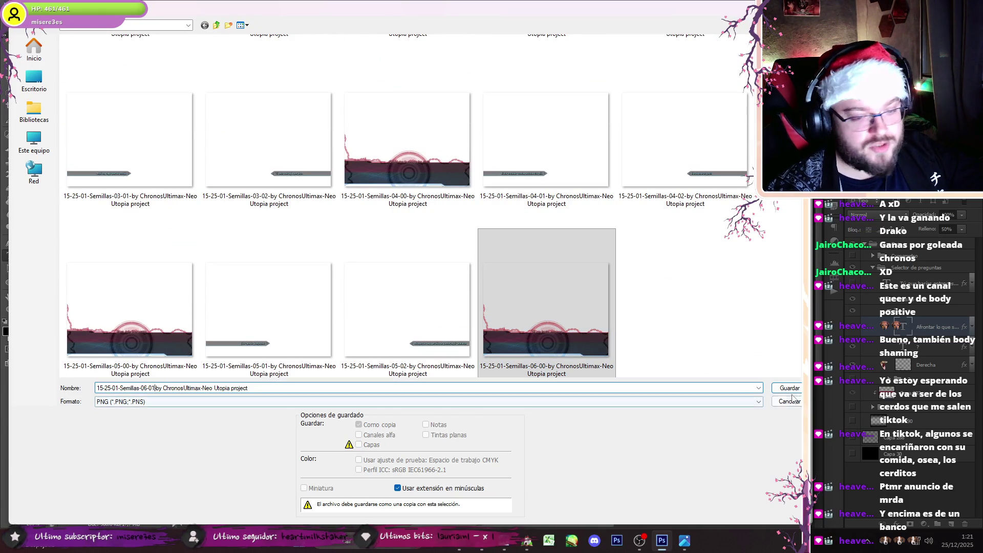
key("Return")
key("Return")
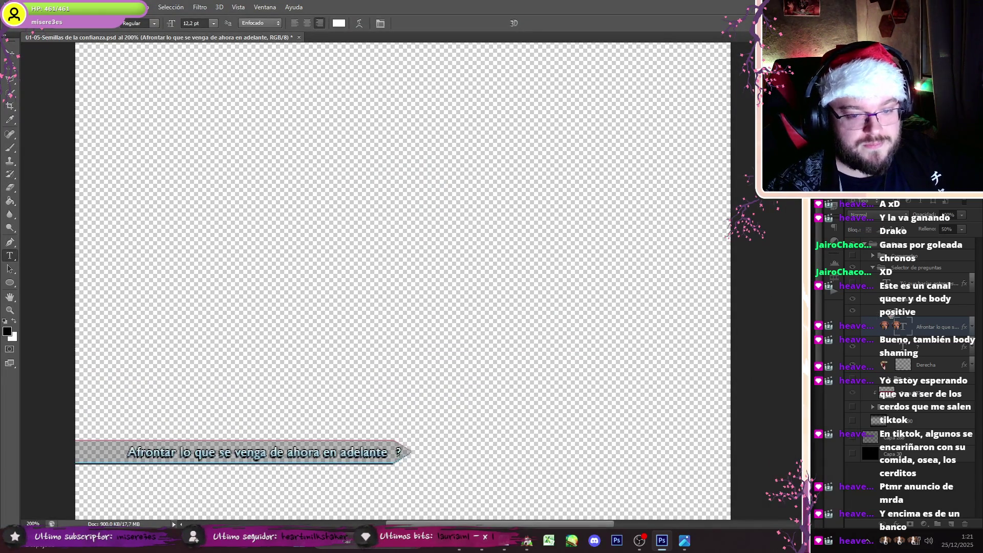
left_click(501, 545)
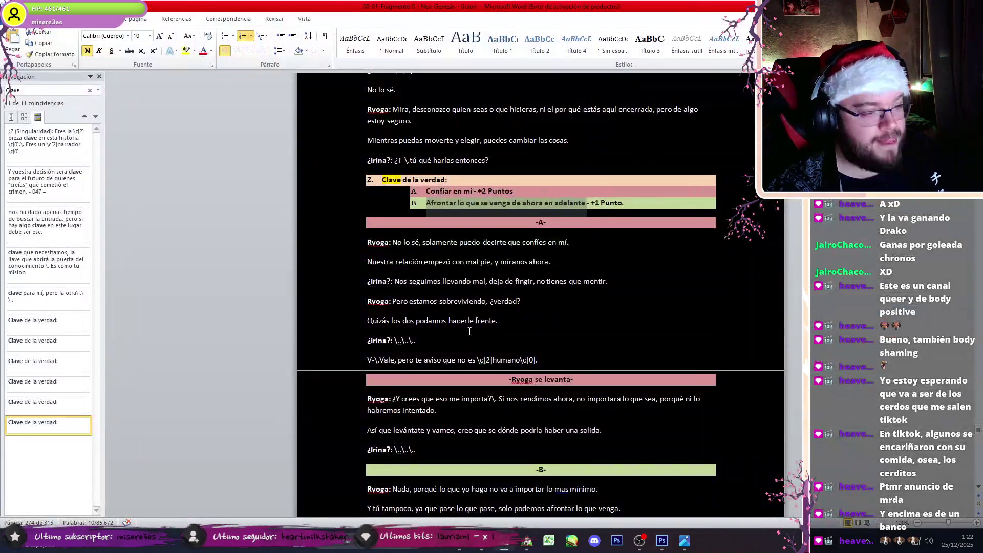
Step: Replace the right-hand banner text with the copied choice, deleting the leading 'A' so it reads 'Confiar en mi'
left_click_drag(433, 191, 463, 192)
left_click(657, 550)
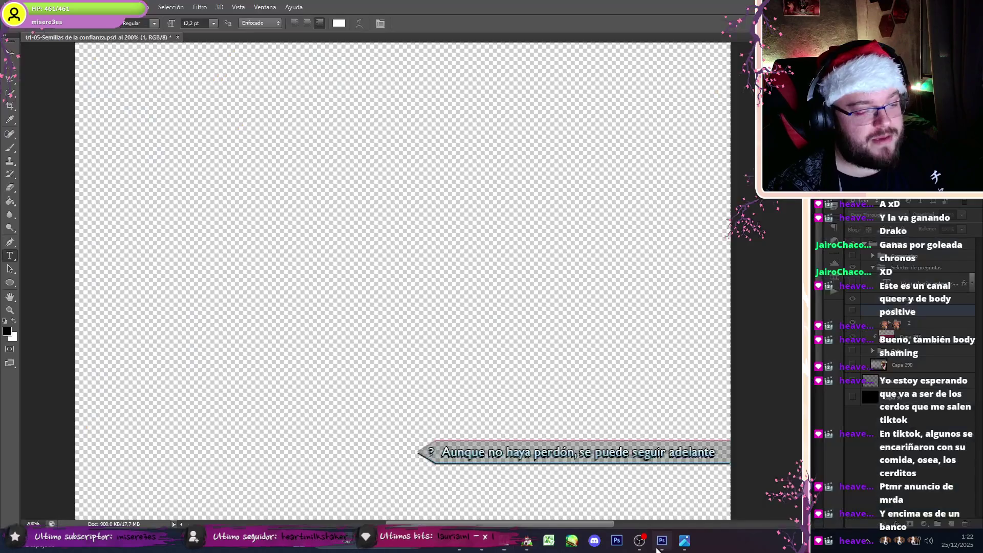
left_click(443, 452)
key("ctrl+a")
key("ctrl+v")
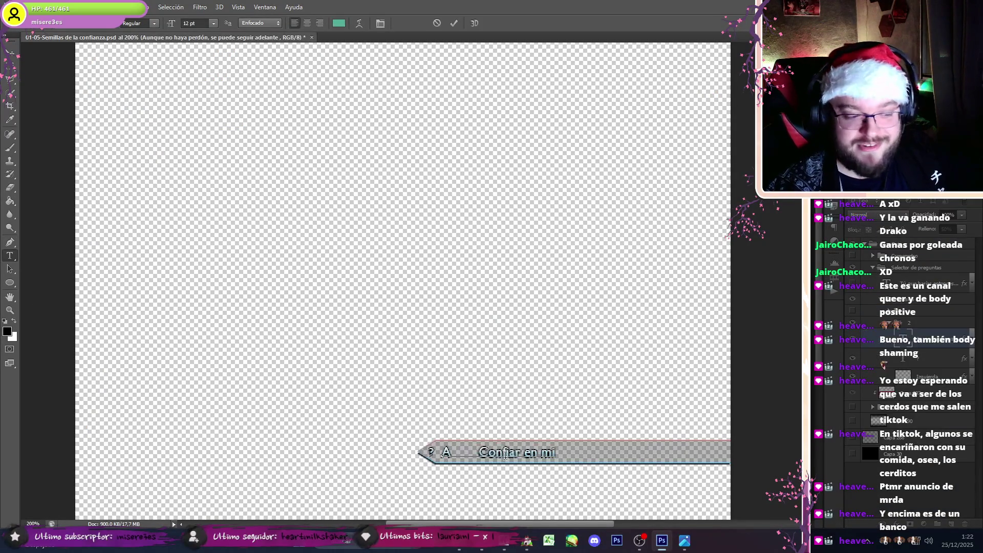
key("BackSpace")
key("BackSpace")
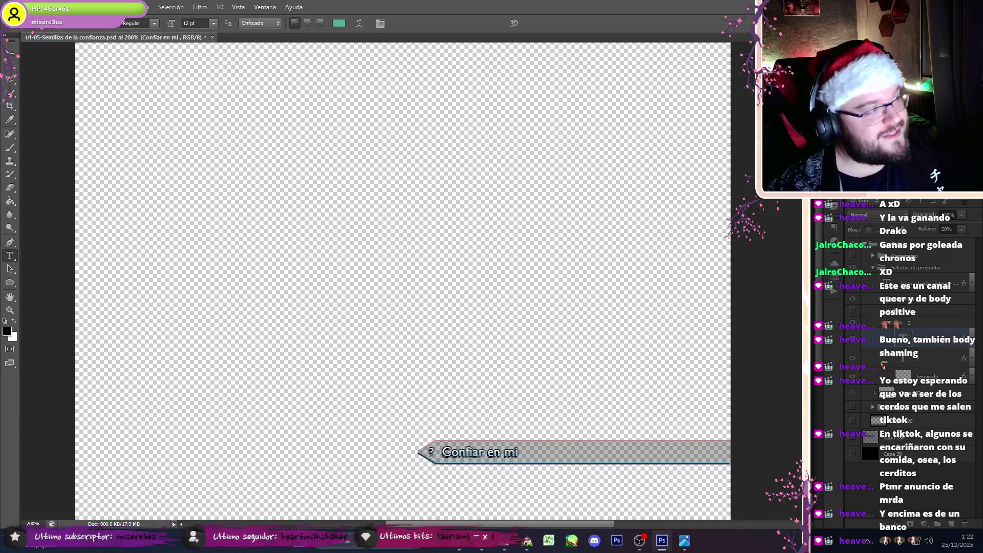
Step: Save the banner as a PNG over the Semillas 06-01 image, then restore the hidden dialogue layers
left_click(28, 6)
left_click(62, 134)
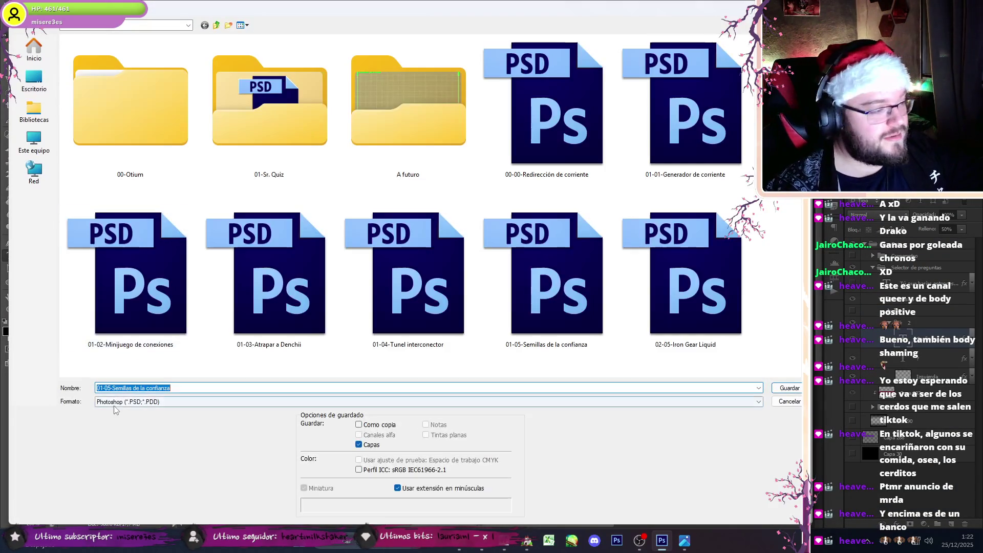
left_click(135, 400)
left_click(135, 363)
scroll(655, 330, "down", 8)
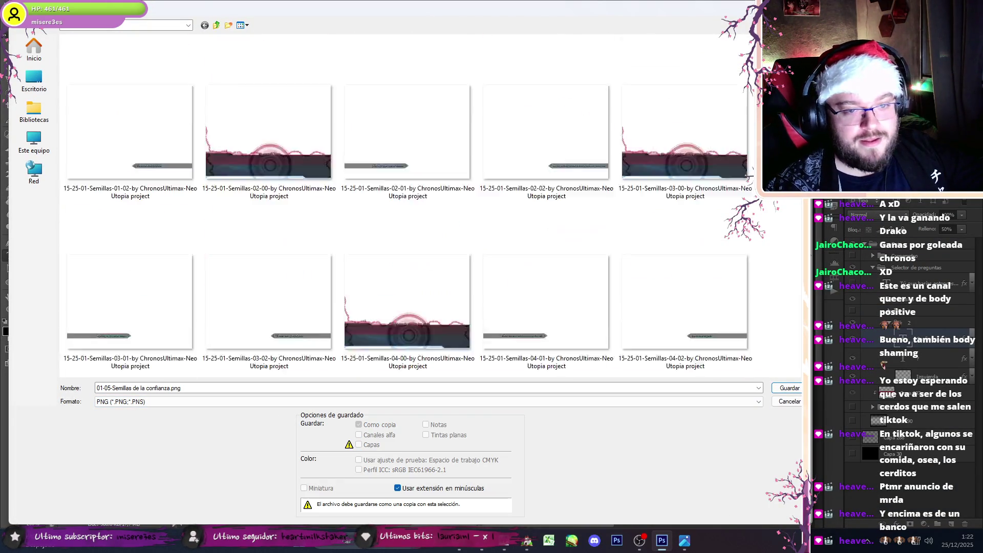
left_click(654, 330)
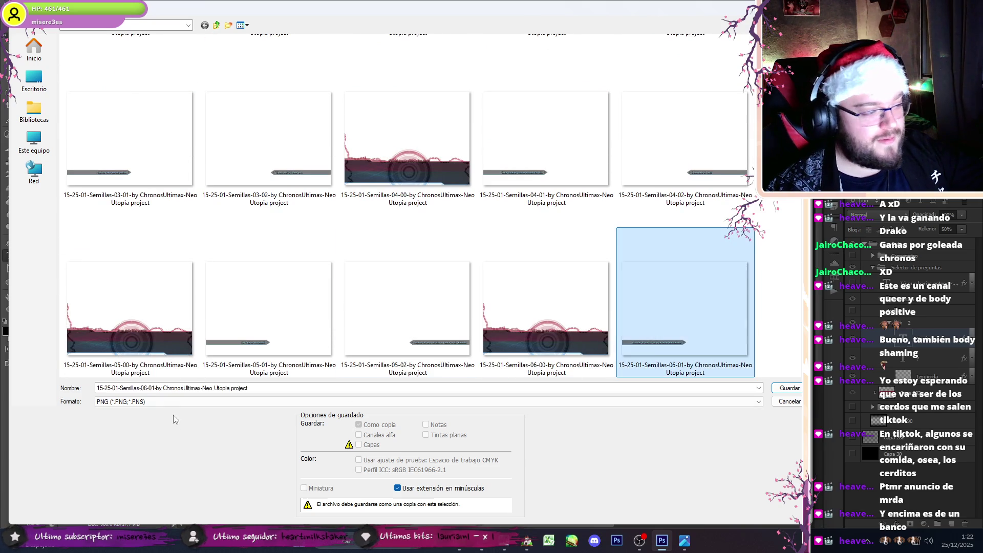
left_click(152, 388)
key("Return")
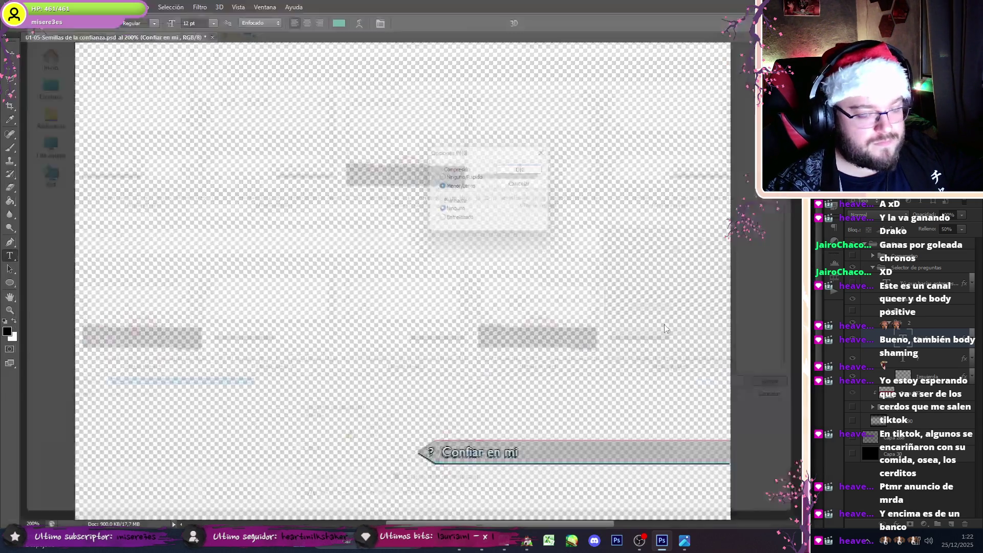
key("Return")
key("ctrl+alt+z")
key("ctrl+alt+z")
key("ctrl+alt+z")
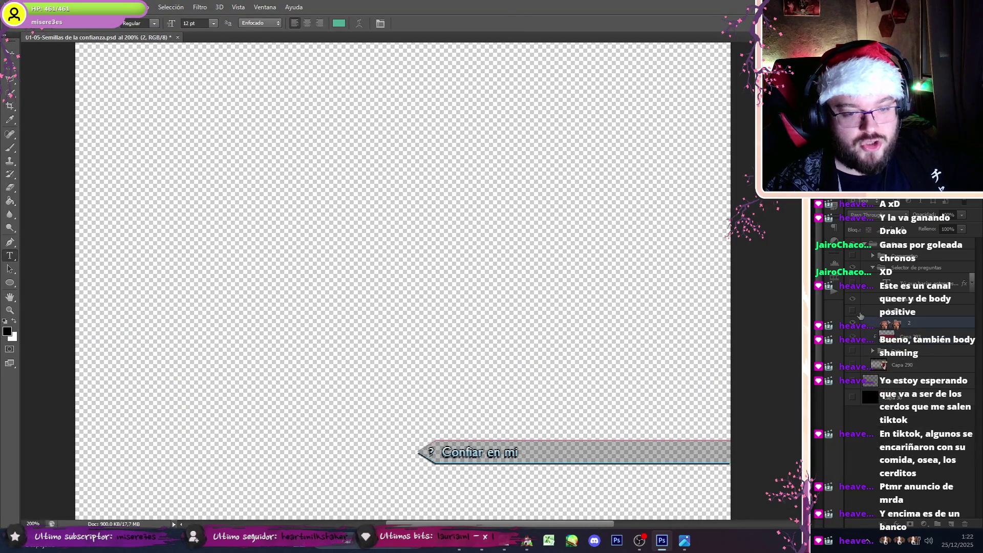
Step: Show the question title and dark gradient layers, collapse the selector group, and leave the swirl background hidden
left_click(854, 325)
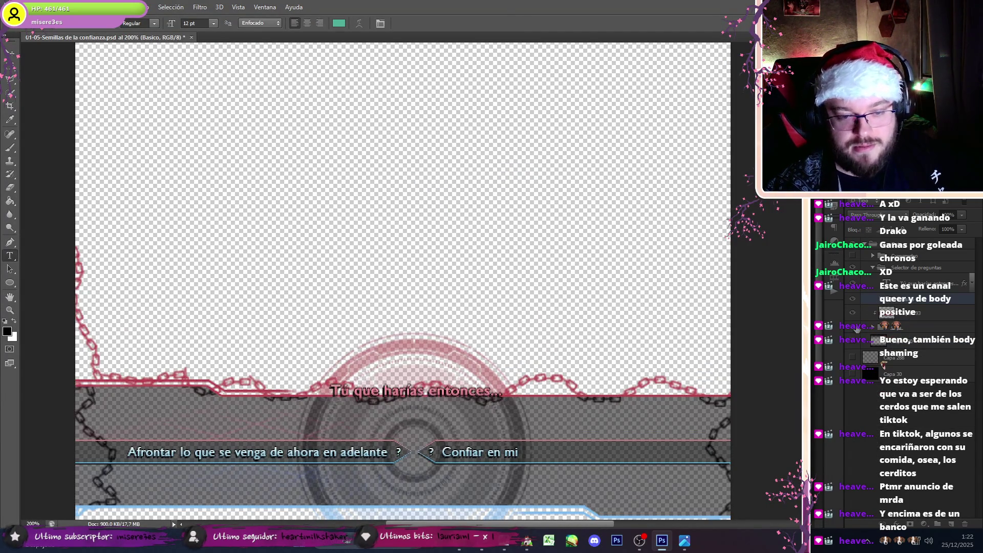
left_click(852, 341)
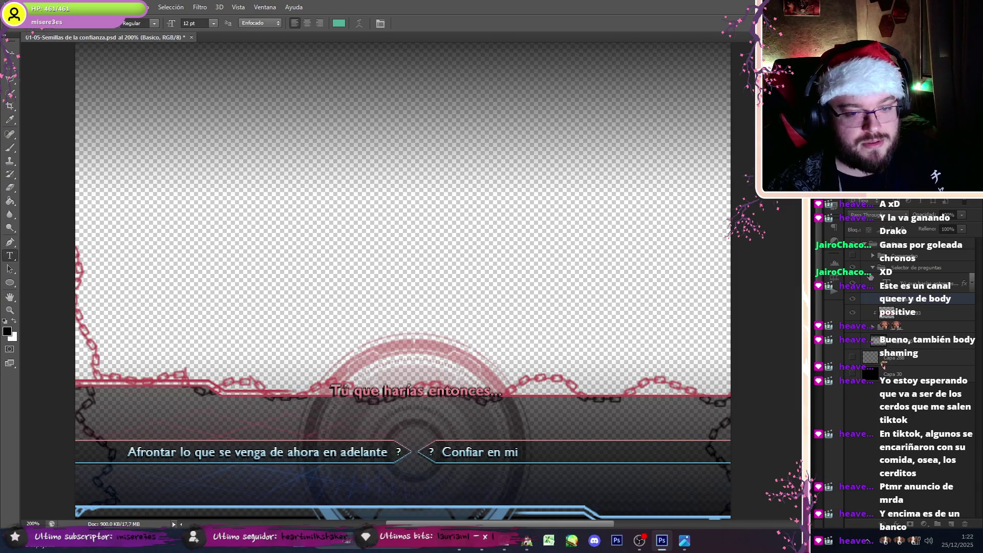
left_click(871, 267)
left_click(870, 244)
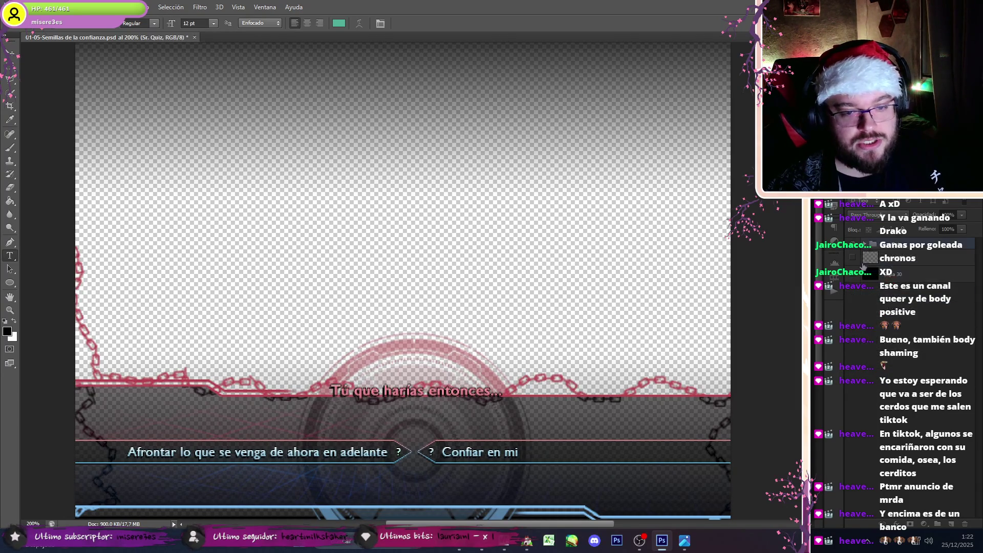
left_click(852, 257)
left_click(853, 258)
left_click(852, 257)
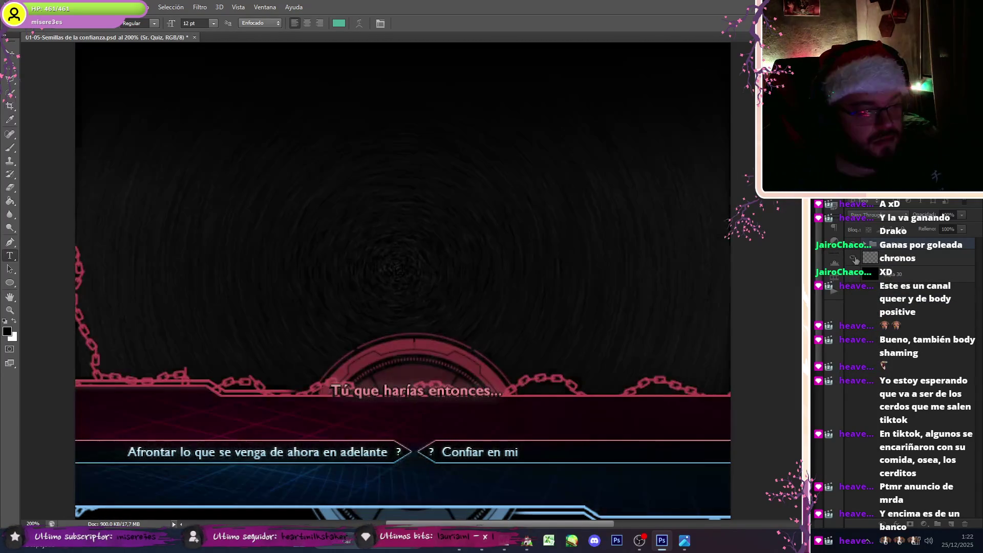
left_click(853, 259)
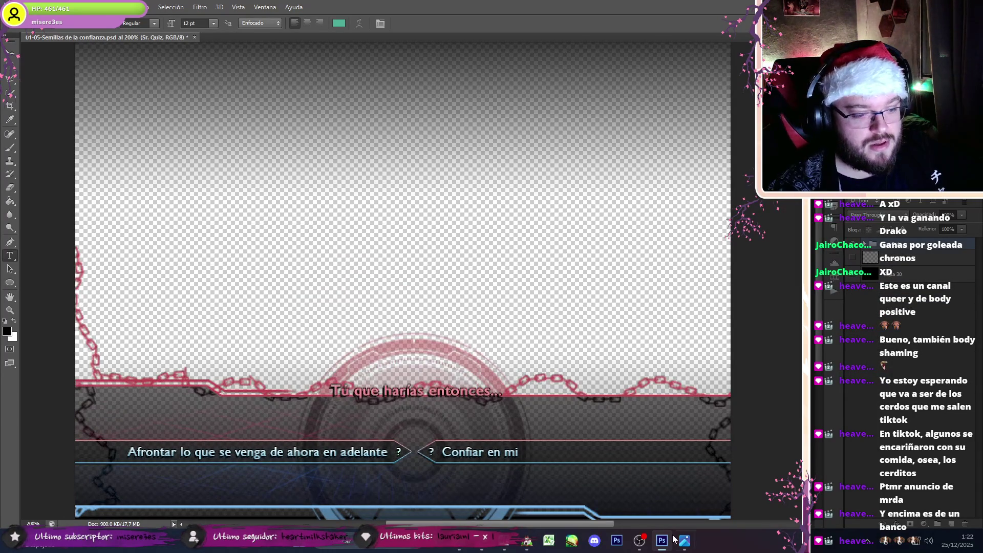
left_click(28, 7)
left_click(56, 29)
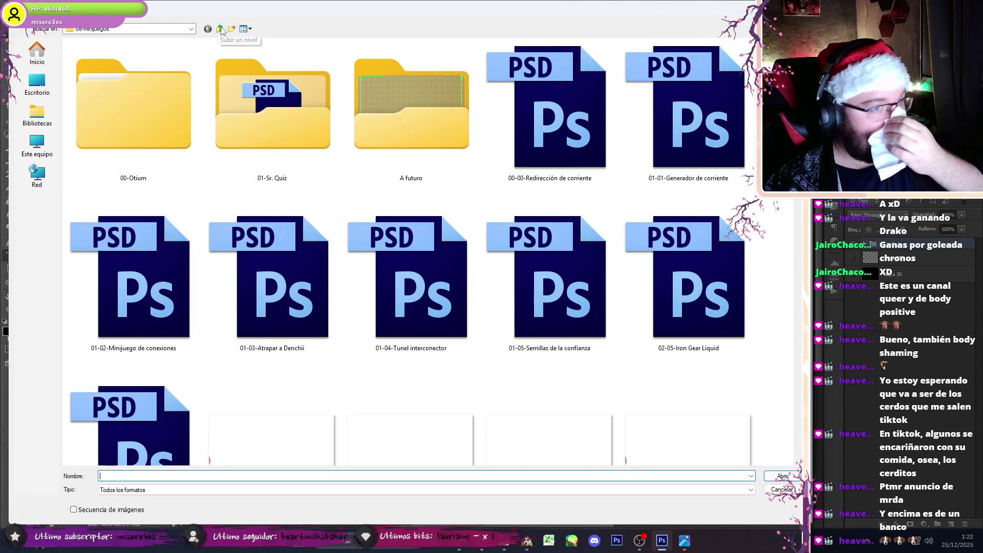
Step: Browse from 07-Miscelanea through 01-Sprites and 01-Emosets into the 25-Irina folder
left_click(220, 29)
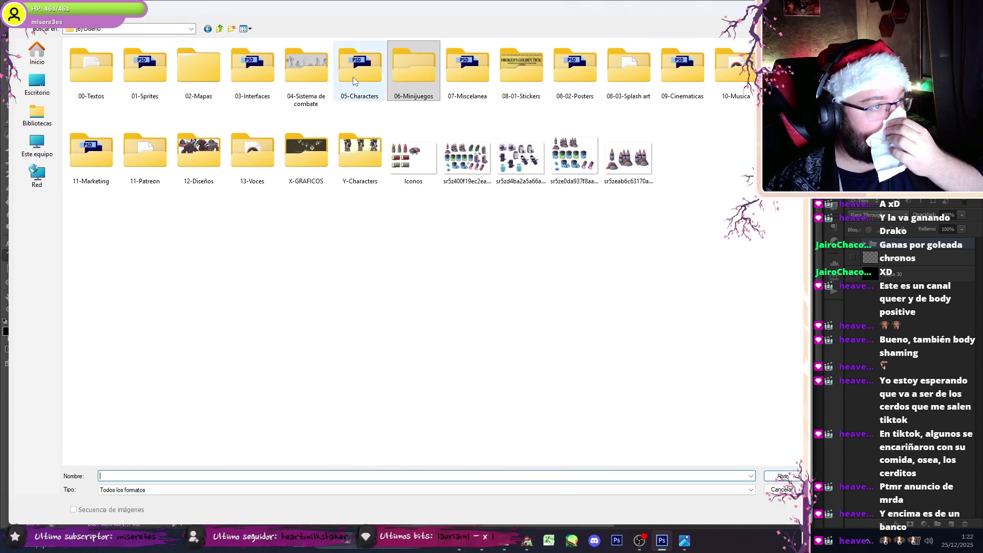
double_click(464, 75)
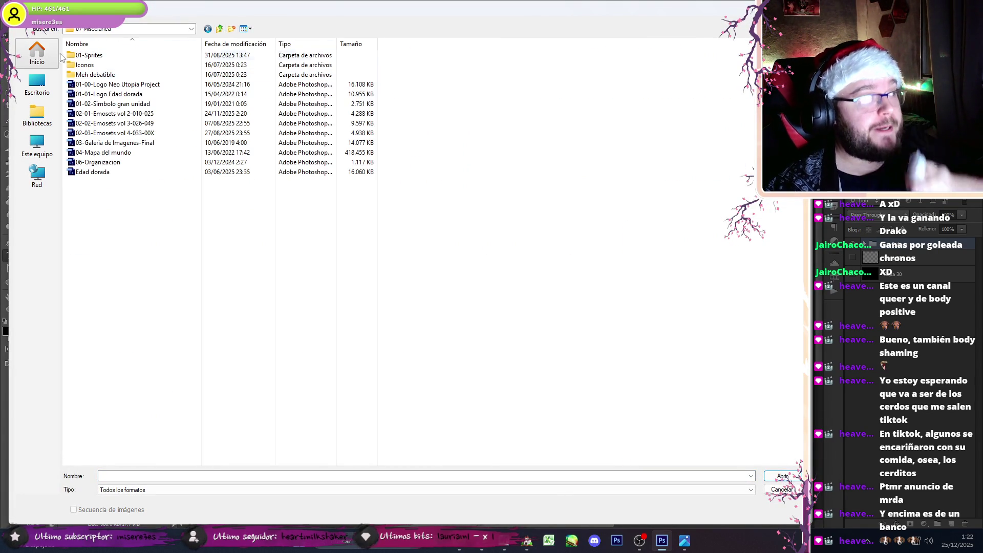
double_click(87, 56)
left_click(102, 67)
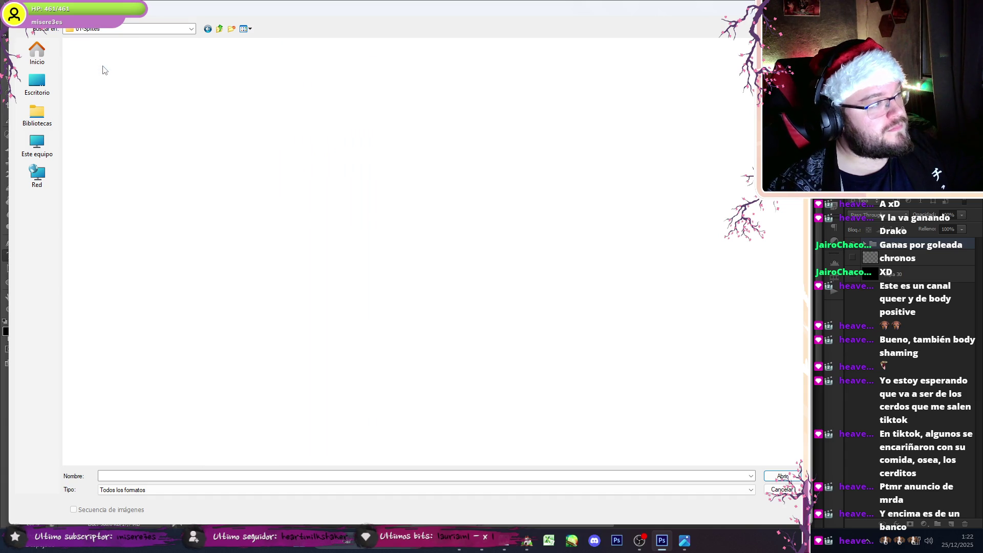
double_click(104, 66)
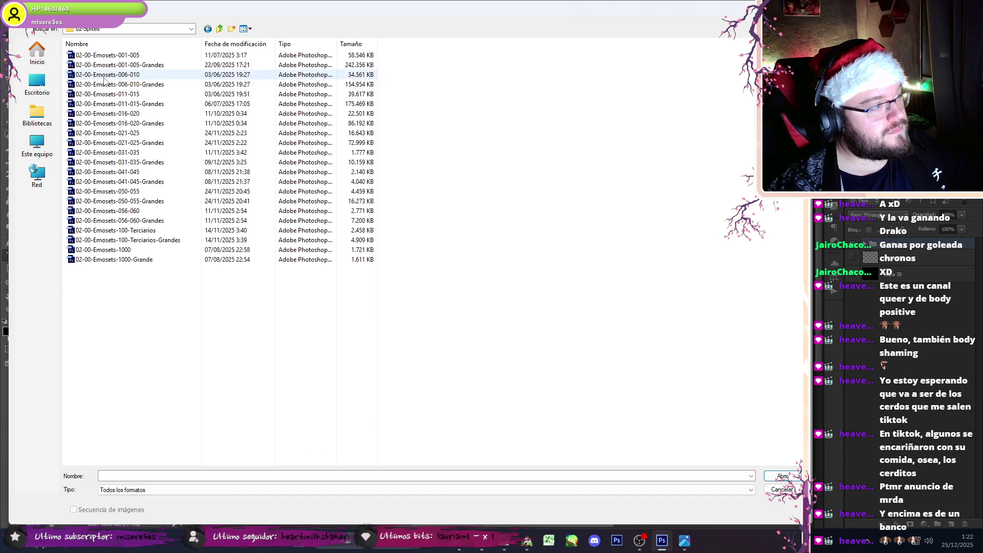
left_click(221, 29)
double_click(130, 54)
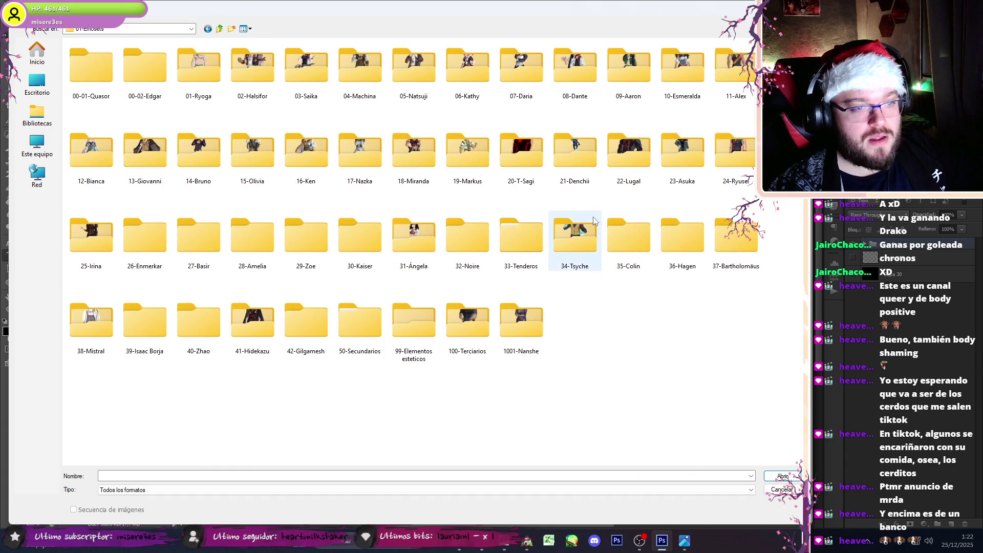
left_click(91, 252)
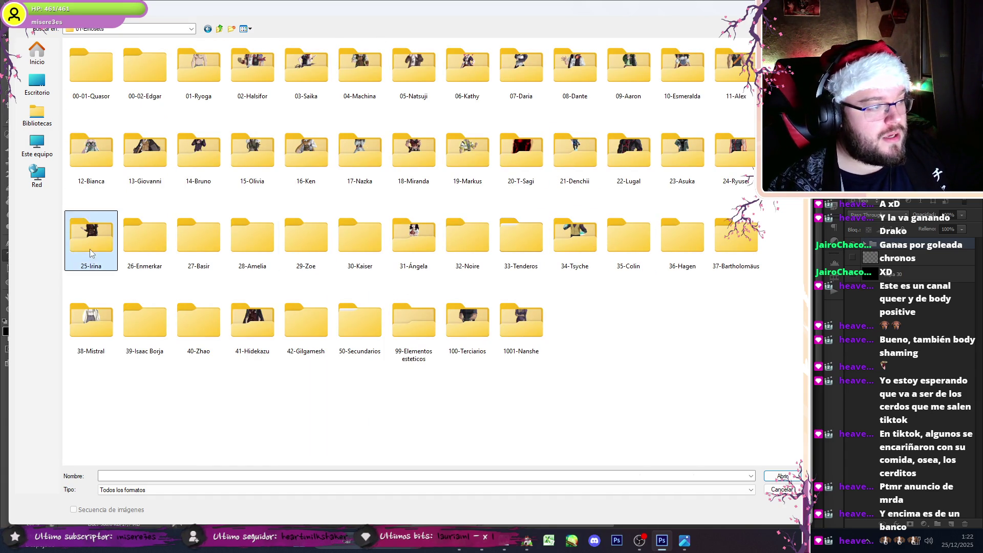
double_click(90, 251)
Step: Audition tracks 02-24, 02-22 and 02-26 in RPG Maker's sound test, then return to Photoshop
left_click(527, 540)
left_click(472, 220)
left_click(473, 212)
left_click(463, 197)
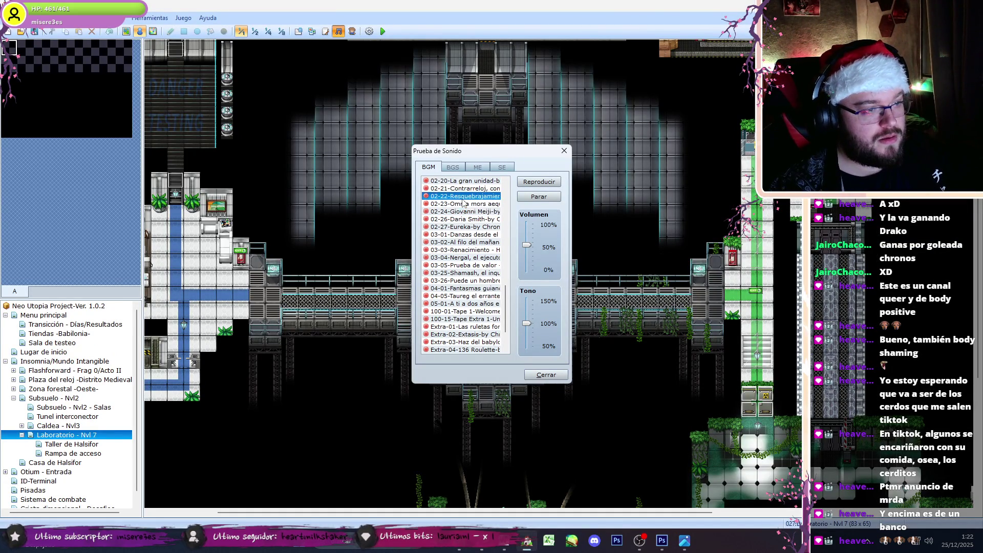
left_click(476, 219)
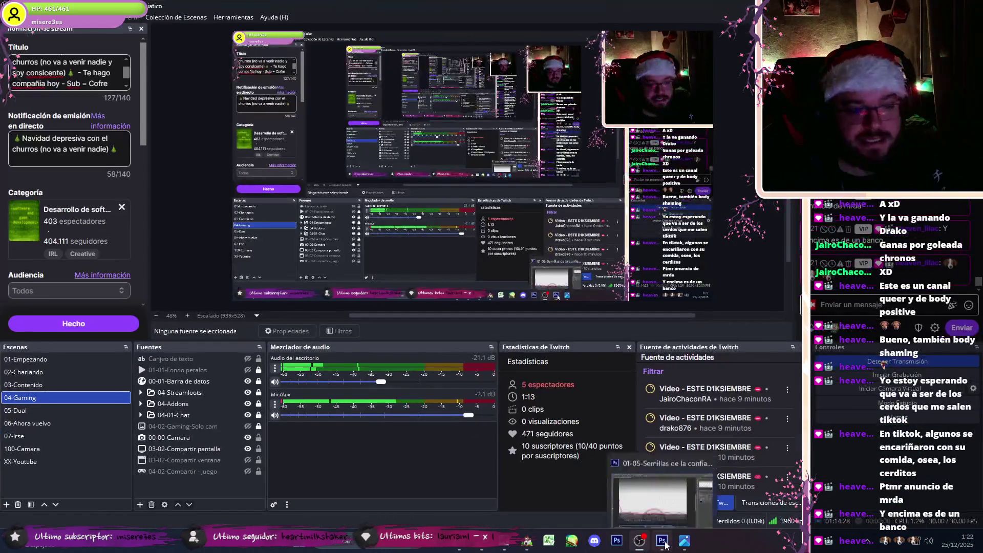
left_click(660, 494)
Step: Select the 01-01 and 01-28 Irina sprites in the 25-Irina folder and open both
scroll(627, 386, "down", 15)
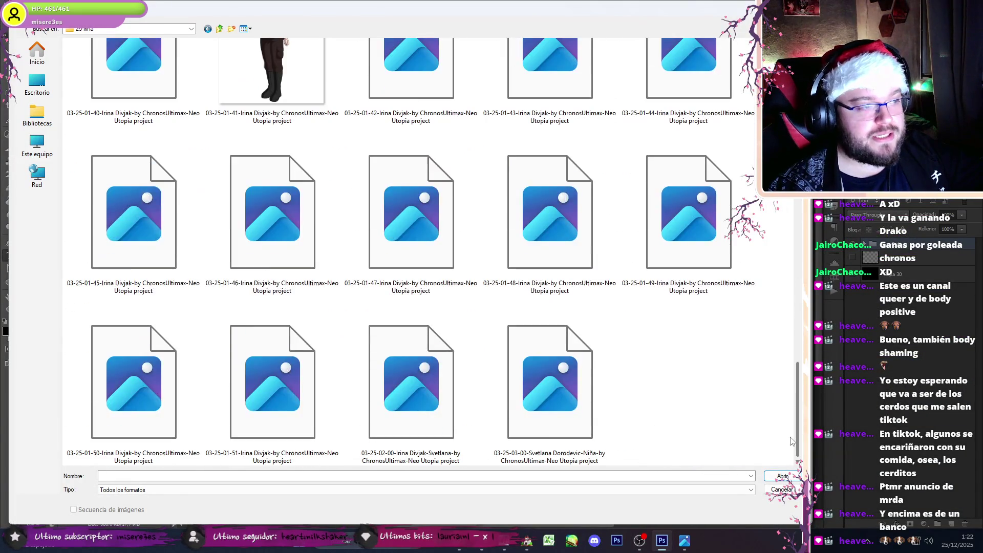
scroll(799, 409, "up", 6)
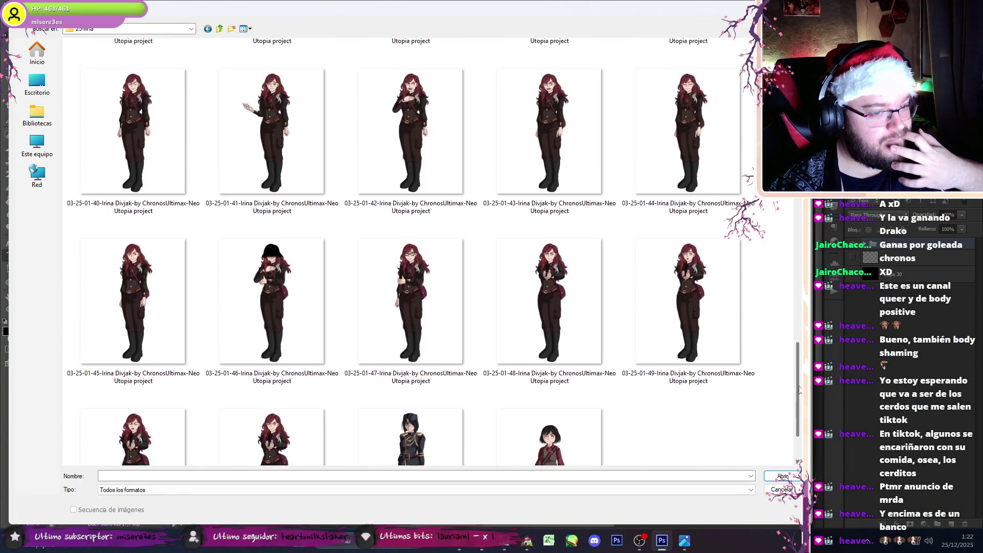
scroll(409, 251, "up", 6)
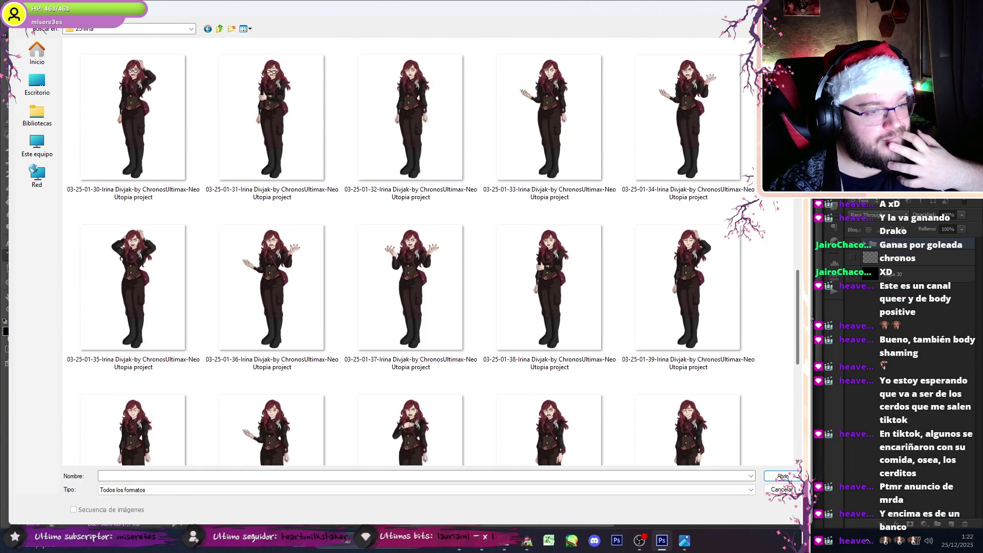
scroll(400, 201, "up", 6)
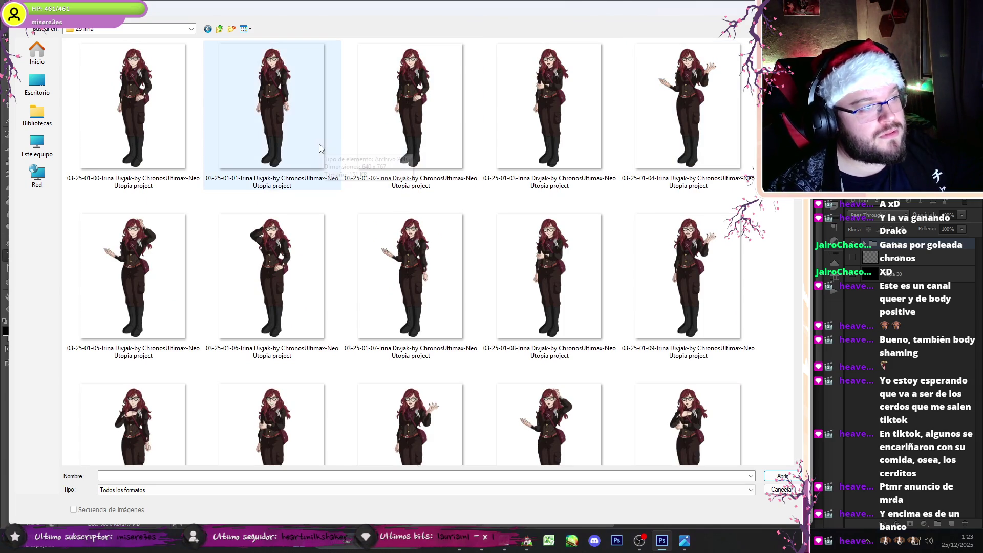
left_click(318, 143)
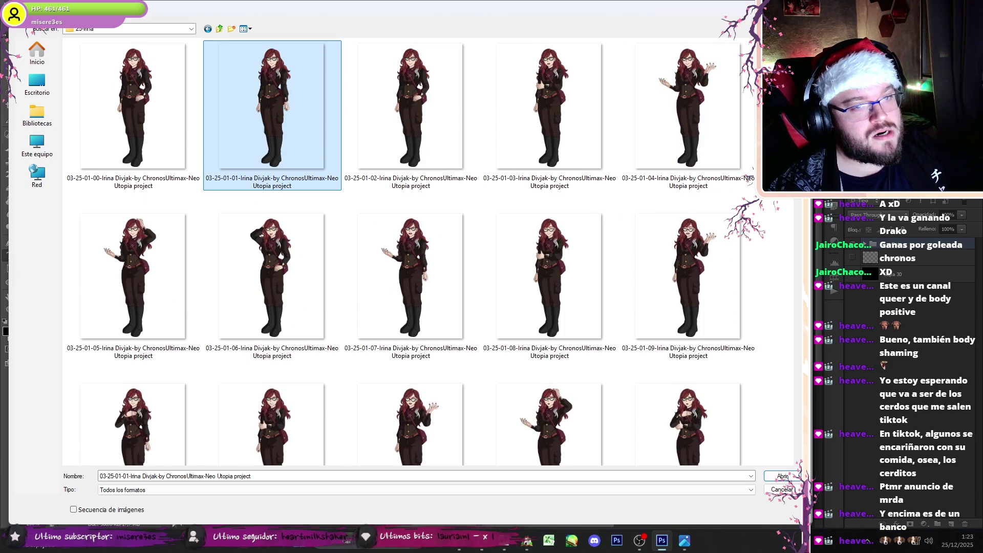
scroll(788, 280, "down", 7)
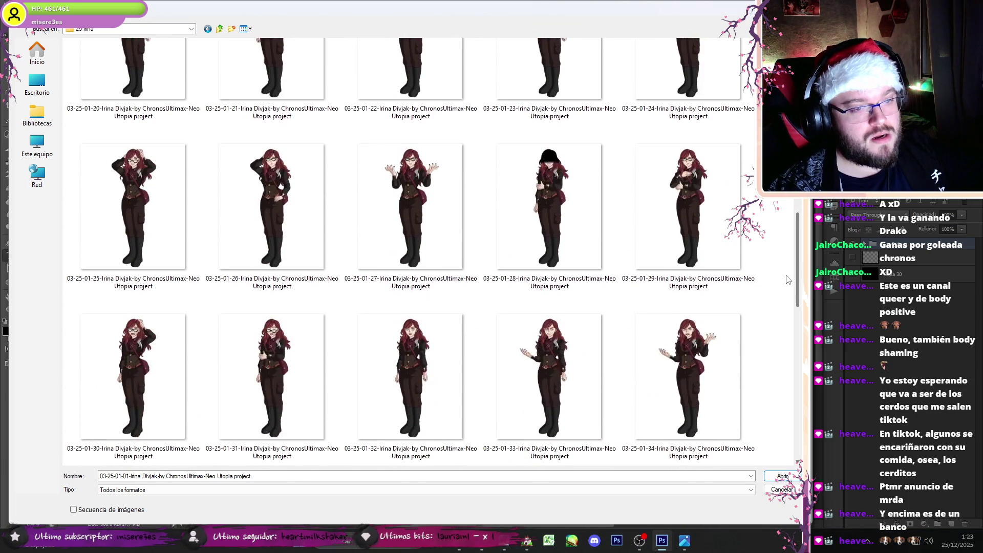
left_click(513, 239, "ctrl")
left_click(783, 476)
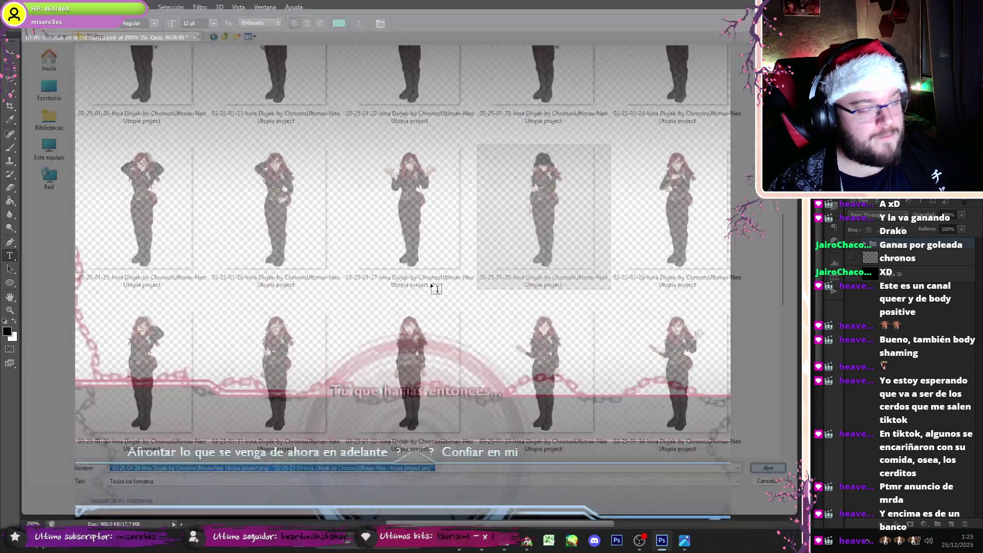
left_click(10, 66)
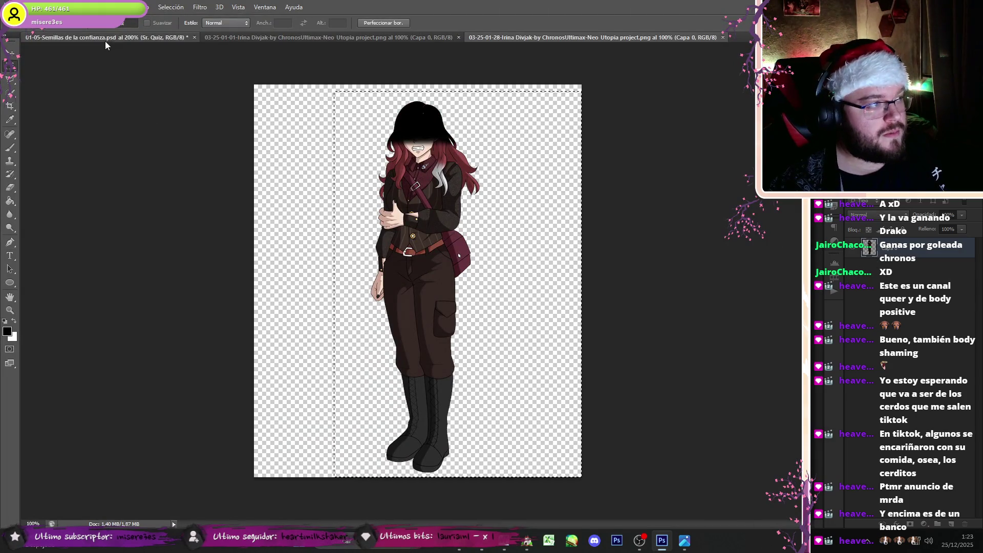
Step: Paste the hooded and glasses Irina sprites into the Semillas banner document
left_click(108, 38)
key("ctrl+v")
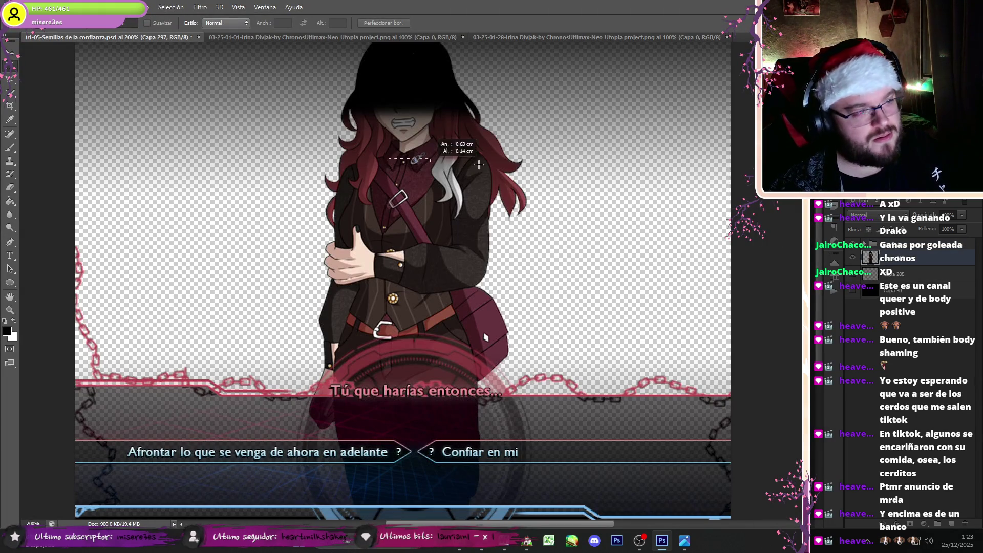
left_click(449, 40)
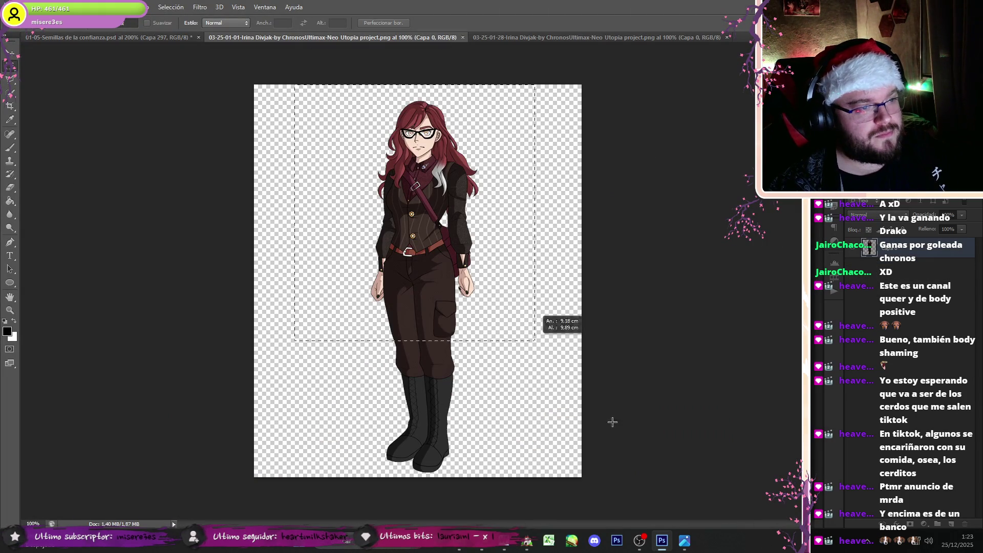
left_click(81, 40)
key("ctrl+v")
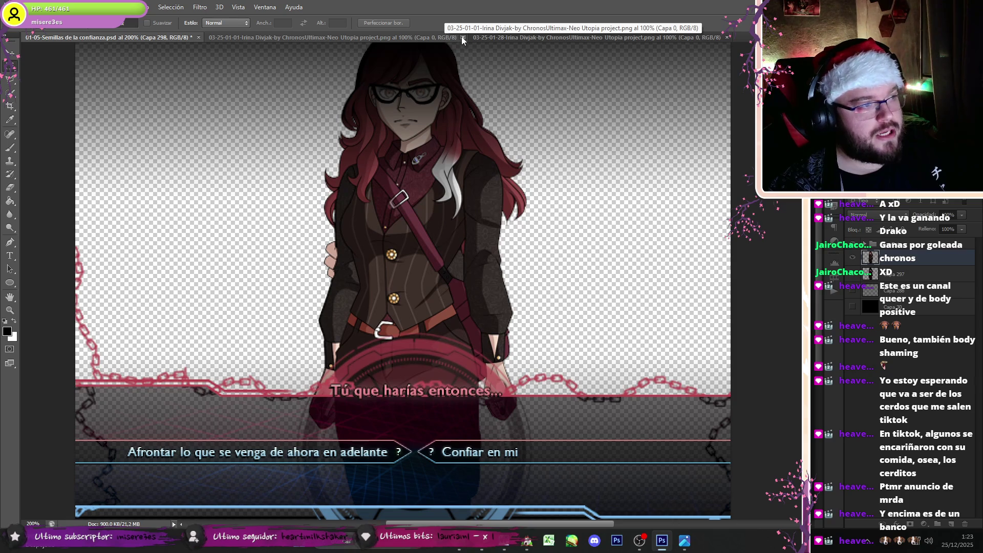
left_click(31, 6)
left_click(39, 27)
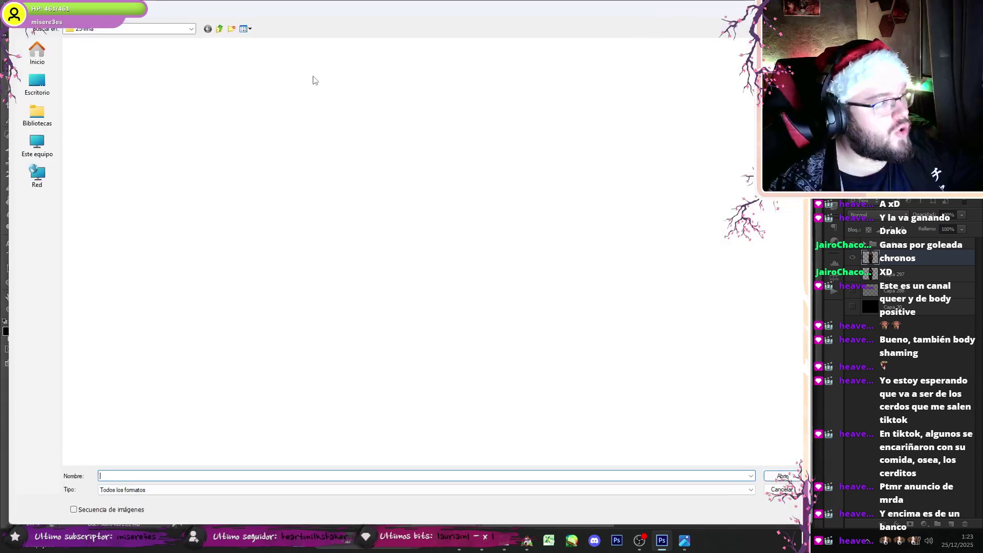
Step: Open 02-00-Emosets-021-025-Grandes.psd from 02-Sprites and show the red-haired woman instead of Ryusei
left_click(219, 29)
double_click(114, 70)
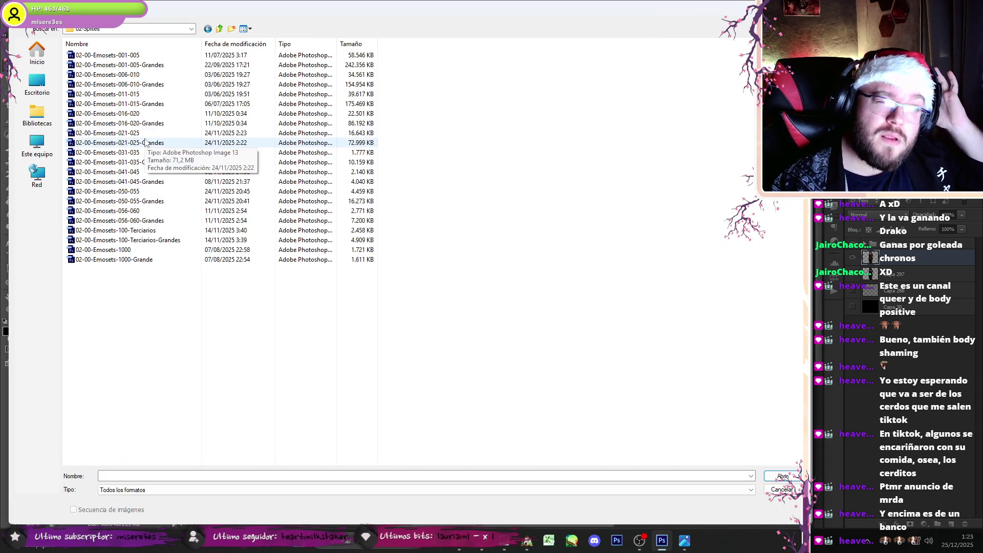
double_click(144, 142)
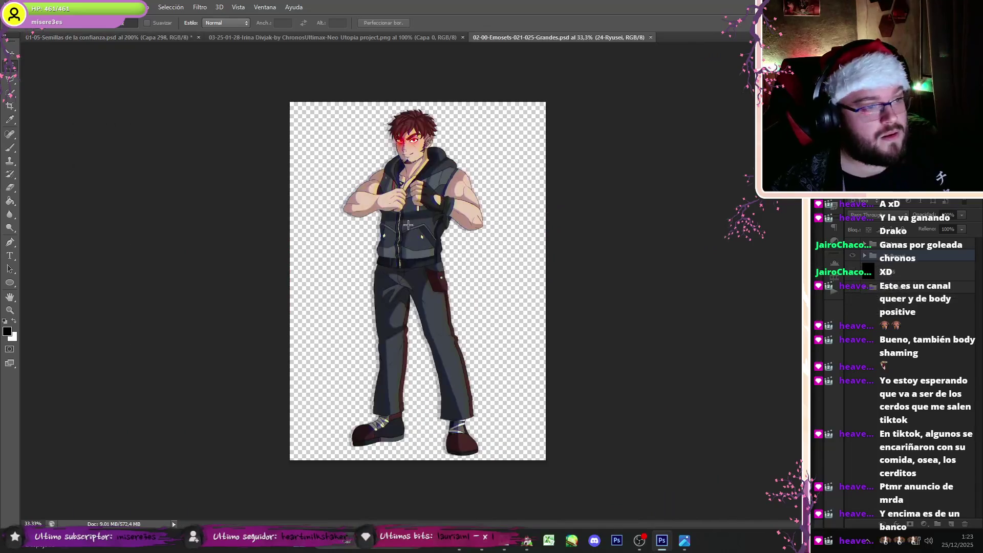
left_click(856, 260)
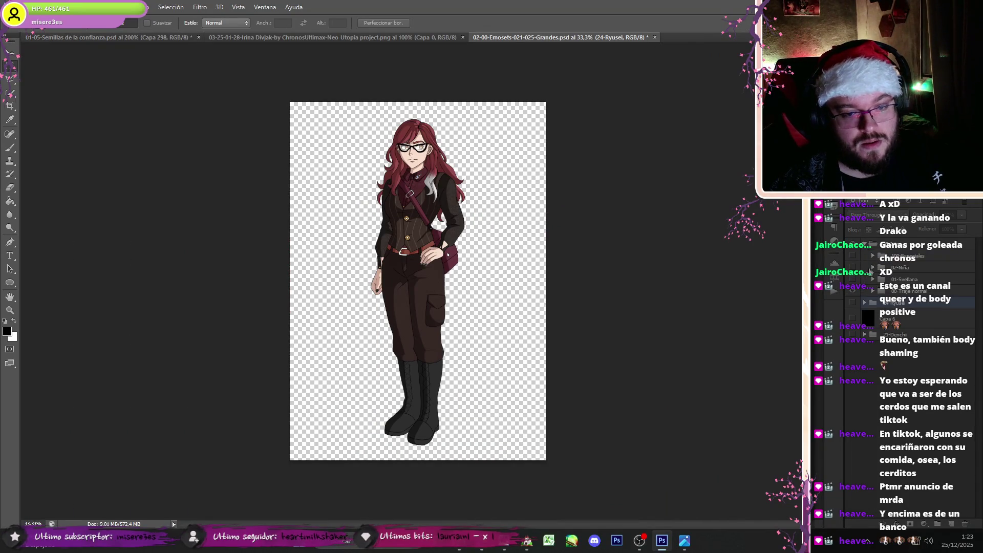
left_click(874, 290)
left_click_drag(978, 271, 981, 485)
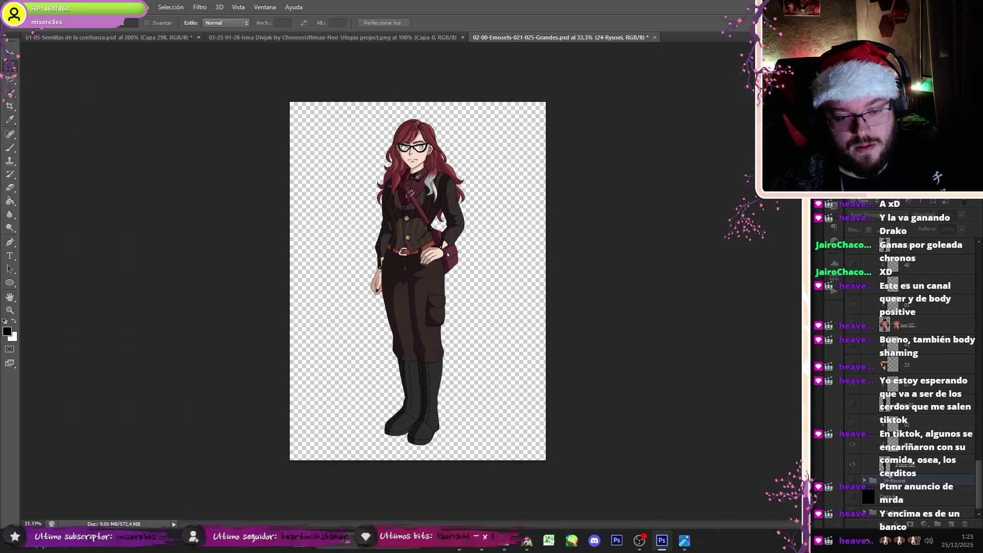
left_click(853, 462)
left_click(853, 331)
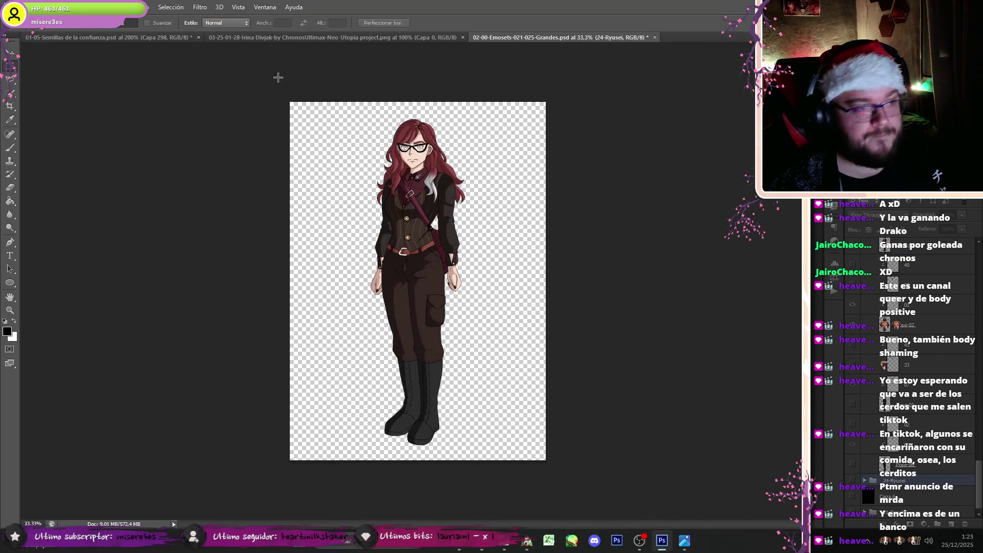
Step: In the Semillas document, select the close-up layer Capa 297 with the Move tool
left_click(27, 38)
left_click(20, 52)
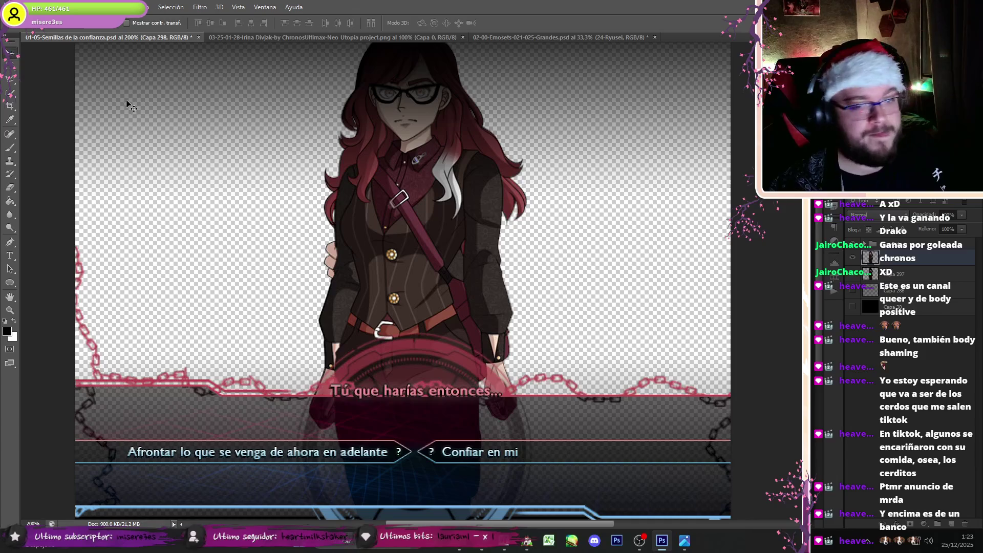
left_click(966, 521)
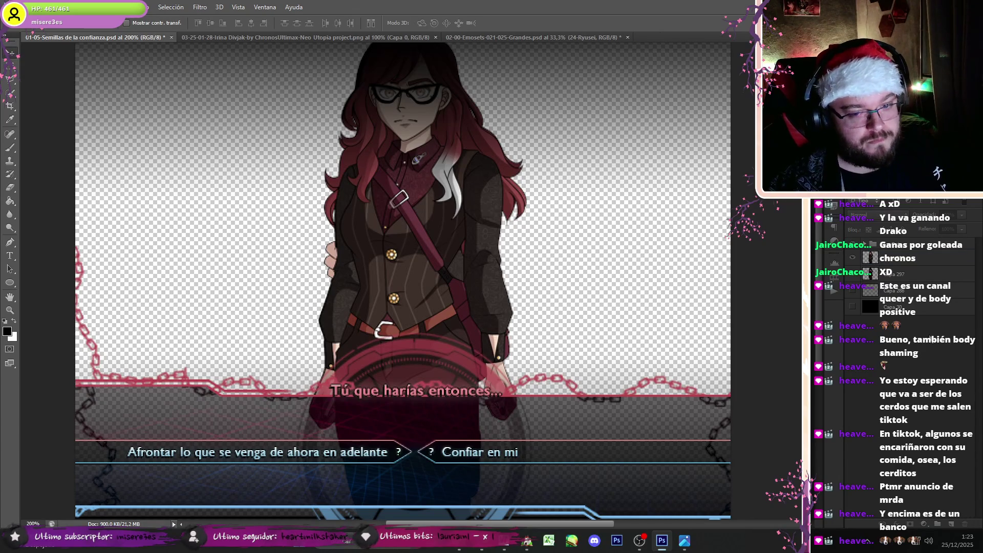
left_click(870, 274)
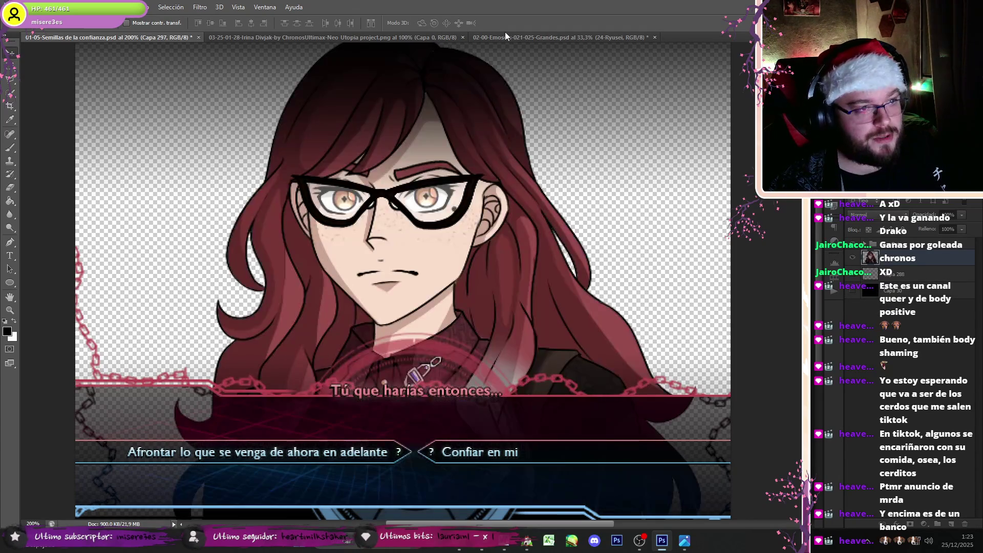
Step: Show the red-haired woman's arms-crossed pose with the dark grinning shadow face, then close the Emosets document
left_click(504, 37)
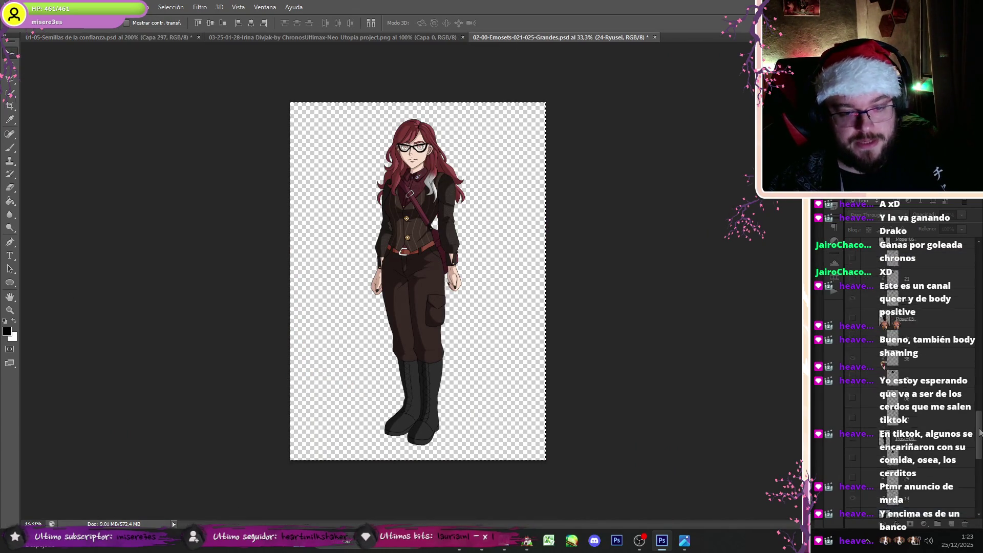
scroll(871, 454, "down", 3)
left_click(853, 483)
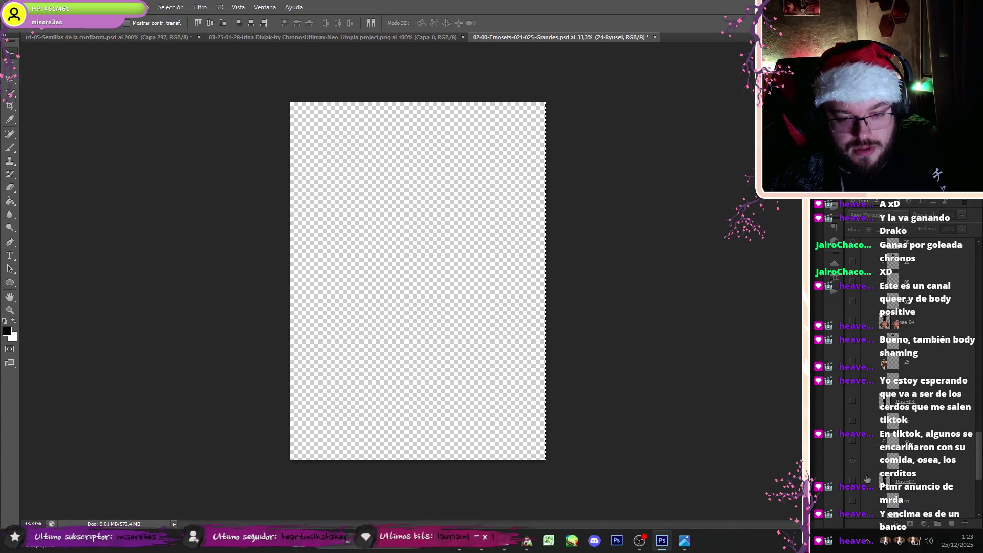
scroll(973, 447, "down", 2)
left_click(852, 394)
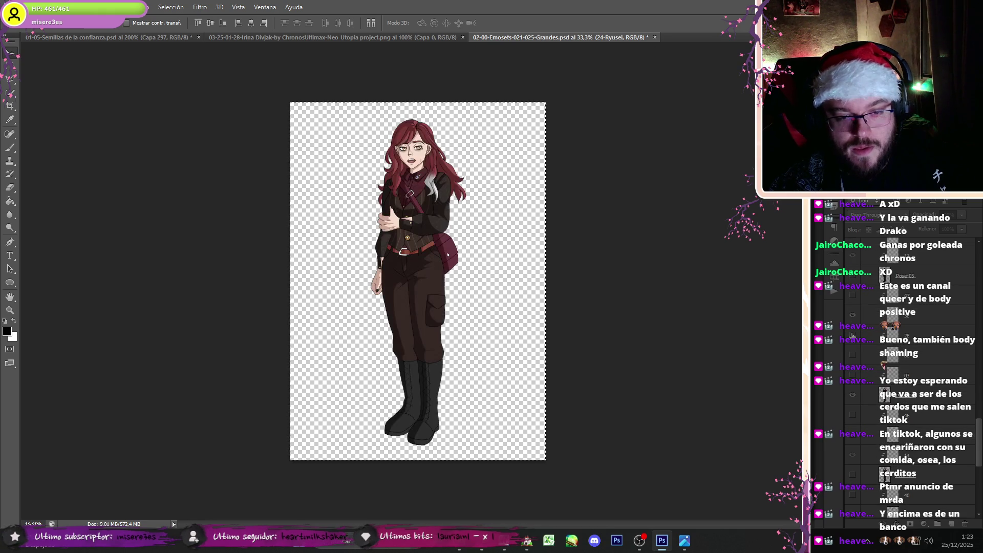
left_click(852, 354)
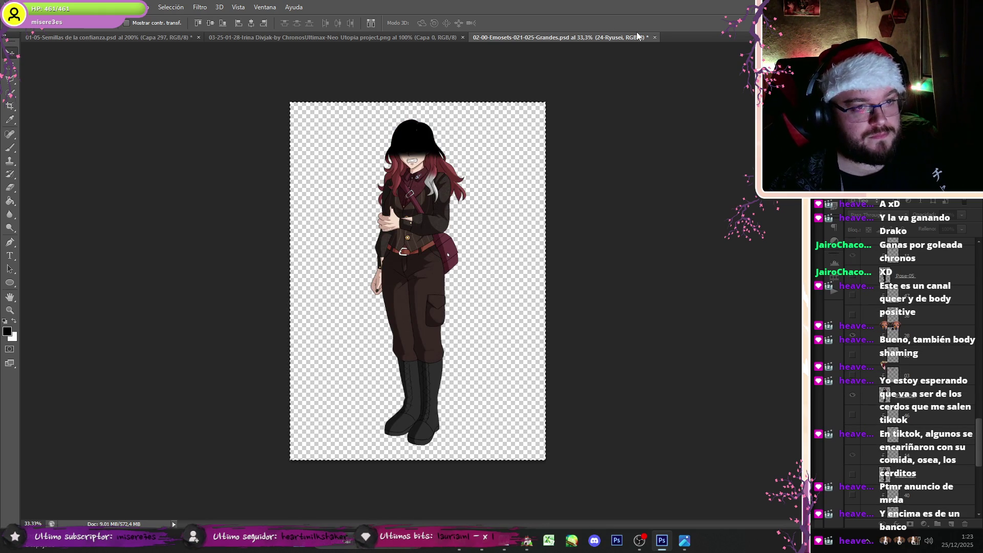
left_click(654, 37)
Step: Close the other sprite images, paste the shadow-faced woman, and move both women into rough position
left_click(502, 199)
left_click(463, 37)
key("ctrl+v")
left_click(9, 47)
left_click_drag(307, 102, 501, 105)
left_click(901, 273)
left_click_drag(461, 256, 343, 261)
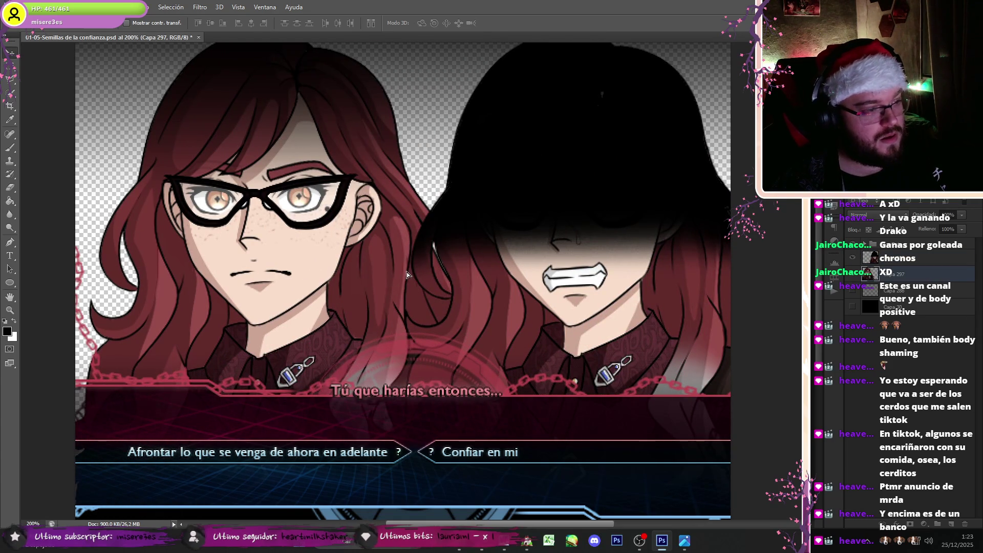
left_click_drag(410, 276, 404, 274)
Step: Mirror the shadow-faced woman horizontally with a -100% width, trying and undoing a 70% scale
key("ctrl+t")
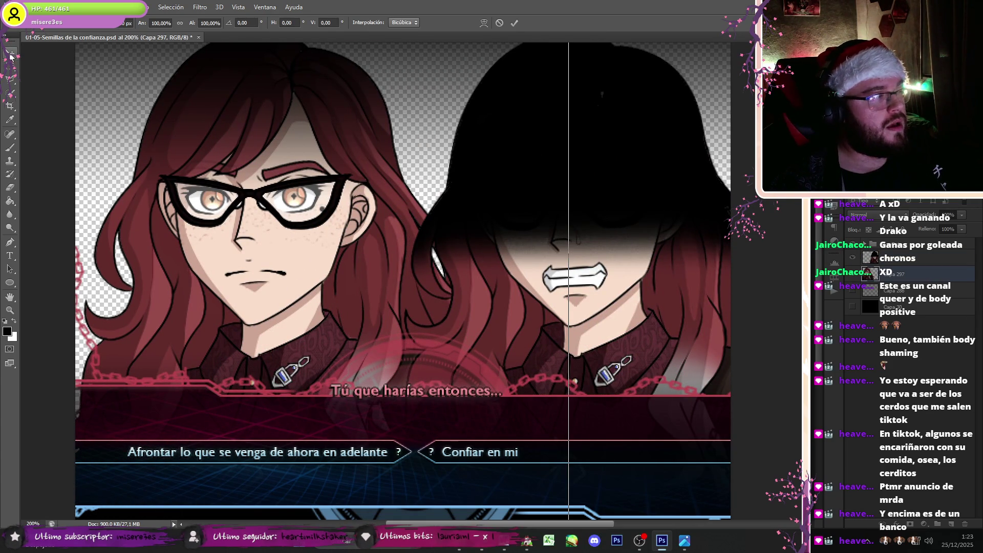
key("Return")
key("alt+bracketright")
key("ctrl+t")
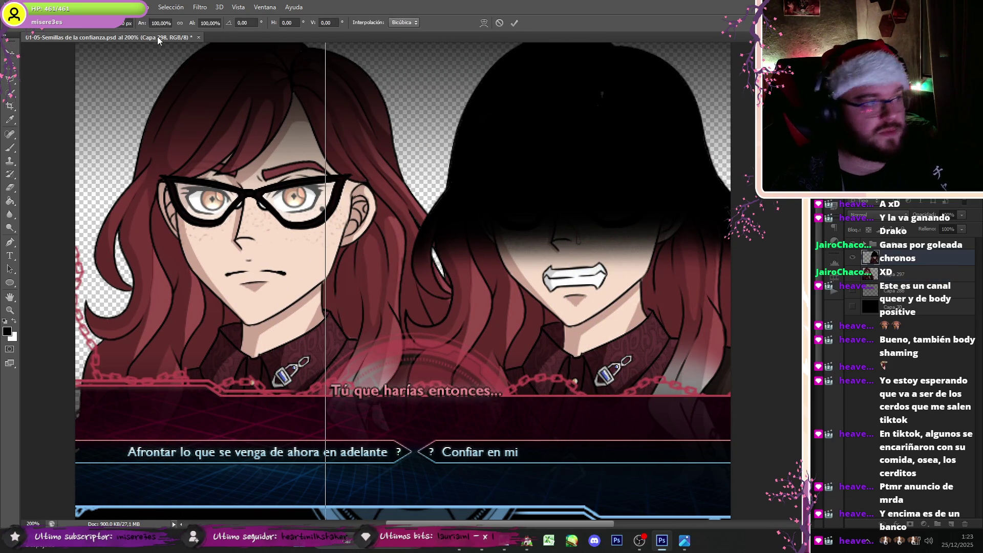
type("-")
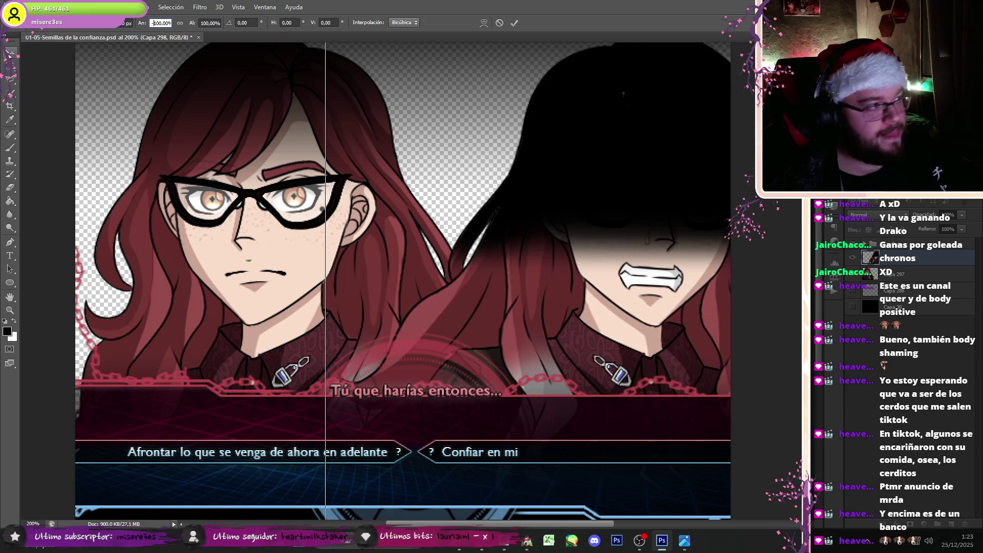
key("Return")
key("ctrl+t")
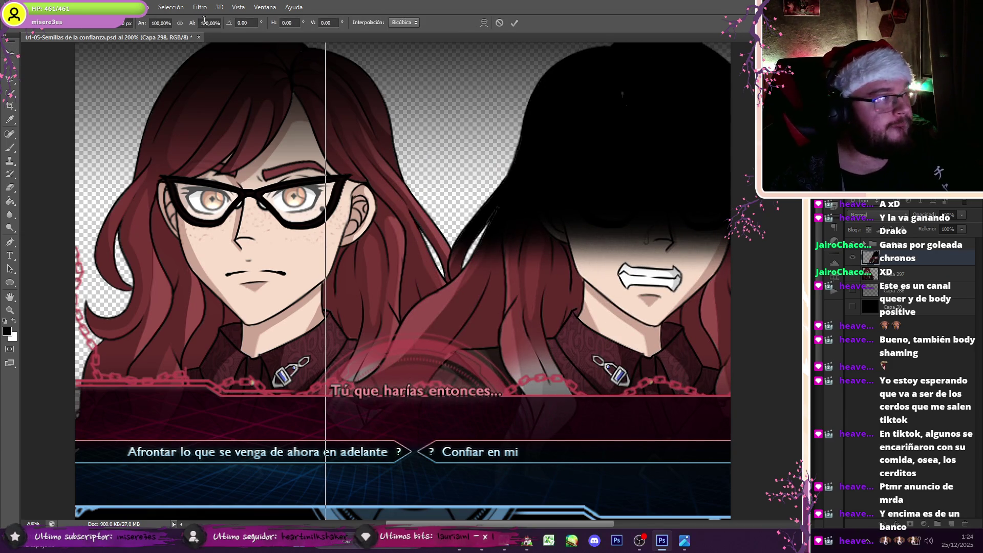
type("70")
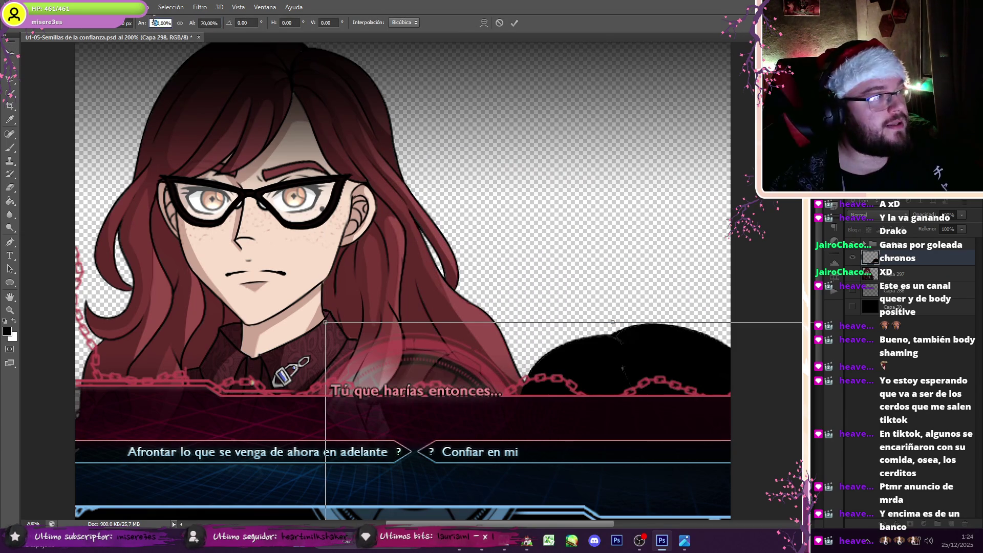
type("70")
key("Return")
left_click(439, 198)
key("ctrl+z")
Step: Duplicate the bespectacled woman's layer, scale it to 70%, and reposition both women side by side
right_click(916, 260)
left_click(865, 259)
key("Return")
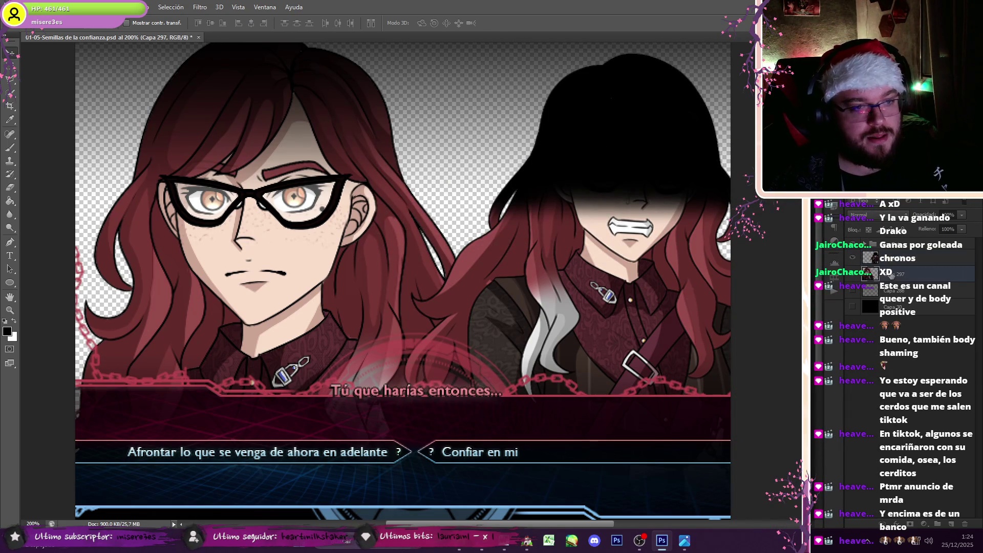
key("ctrl+t")
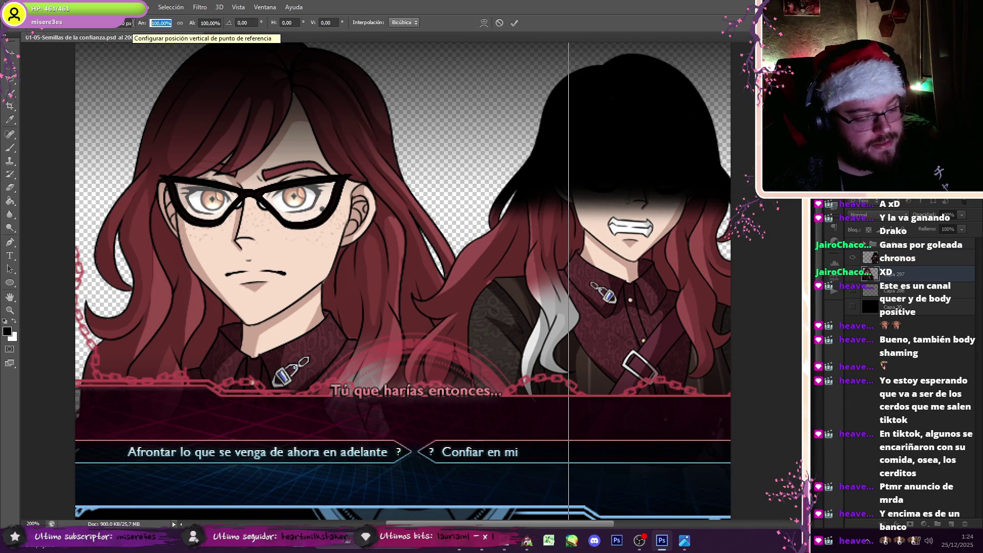
type("70")
left_click(218, 23)
type("70")
key("Return")
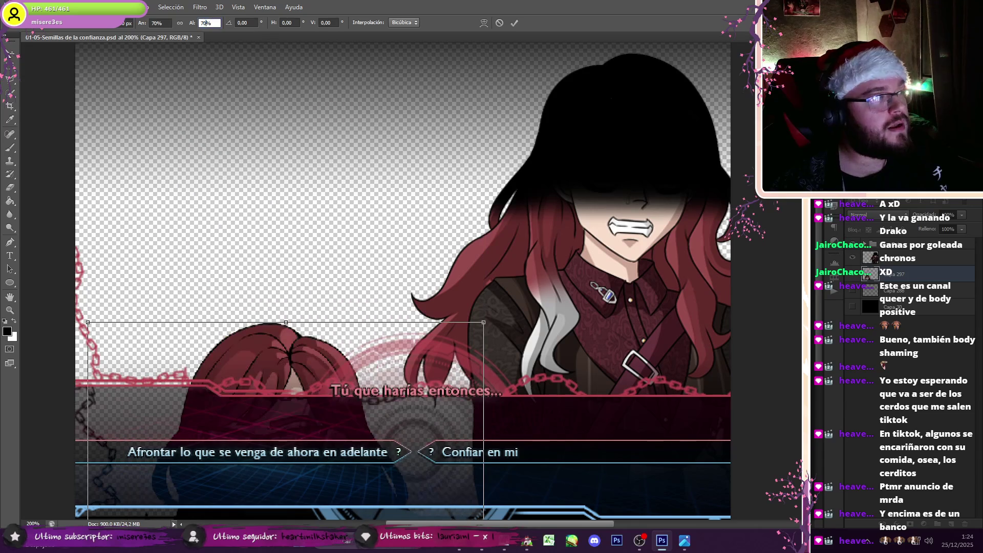
key("v")
left_click(439, 198)
mouse_move(439, 205)
left_mouse_down()
mouse_move(413, 143)
mouse_move(480, 299)
mouse_move(434, 303)
left_mouse_up()
left_click(895, 261)
mouse_move(693, 250)
left_mouse_down()
mouse_move(683, 248)
mouse_move(702, 256)
left_mouse_up()
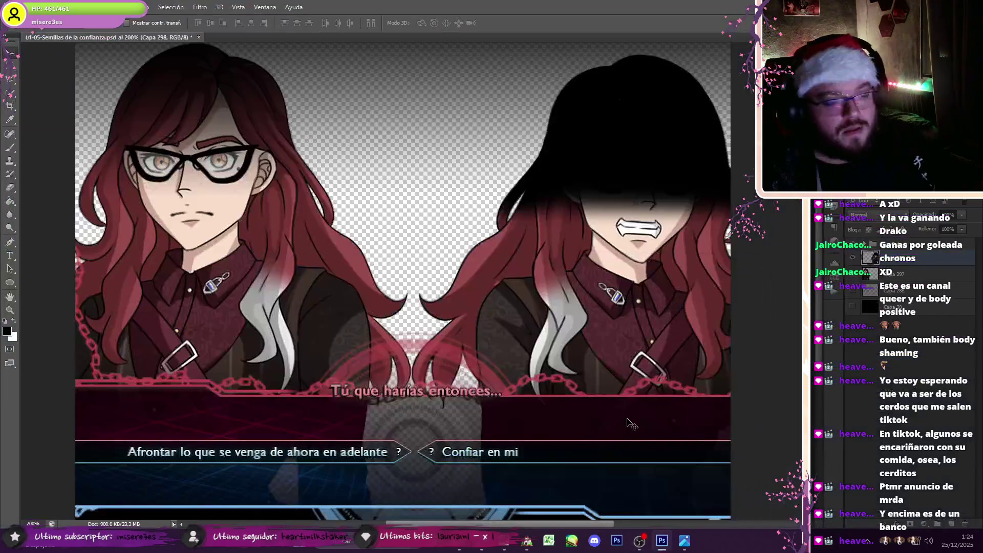
Step: Browse tracks 02-23, 02-21 and 02-20 in RPG Maker's sound test, play 02-16, and return to Photoshop
left_click(527, 540)
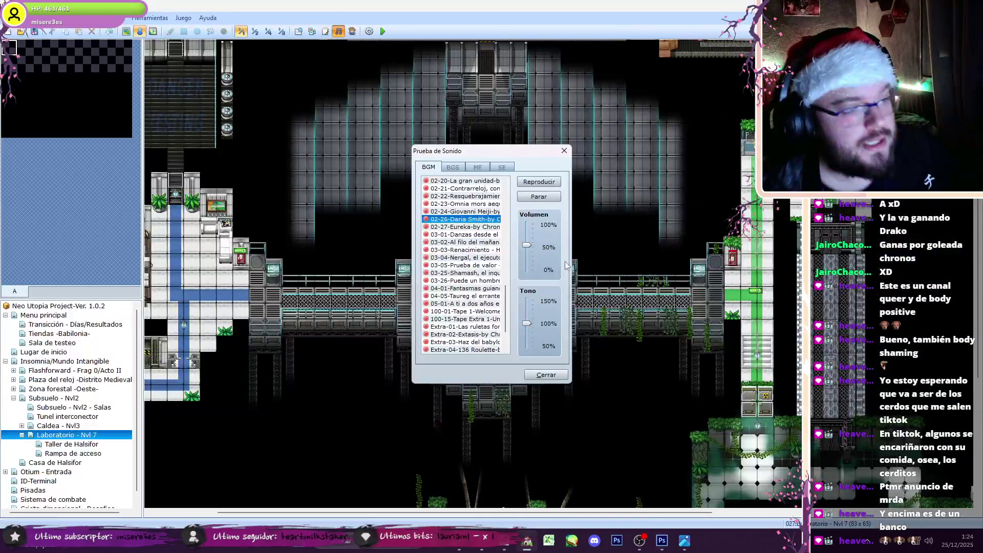
left_click(482, 205)
left_click(482, 188)
left_click_drag(510, 307, 510, 285)
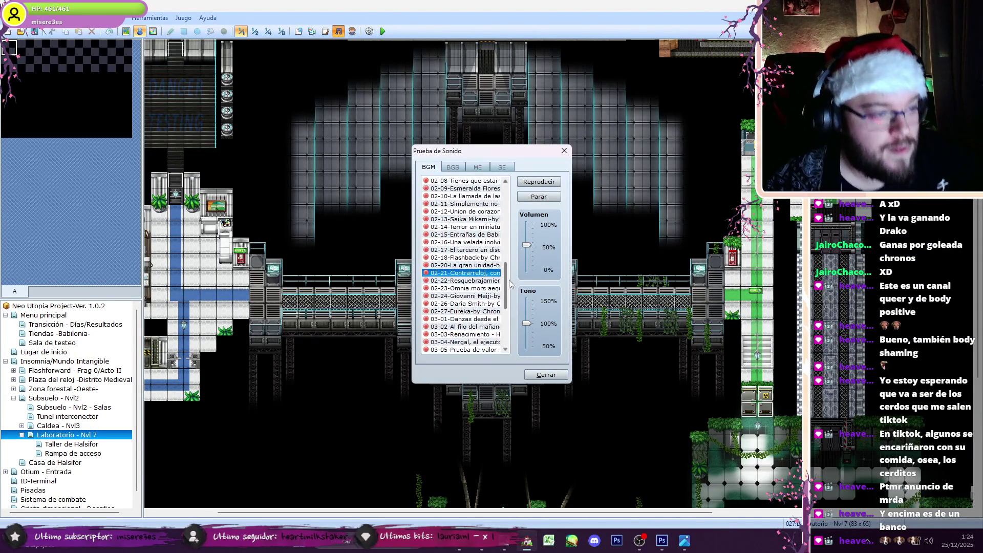
left_click(469, 265)
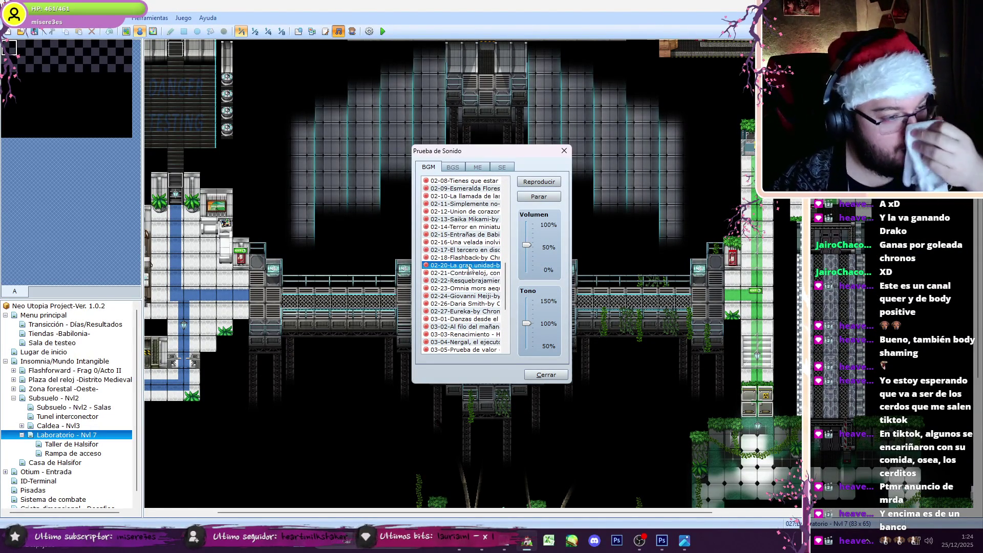
left_click(482, 242)
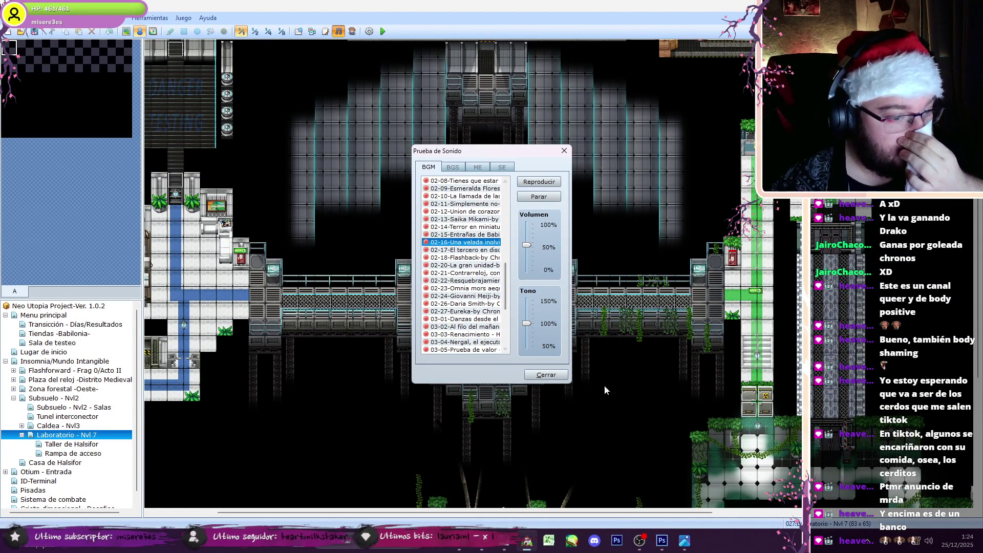
left_click(539, 183)
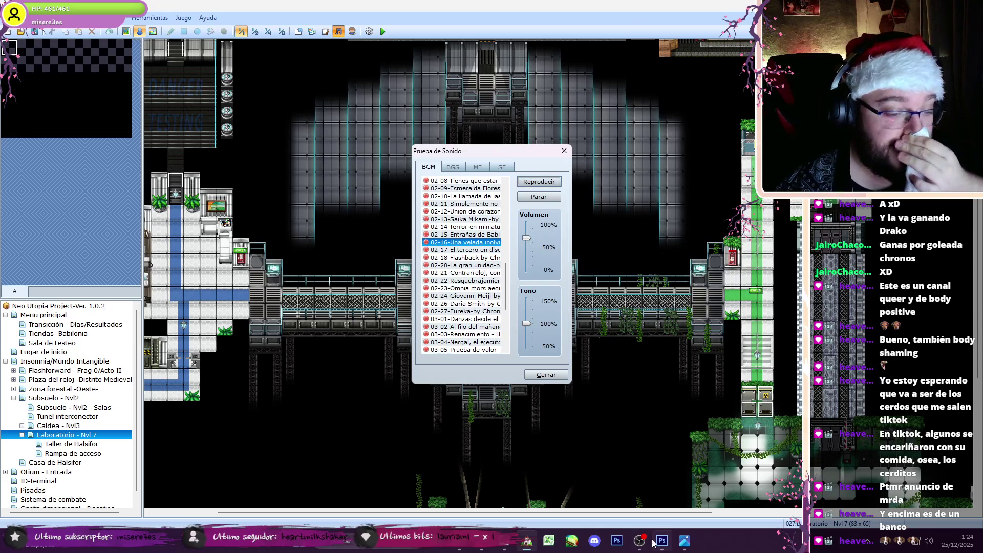
left_click(646, 541)
left_click(661, 540)
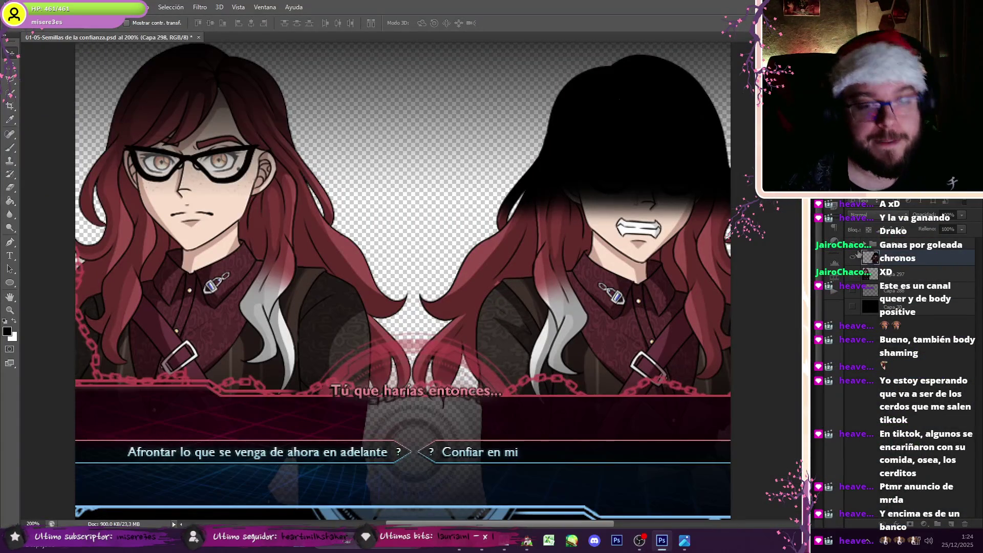
Step: Hide the dialogue overlay and right-hand Irina, then save the glasses Irina alone as PNG Semillas-00-00
left_click(855, 247)
left_click(853, 257)
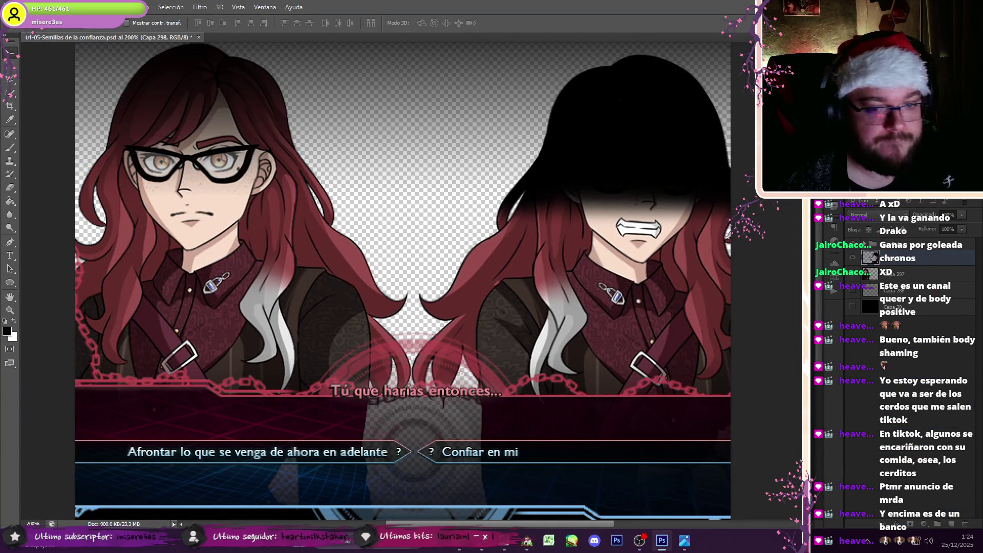
left_click(891, 274)
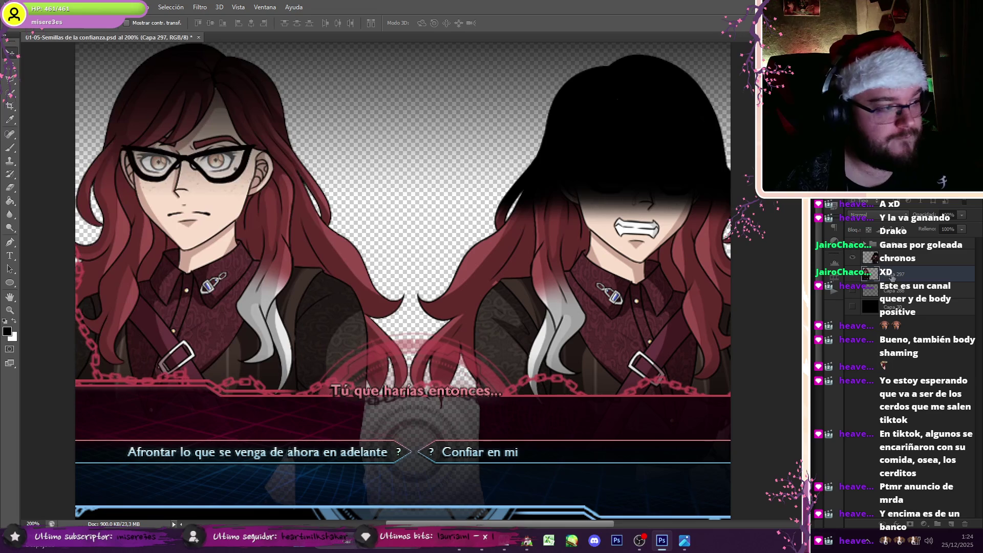
left_click(853, 257)
left_click(852, 274)
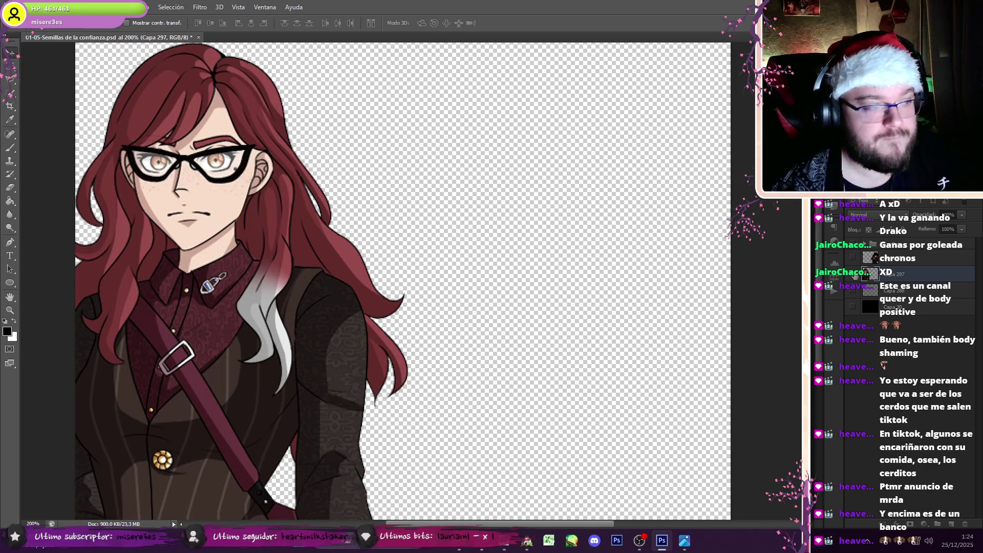
left_click(10, 7)
left_click(51, 128)
left_click(145, 401)
left_click(123, 359)
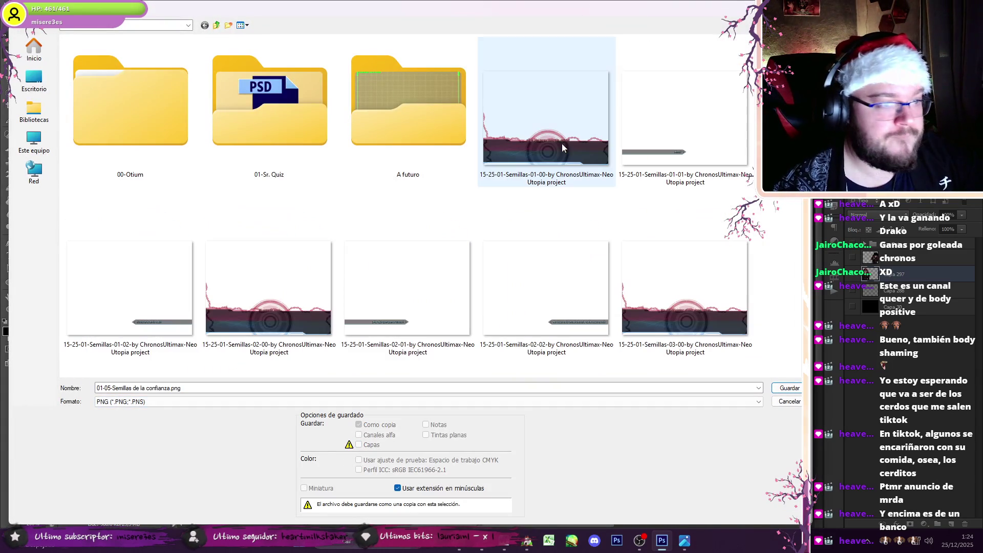
left_click(127, 388)
double_click(144, 388)
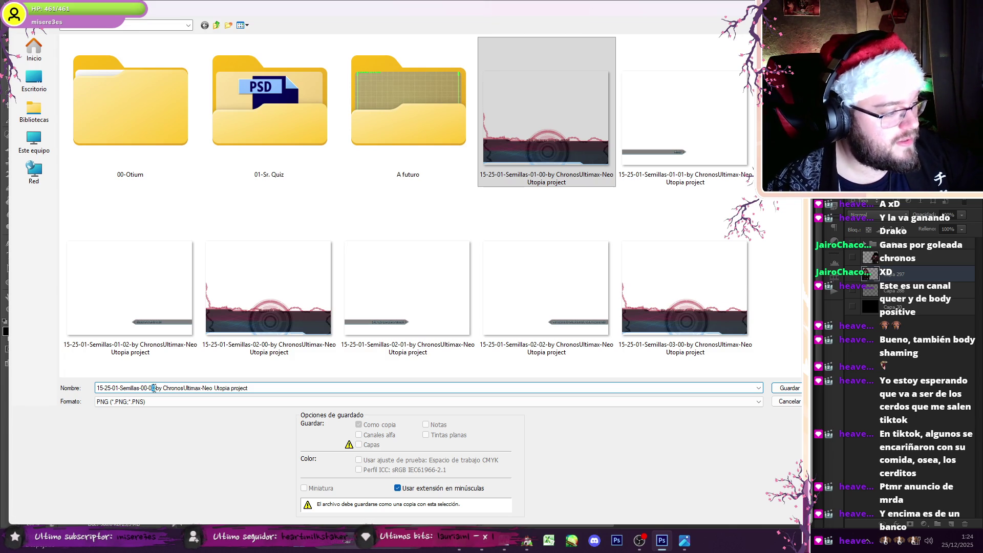
key("Return")
key("Return")
Step: Export the shadow-faced Irina as another Semillas PNG, reusing the 00-00 name with its number edited
left_click(852, 258)
left_click(851, 259)
left_click(29, 6)
left_click(48, 128)
left_click(153, 401)
left_click(128, 364)
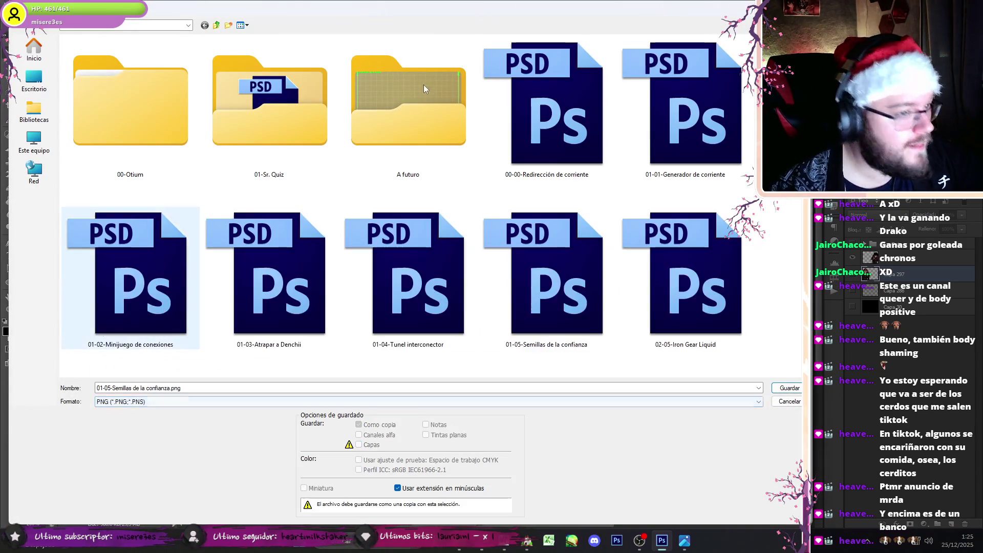
left_click(547, 112)
left_click(153, 388)
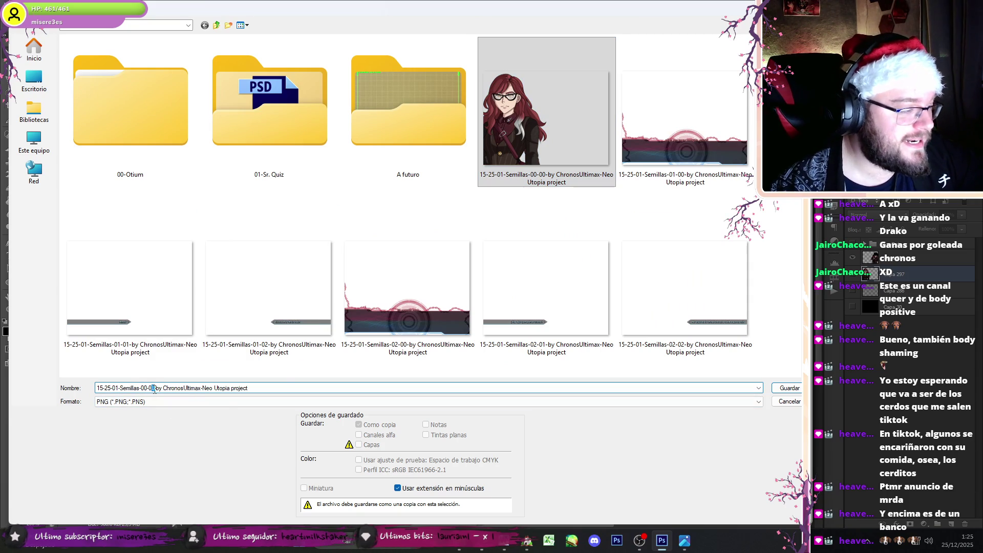
left_click(783, 389)
key("Return")
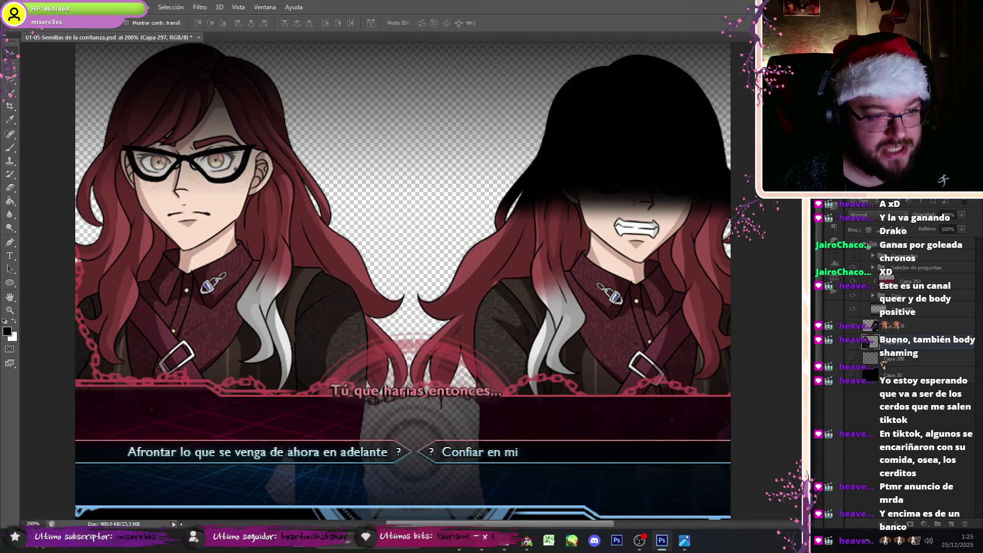
Step: Hide the character, subtitle and choice layers so only the dark gradient backdrop remains
right_click(909, 309)
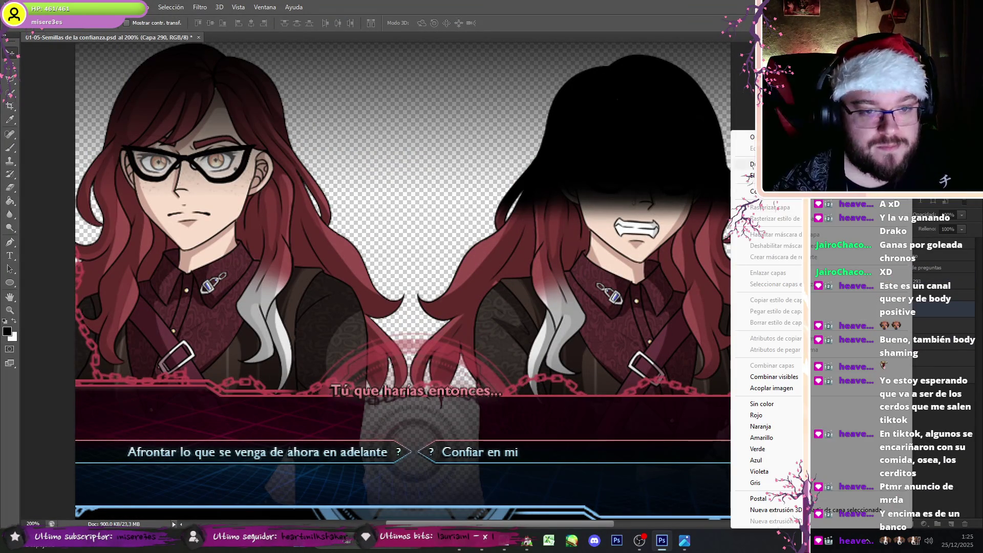
left_click(865, 254)
left_click(582, 164)
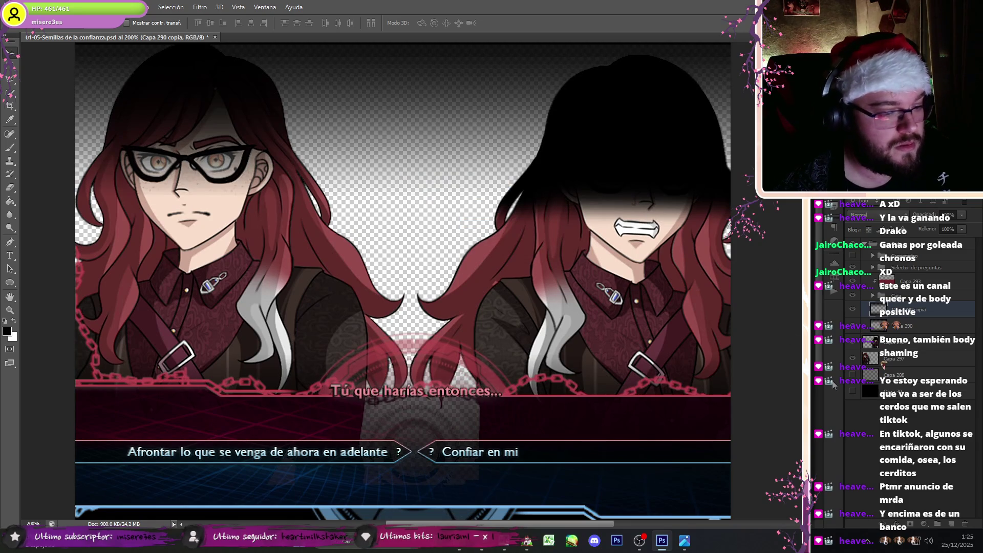
key("ctrl+z")
left_click(852, 295)
left_click(852, 281)
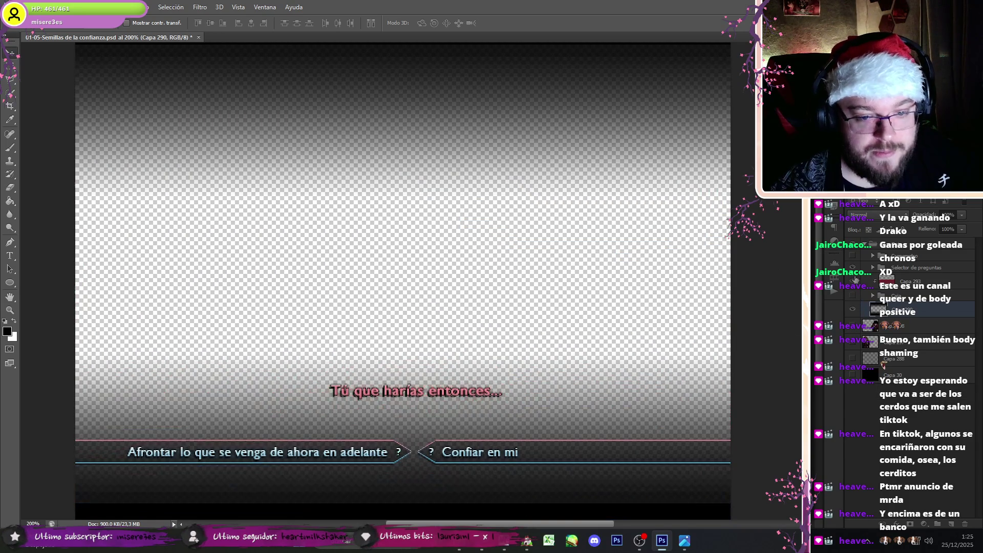
left_click(852, 268)
Step: Save the backdrop as a new numbered Semillas PNG, then show and select Capa 298
left_click(28, 7)
left_click(51, 132)
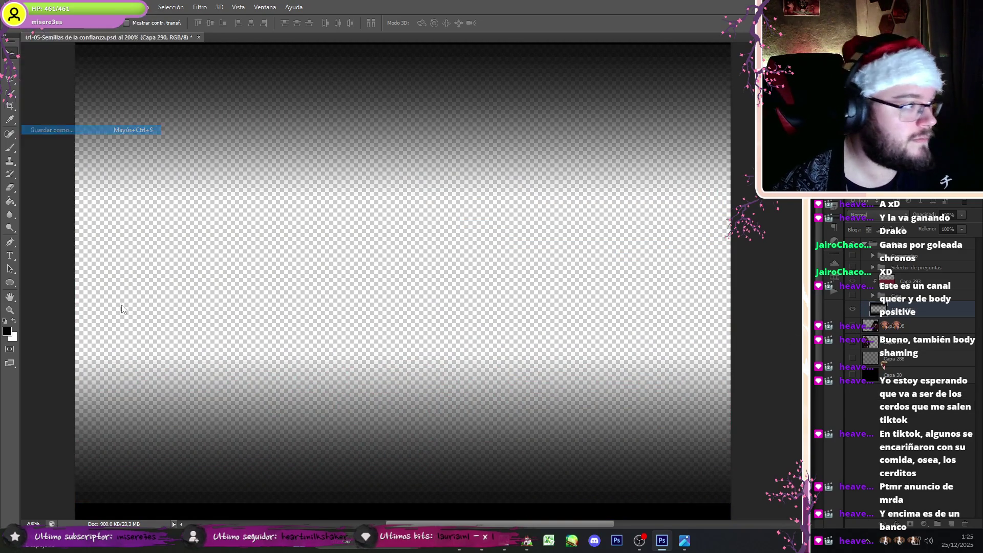
left_click(153, 402)
left_click(120, 360)
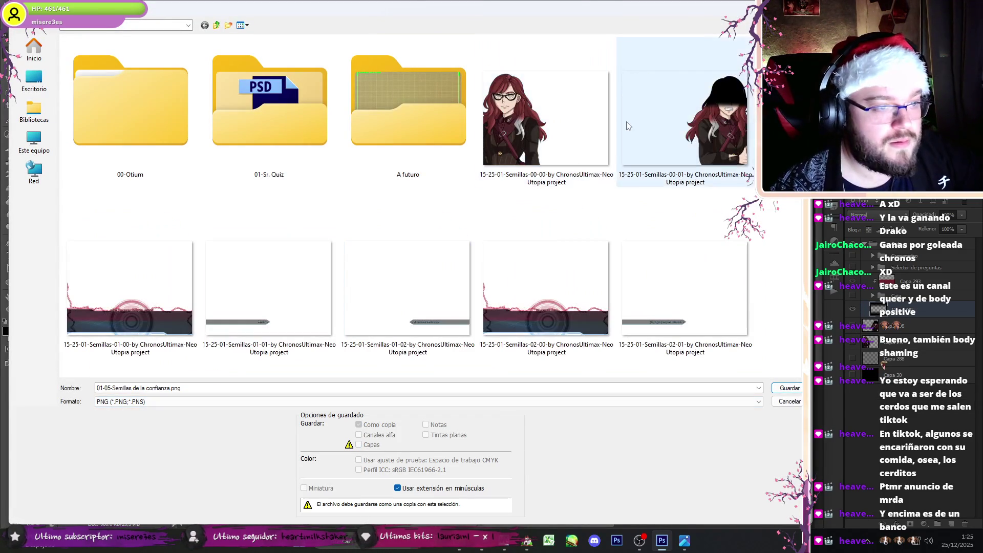
left_click(153, 388)
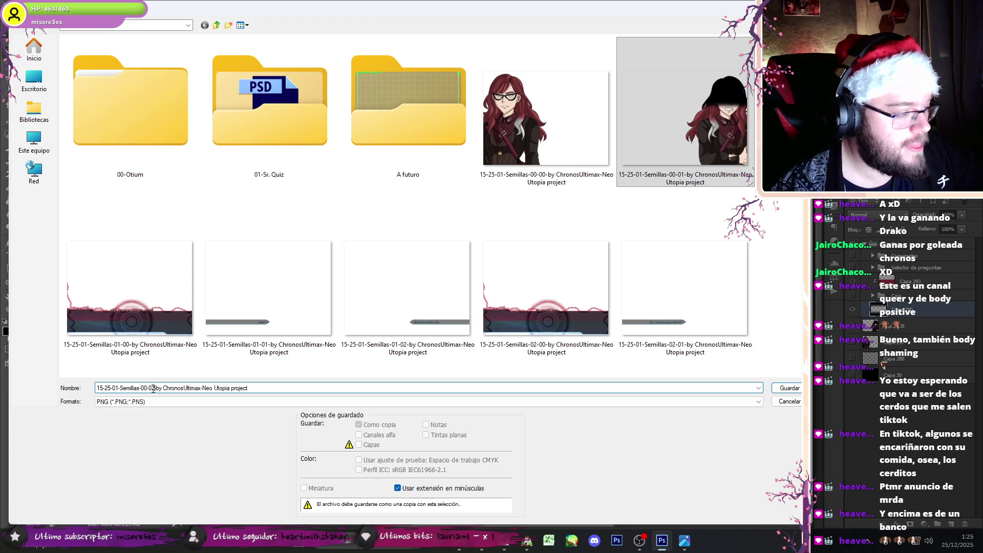
key("Return")
key("Return")
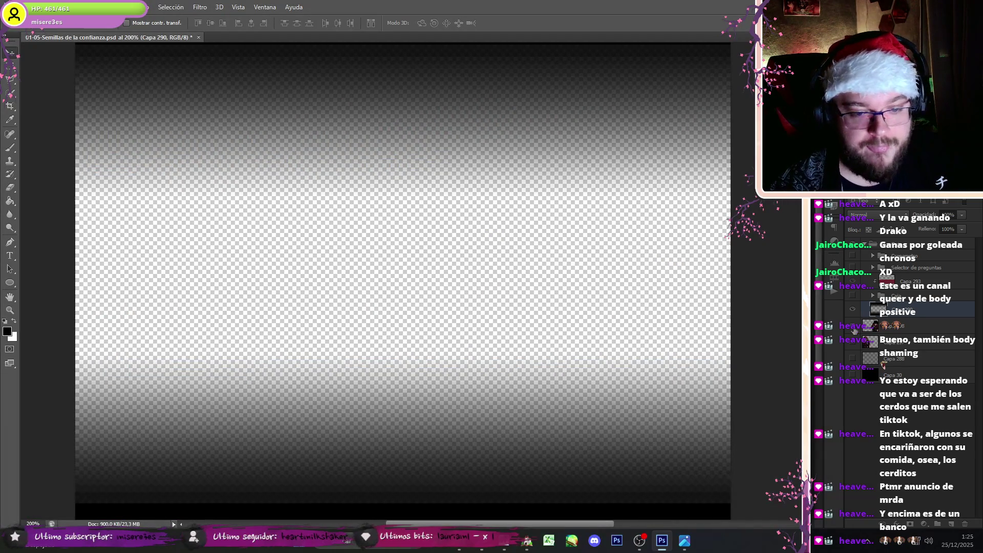
left_click(853, 327)
left_click(894, 327)
Step: Set Capa 298 to 50% opacity and show the dialogue frame, question text and choice bars again
type("50")
key("Return")
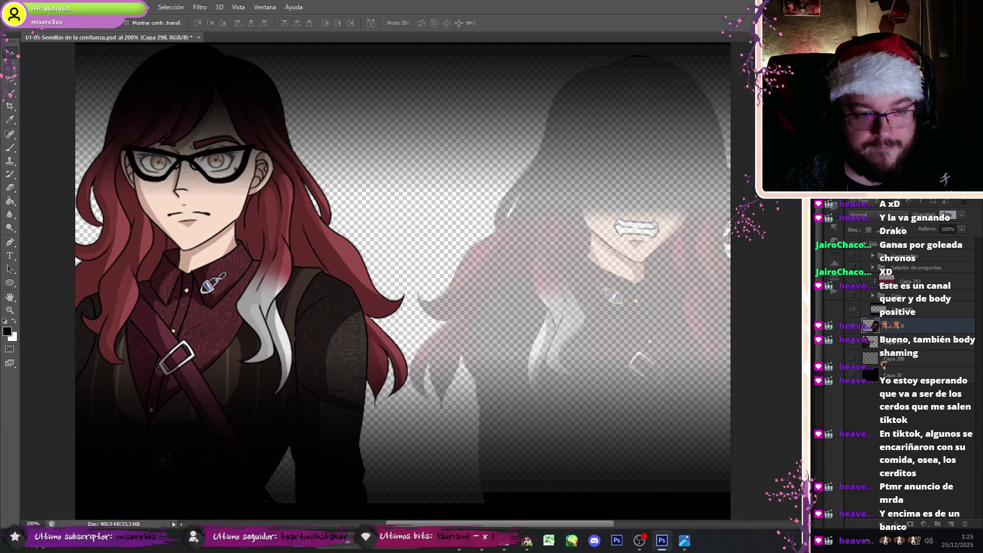
left_click(852, 296)
left_click(852, 267)
left_click(853, 255)
left_click(852, 255)
left_click(864, 244)
Step: Save and close the PSD, select the Semillas PNGs in the Open dialog, and return to RPG Maker
key("ctrl+s")
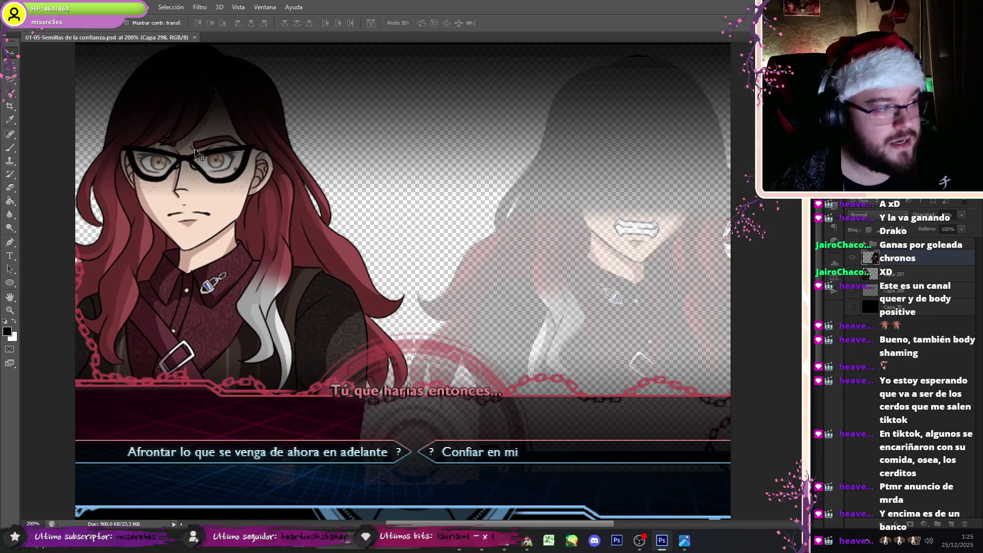
left_click(194, 37)
left_click(33, 7)
left_click(46, 35)
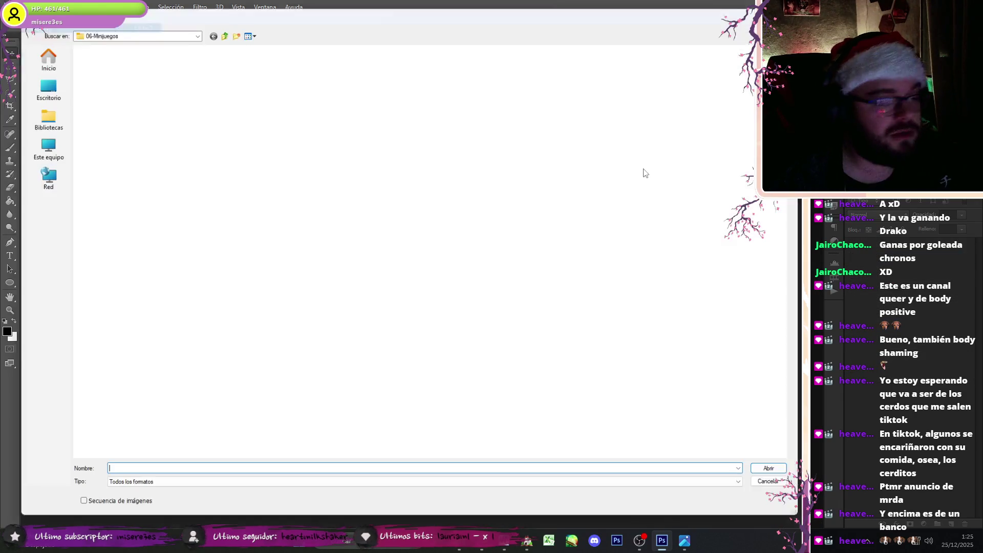
left_click(682, 74)
left_click(360, 246, "shift")
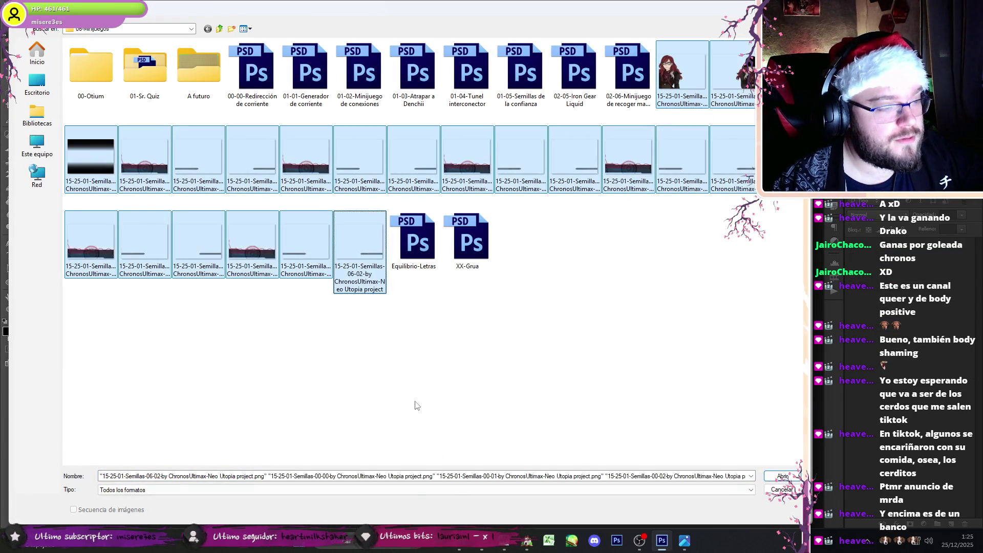
left_click(524, 550)
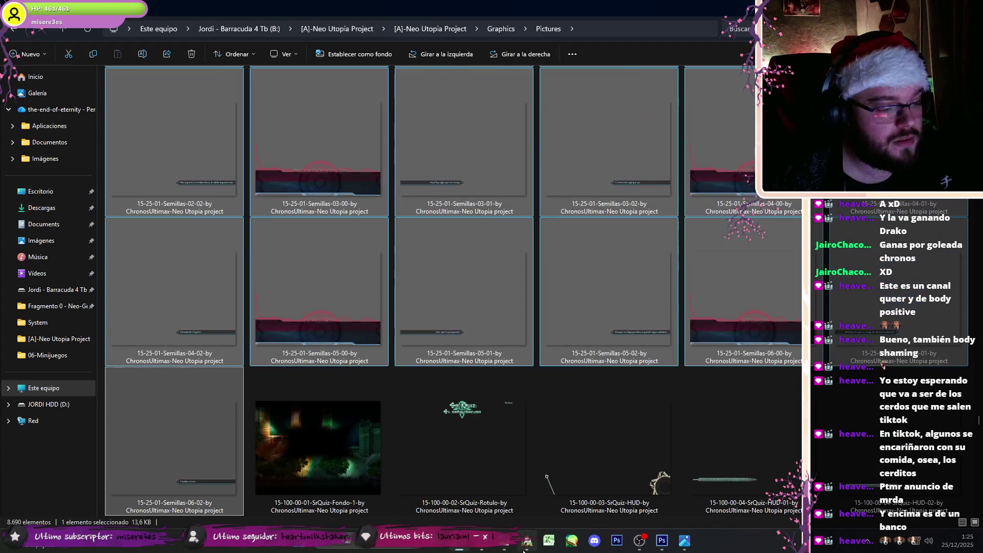
left_click(524, 547)
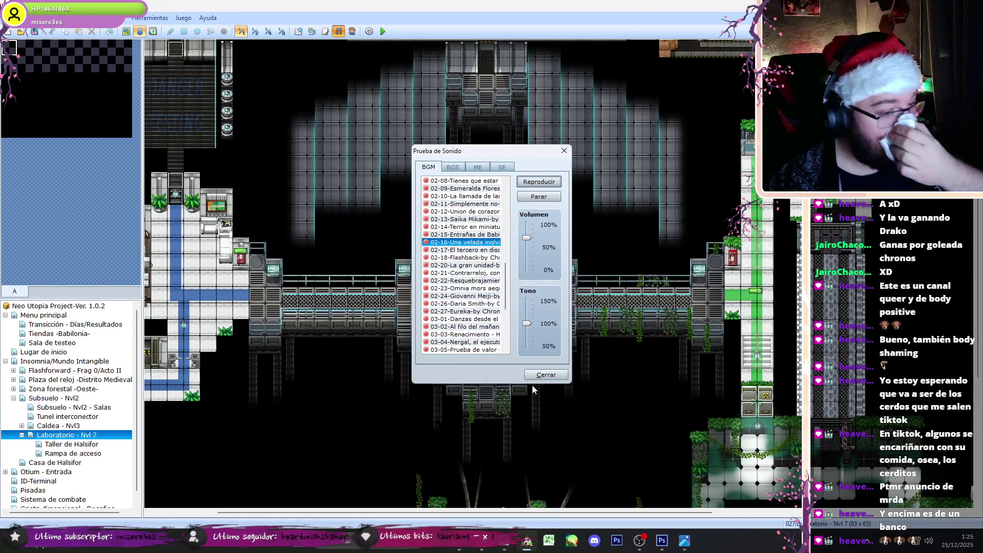
Step: Close the sound test and browse the Plaza del reloj maps in the map tree
key("Escape")
scroll(526, 393, "up", 5)
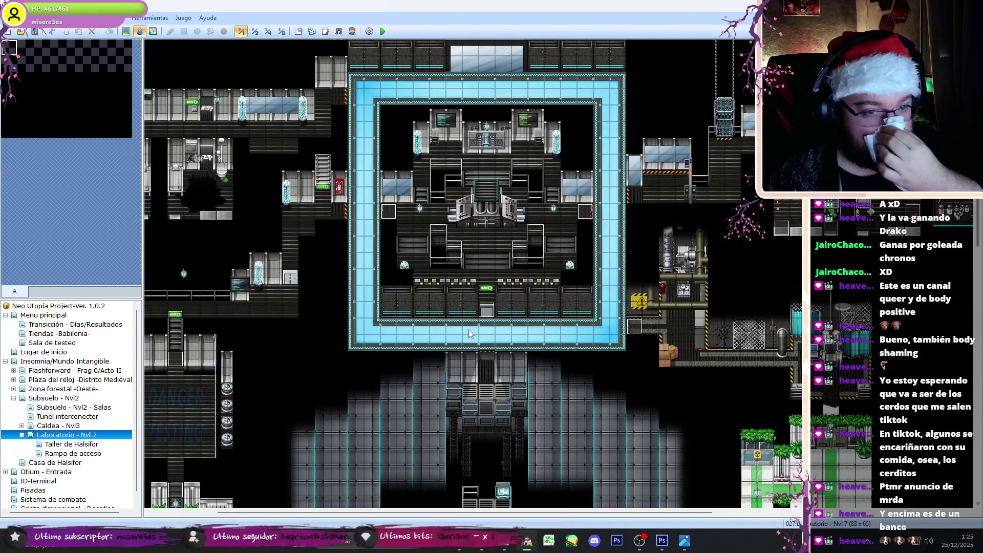
left_click_drag(505, 512, 757, 512)
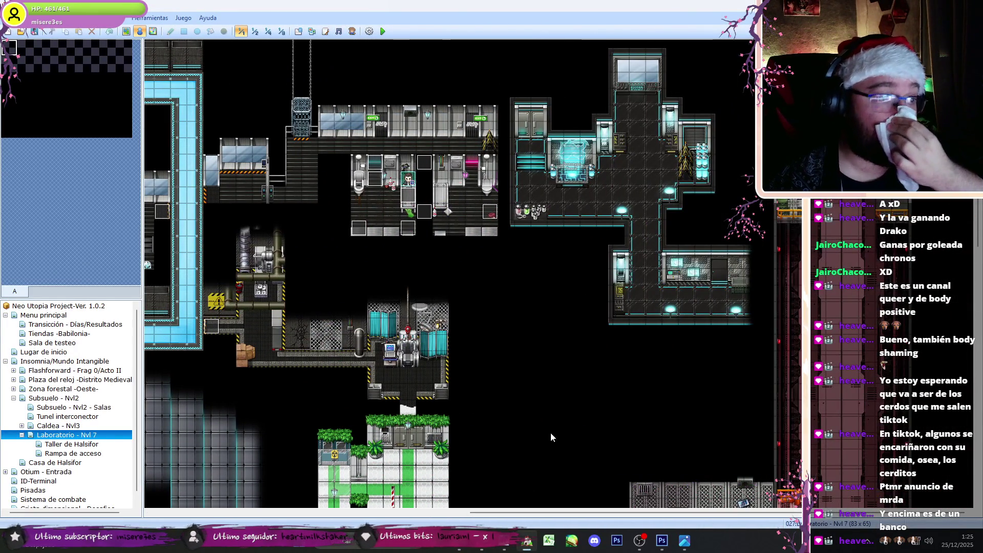
double_click(51, 380)
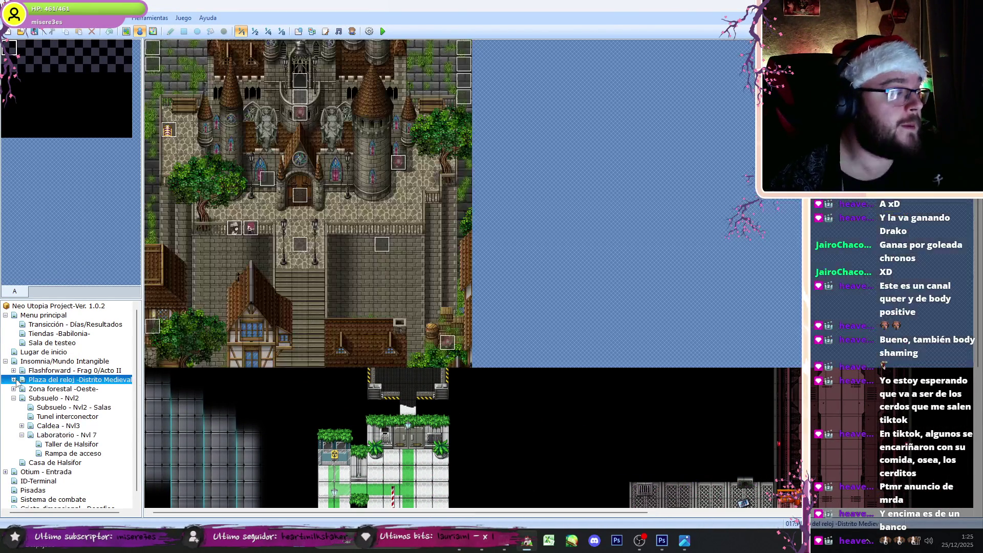
left_click(34, 390)
left_click(34, 397)
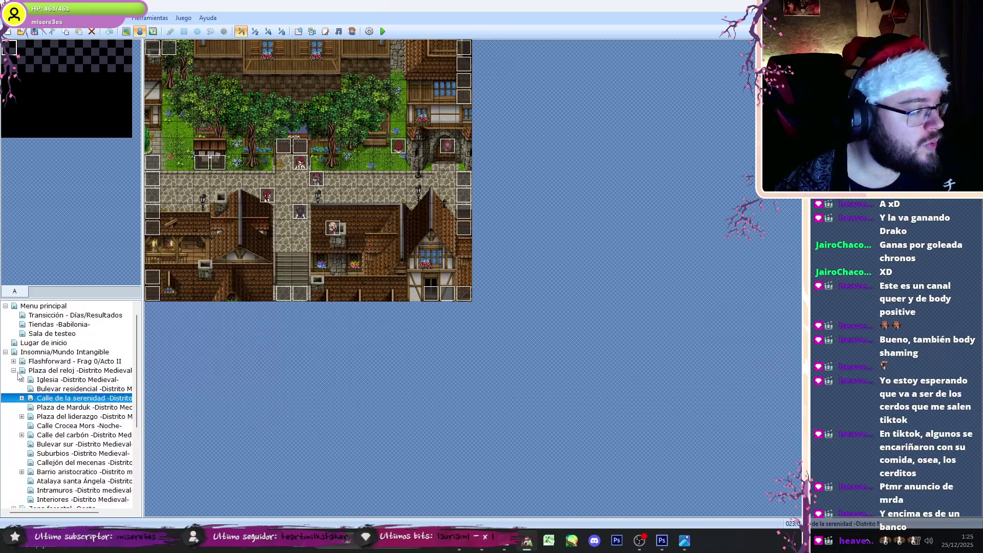
left_click(13, 370)
left_click(646, 540)
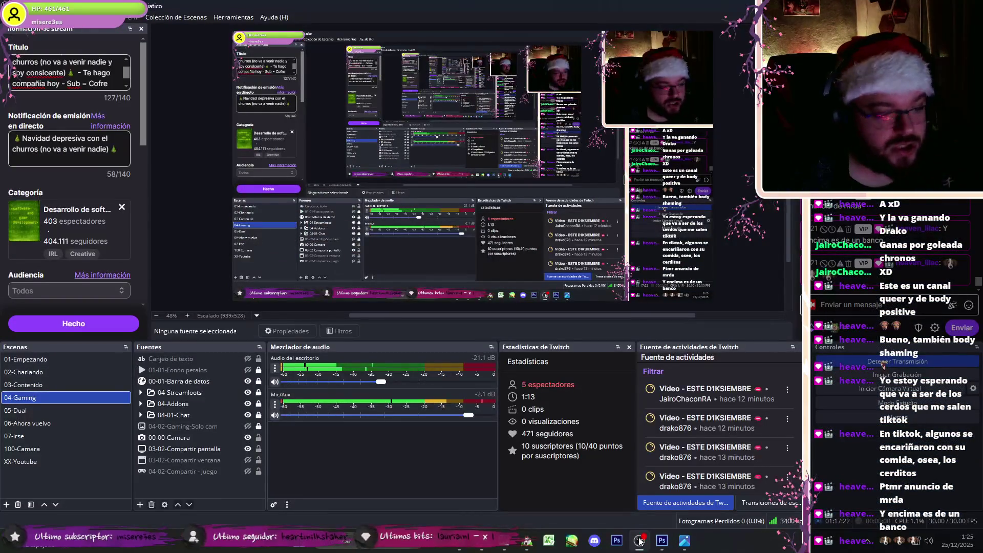
left_click(646, 540)
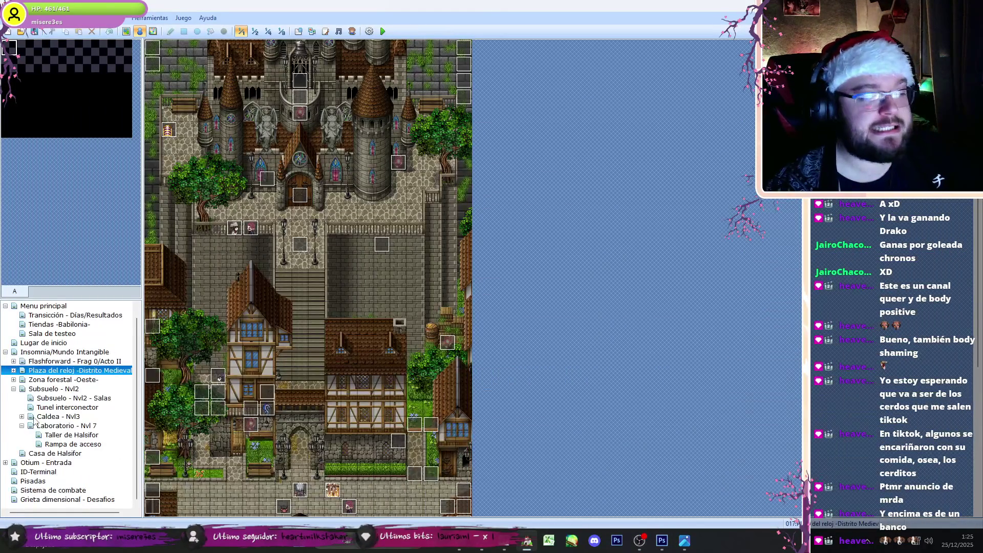
Step: Expand Subsuelo - Nvl2 and Caldea - Nvl3, open Sala de Irkalla, and open its Ascensor-Irkalla event
left_click(13, 389)
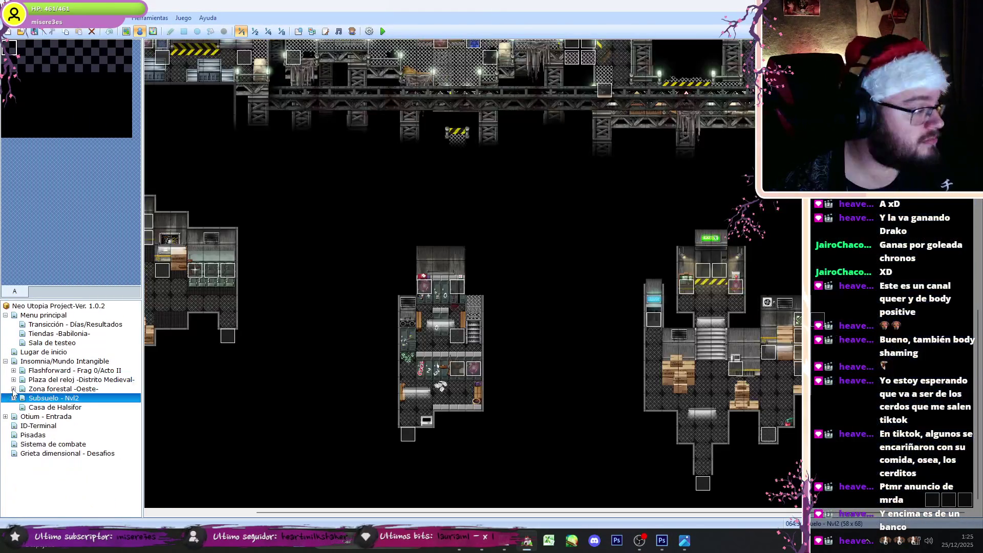
left_click(13, 397)
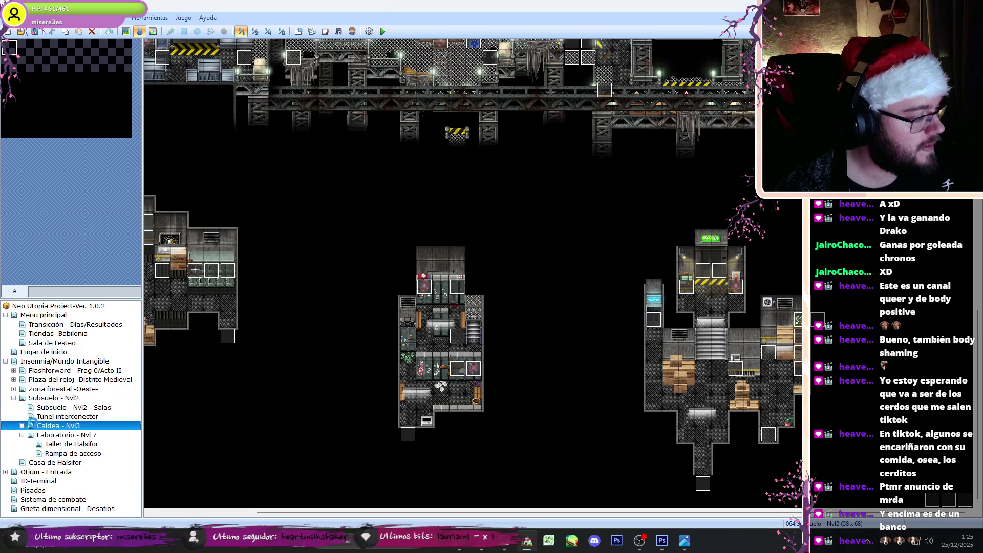
left_click(32, 425)
left_click(22, 425)
left_click(67, 444)
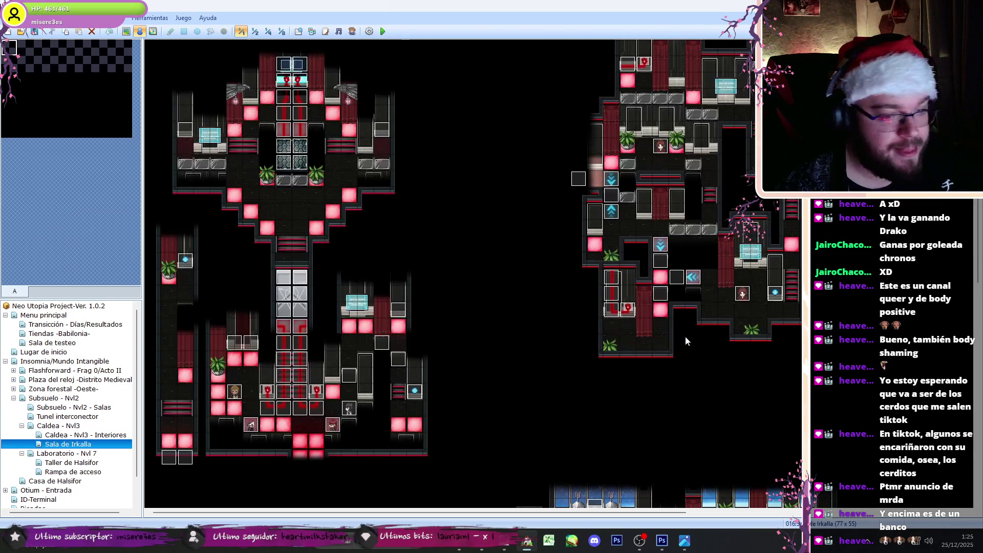
scroll(250, 232, "down", 10)
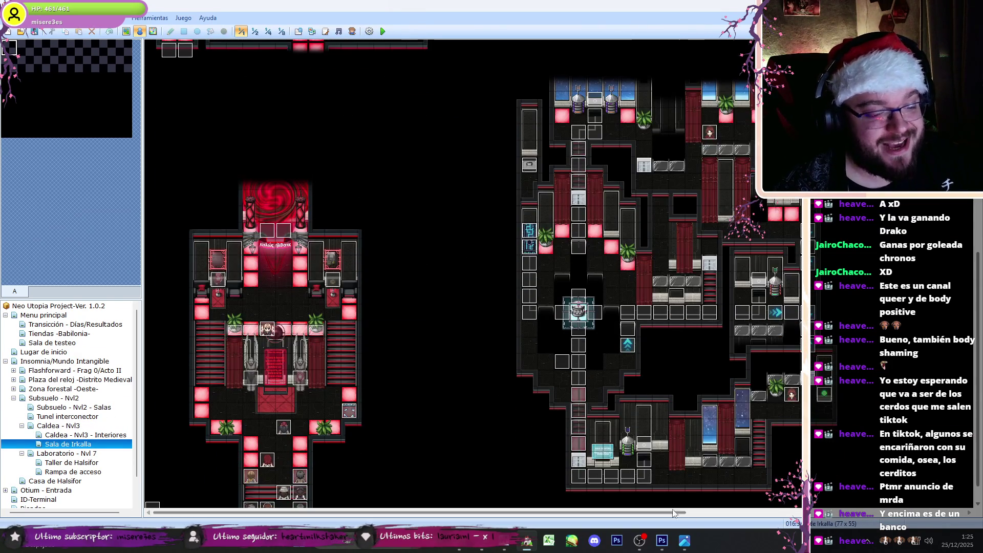
double_click(267, 232)
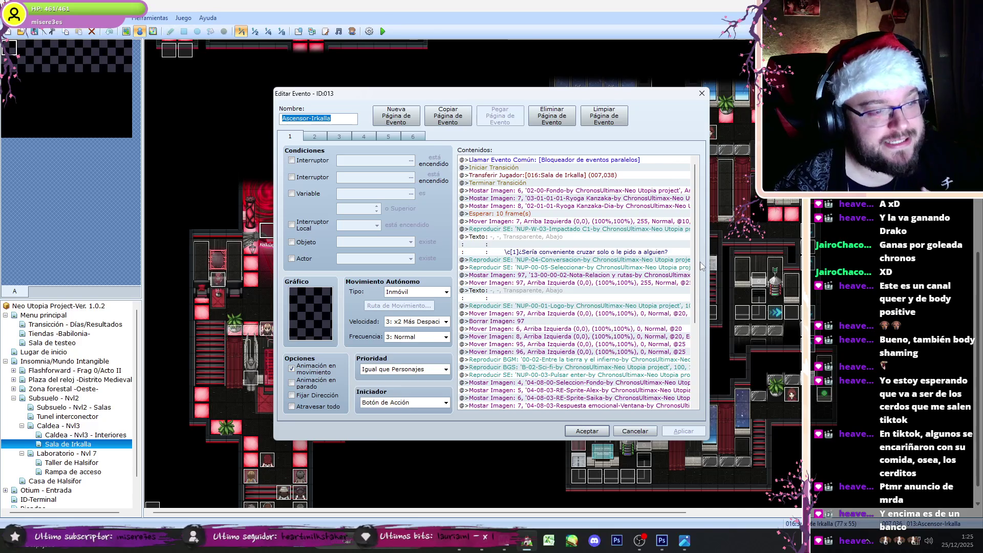
Step: Select and copy the commands from the NUP-00-03 sound effect through Controlar Variables
scroll(683, 306, "down", 3)
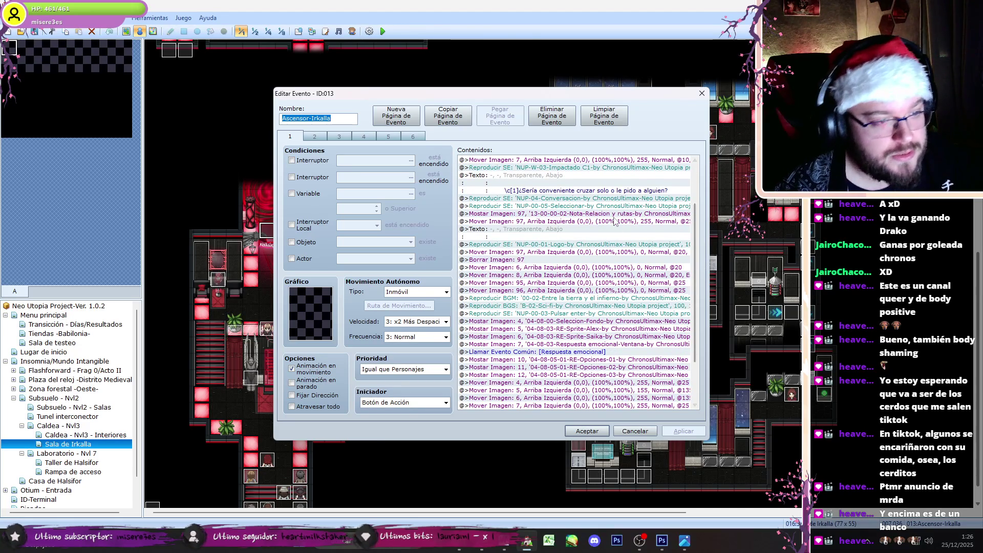
left_click(684, 244)
left_click_drag(691, 250, 691, 302)
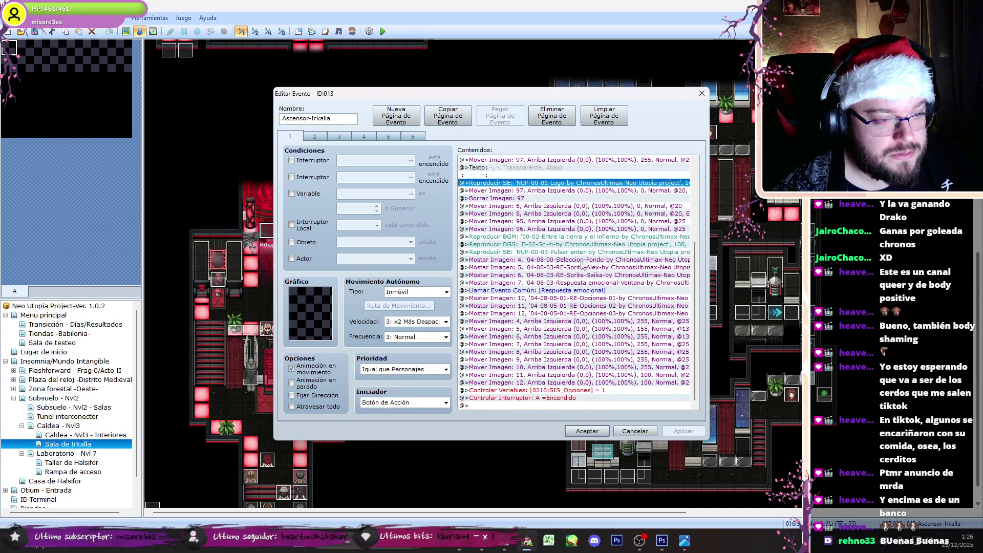
left_click(641, 539)
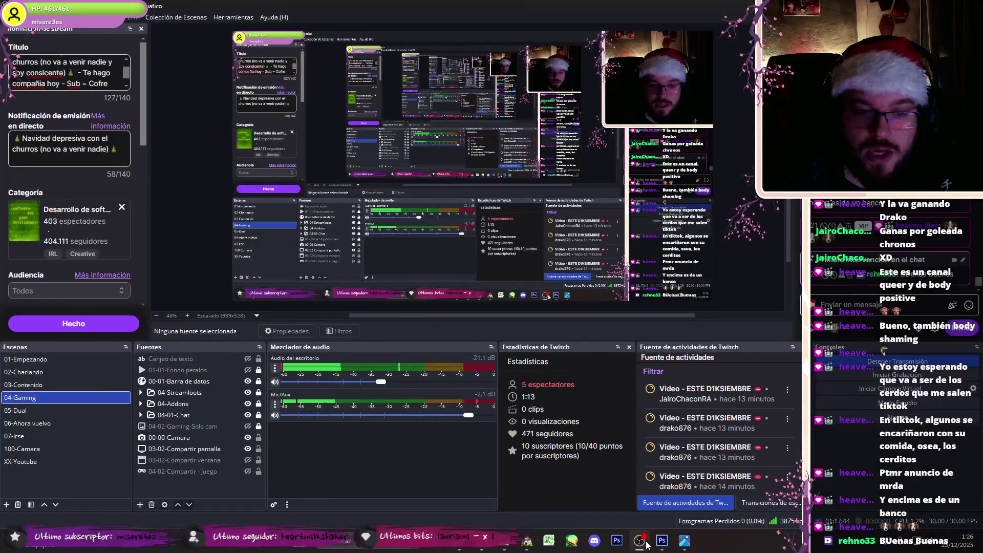
left_click(646, 543)
left_click(555, 261)
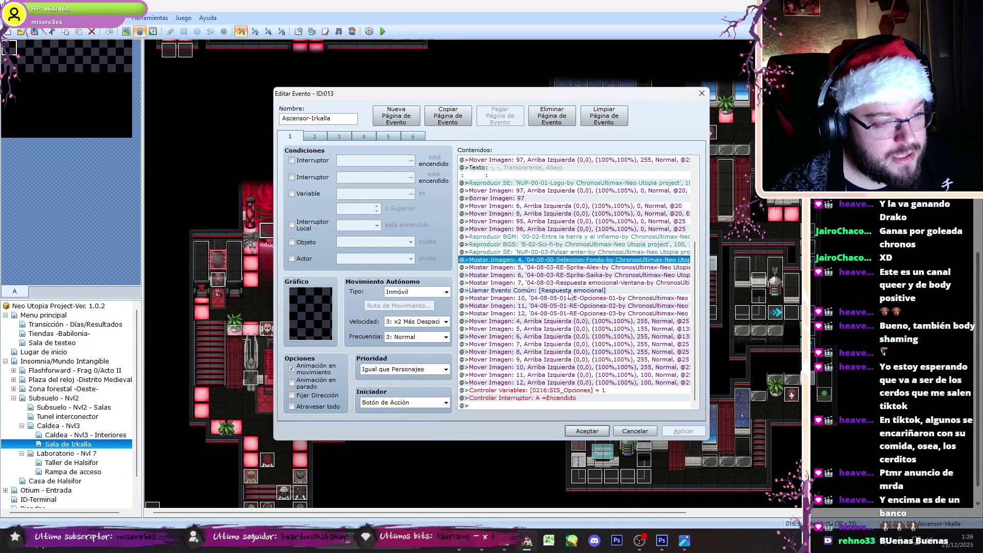
double_click(579, 252)
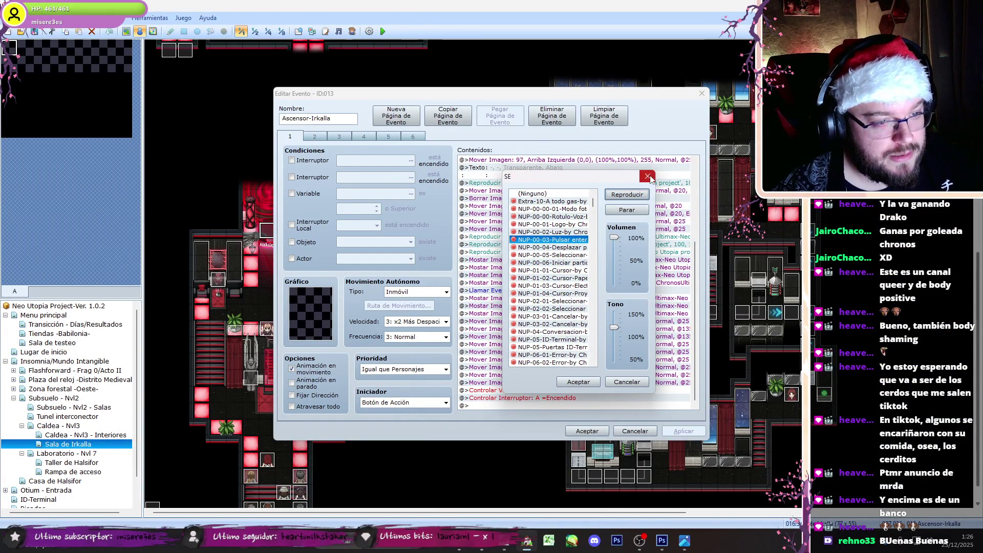
left_click(648, 177)
left_click(610, 390, "shift")
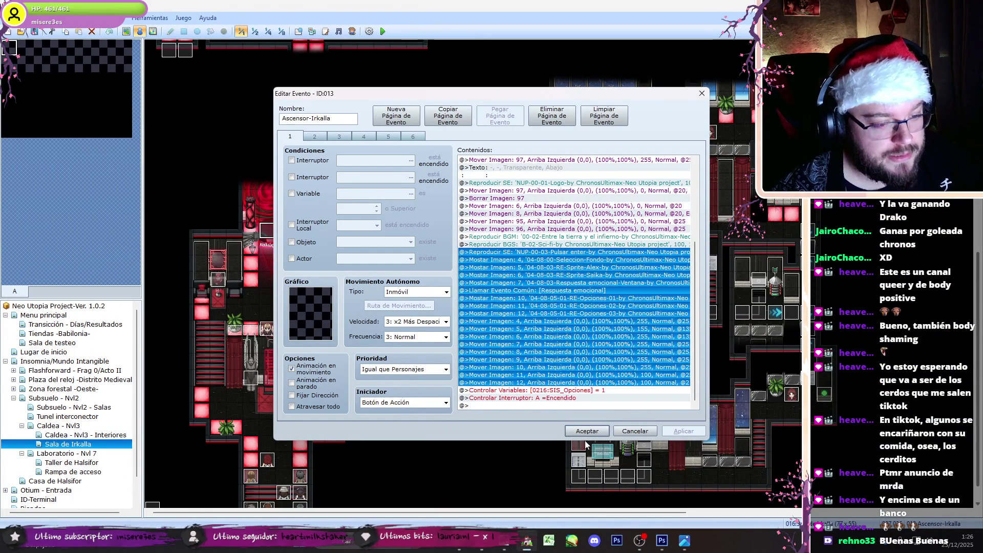
Step: Close the event editor and open the Laboratorio - Nvl 7 map
left_click(586, 432)
left_click(22, 425)
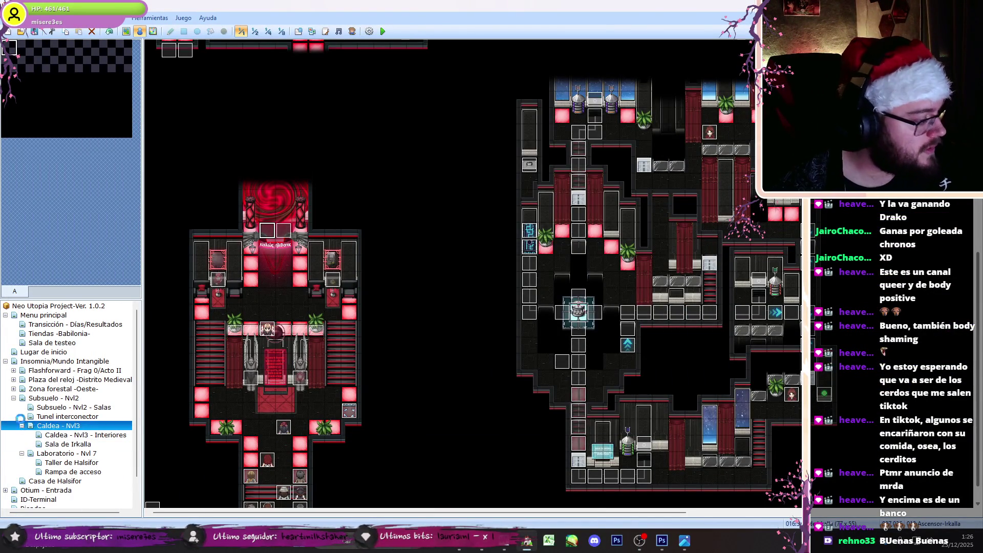
left_click(47, 437)
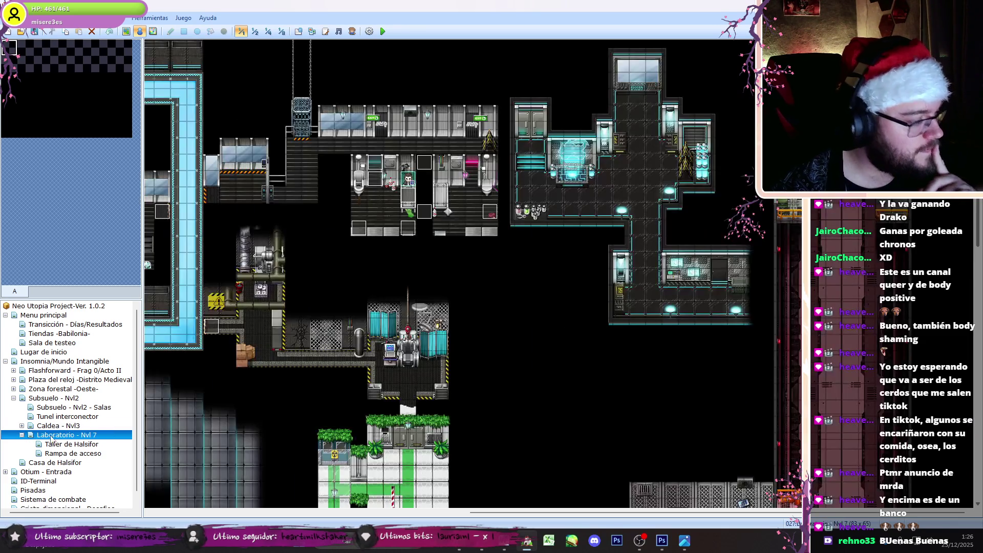
Step: Set the player's starting position on the chosen laboratory tile
right_click(621, 195)
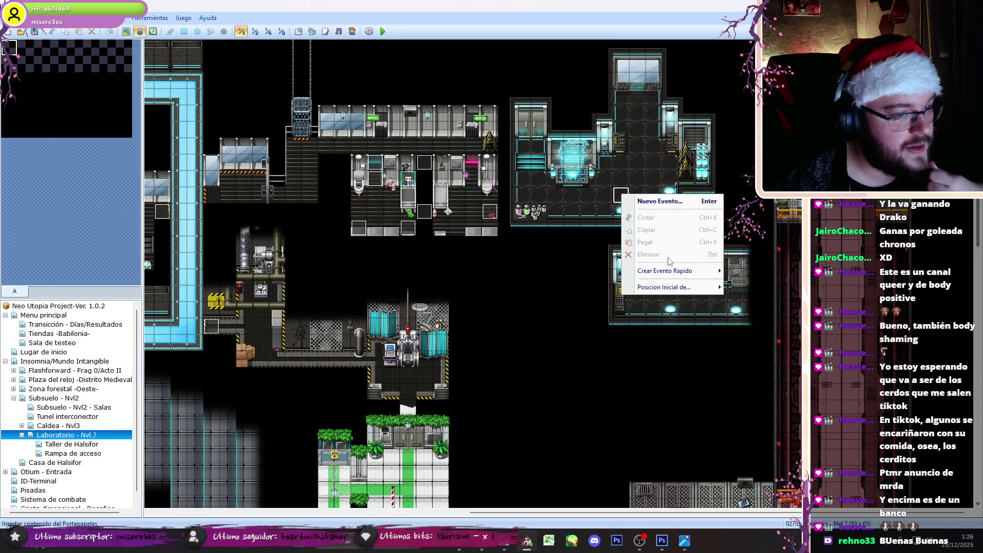
mouse_move(706, 287)
left_click(740, 287)
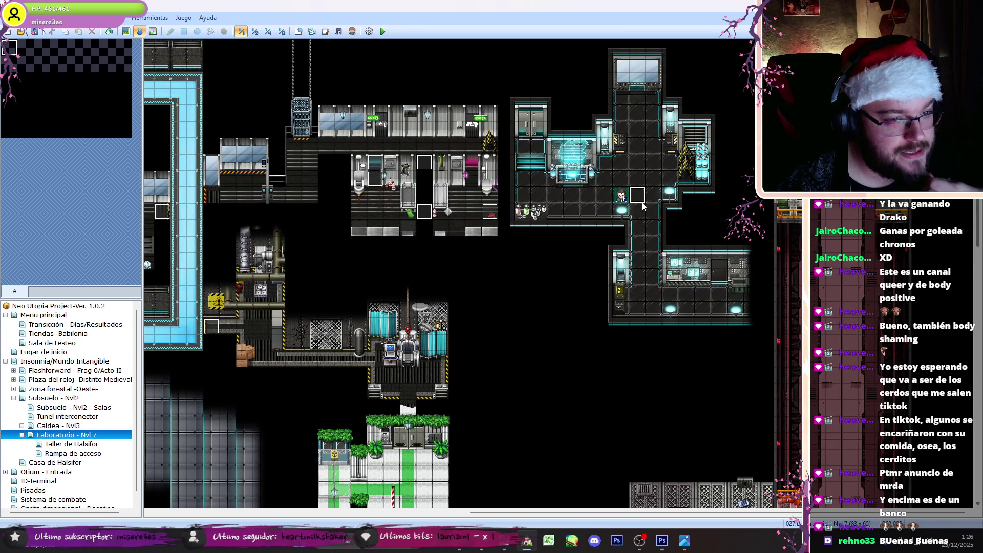
Step: Create a new event on the neighbouring tile using the Ryoga character sprite
double_click(642, 203)
double_click(310, 313)
left_click(383, 276)
left_click(462, 207)
left_click(573, 363)
left_click(587, 431)
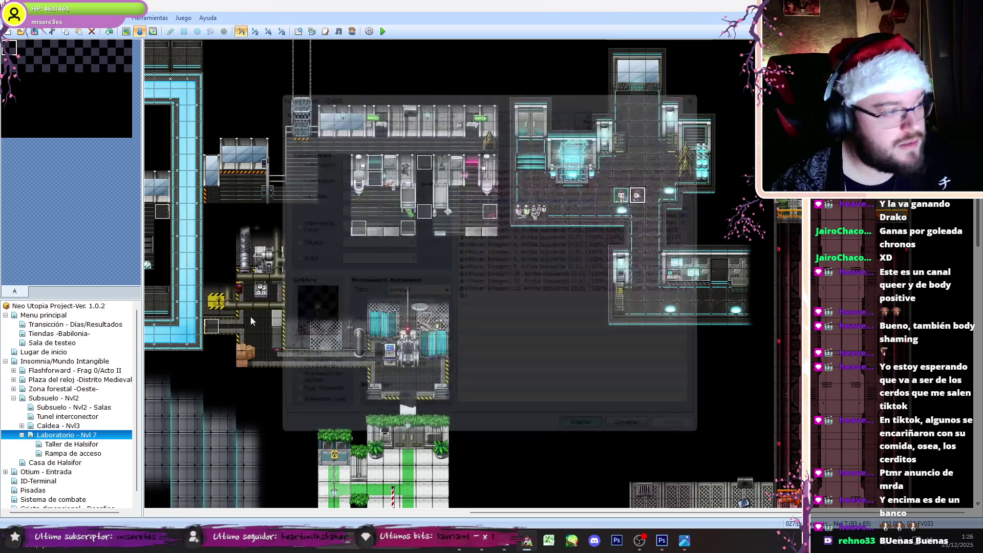
Step: Open EV033 and renumber its Mostrar Imagen 4 command to picture 15
double_click(423, 162)
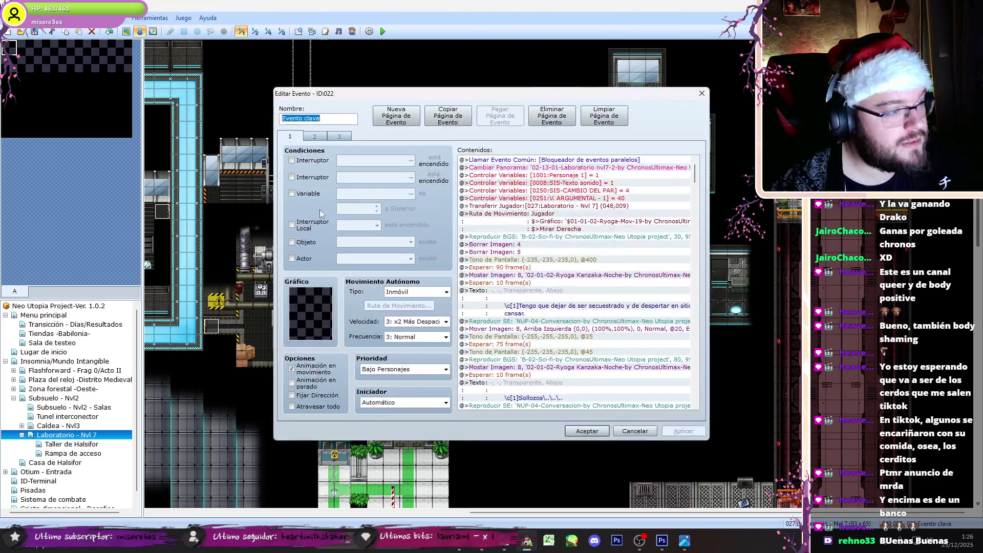
left_click(586, 430)
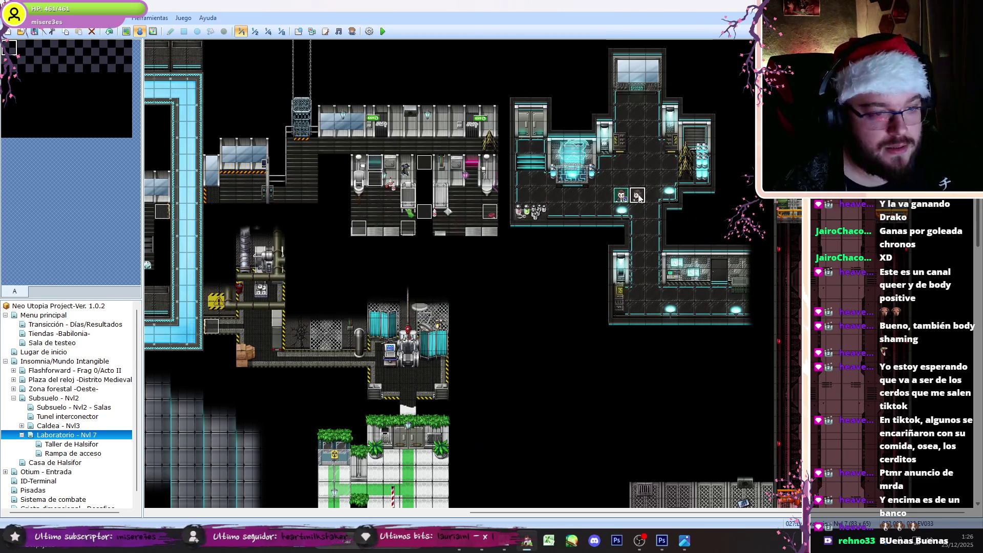
double_click(637, 196)
left_click(566, 169)
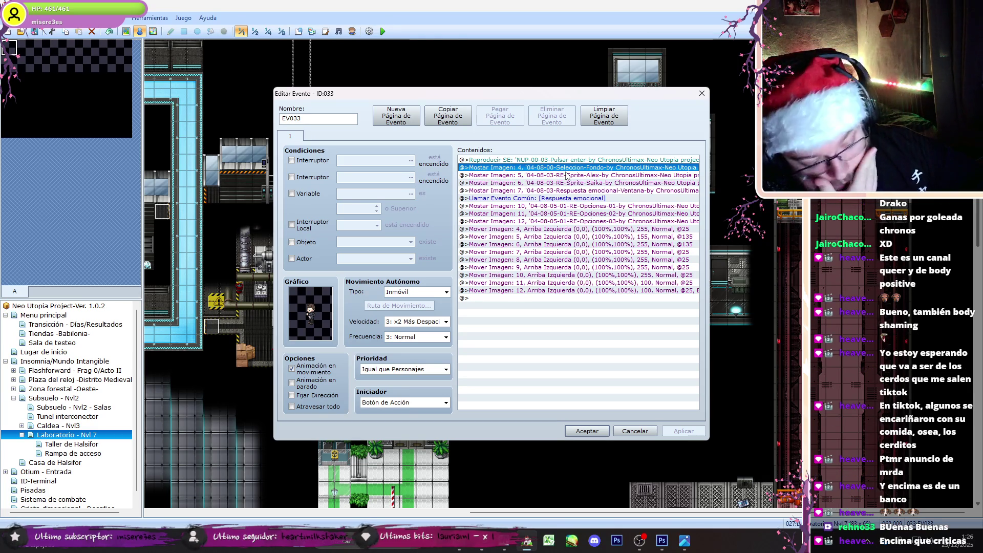
key("Return")
type("15")
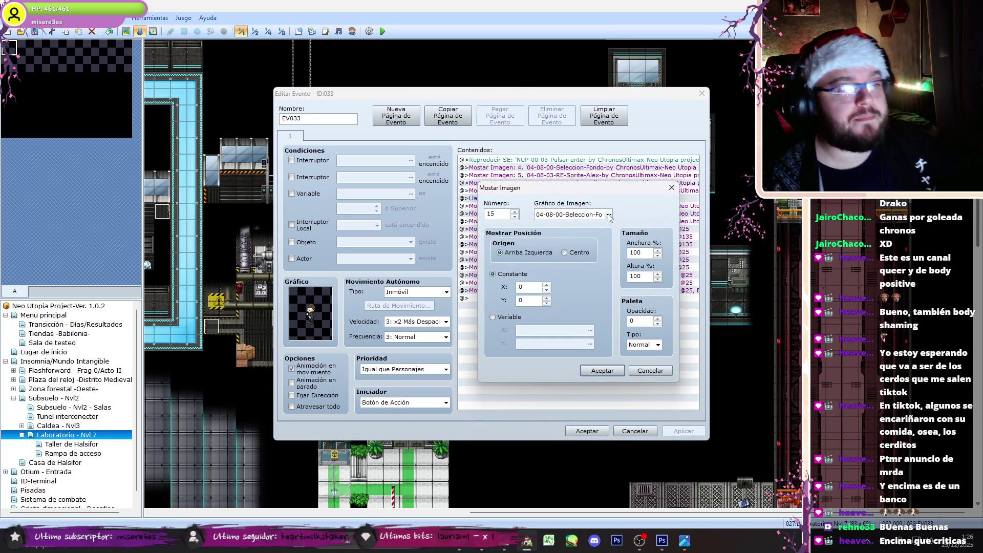
key("Tab")
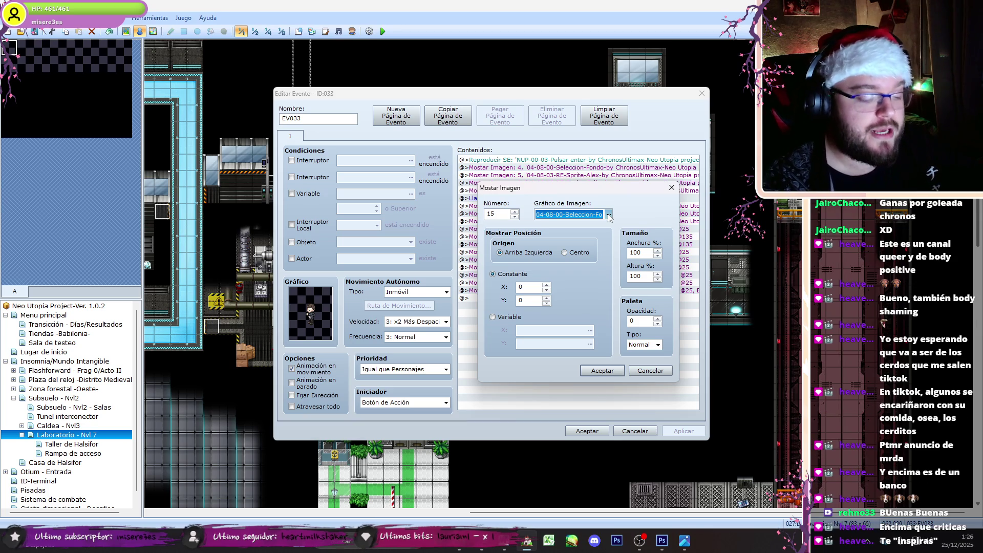
Step: Switch through the streaming software over to the web browser
left_click(650, 545)
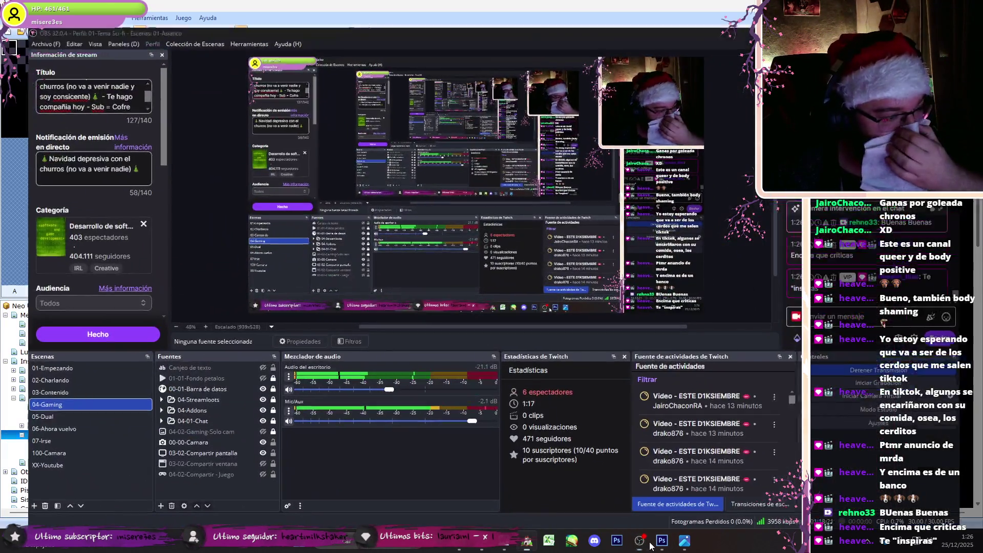
left_click(650, 545)
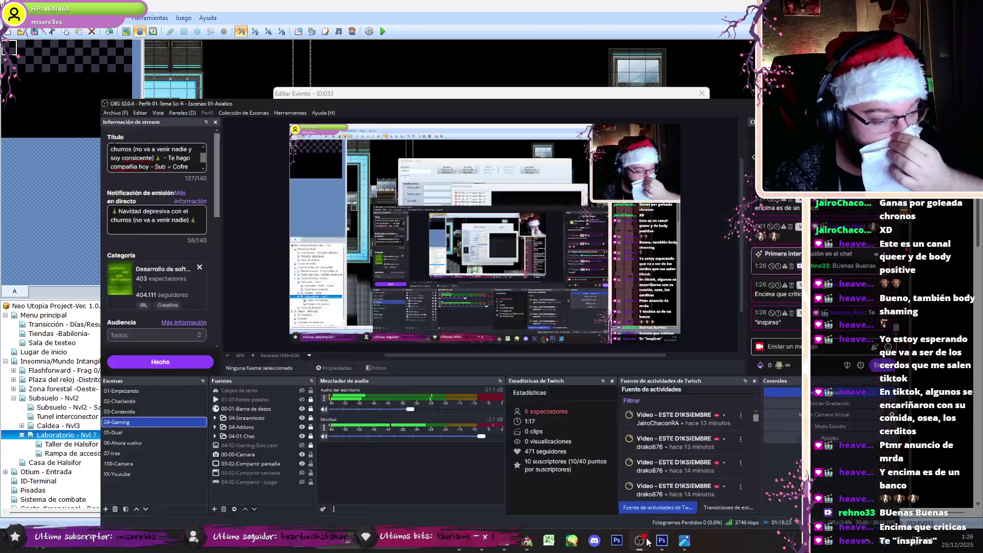
left_click(651, 543)
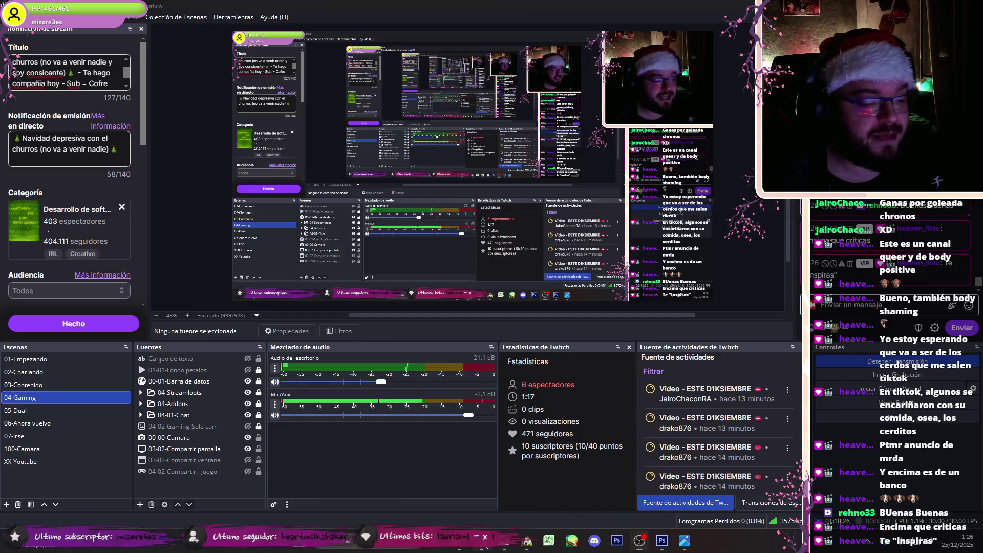
left_click(652, 542)
Step: Search Google Images for 'kimi ga shine interrogation minigame' and preview two results
left_click(402, 6)
type("ki")
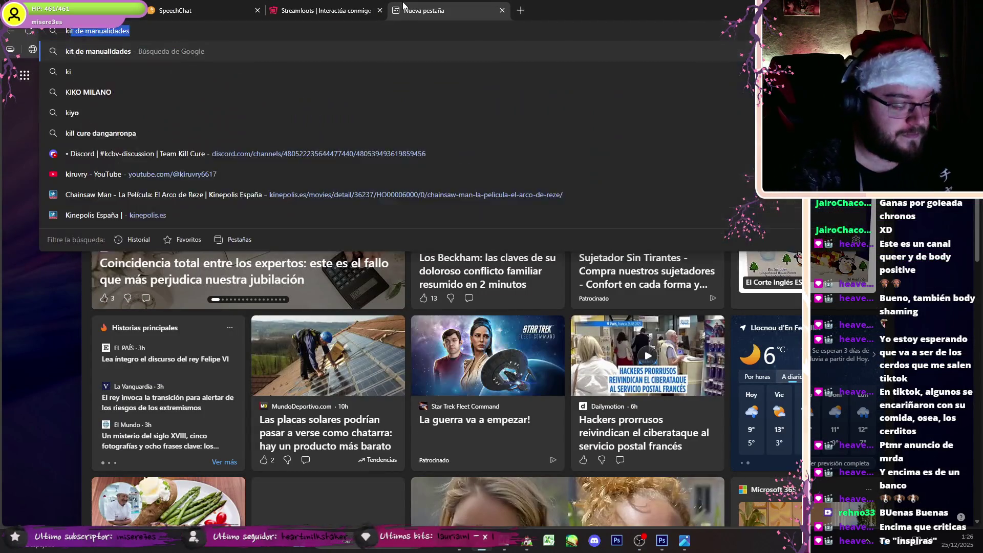
type("mi ga shine inter")
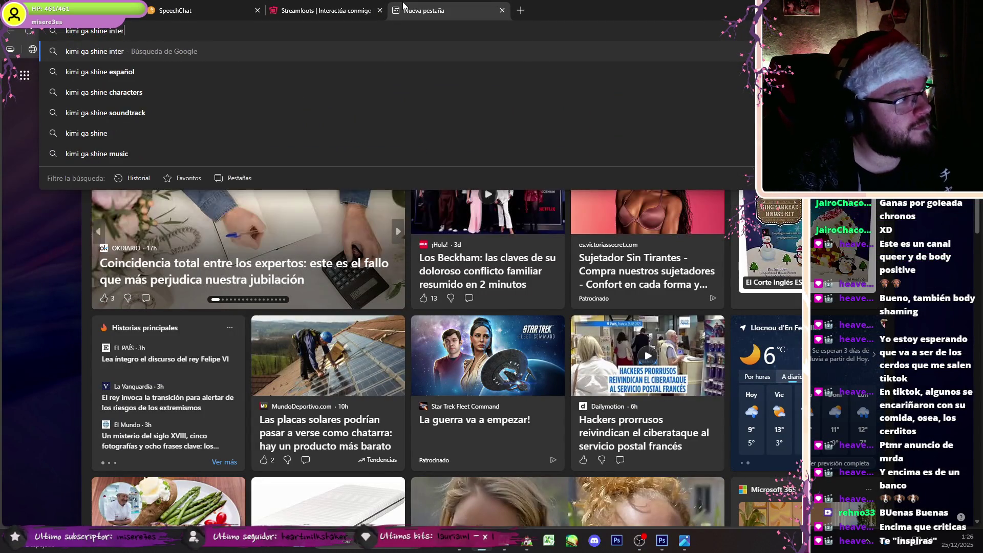
type("rogation minigame")
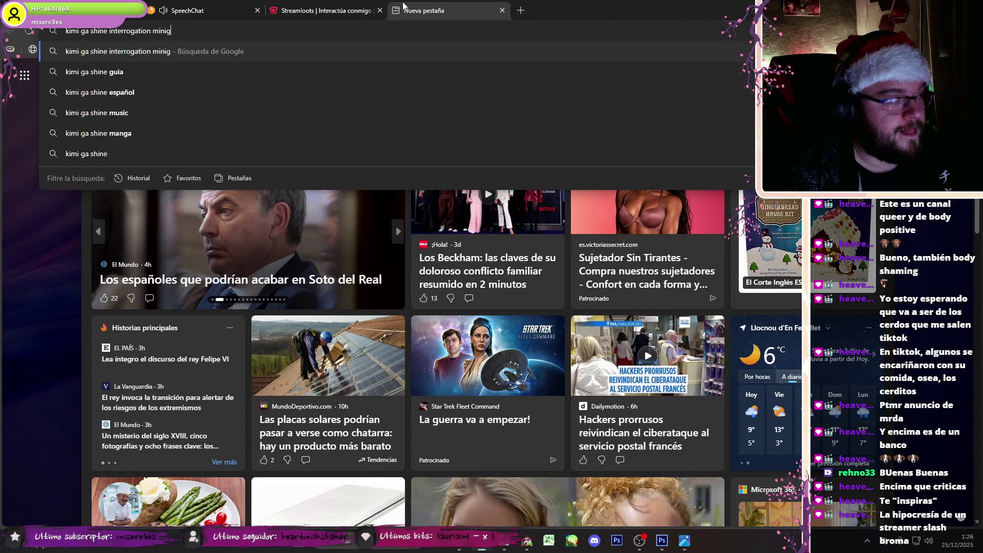
key("Return")
left_click(235, 119)
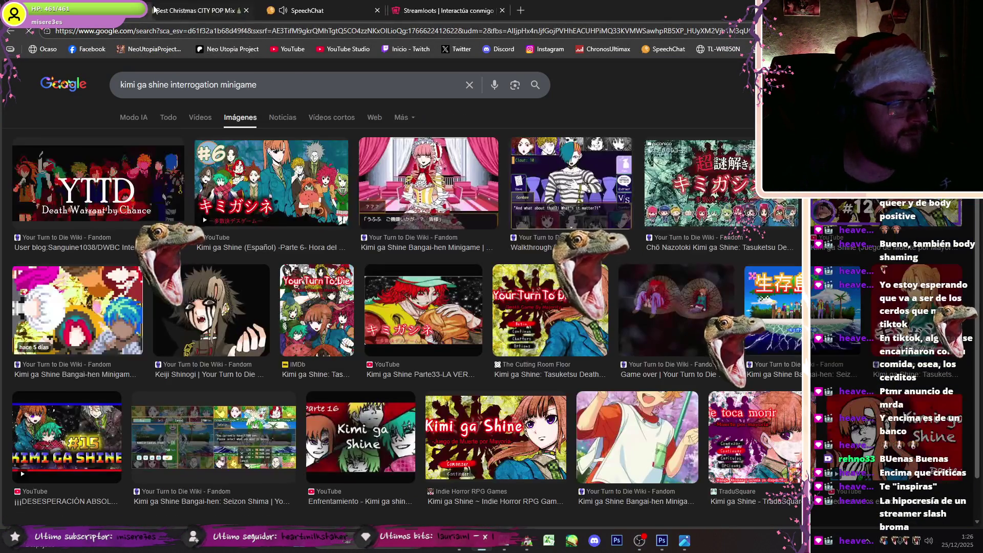
left_click(571, 185)
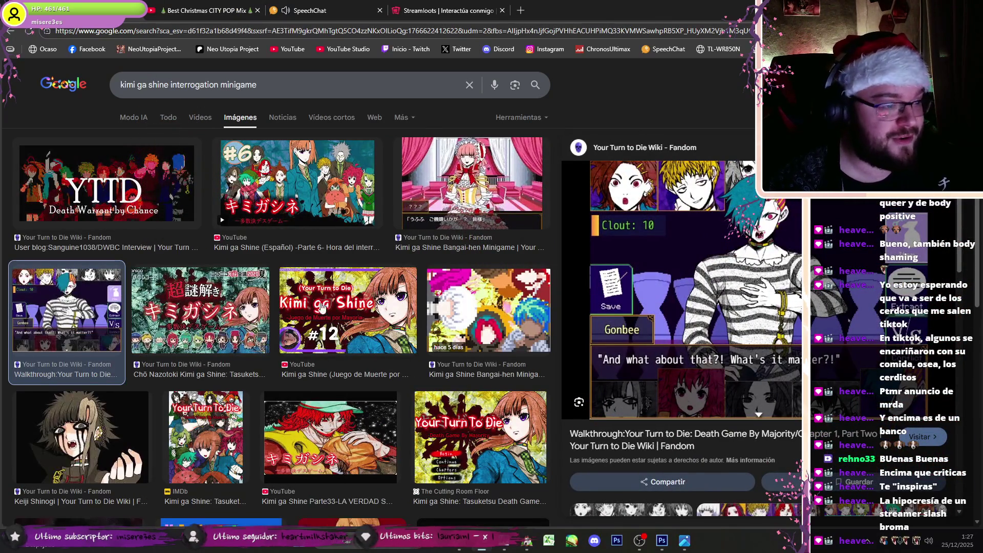
left_click(479, 187)
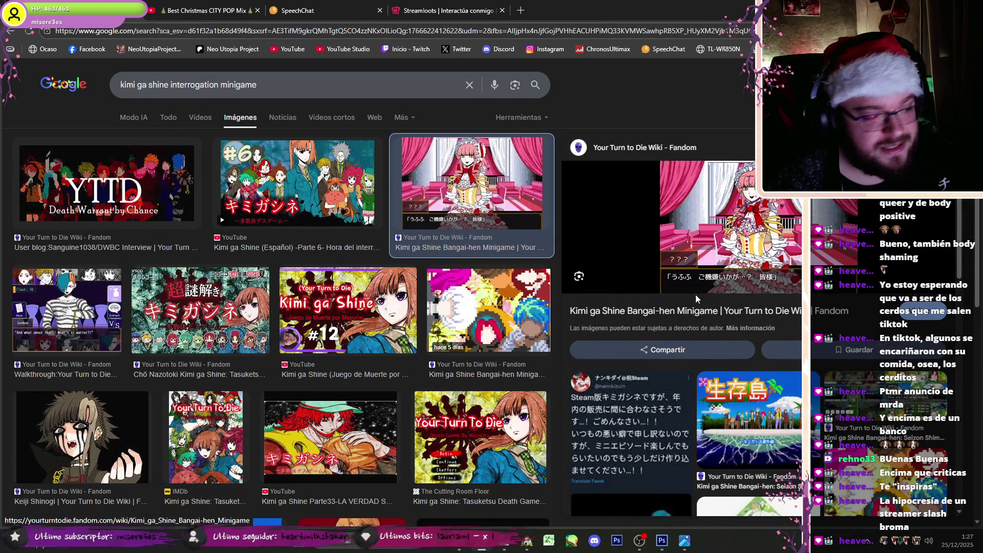
scroll(306, 404, "down", 5)
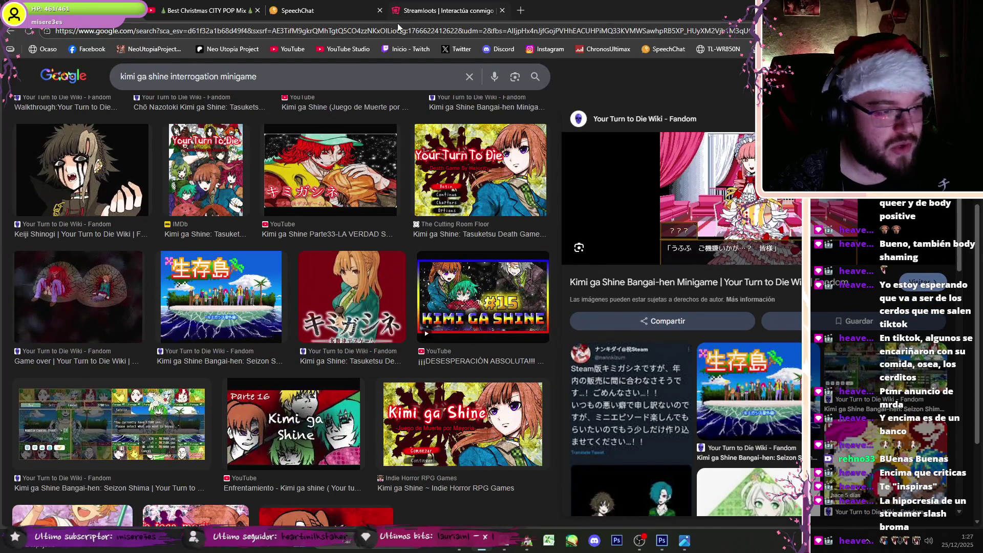
Step: Close the search and video tabs, cancel Photoshop's Open dialog, and return to RPG Maker
left_click(201, 10)
left_click(323, 10)
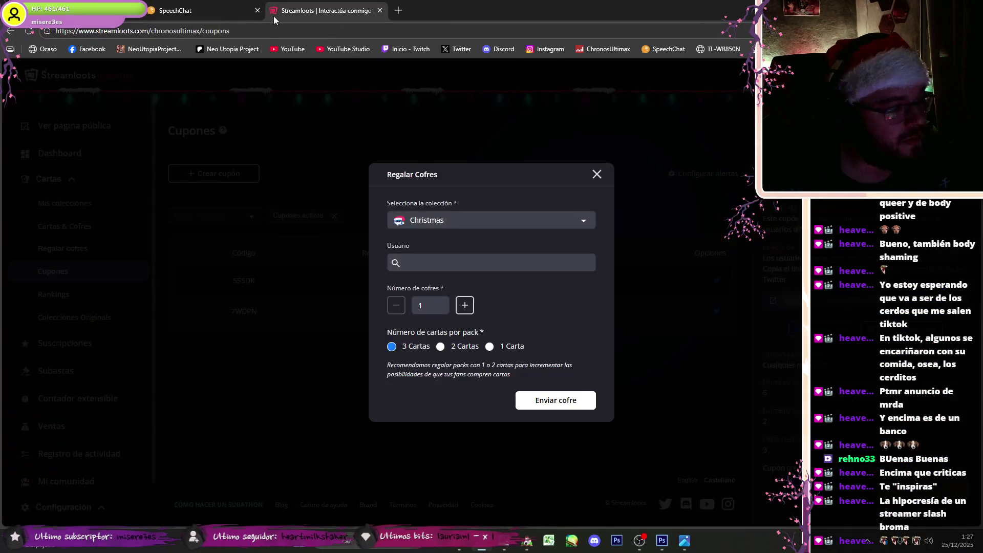
left_click(205, 10)
mouse_move(662, 541)
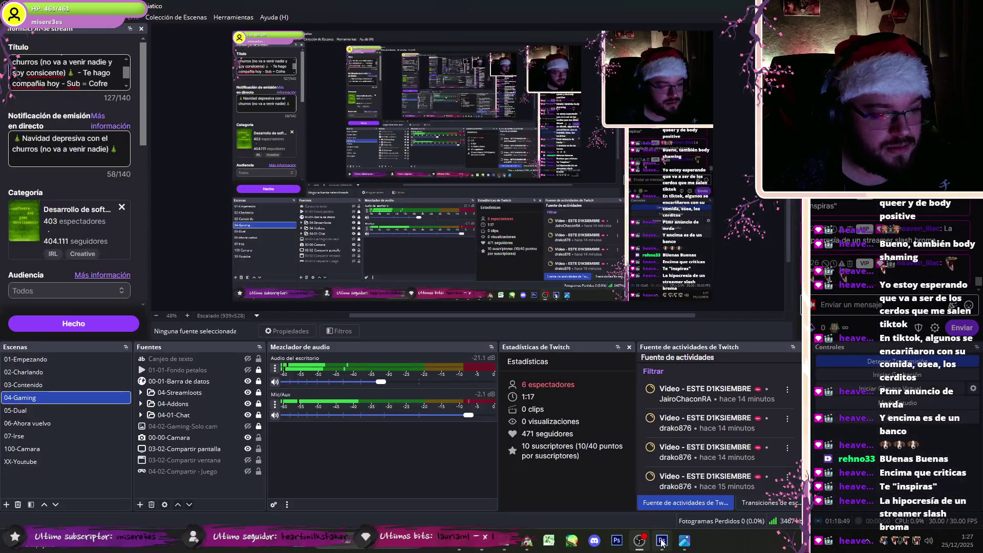
left_click(661, 541)
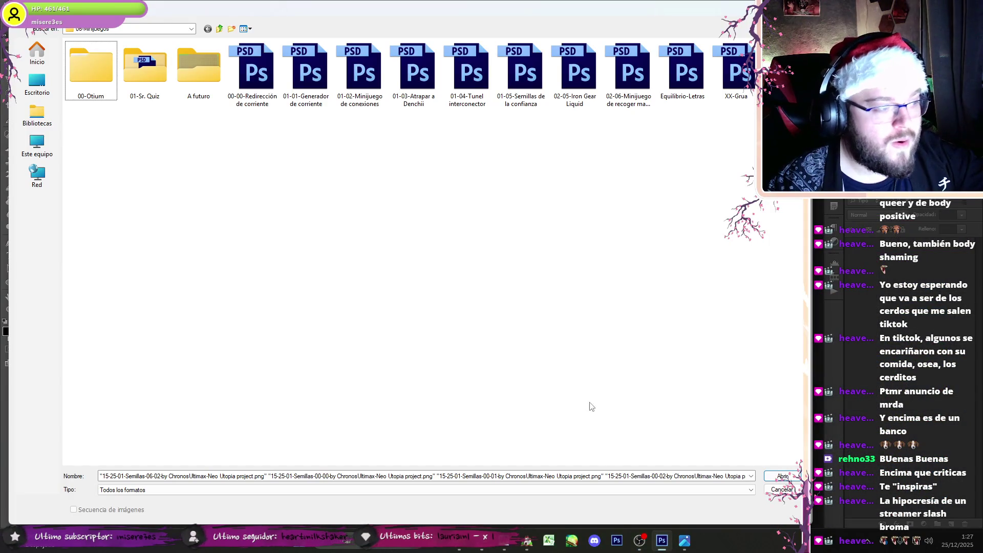
left_click(782, 489)
key("alt+Tab")
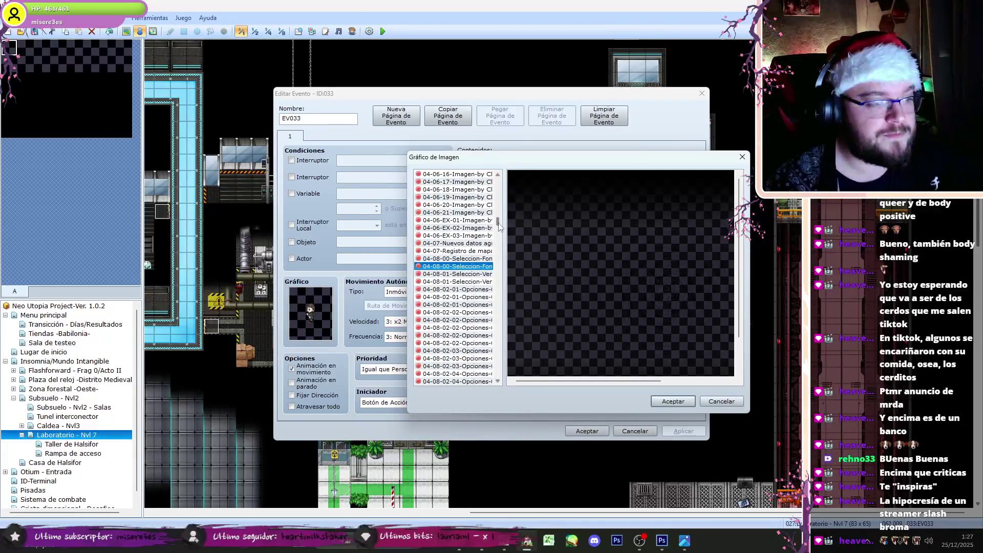
Step: Choose the 15-25-01-Semillas-00 image for picture 15 and set its X position to 500
scroll(461, 276, "down", 10)
left_click(460, 220)
key("Up")
key("Up")
key("Up")
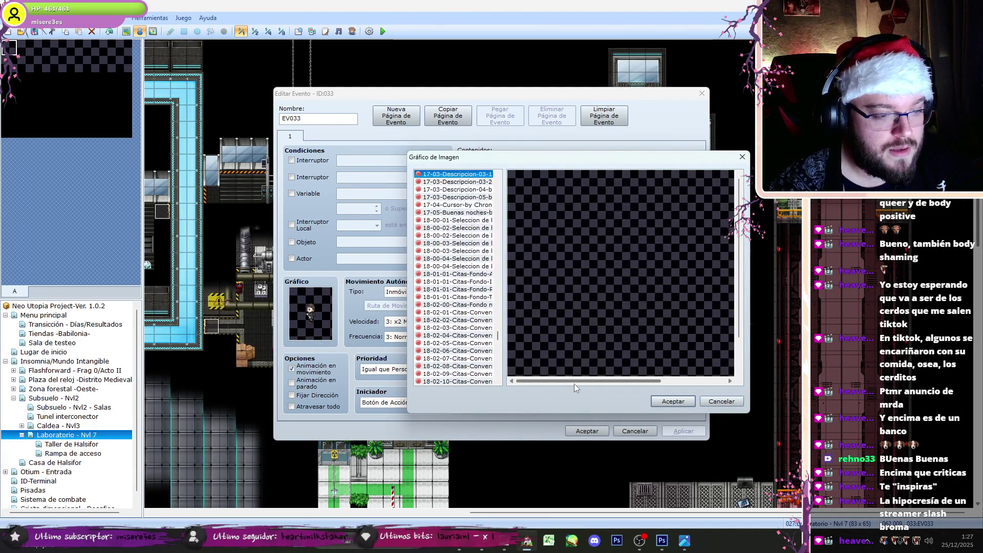
key("Up")
key("Up")
key("Up")
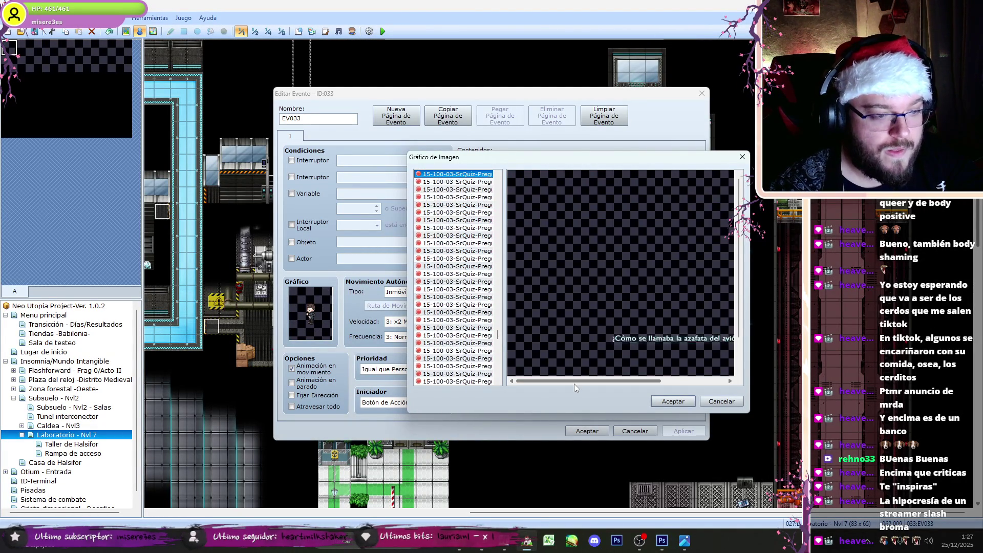
key("Up")
key("Up")
key("Up")
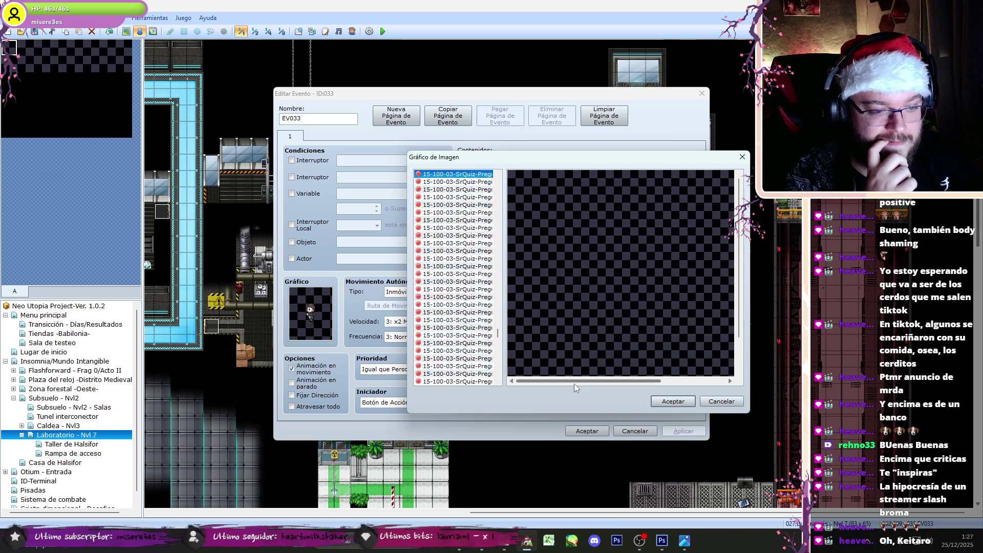
key("Up")
key("Up")
key("Up")
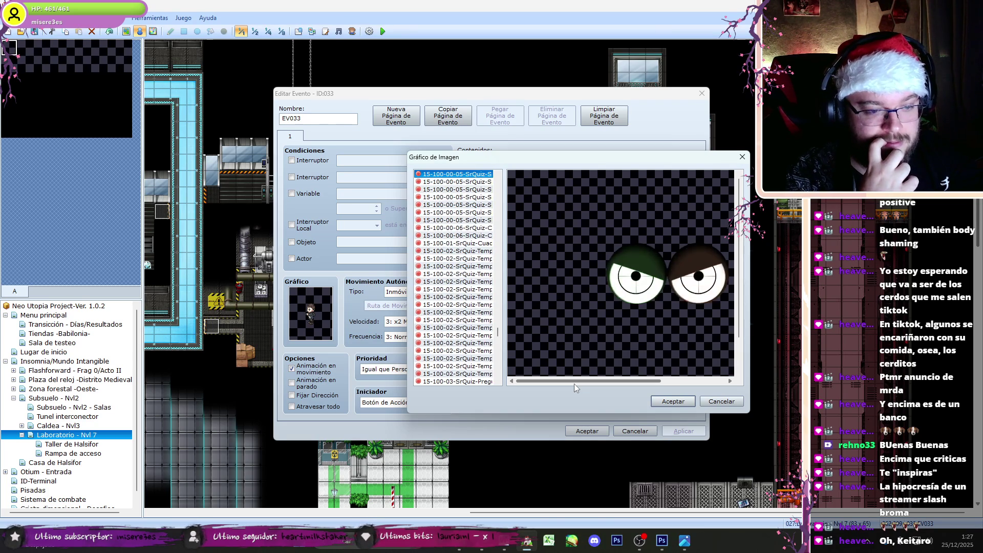
key("Up")
key("Up")
key("Up")
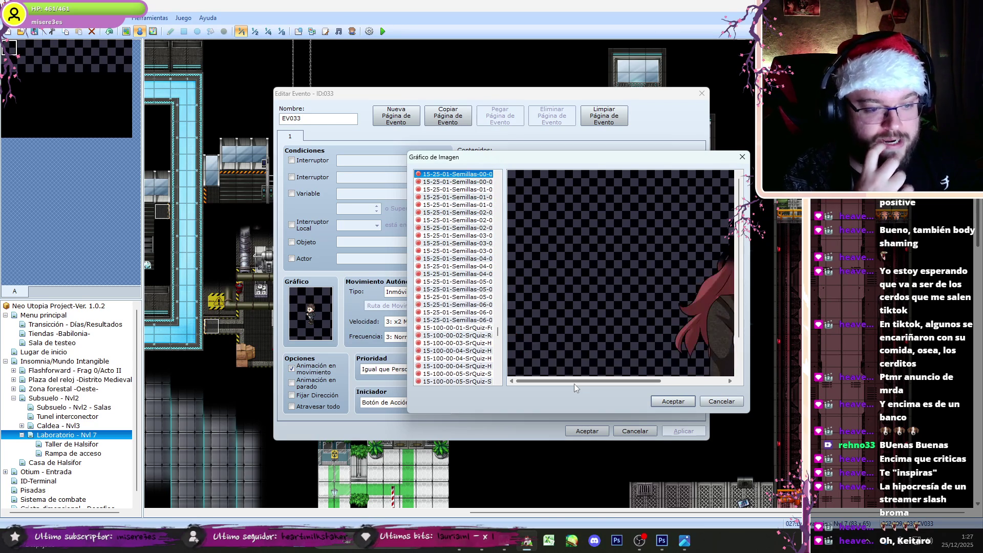
key("Up")
key("Up")
key("Down")
key("Down")
key("Down")
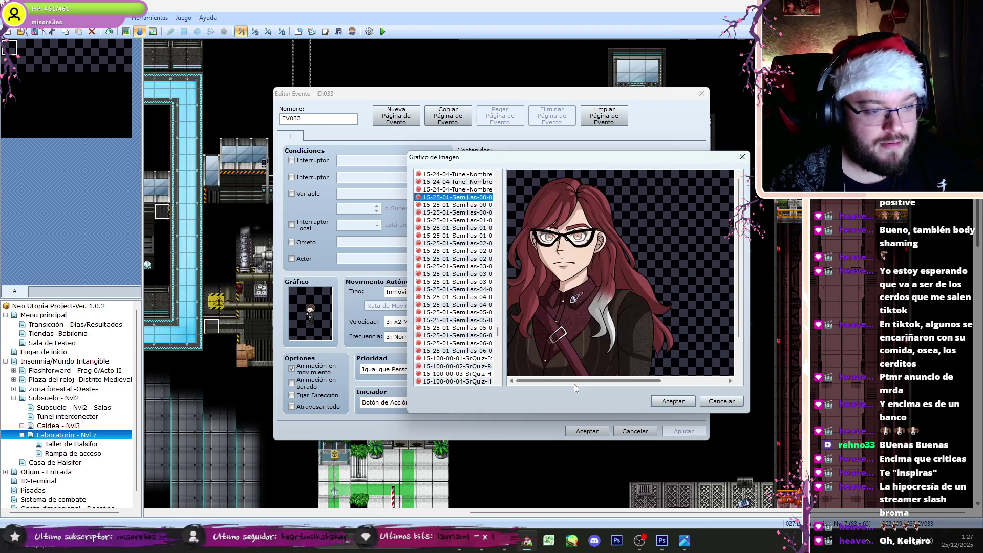
left_click(673, 401)
double_click(526, 287)
type("500")
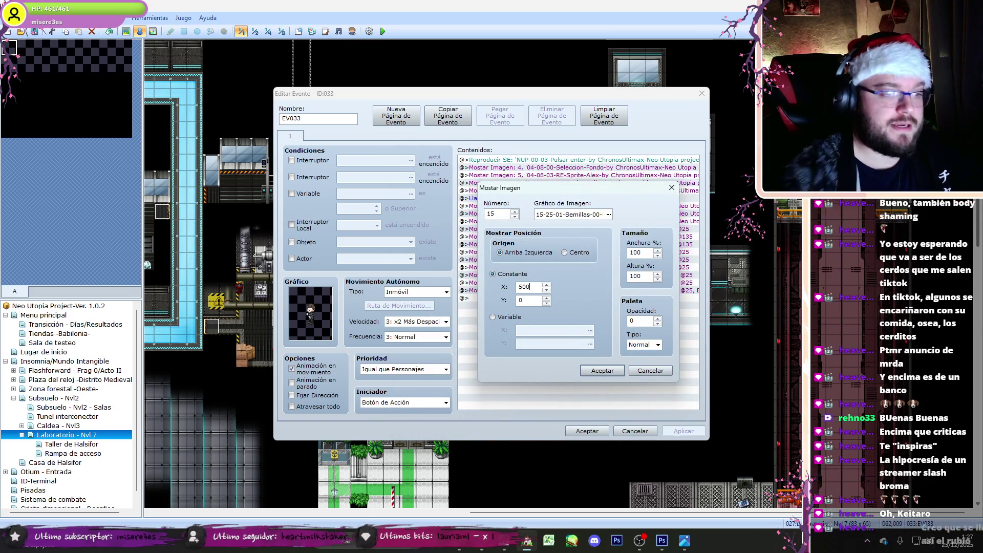
Step: Duplicate the picture 15 command and make the copy picture 16 using the Semillas-00-01 image
left_click(602, 370)
key("ctrl+c")
key("ctrl+v")
double_click(541, 176)
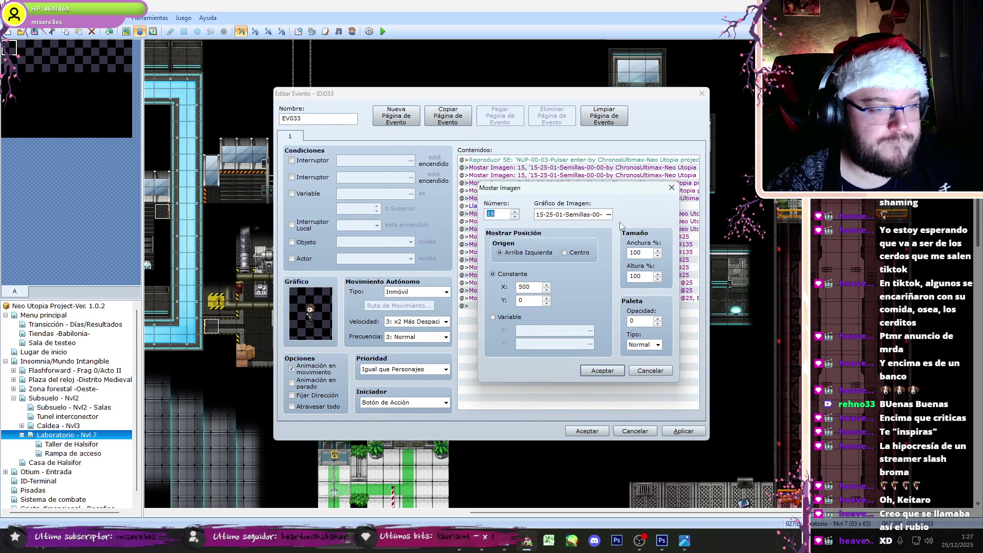
key("Tab")
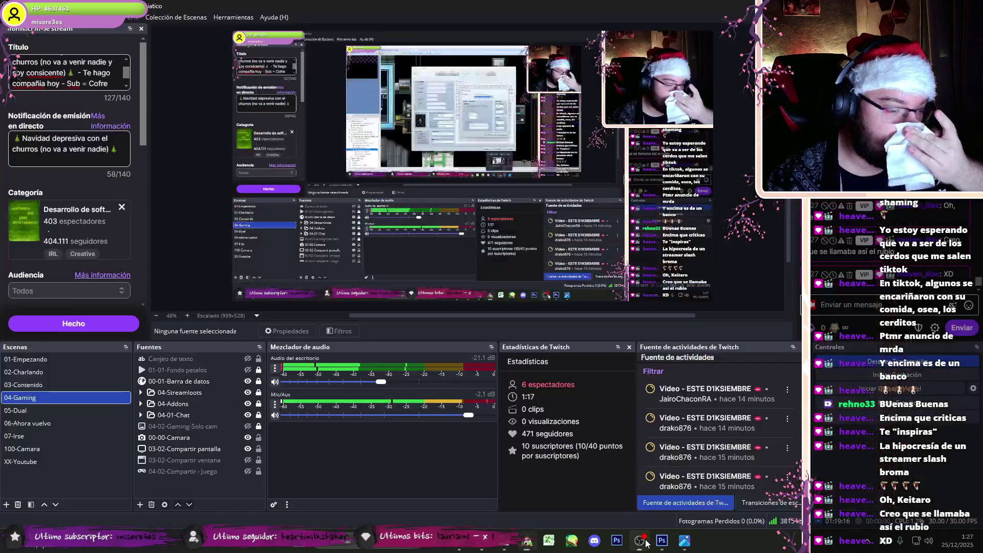
left_click(643, 541)
left_click(643, 541)
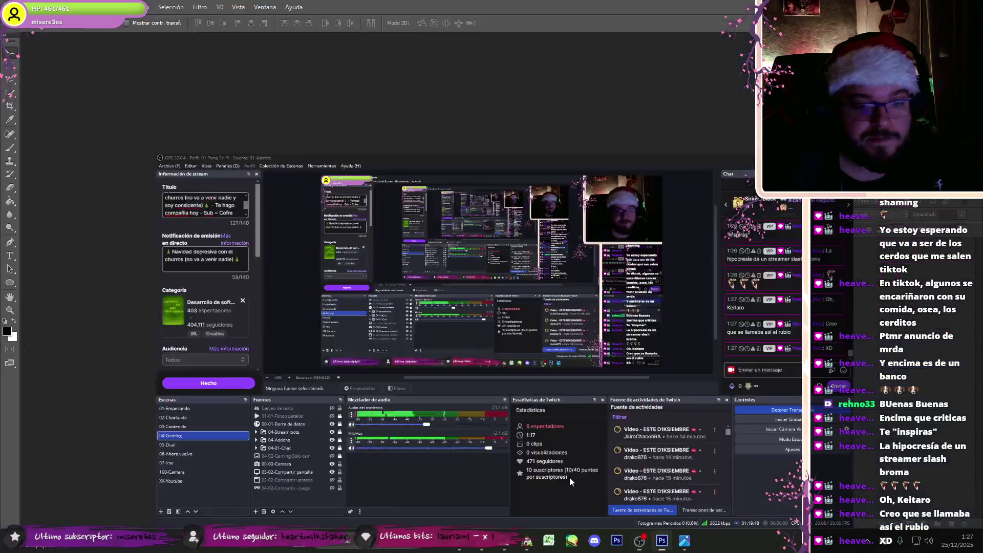
left_click(638, 542)
left_click(526, 540)
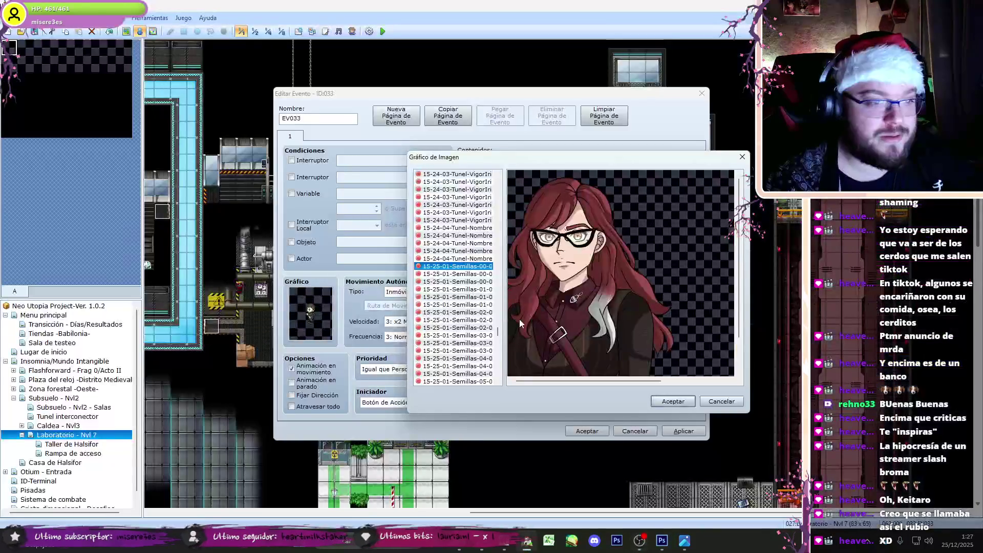
key("Down")
left_click(678, 403)
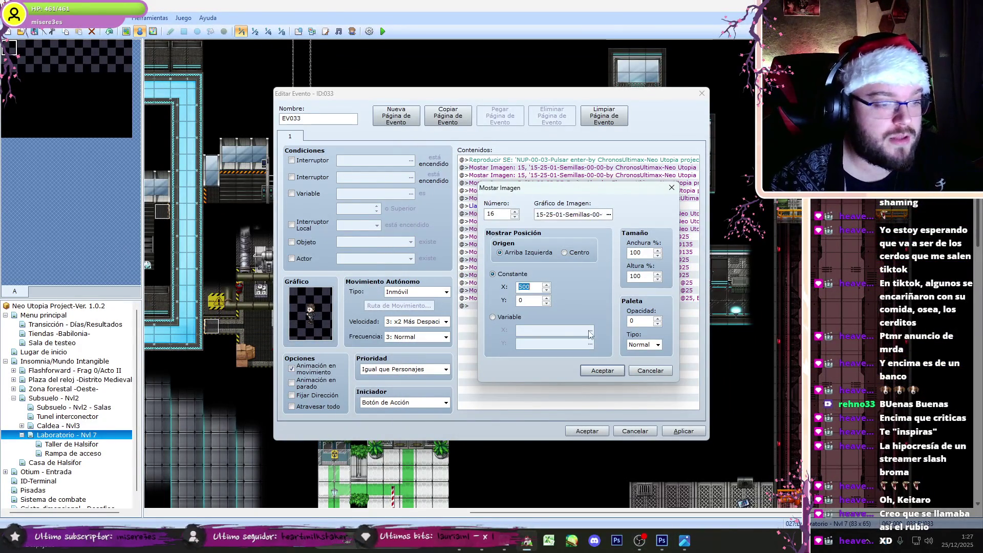
left_click(618, 361)
Step: Reopen the picture 15 and 16 commands to adjust their X positions
double_click(572, 167)
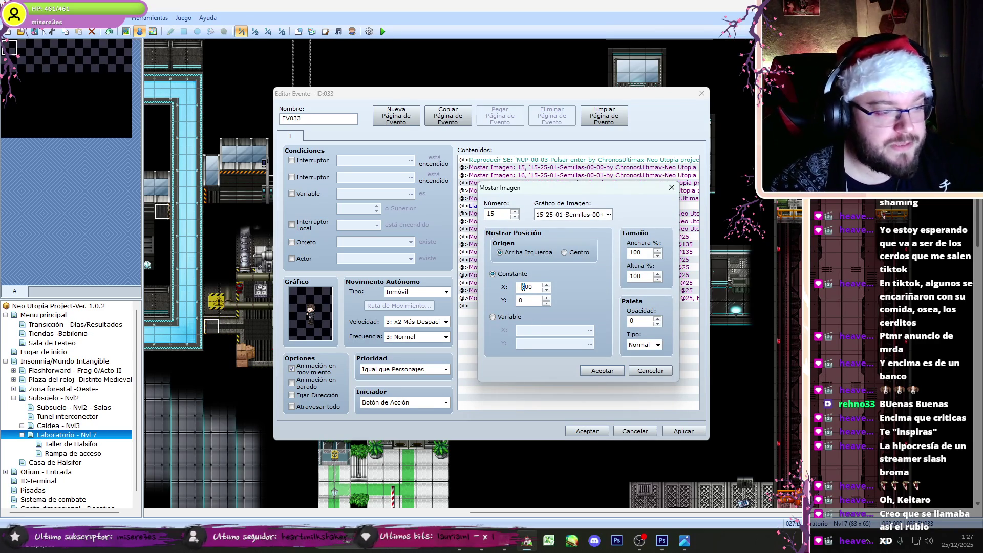
left_click(602, 371)
double_click(568, 175)
double_click(523, 287)
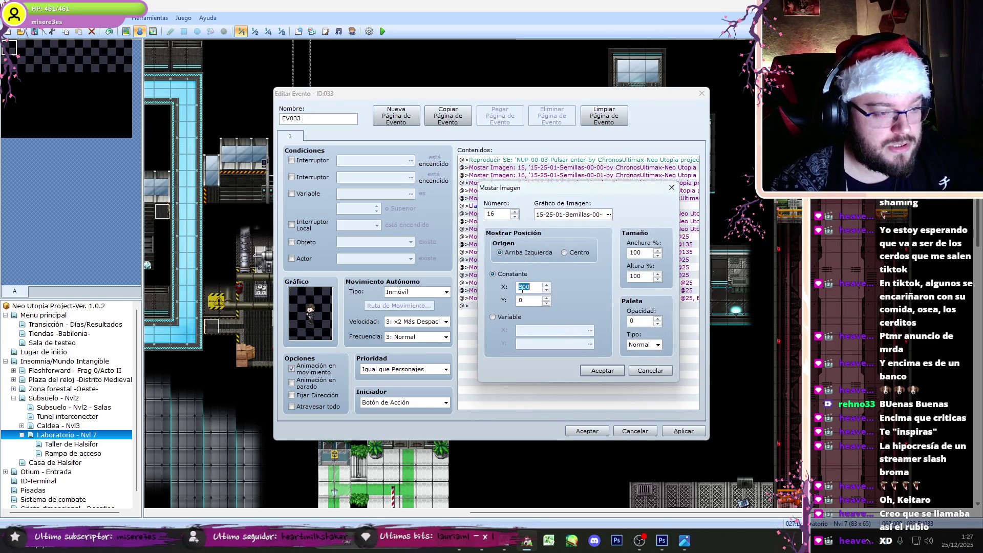
type("700")
left_click(588, 374)
double_click(542, 184)
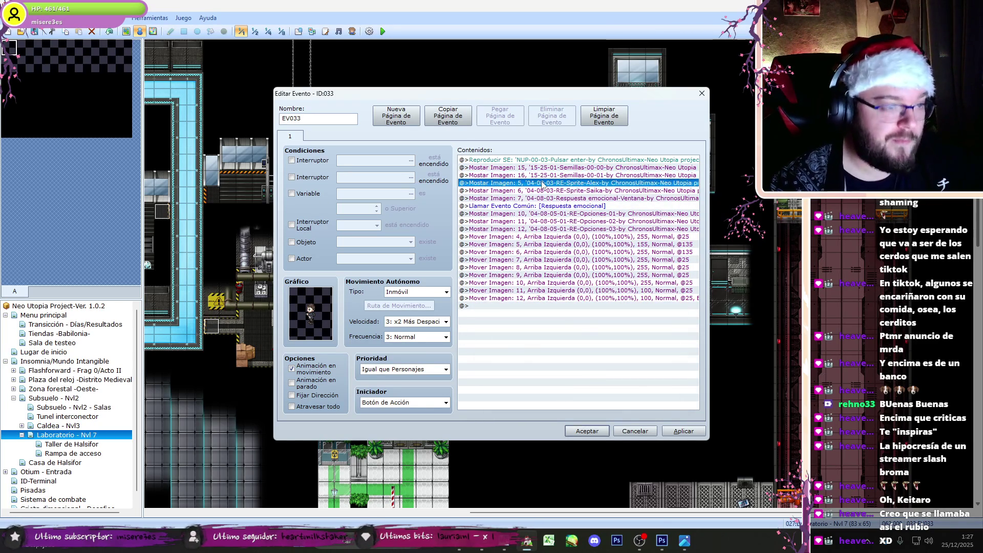
Step: Make the show-picture command picture 17 with the Semillas-00-02 image at opacity 0
type("17")
left_click(602, 370)
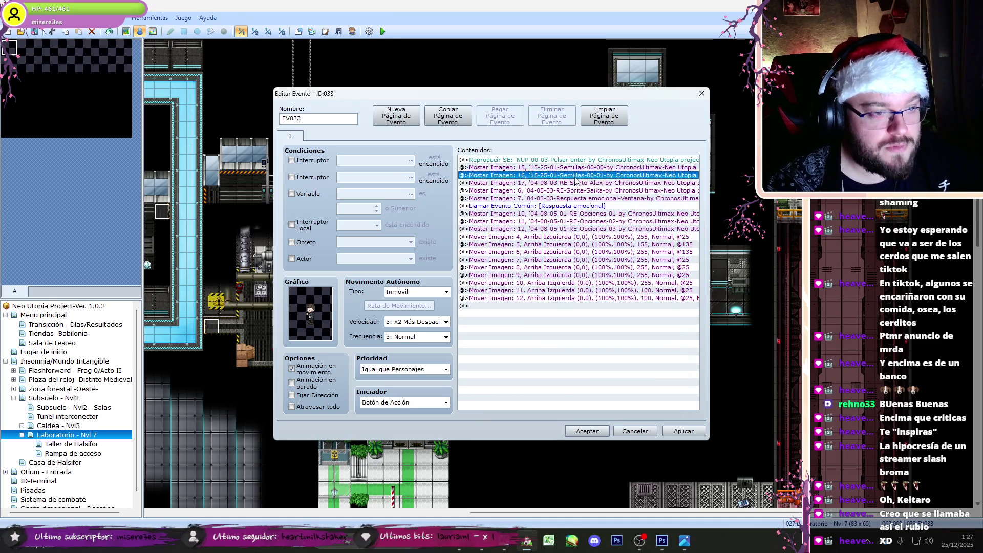
left_click(580, 189)
double_click(580, 190)
key("Return")
double_click(580, 189)
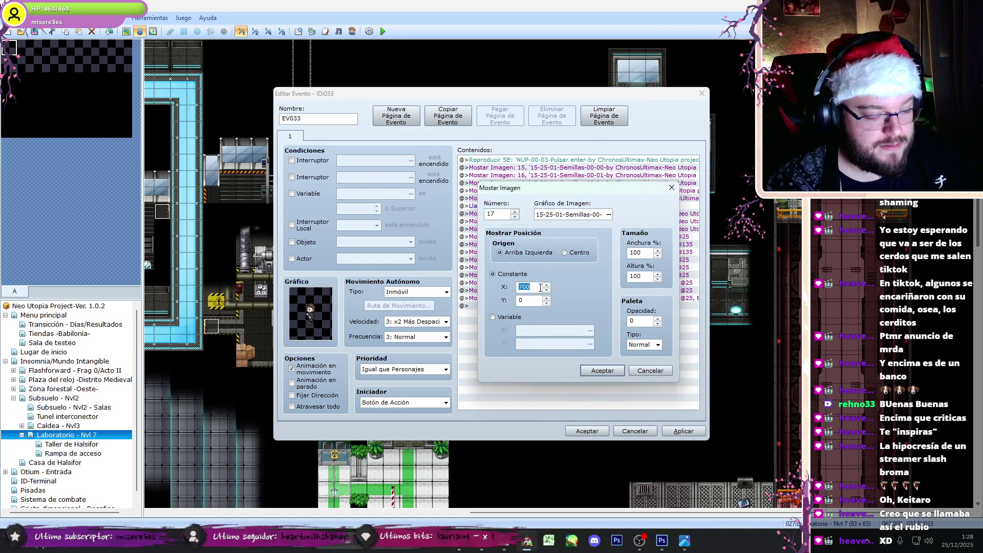
type("0")
left_click(608, 216)
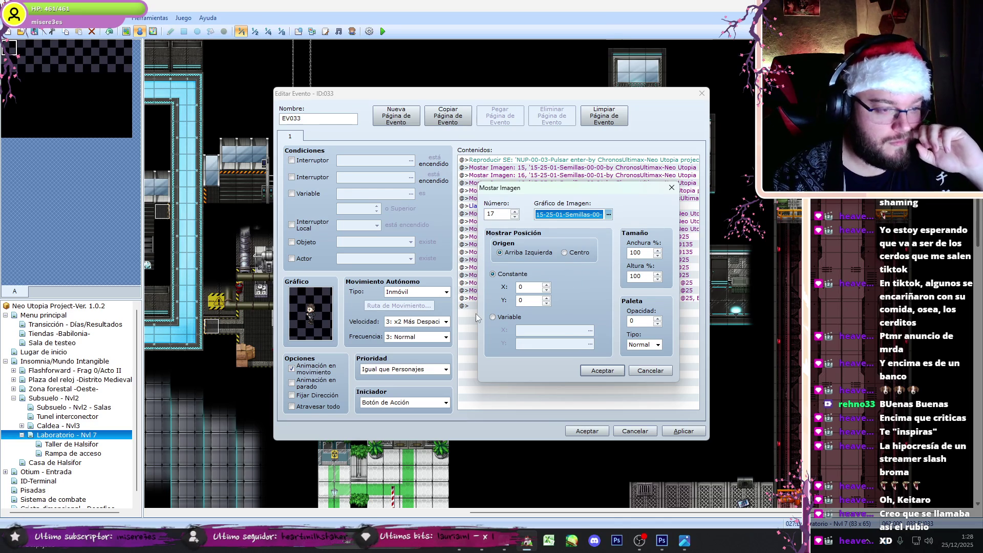
key("space")
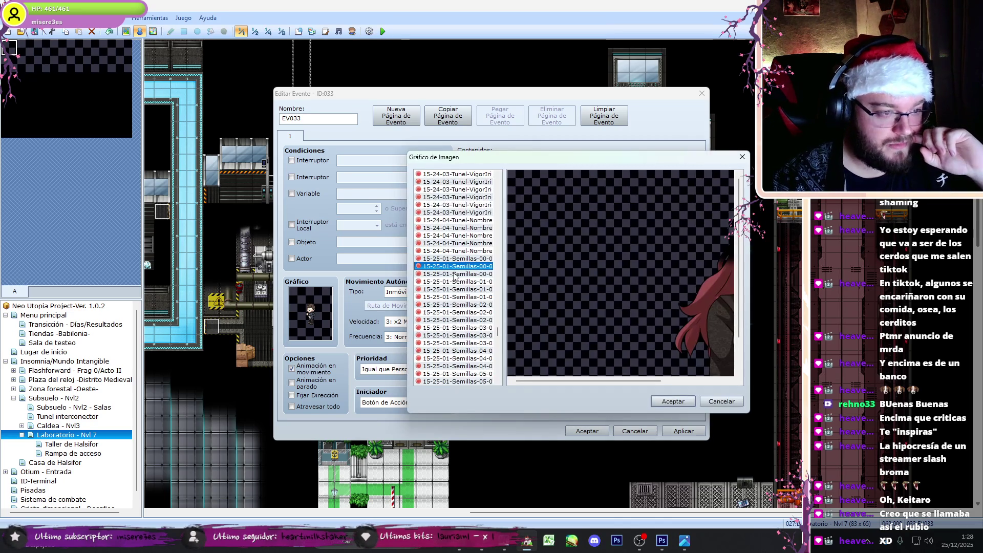
key("Down")
left_click(657, 401)
double_click(640, 322)
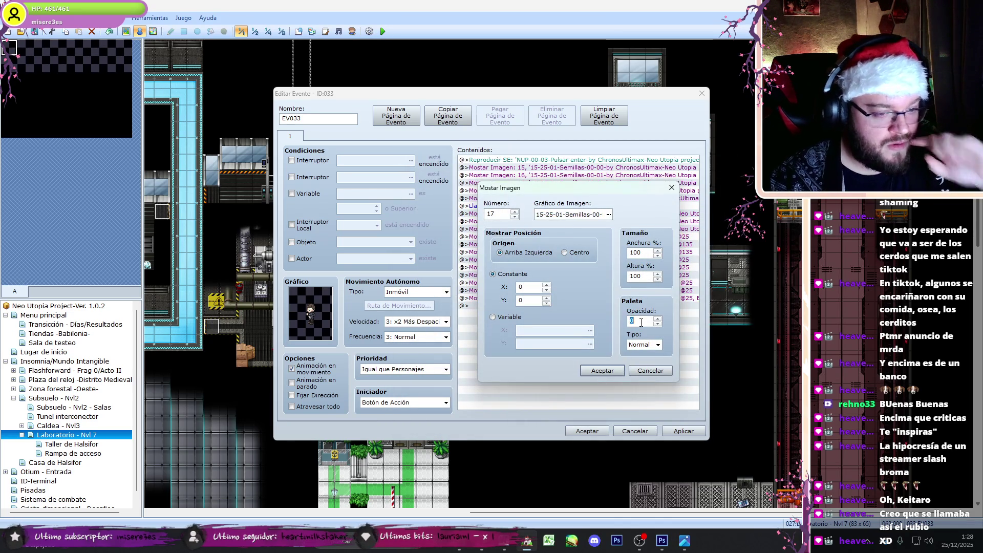
left_click(597, 372)
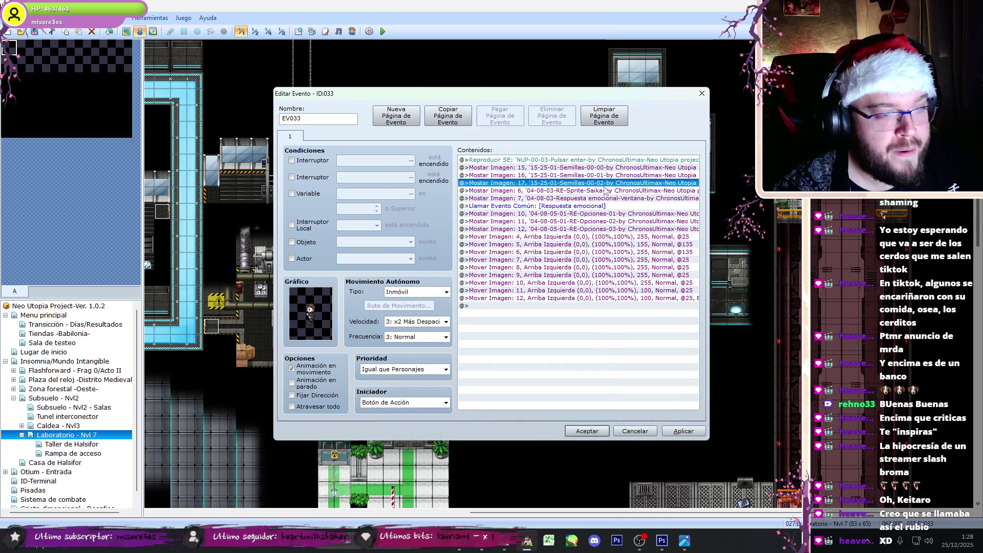
Step: Delete the obsolete lines and retarget the picture 4 and 5 moves to pictures 15 and 16
left_click(605, 191)
key("Delete")
key("Delete")
key("Delete")
key("Delete")
double_click(560, 192)
type("15")
left_click(594, 384)
double_click(548, 199)
type("16")
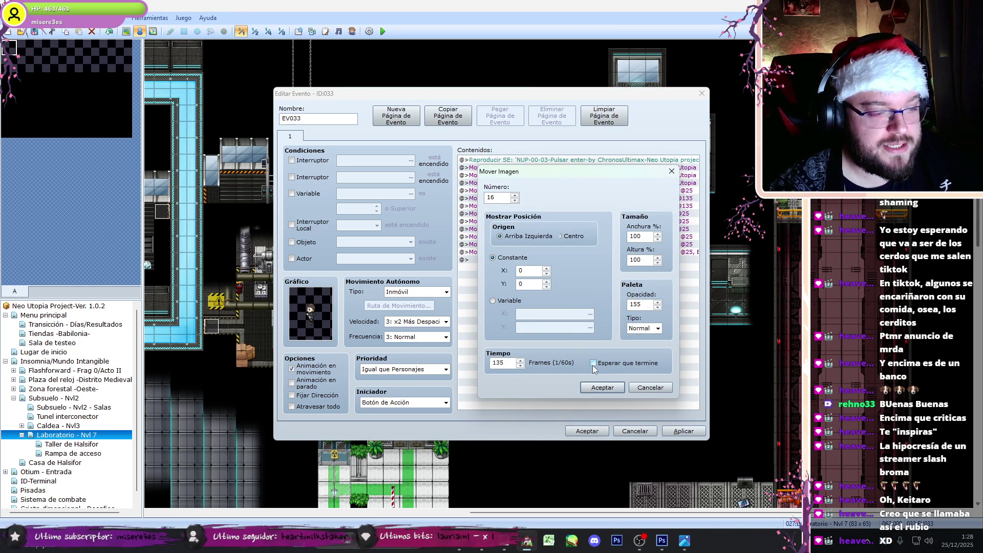
left_click(602, 387)
Step: Set both the picture 15 and picture 16 moves to 35 frames, then recheck them
double_click(538, 190)
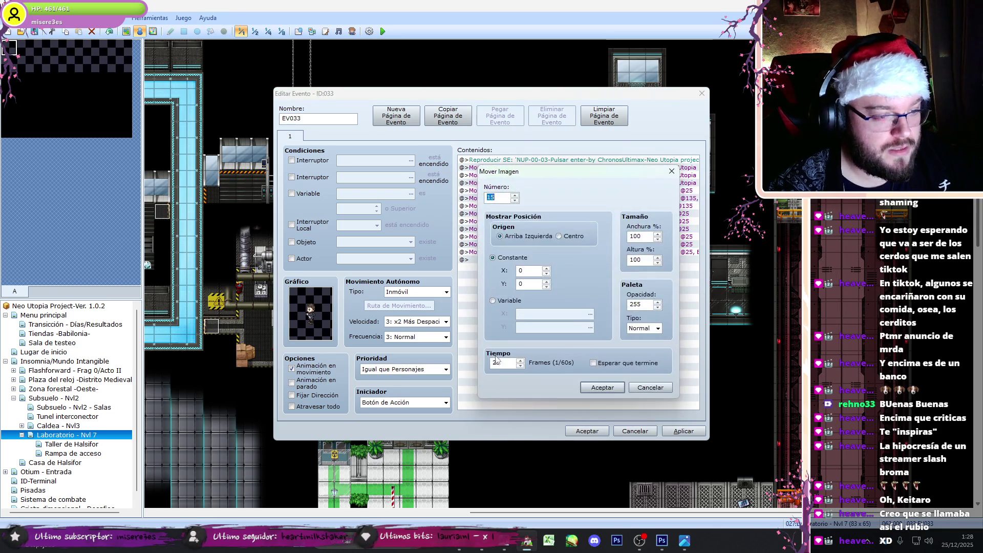
double_click(495, 363)
type("35")
left_click(594, 388)
double_click(512, 198)
double_click(499, 362)
type("35")
left_click(580, 387)
double_click(654, 199)
key("Return")
double_click(615, 190)
left_click(594, 388)
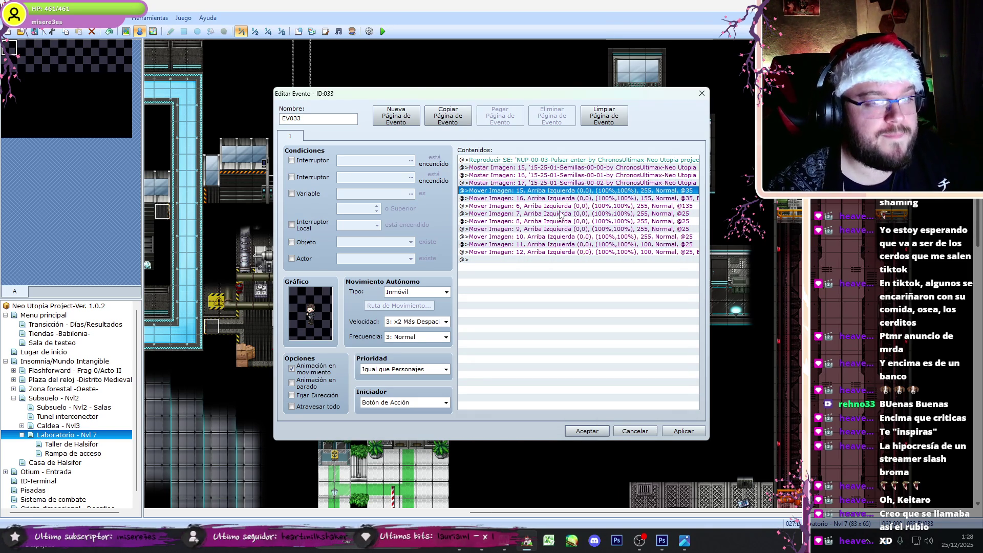
Step: Insert a '----------------------------------------------------------------------' comment divider above the picture 6 move command
left_click(560, 207)
left_click(544, 183)
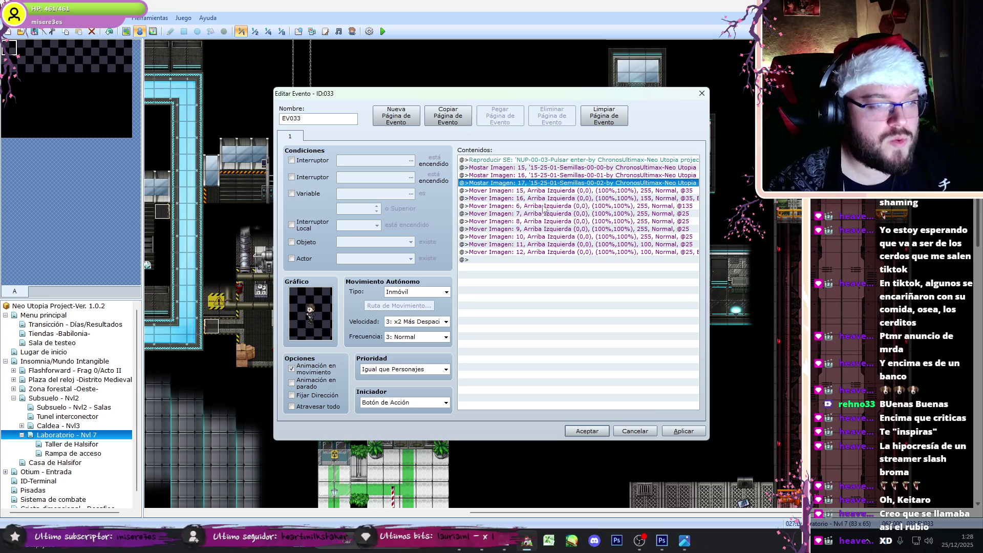
left_click(543, 206)
key("Insert")
left_click(513, 400)
type("----------------------------------------------------------------------")
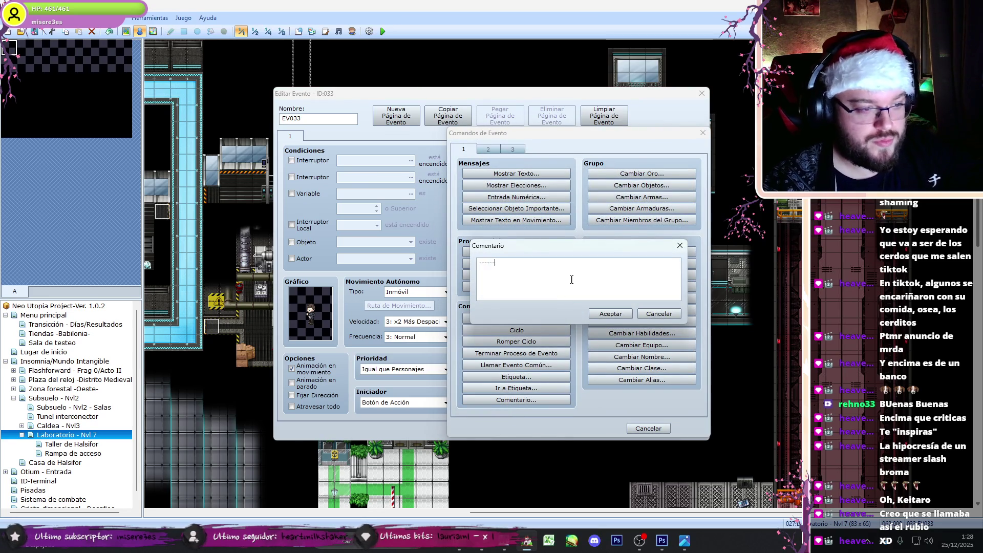
left_click(603, 315)
Step: Delete the leftover picture 6–12 moves and paste a copy of the picture 17 command
left_click(573, 183)
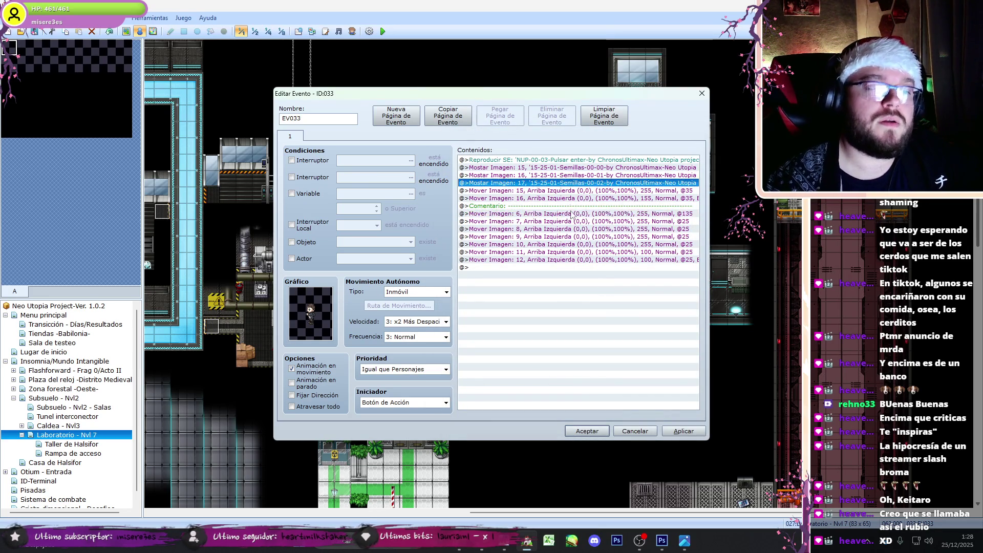
key("ctrl+c")
left_click(571, 213)
key("Delete")
key("ctrl+v")
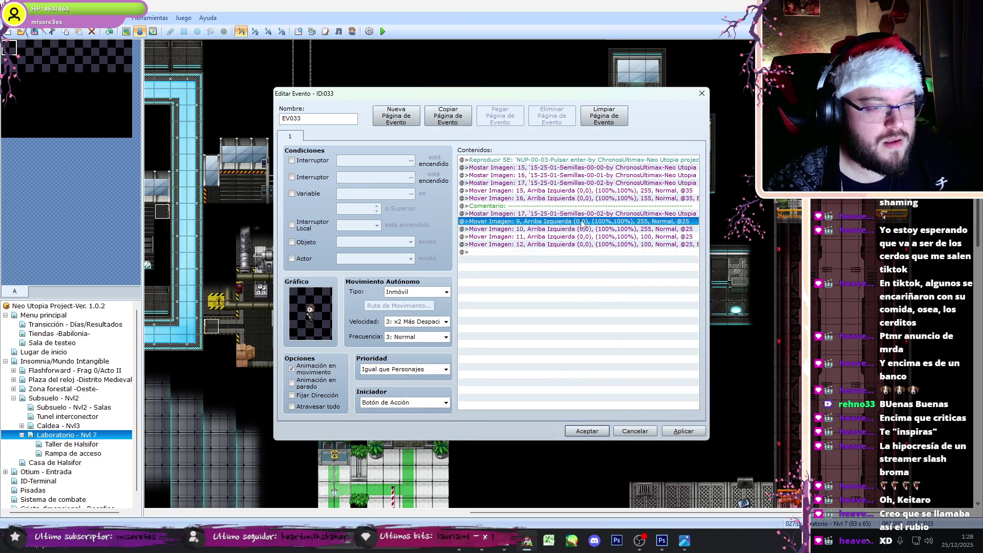
Step: Change the pasted copy to picture 18 showing the Semillas-01-00 image
double_click(582, 213)
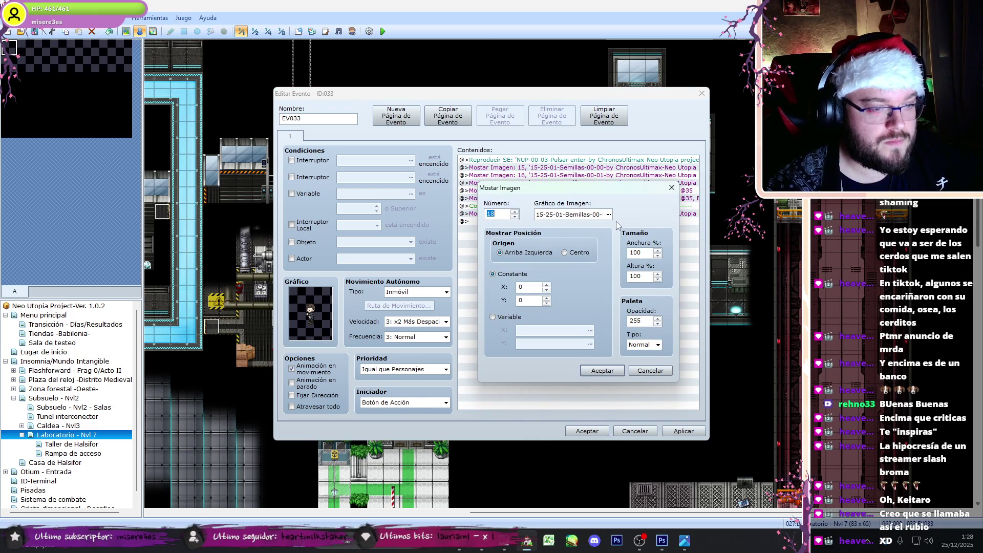
key("Tab")
key("alt+Tab")
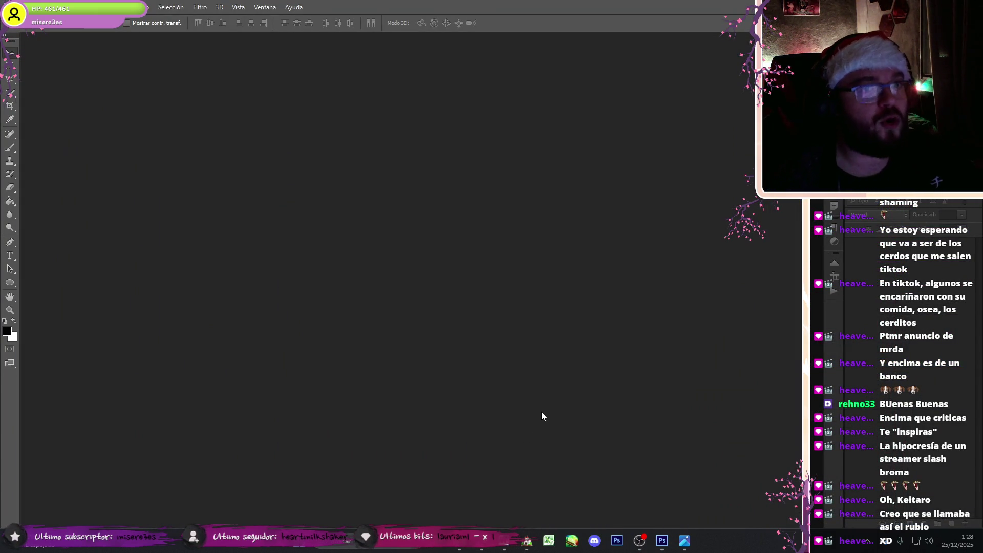
left_click(527, 541)
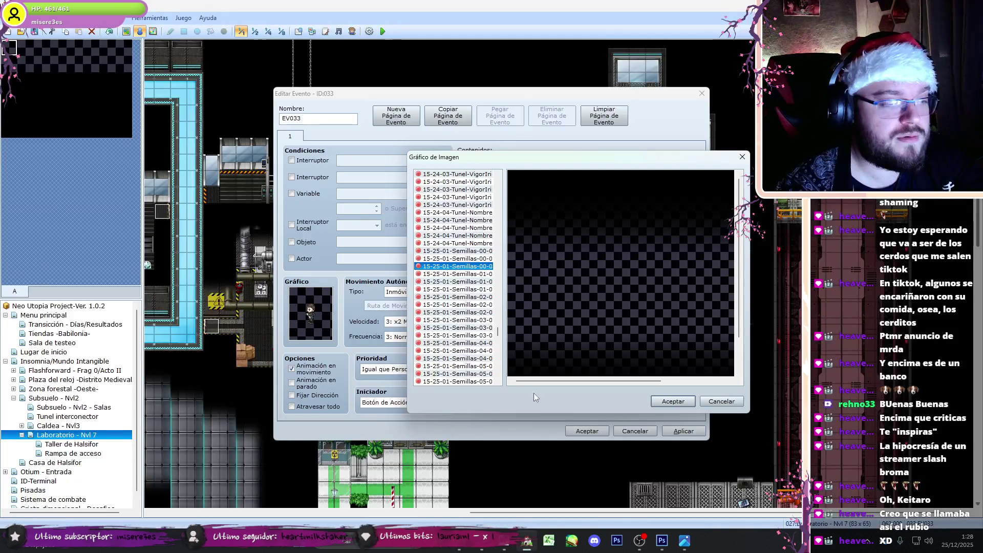
left_click(673, 401)
left_click(606, 378)
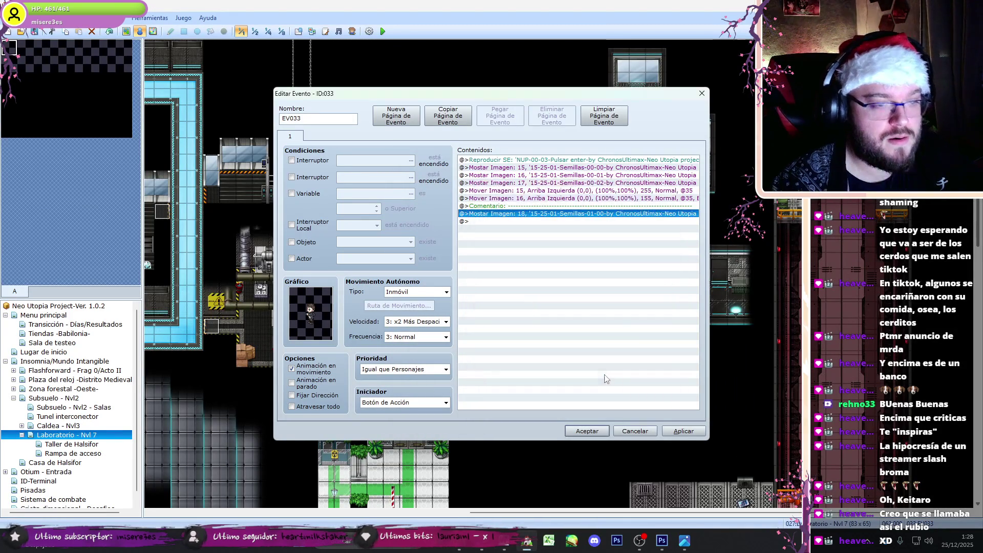
Step: Duplicate the picture 18 command as picture 19 with Semillas-01-01 and an adjusted X position
key("ctrl+c")
key("ctrl+v")
double_click(531, 221)
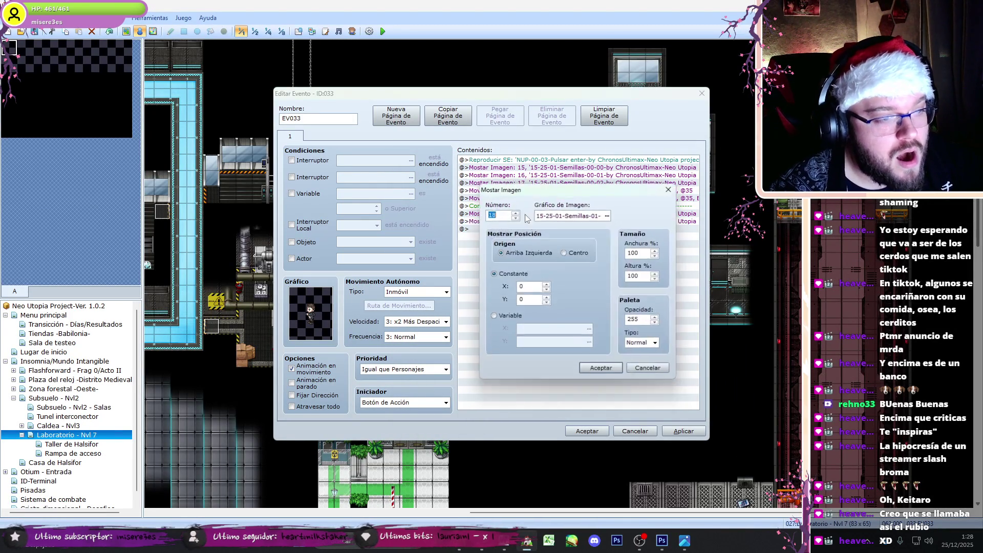
left_click(610, 215)
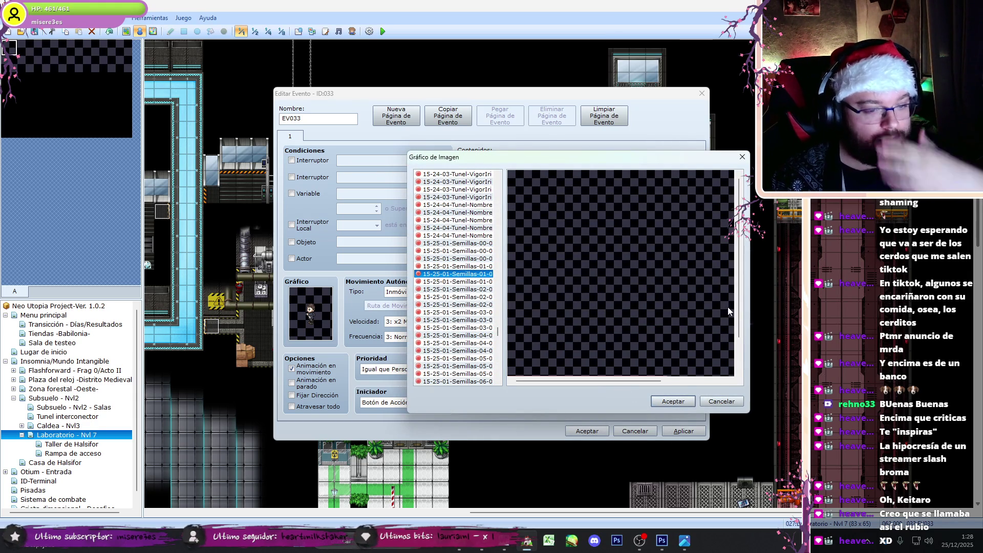
left_click(668, 402)
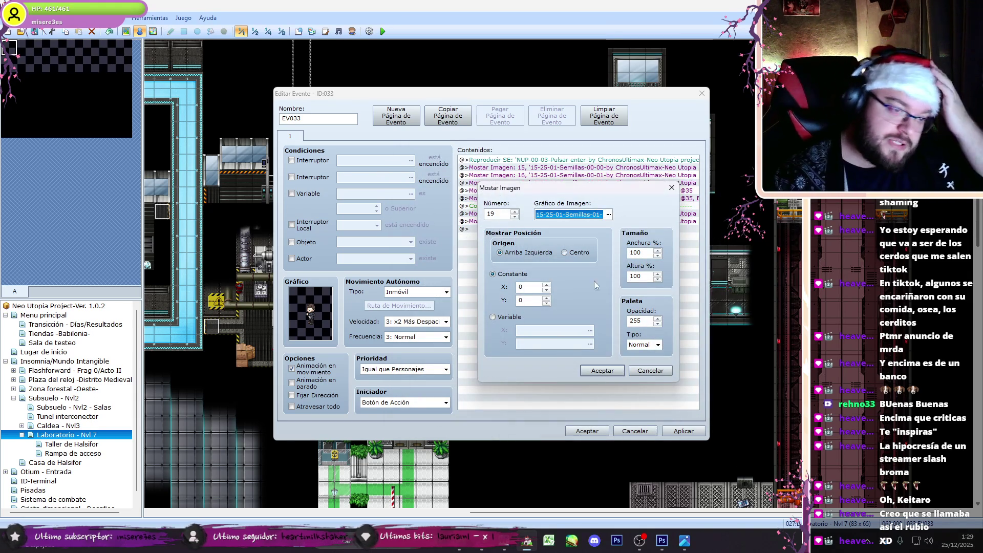
double_click(523, 287)
type("-700")
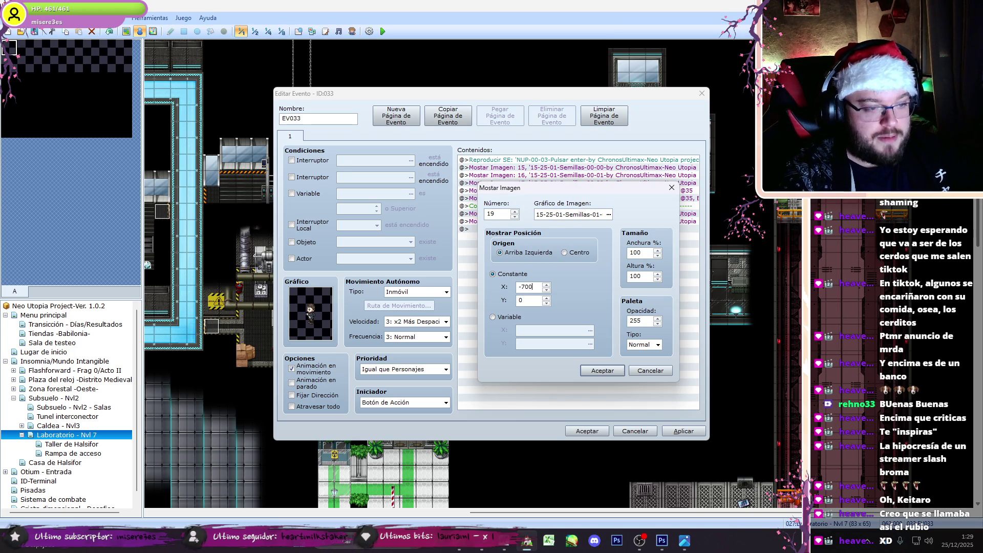
key("Return")
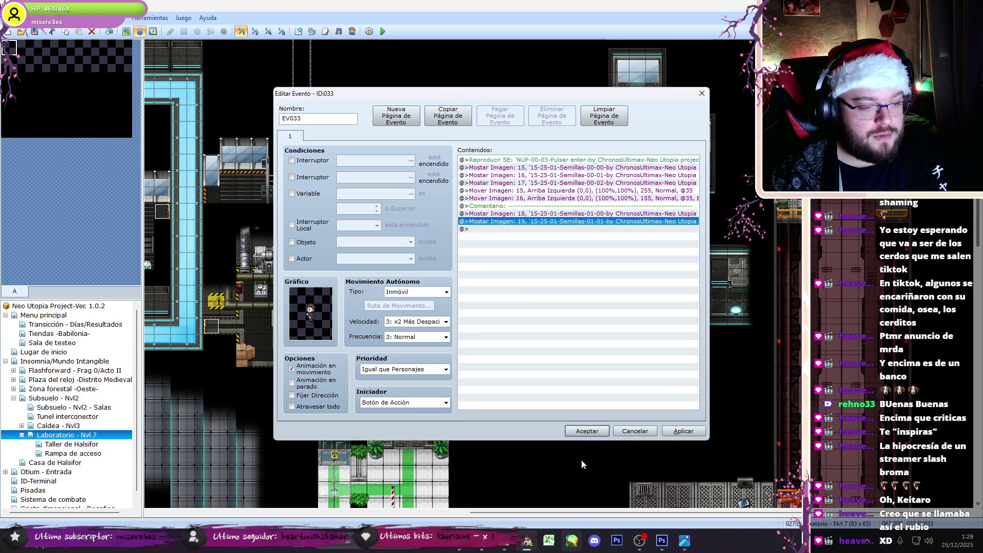
left_click(587, 431)
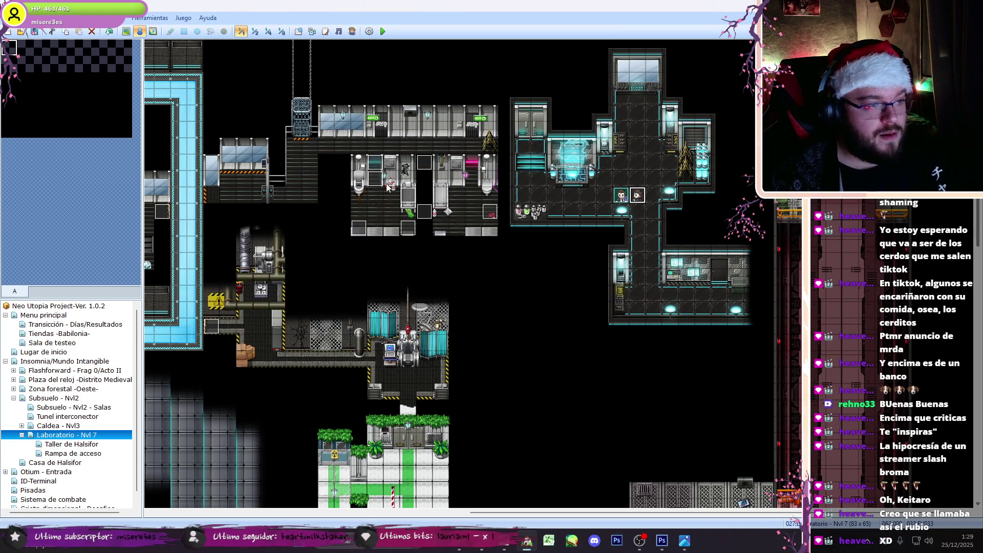
Step: Copy the picture 9 and 10 move commands from the Puerta door event
double_click(379, 183)
scroll(562, 358, "down", 1)
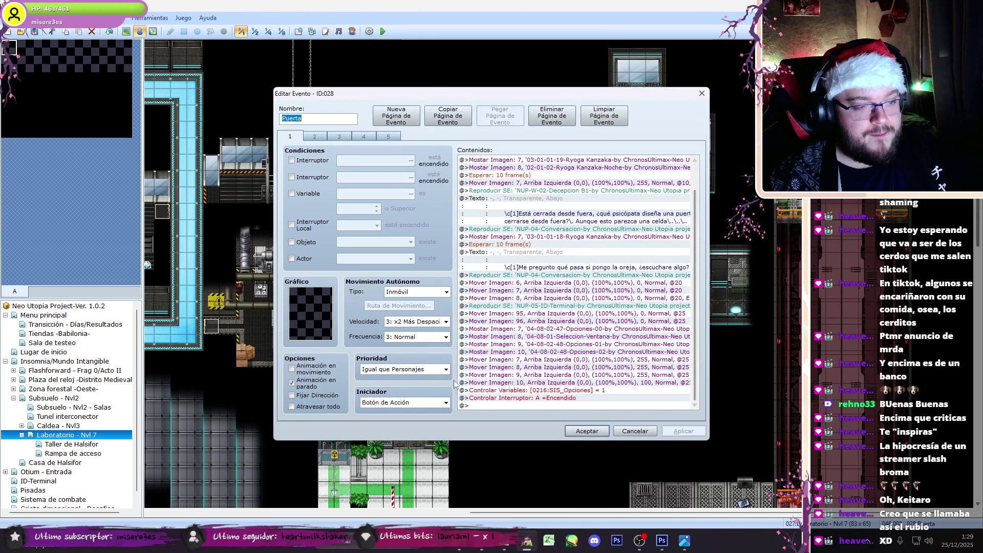
left_click(565, 361)
left_click(562, 376)
left_click(561, 383, "shift")
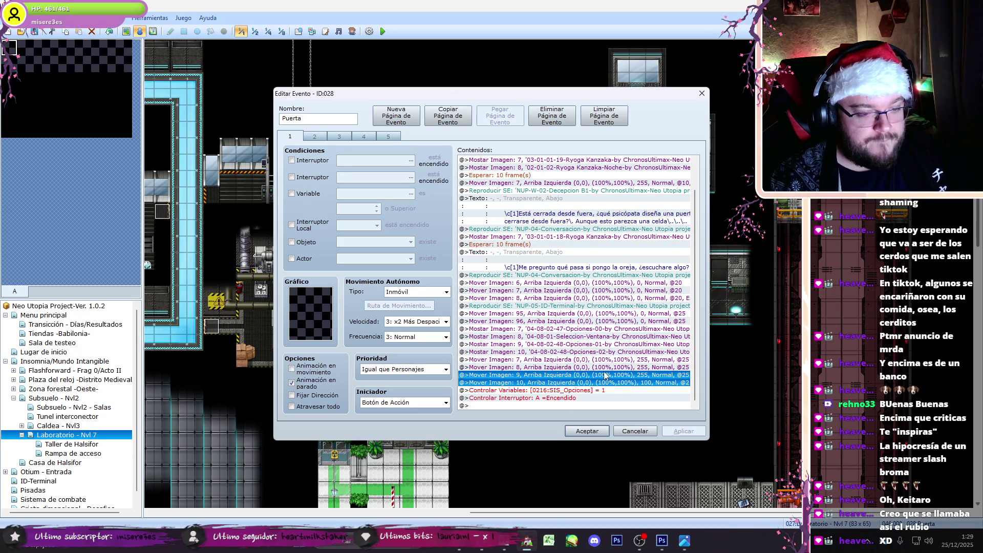
left_click(577, 429)
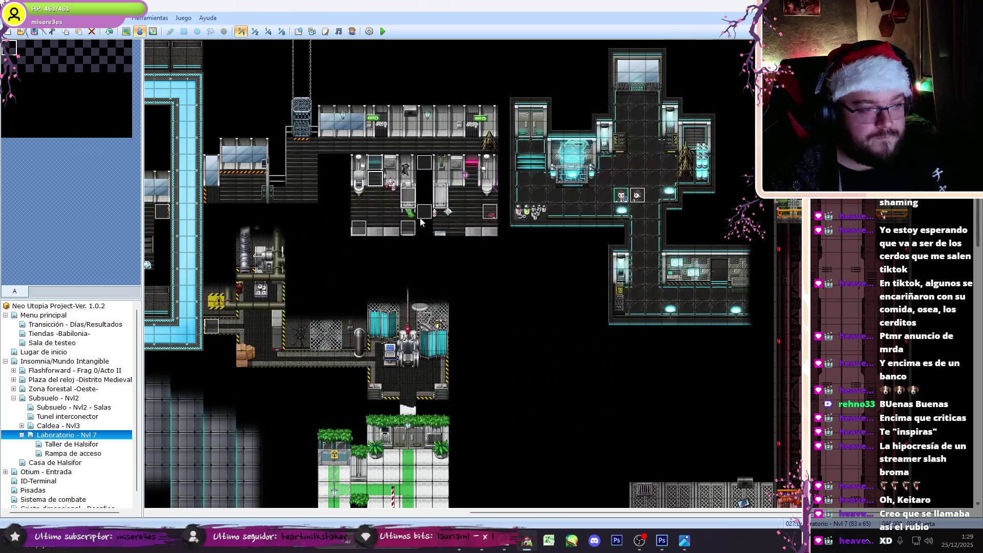
double_click(389, 180)
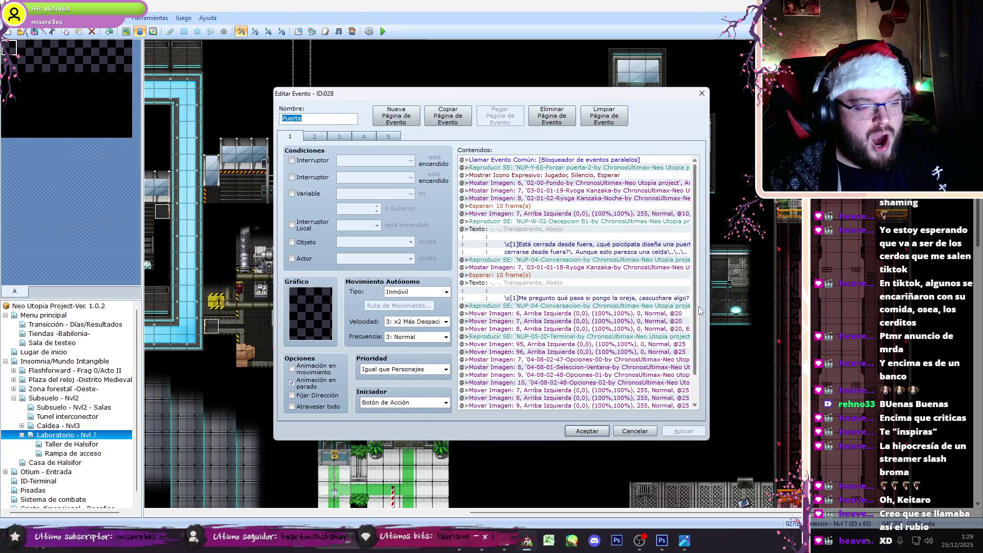
scroll(659, 390, "down", 2)
left_click_drag(597, 376, 596, 385)
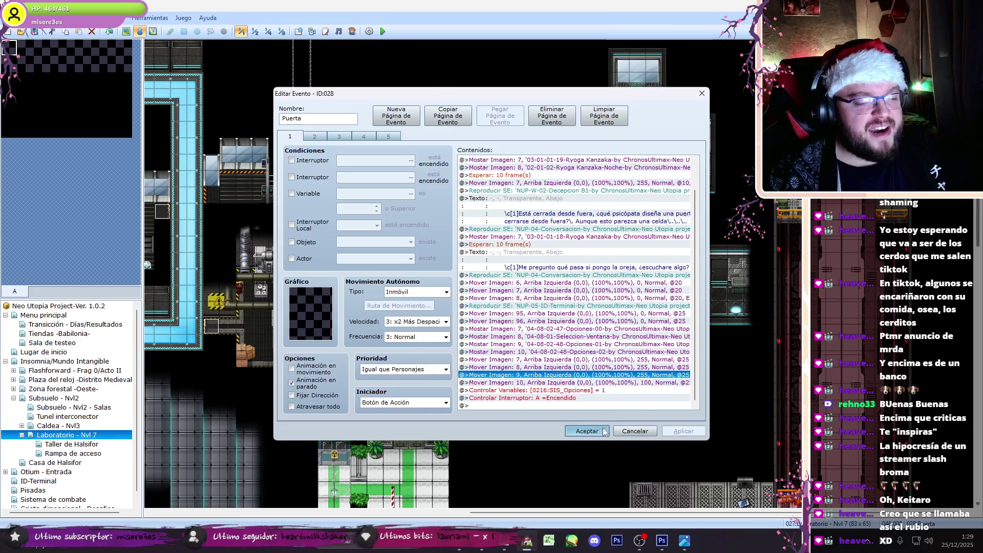
left_click(604, 431)
Step: Paste the move commands into EV033 and duplicate the picture 19 show command
double_click(634, 198)
left_click(530, 226)
key("ctrl+v")
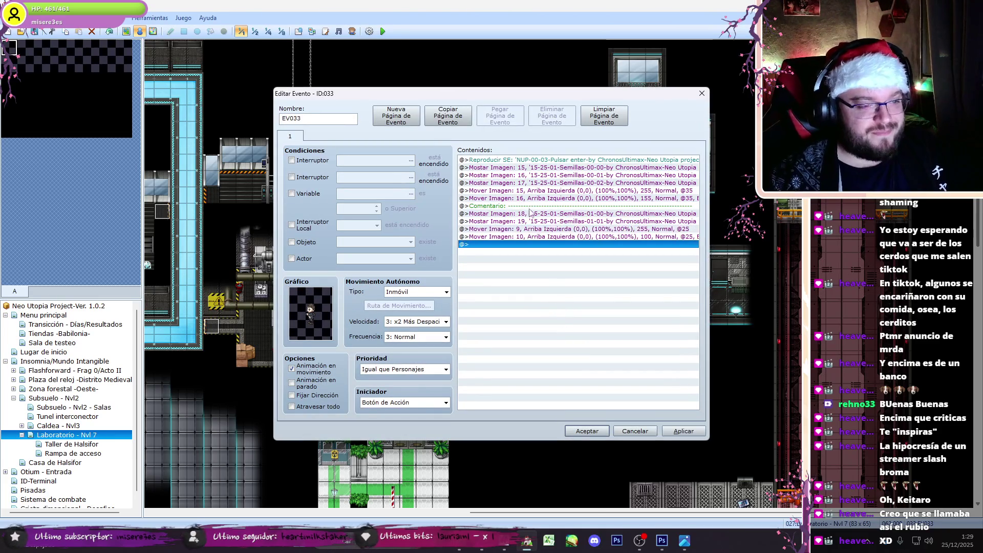
left_click(536, 221)
key("ctrl+c")
key("ctrl+v")
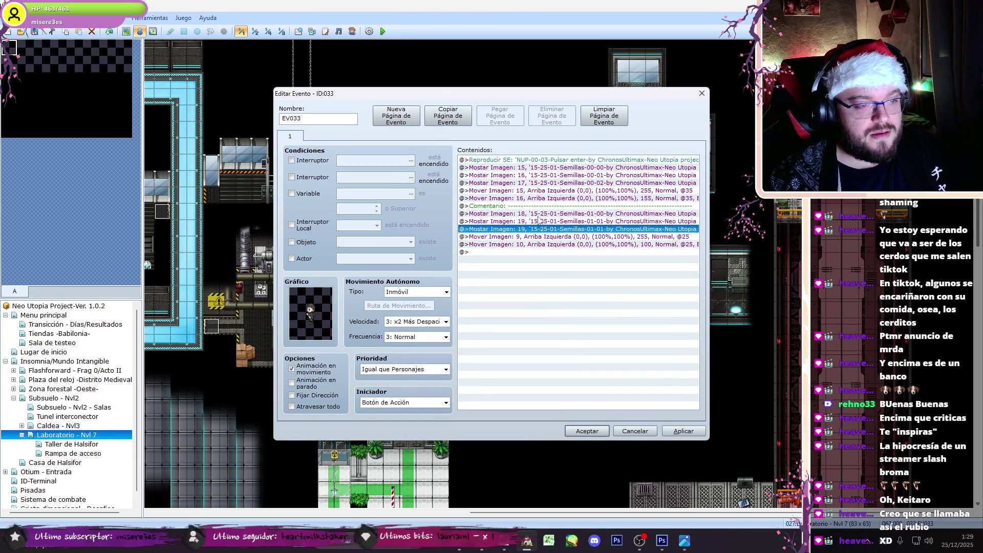
Step: Turn the duplicate into picture 20 at X 700 with its Semillas image
double_click(538, 223)
double_click(642, 320)
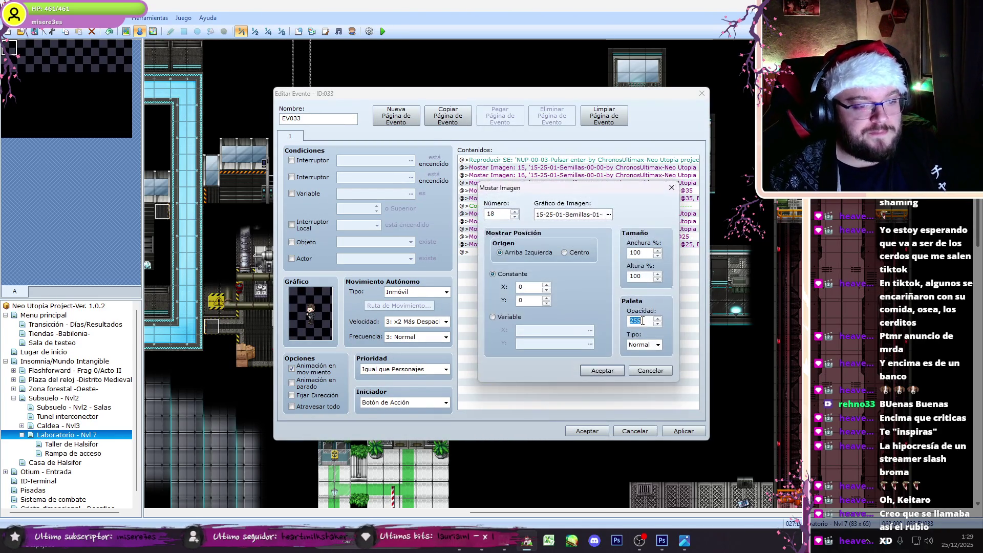
left_click(602, 371)
double_click(581, 229)
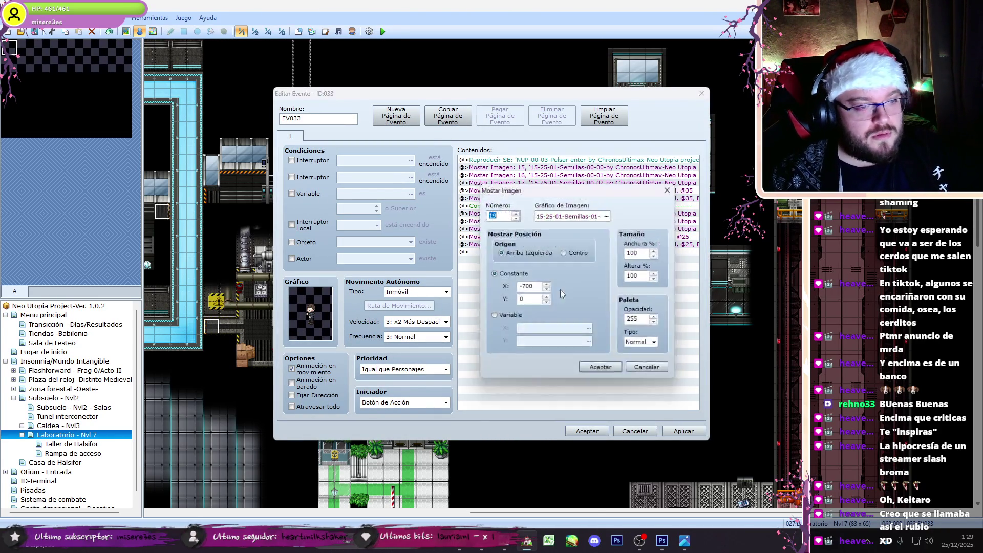
key("Escape")
double_click(576, 230)
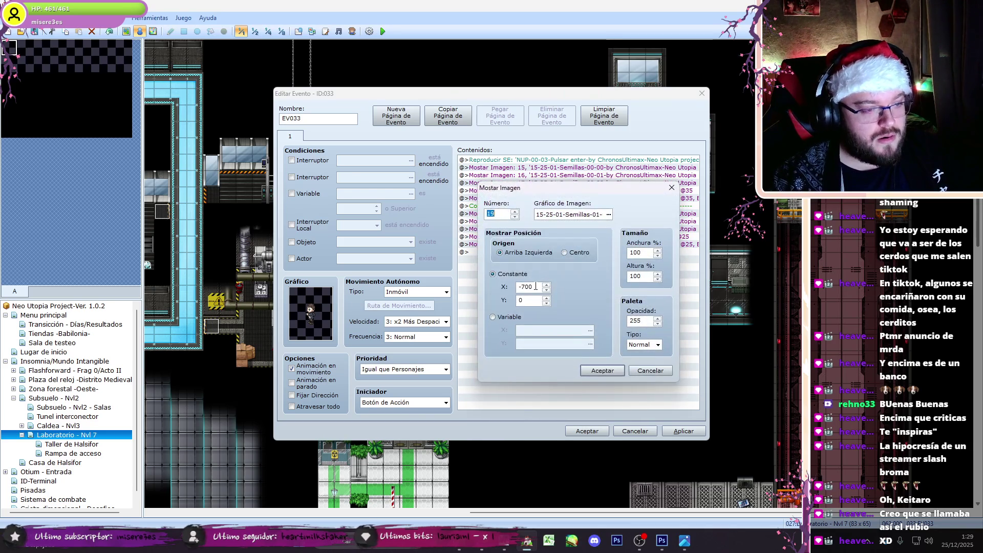
type("700")
key("Return")
key("Return")
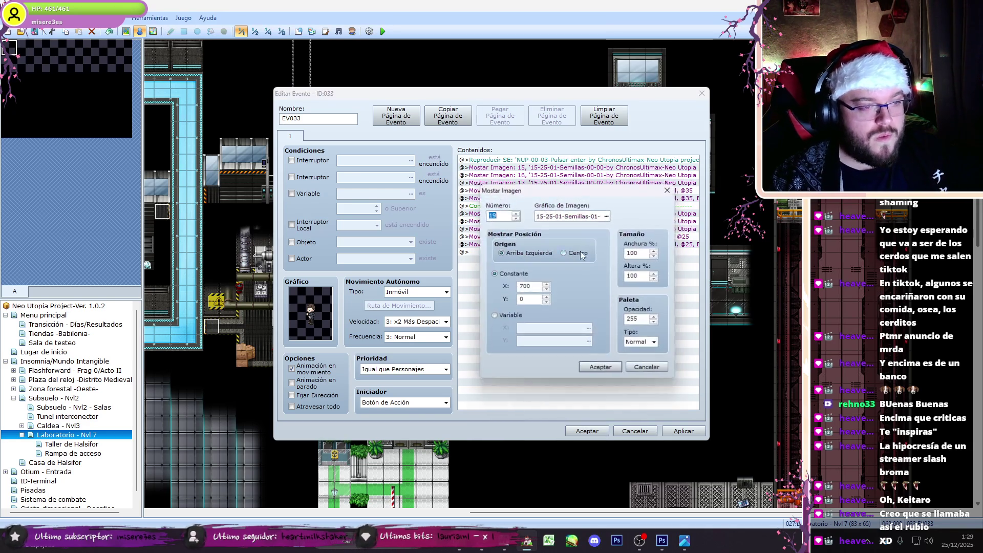
left_click_drag(521, 193, 521, 288)
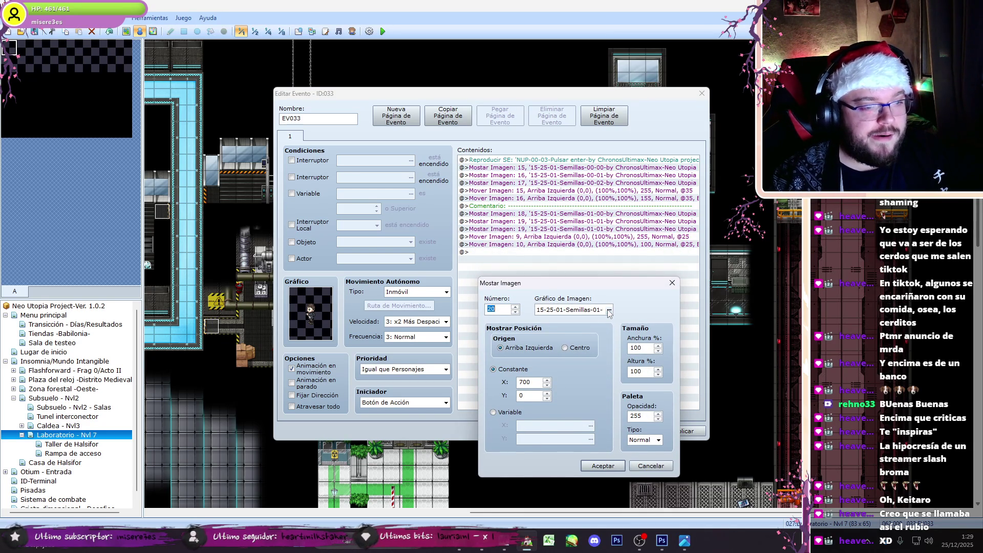
key("Tab")
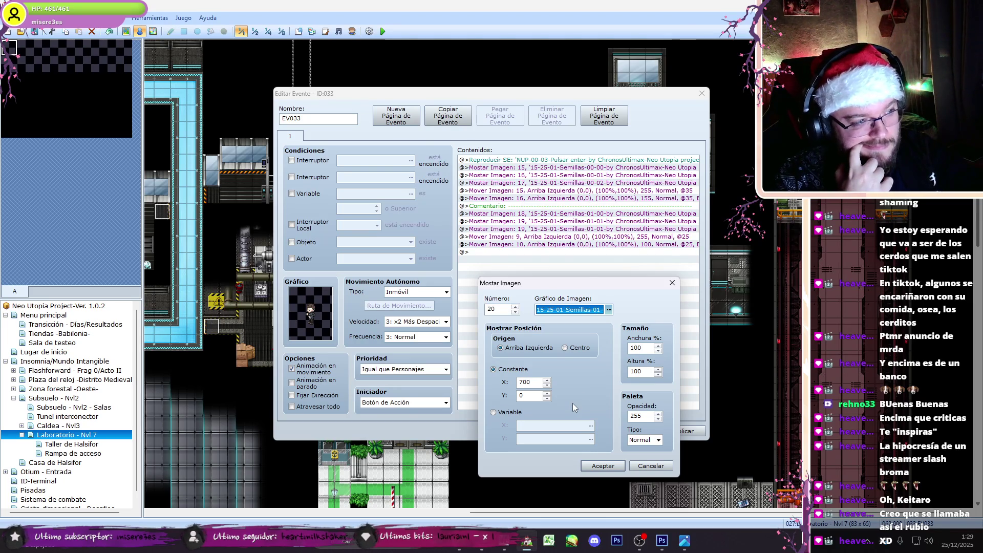
key("Return")
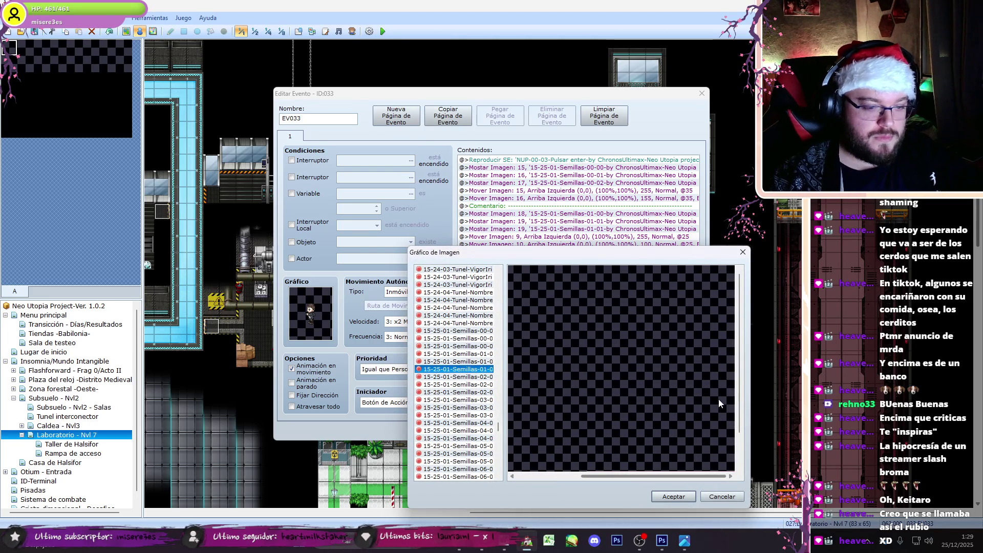
left_click(675, 496)
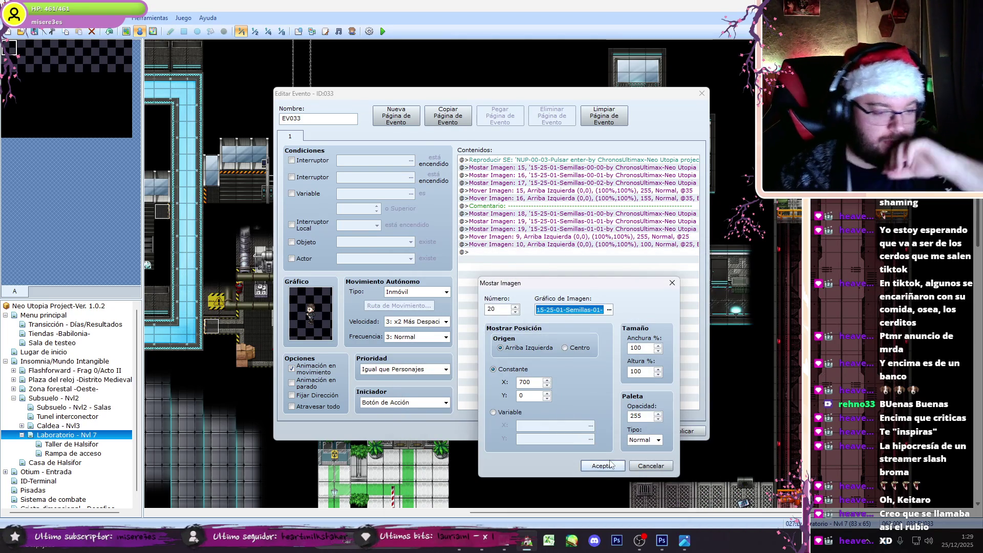
left_click(594, 465)
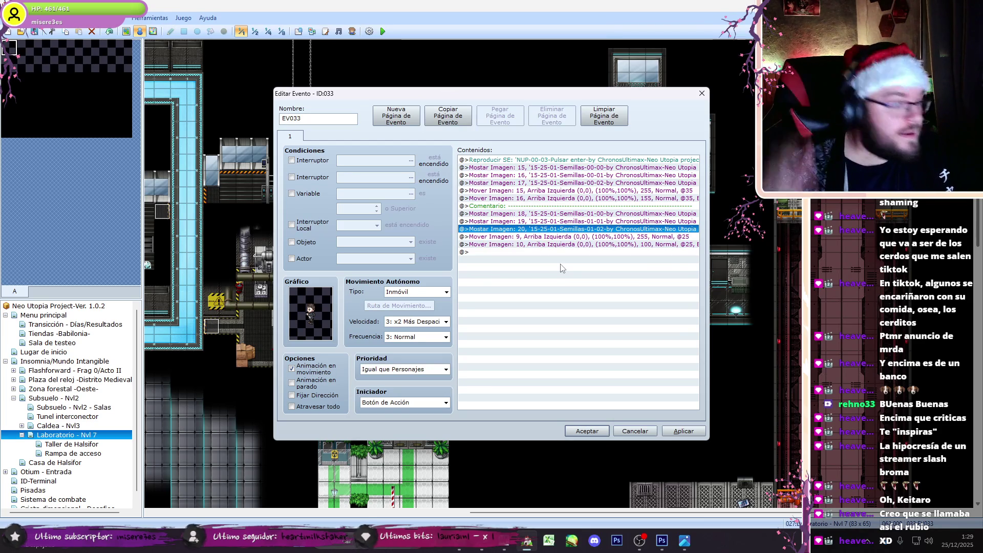
Step: Retarget the move commands to pictures 18, 19 and 20
double_click(632, 213)
left_click(656, 371)
double_click(555, 237)
key("Return")
double_click(555, 243)
key("Return")
double_click(555, 252)
key("Return")
double_click(554, 245)
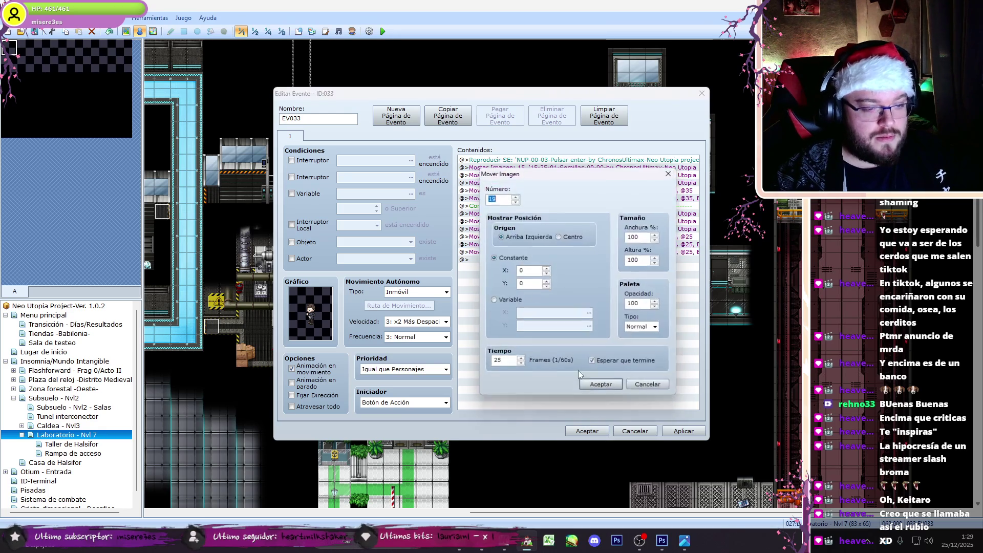
left_click(603, 388)
Step: Shorten picture 18's move to 15 frames, then save and start a playtest
double_click(554, 236)
double_click(508, 363)
type("55")
left_click(599, 388)
left_click(695, 431)
left_click(587, 430)
left_click(383, 31)
left_click(476, 290)
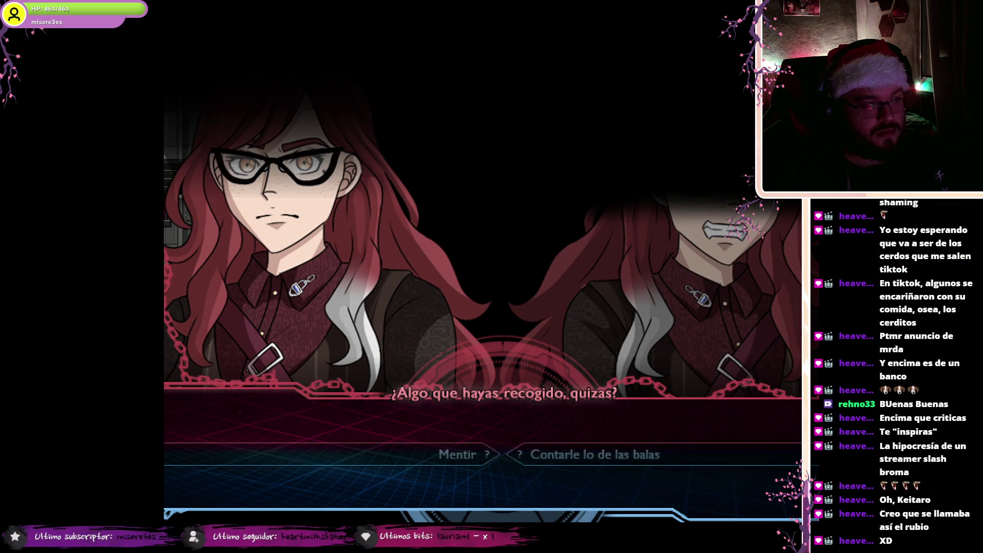
Step: In EV033, make picture 19's move go to full 255 opacity
key("alt+Tab")
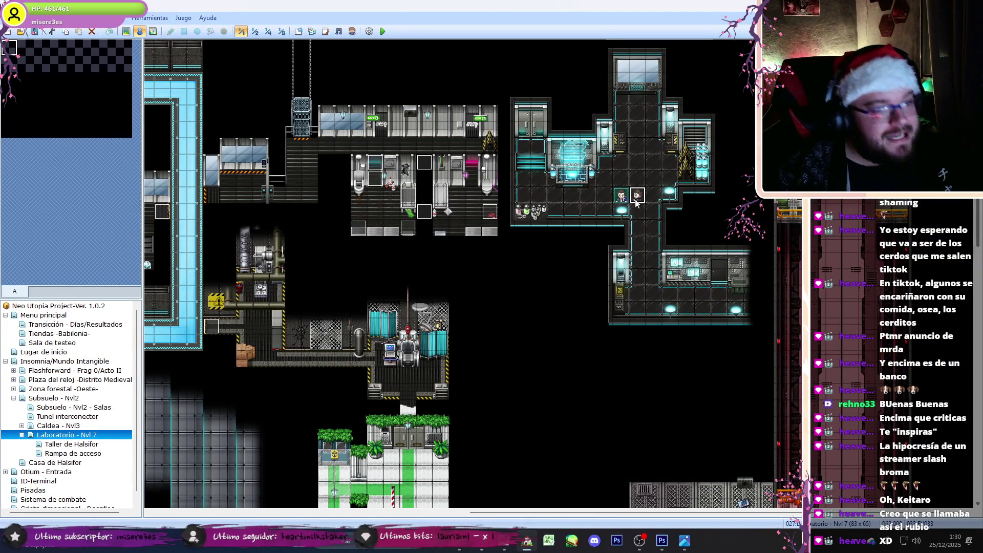
double_click(428, 164)
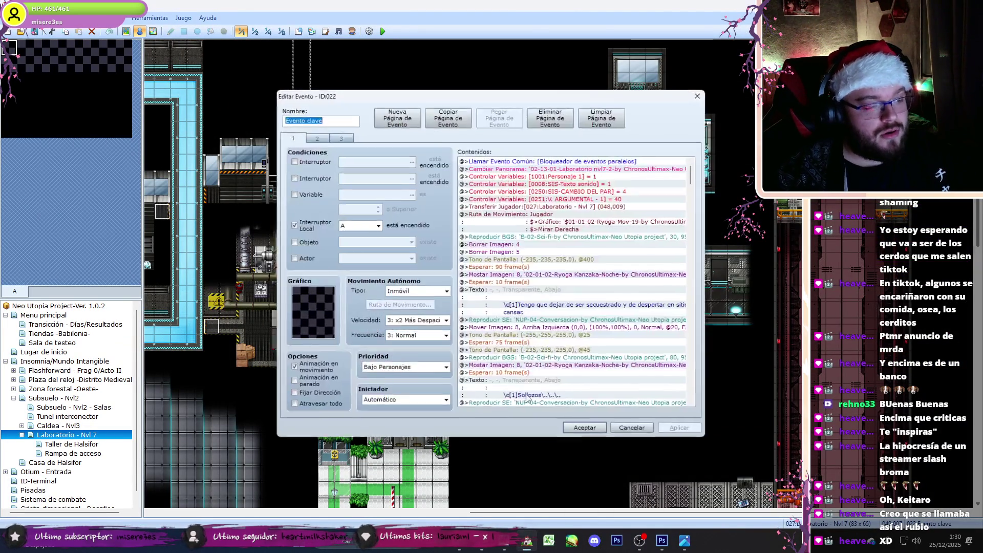
left_click(635, 431)
double_click(636, 201)
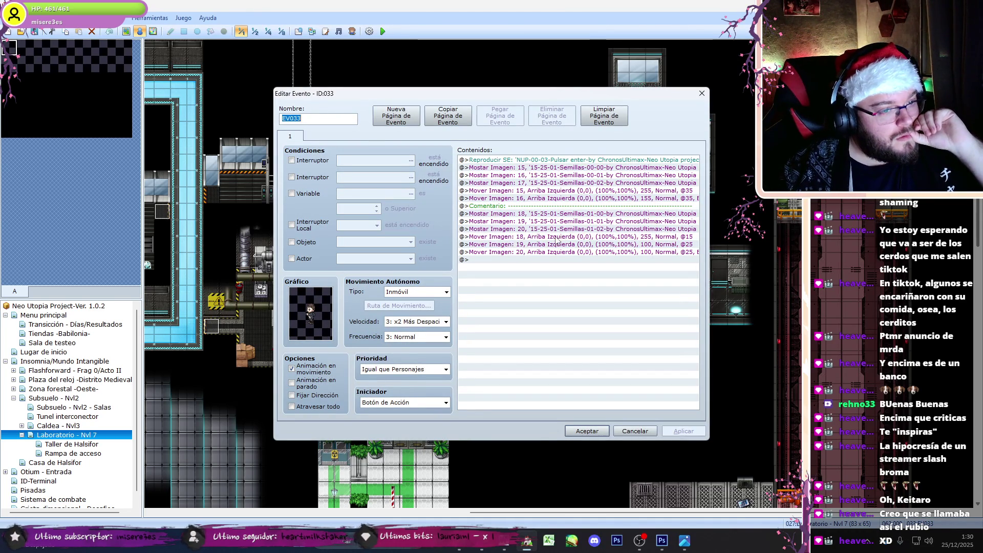
double_click(536, 245)
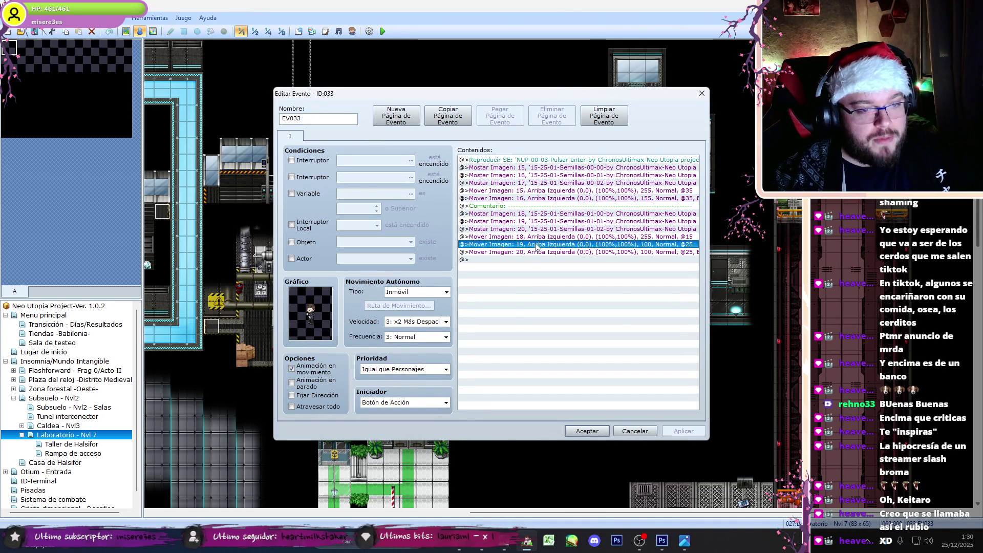
type("235325")
left_click(601, 388)
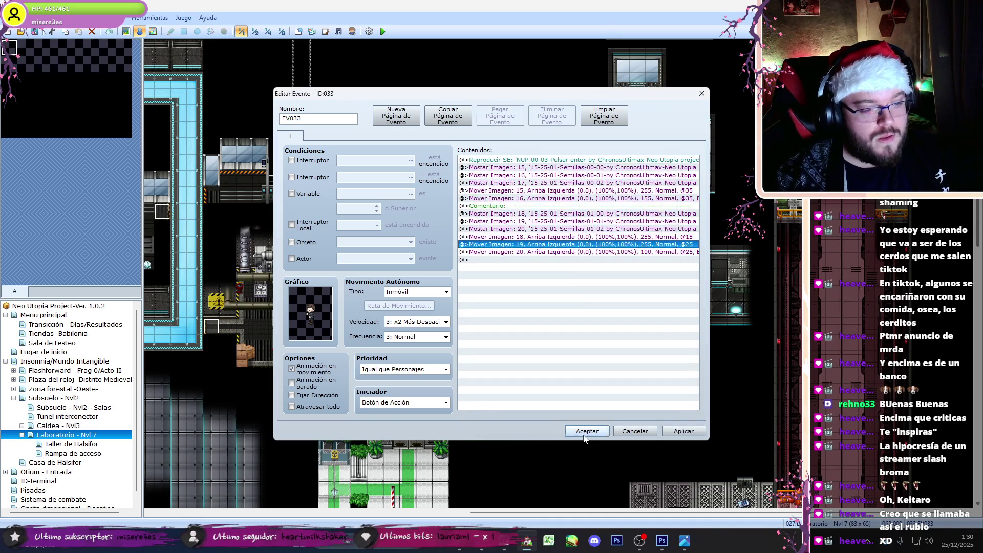
left_click(587, 431)
Step: Save and playtest the choice banner again, then close the game window
left_click(383, 31)
left_click(468, 289)
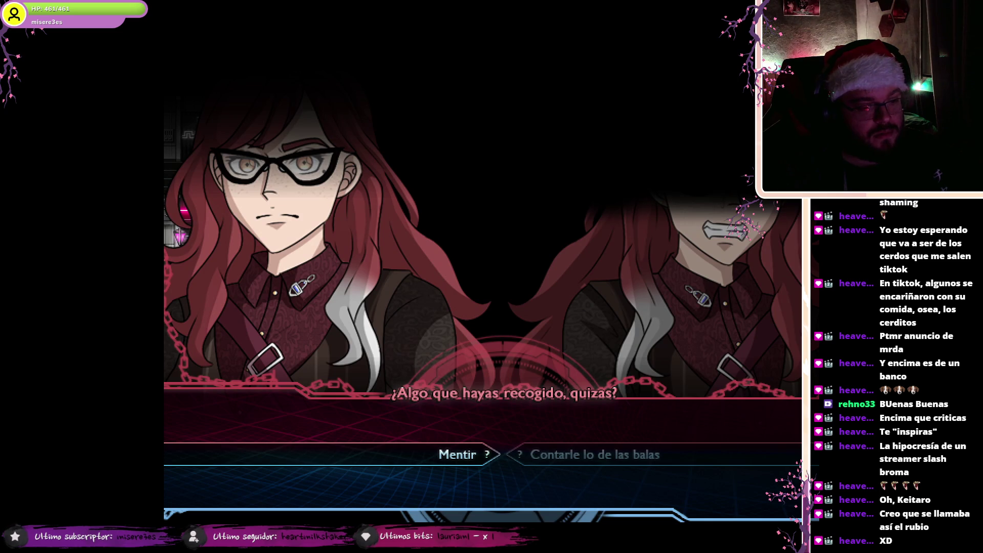
key("alt+Return")
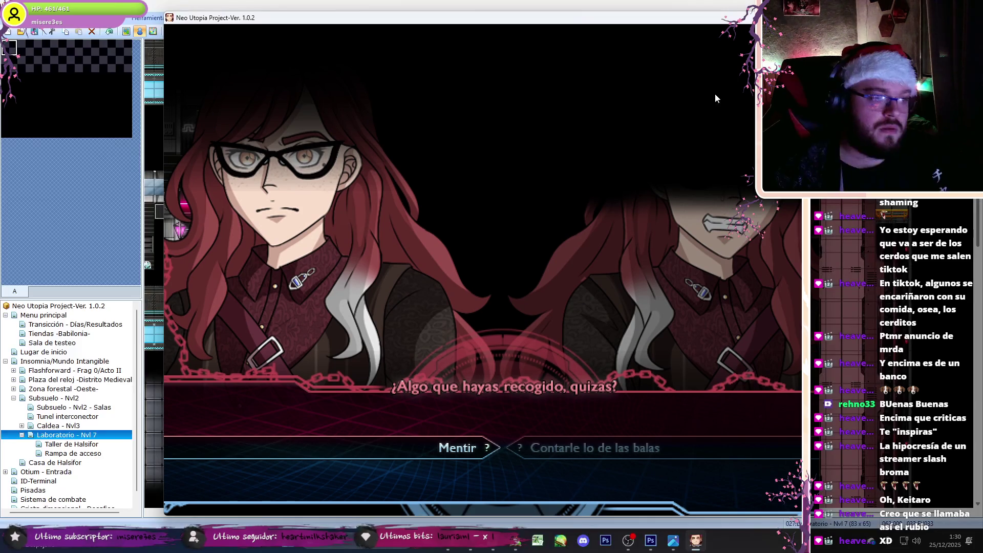
key("alt+F4")
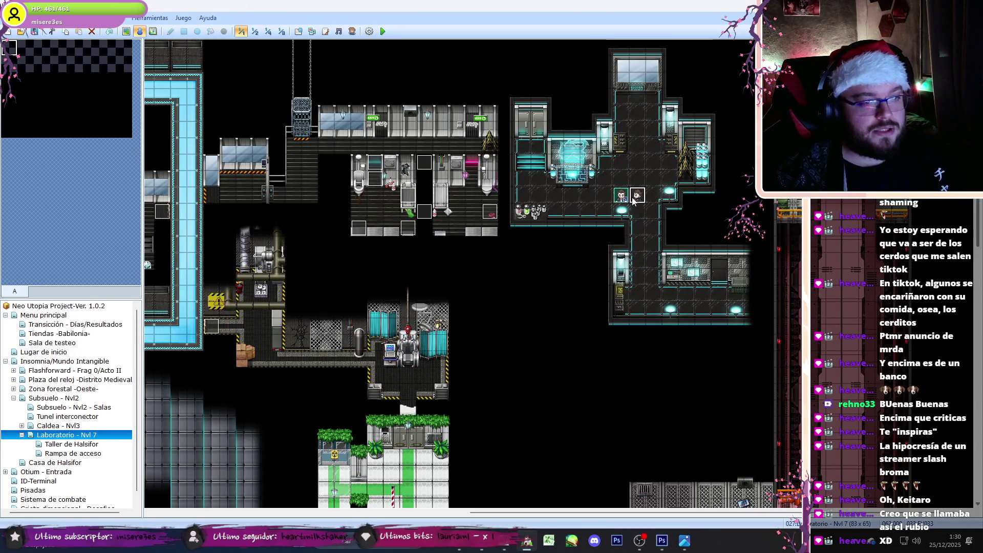
Step: Set picture 16's move command to fade to 100 opacity
double_click(636, 195)
double_click(617, 197)
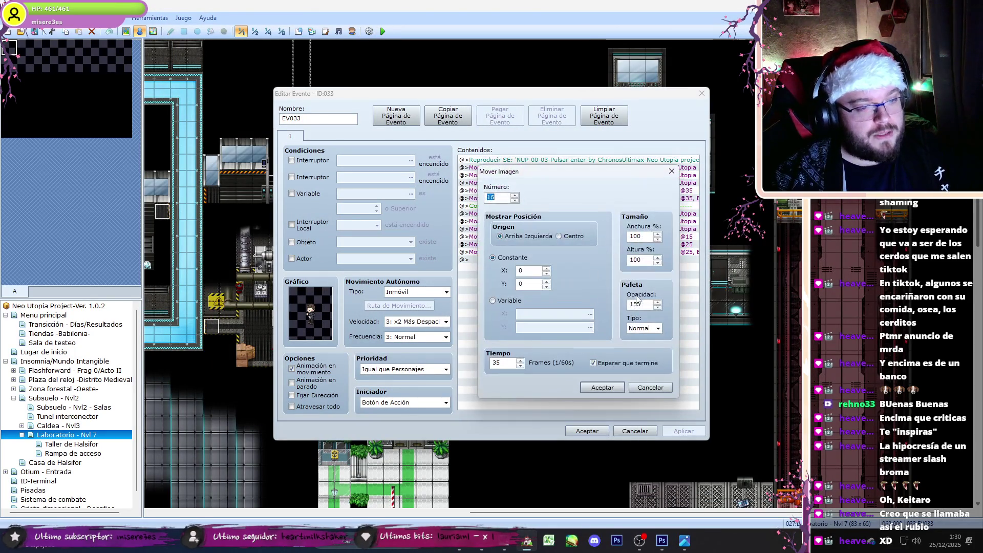
type("19")
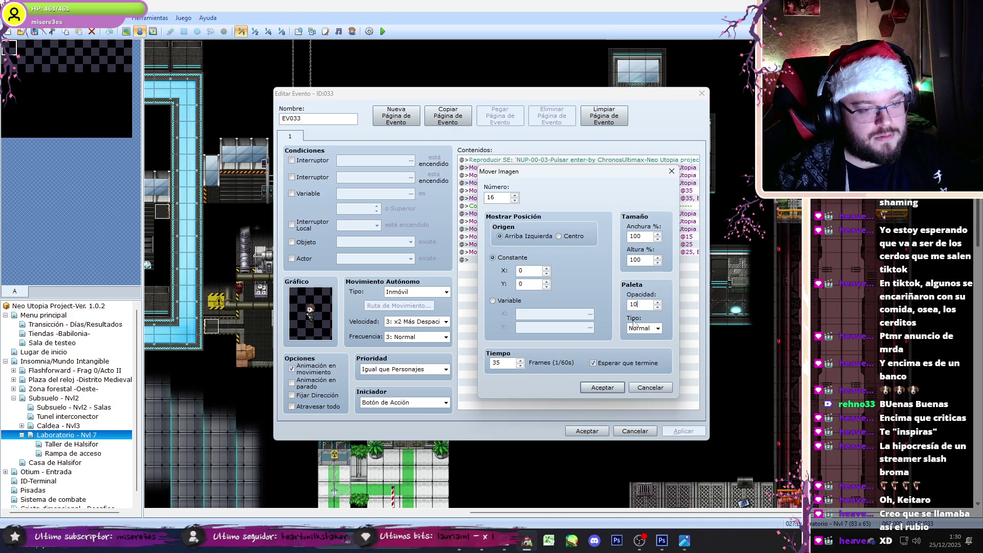
left_click(602, 388)
Step: Append a Control Self Switch A = ON command and close EV033
double_click(495, 264)
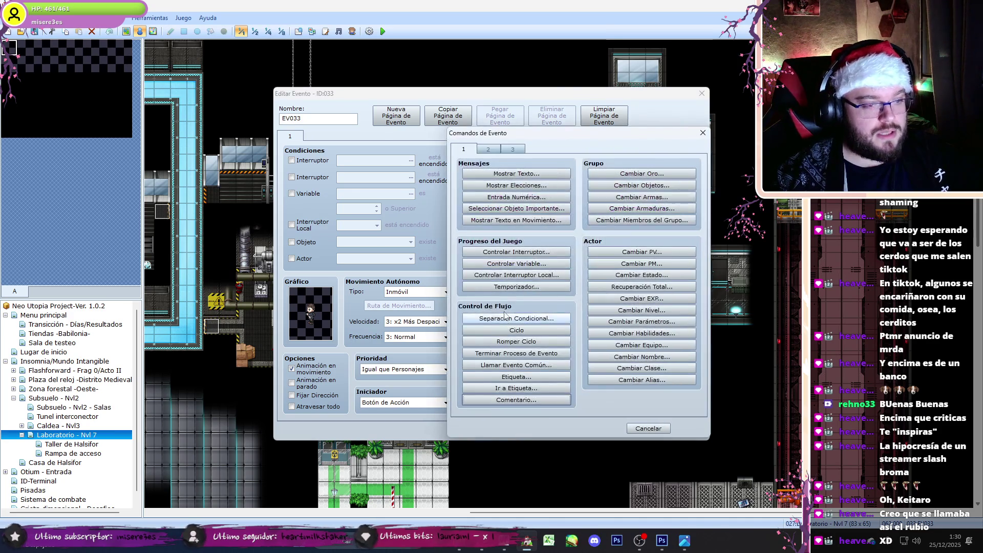
left_click(486, 149)
left_click(464, 148)
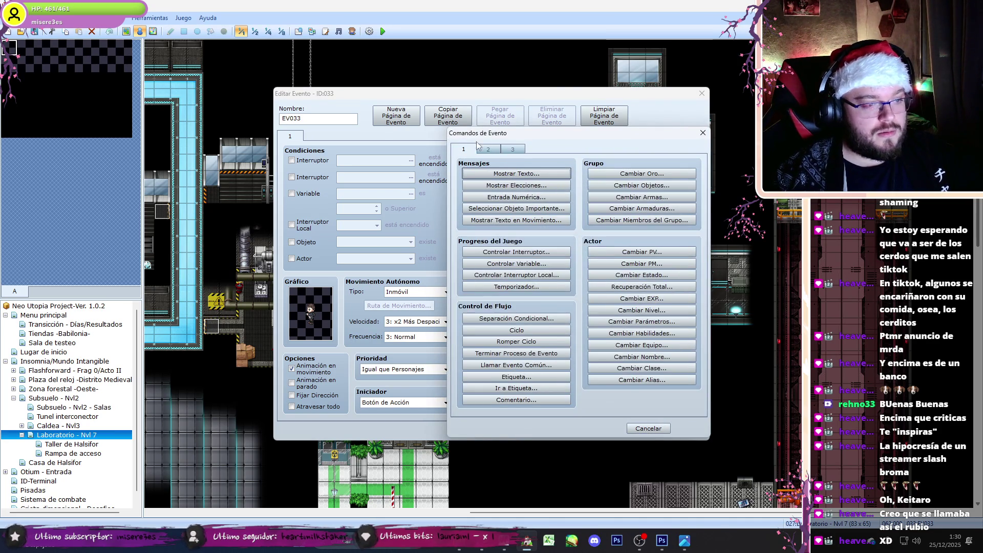
left_click(516, 251)
left_click(623, 269)
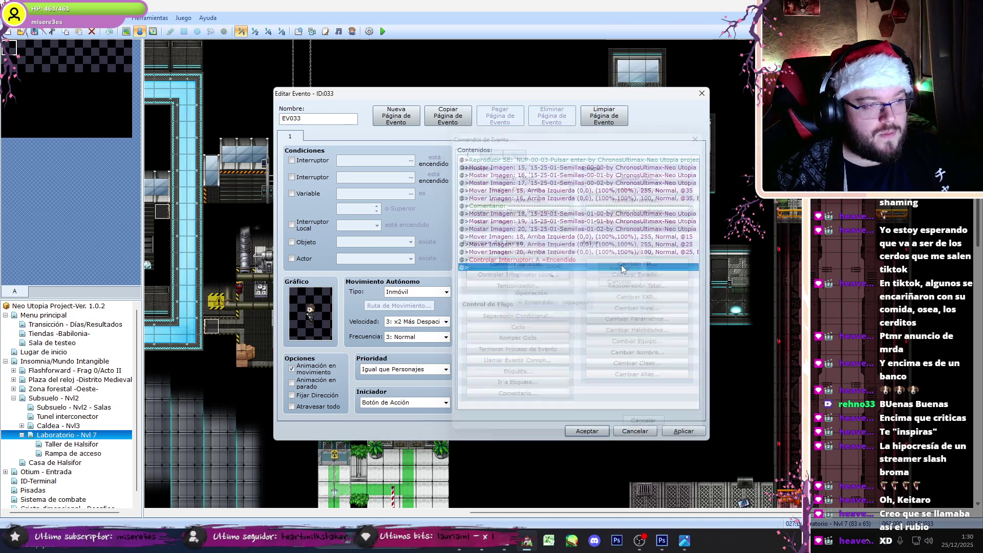
key("Return")
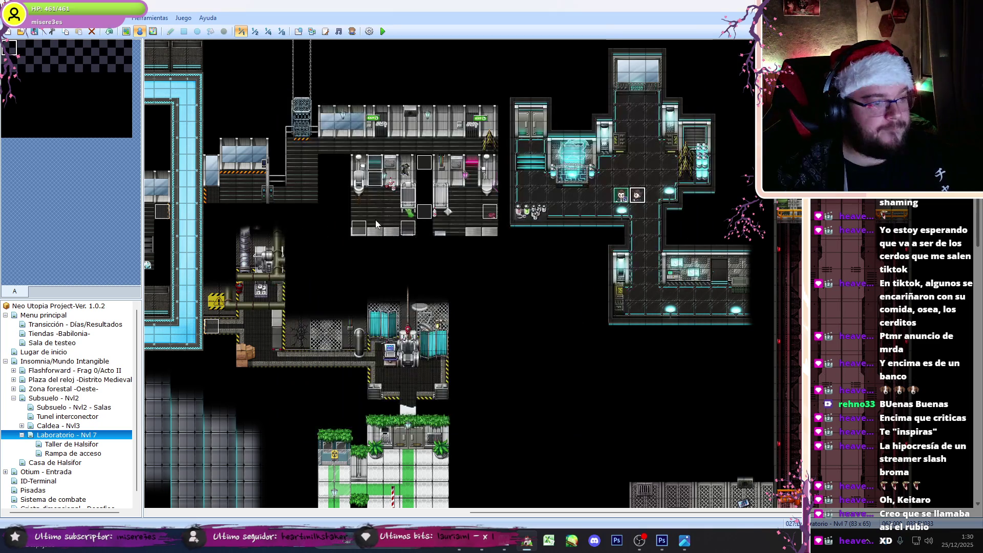
double_click(377, 182)
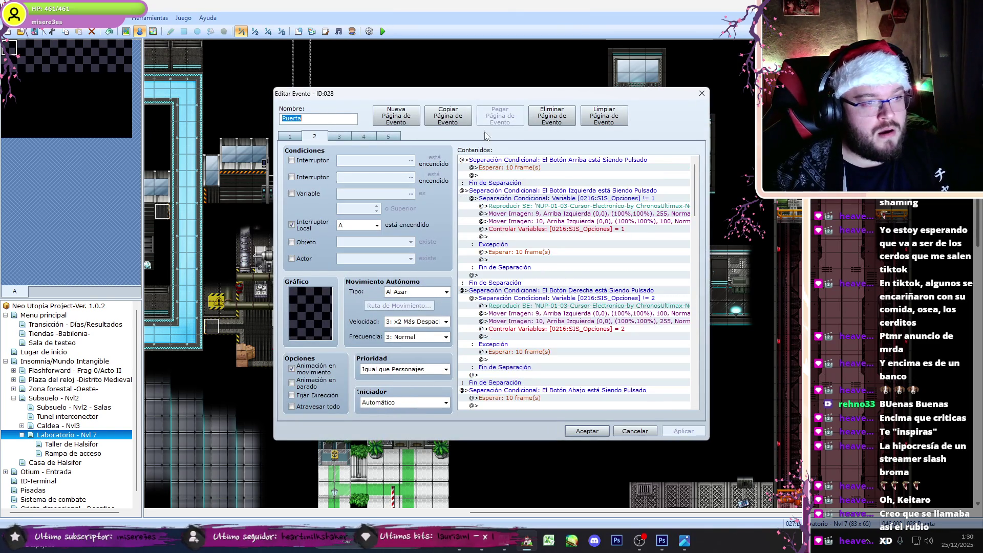
Step: Copy all Puerta page 2 commands into a new second page of EV033
right_click(493, 163)
left_click(558, 237)
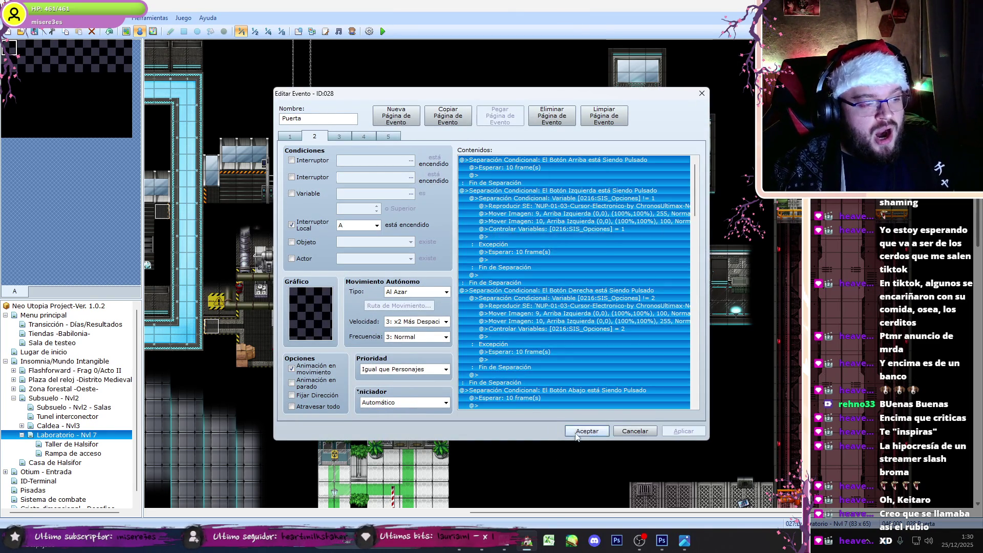
key("Return")
double_click(635, 196)
left_click(395, 115)
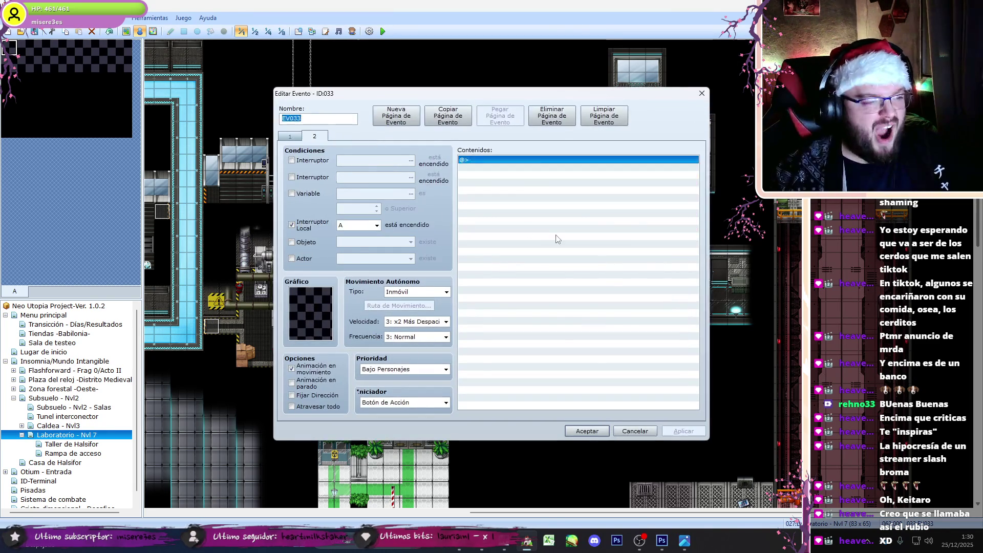
key("ctrl+v")
Step: Set EV033 page 2's trigger to Autorun and compare both pages
left_click(403, 401)
left_click(404, 439)
left_click_drag(695, 366, 711, 267)
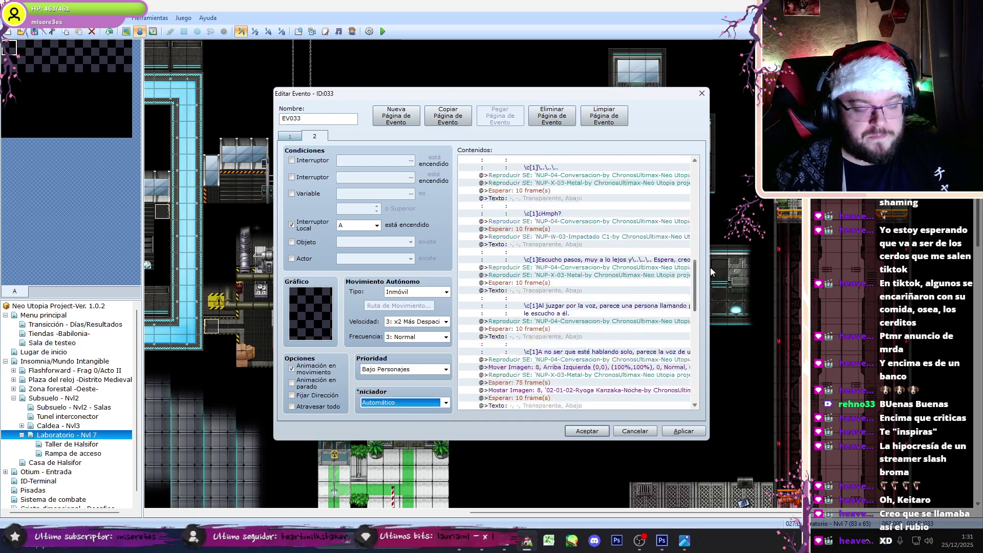
left_click(290, 136)
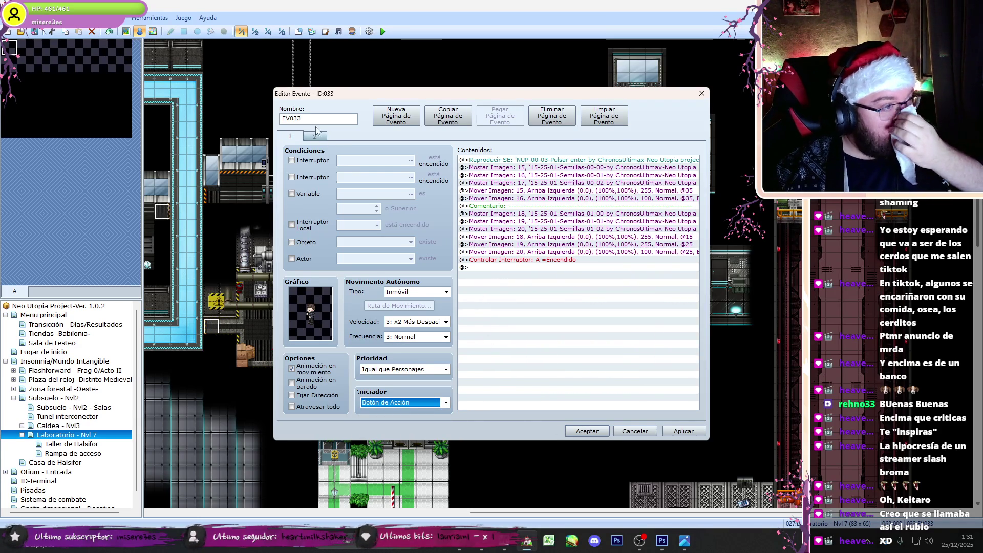
left_click(316, 136)
left_click(291, 136)
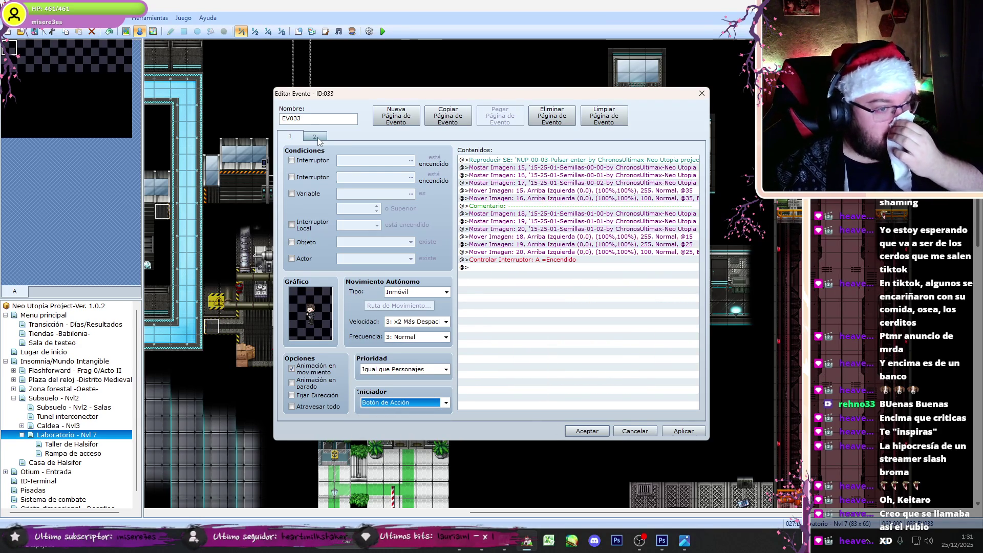
left_click(315, 136)
Step: Check picture 10's move settings, then select page 1's picture 15 and 16 move commands
double_click(546, 213)
key("Escape")
double_click(546, 221)
key("Escape")
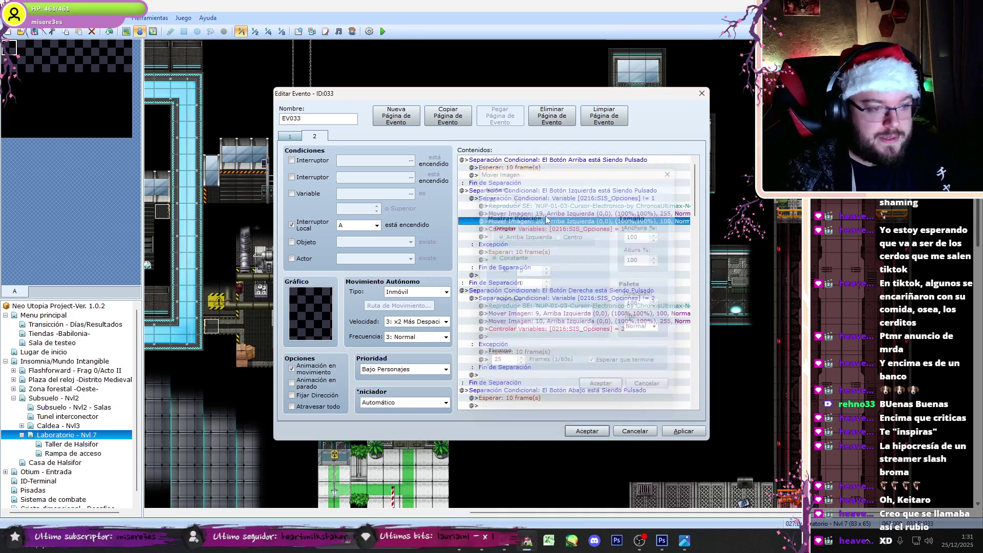
left_click(299, 138)
left_click_drag(518, 188, 522, 199)
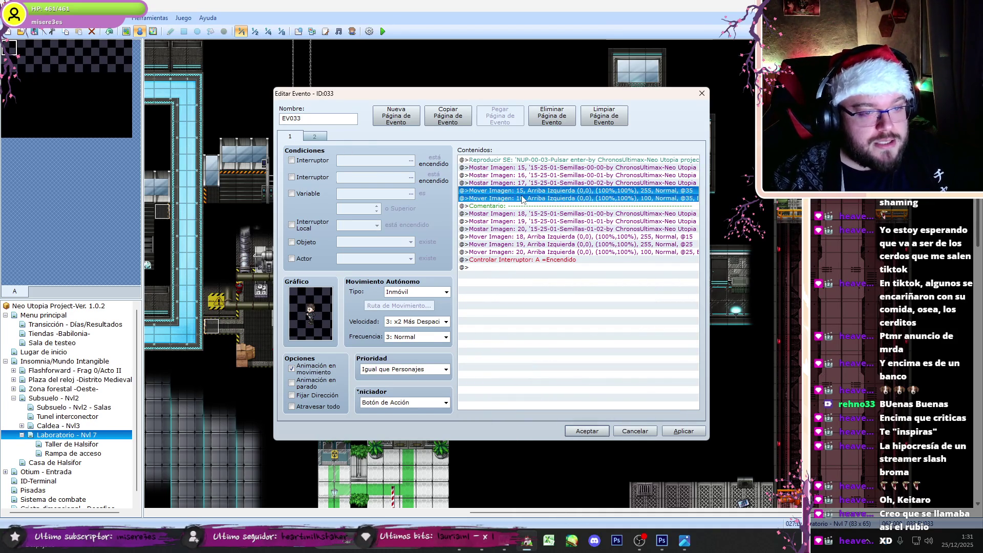
Step: Select page 2's picture 19 move command and compare it with page 1 of EV033
left_click(317, 136)
left_click(574, 205)
left_click(580, 213)
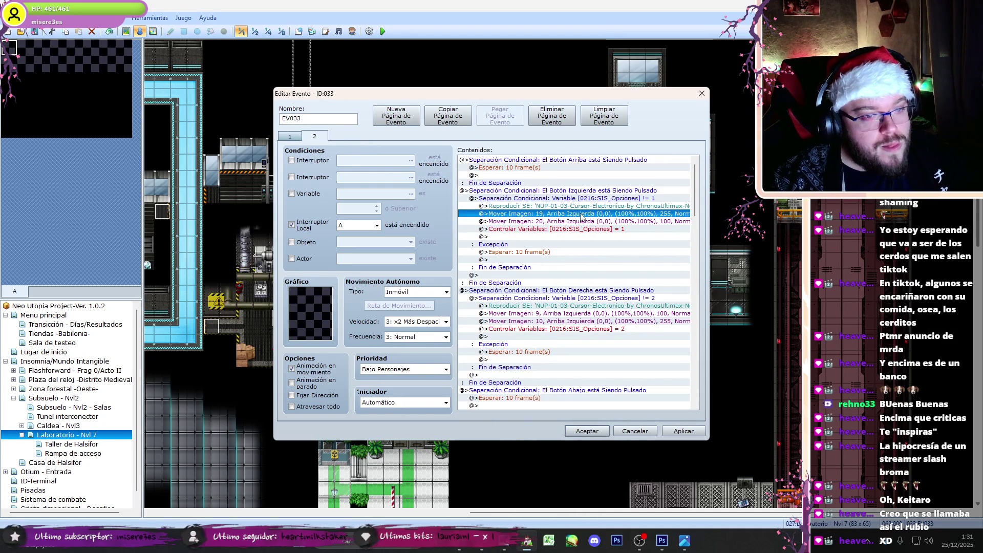
scroll(581, 217, "up", 1)
left_click(291, 137)
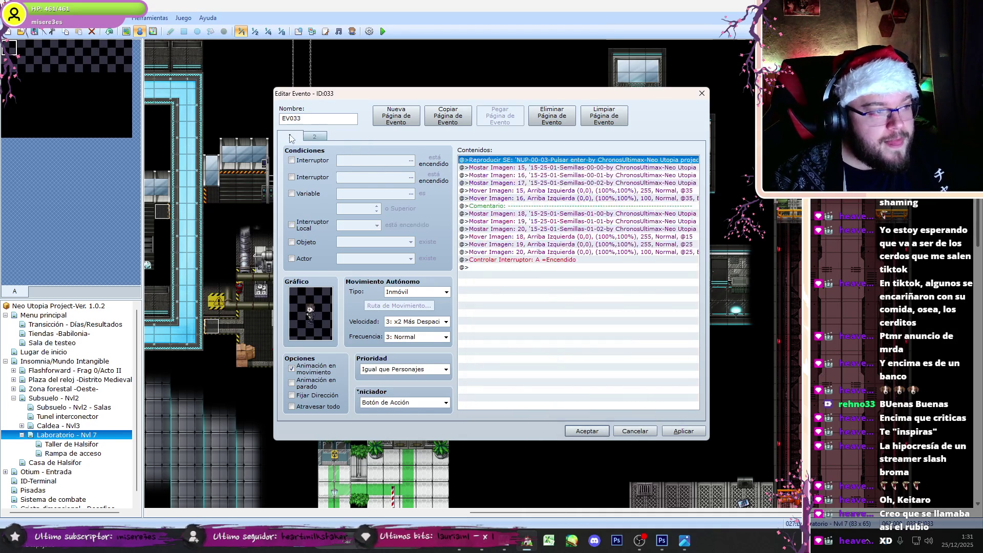
left_click(315, 138)
Step: Review the picture 15 and 16 move settings in page 2's left branch
double_click(588, 213)
key("Escape")
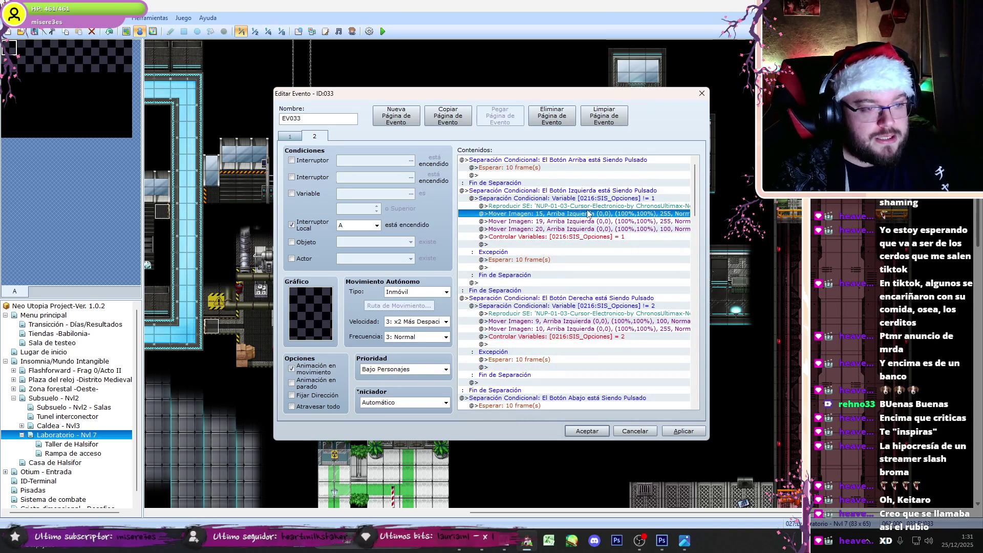
double_click(589, 213)
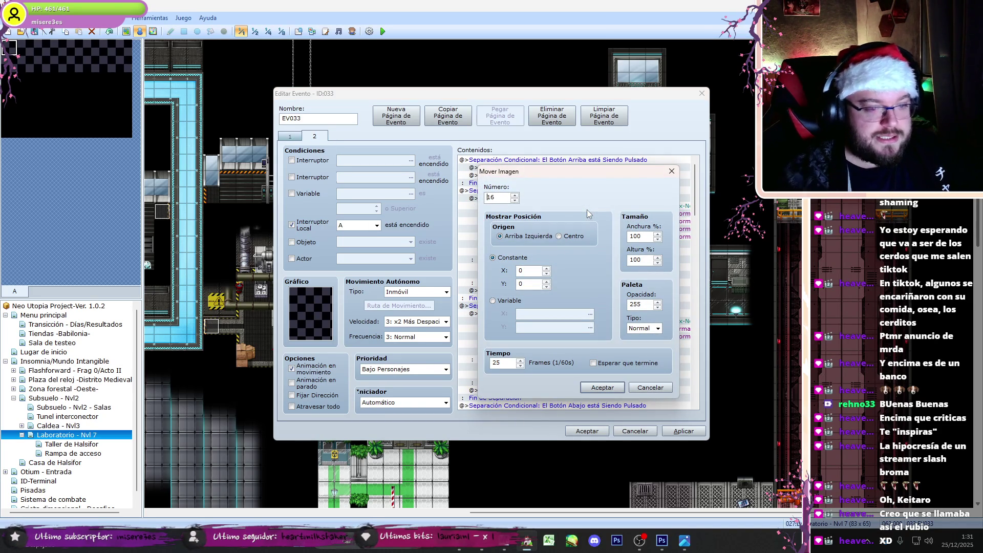
left_click(596, 387)
left_click(555, 390)
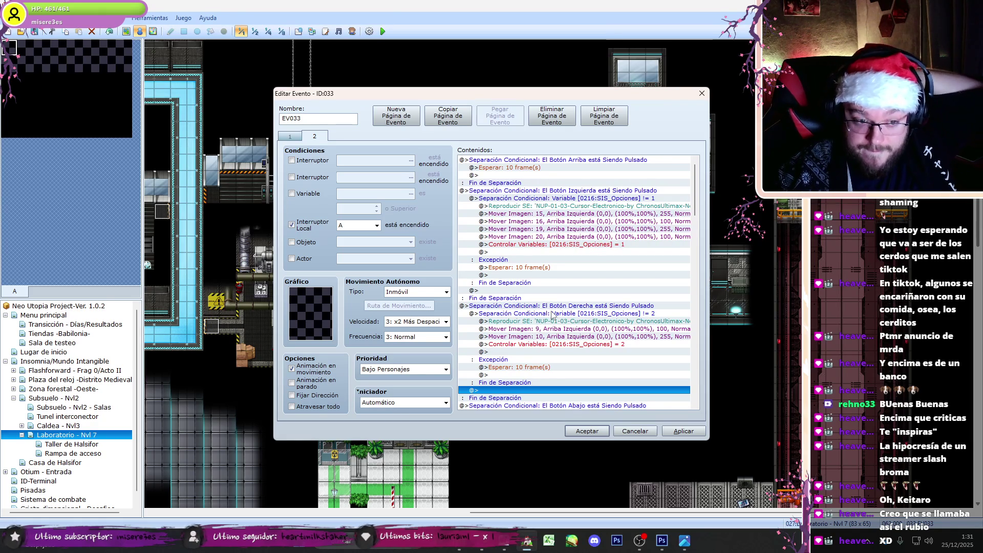
Step: Replace the right branch's picture 9 and 10 moves with the four left-branch picture moves
left_click(648, 213)
left_click(656, 237, "shift")
left_click(630, 329)
left_click(629, 337, "shift")
key("ctrl+v")
key("Delete")
Step: Keep the pasted picture 15 and 16 moves in the right branch unchanged
left_click(629, 329)
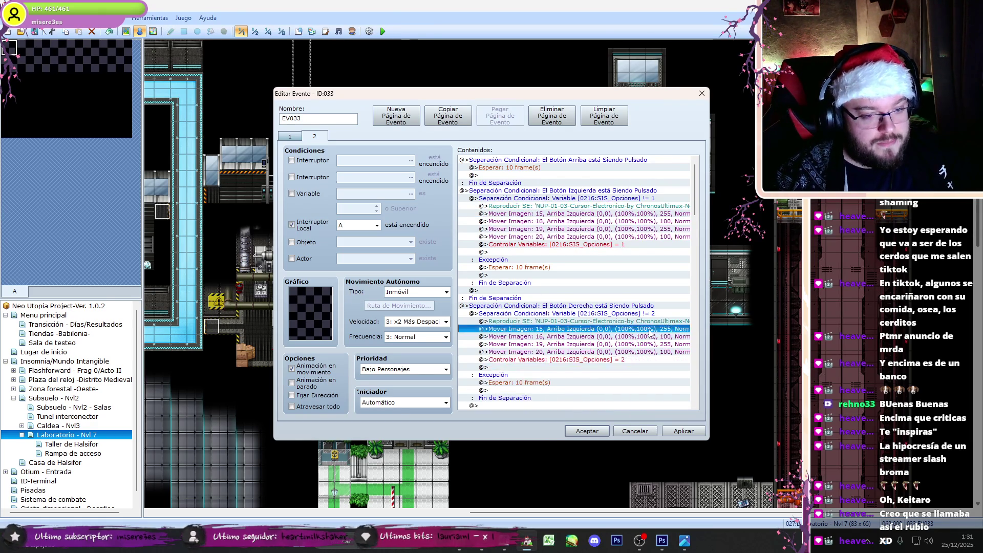
key("Return")
left_click(617, 387)
left_click(637, 337)
key("Return")
left_click(617, 387)
Step: Dim picture 19 to opacity 100 and keep picture 20 at full opacity in the right branch
left_click(630, 344)
key("Return")
type("00")
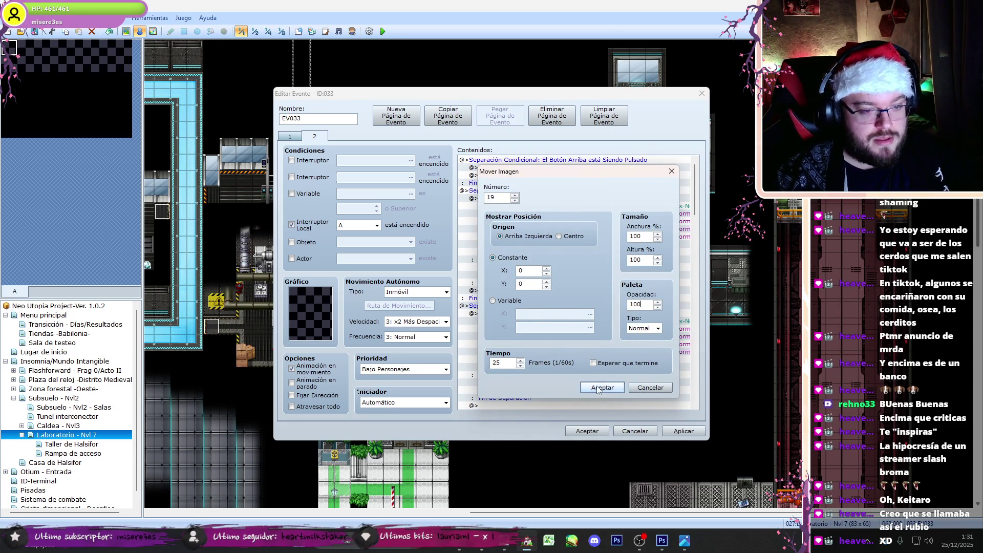
left_click(602, 387)
left_click(655, 352)
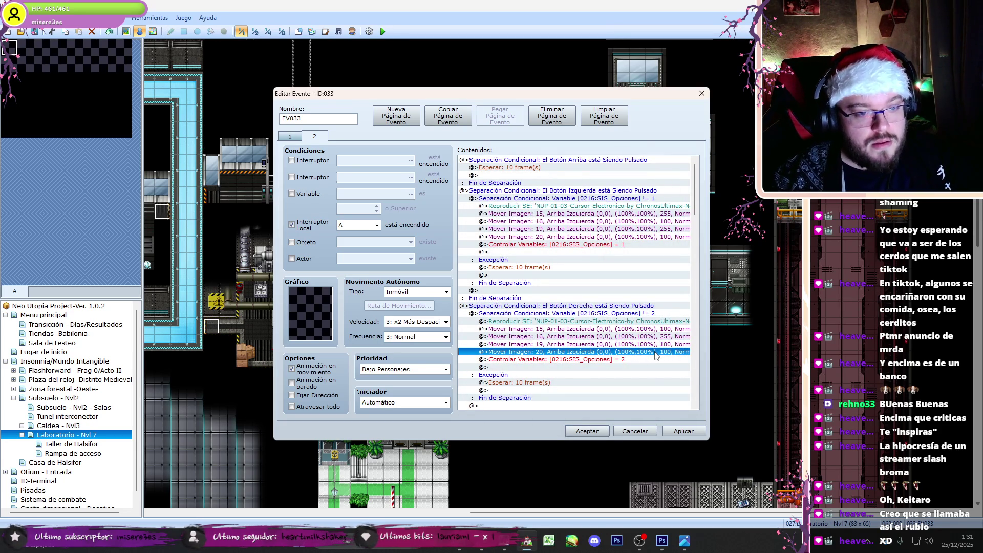
key("Return")
left_click(599, 386)
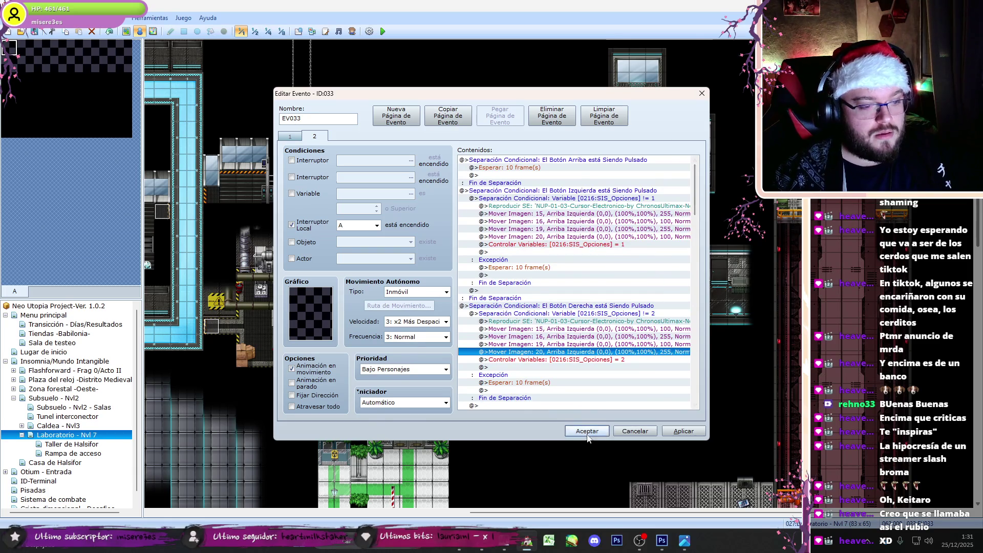
Step: Save the EV033 event and launch a playtest of the game
left_click(587, 432)
left_click(384, 32)
key("Return")
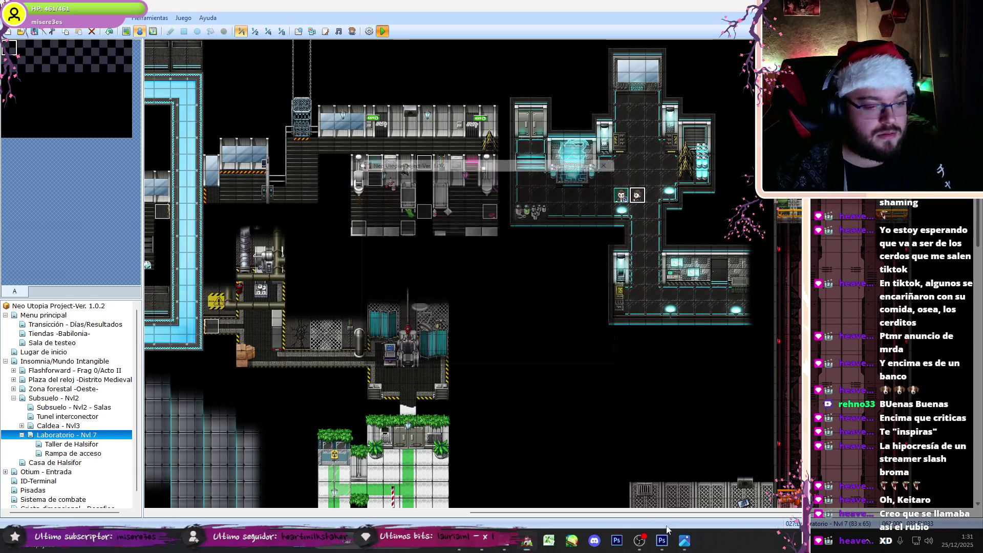
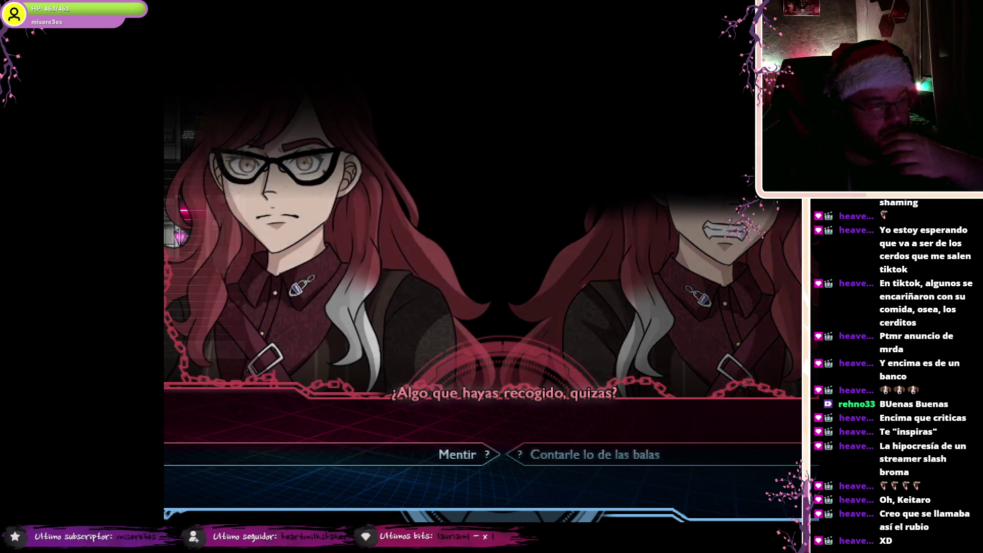
Step: Highlight the 'Contarle lo de las balas' answer, leave fullscreen and close the playtest window
key("Right")
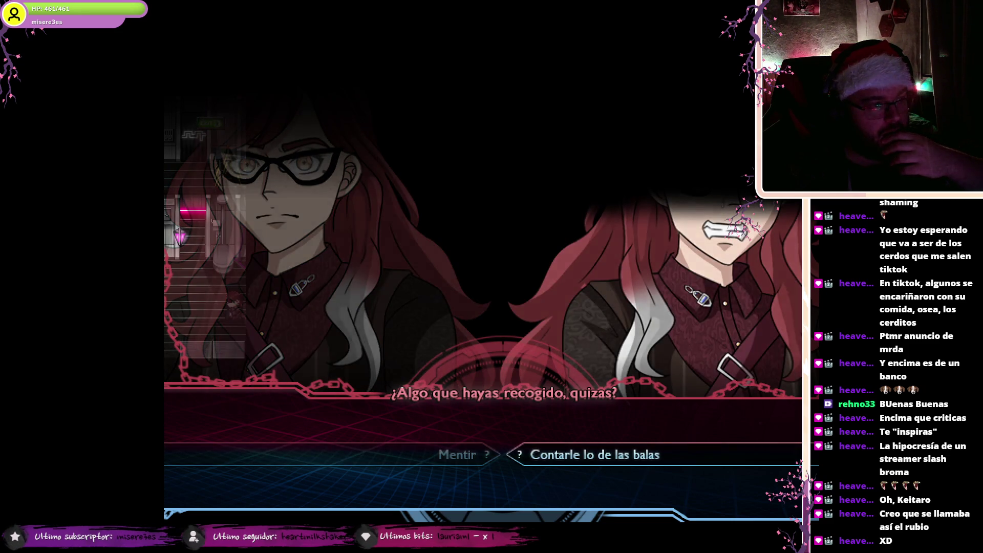
key("alt+Return")
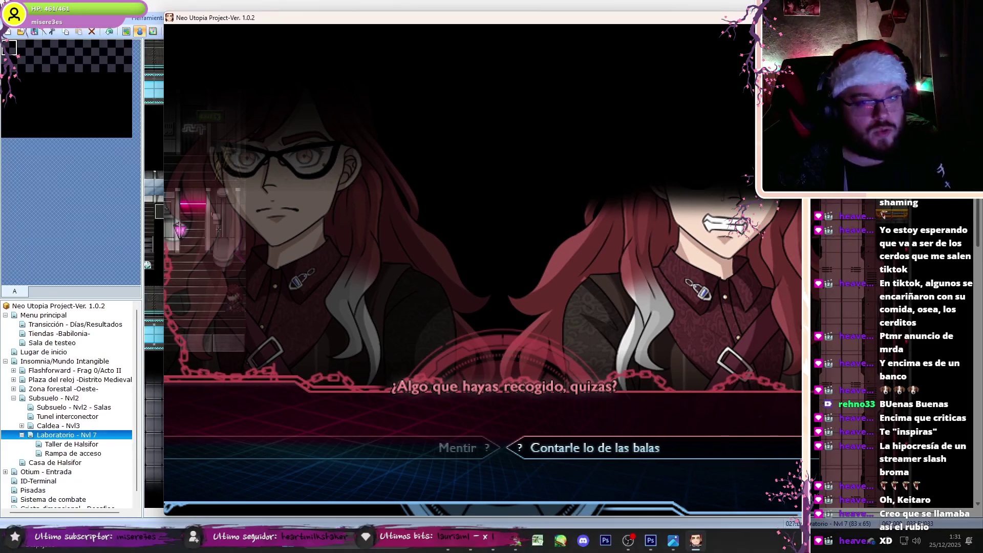
key("alt+F4")
Step: On EV033's first page, raise each picture command's number by one
double_click(636, 195)
double_click(572, 213)
key("Escape")
key("Down")
key("Return")
key("Up")
key("Return")
key("Down")
key("Return")
key("Up")
key("Return")
key("Down")
key("Return")
key("Up")
key("Return")
key("Down")
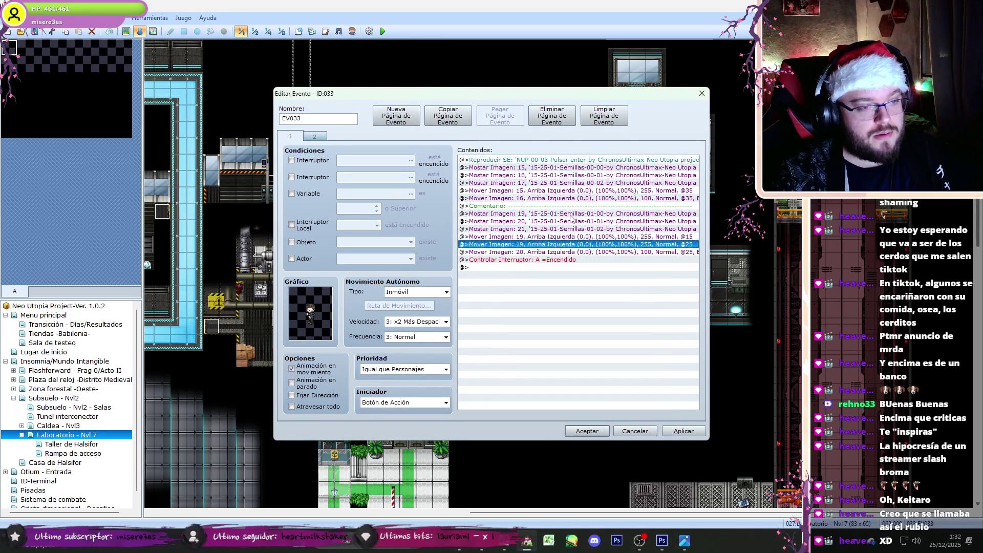
Step: On the second page, renumber the branch picture moves to 15, 16, 20 and 21 and accept
key("ctrl+Tab")
left_click(572, 215)
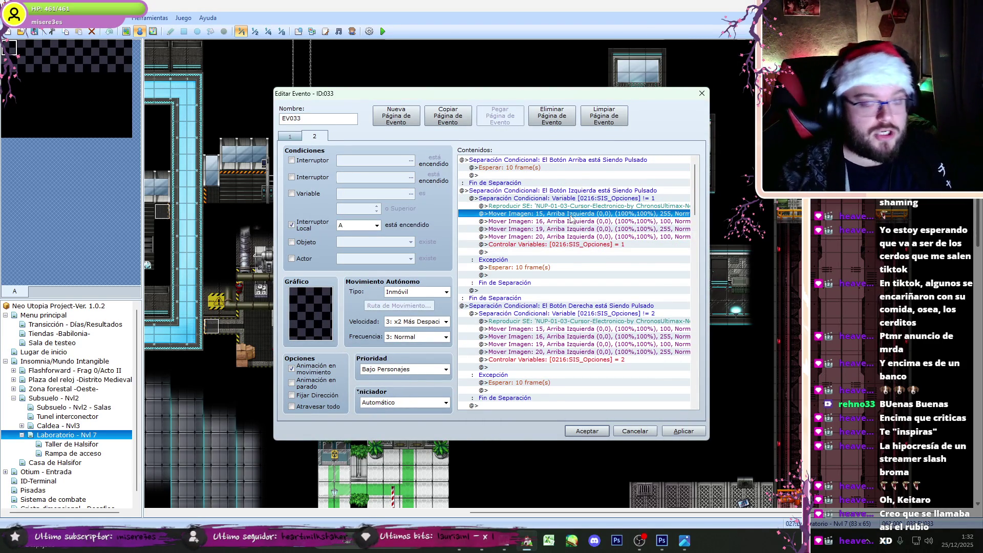
left_click(644, 545)
left_click(573, 214)
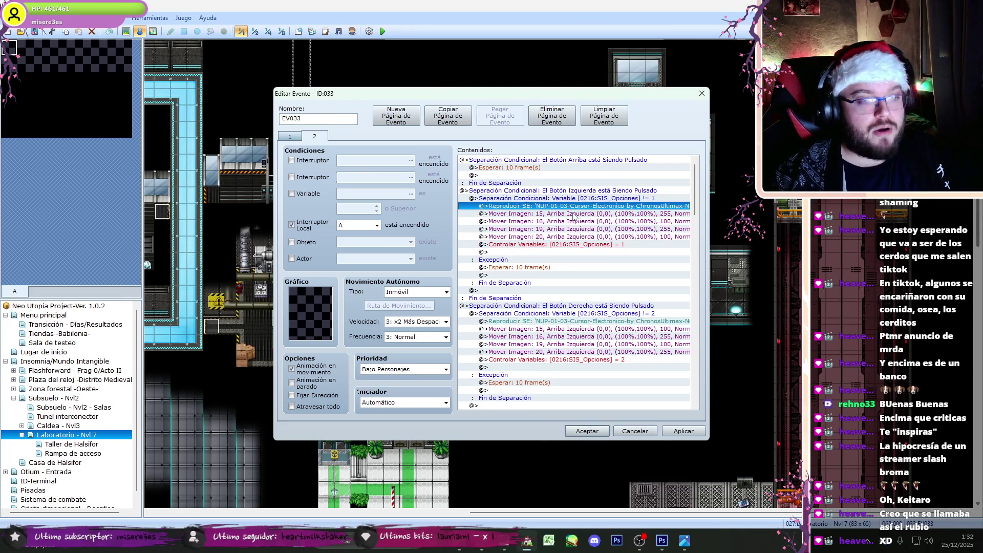
key("shift+Down")
key("shift+Down")
key("shift+Down")
key("Delete")
key("ctrl+v")
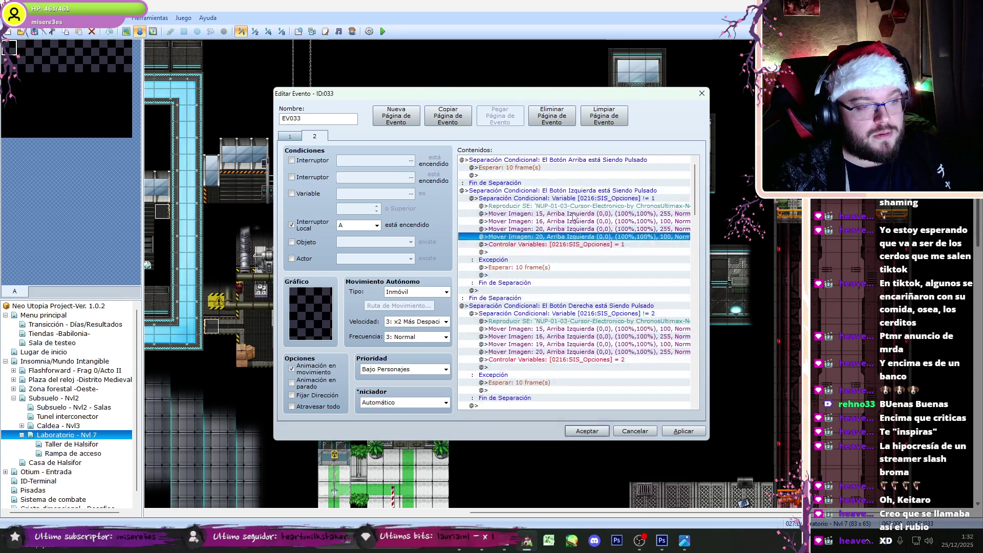
key("Return")
key("Return")
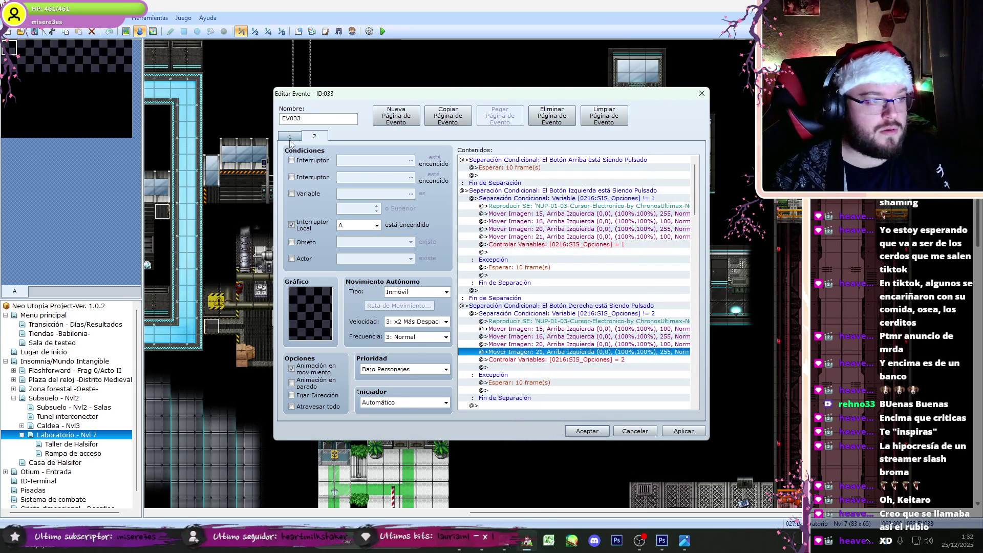
left_click(587, 430)
Step: Take Ryoga's show-picture command from the door event, then reopen event 033
double_click(378, 179)
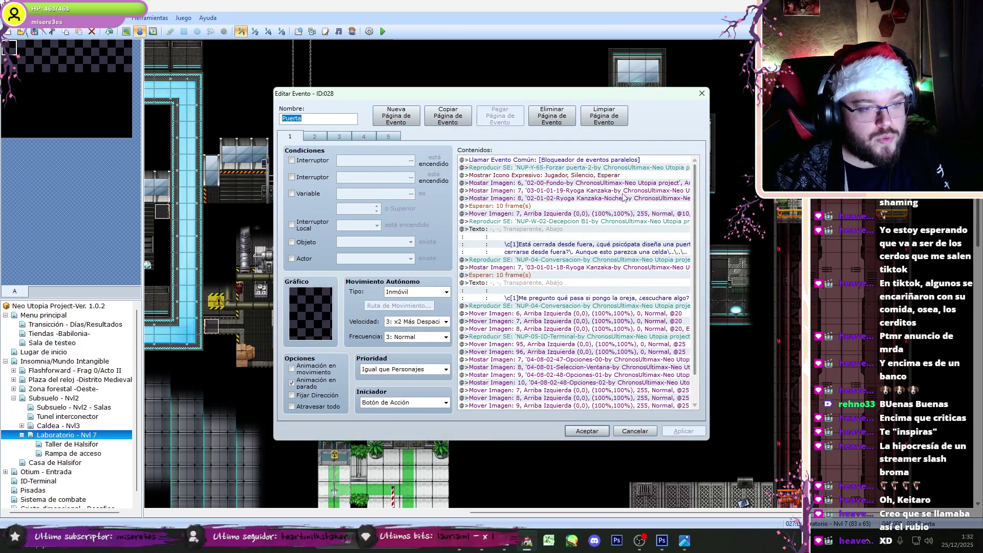
left_click(624, 192)
left_click(585, 431)
double_click(636, 194)
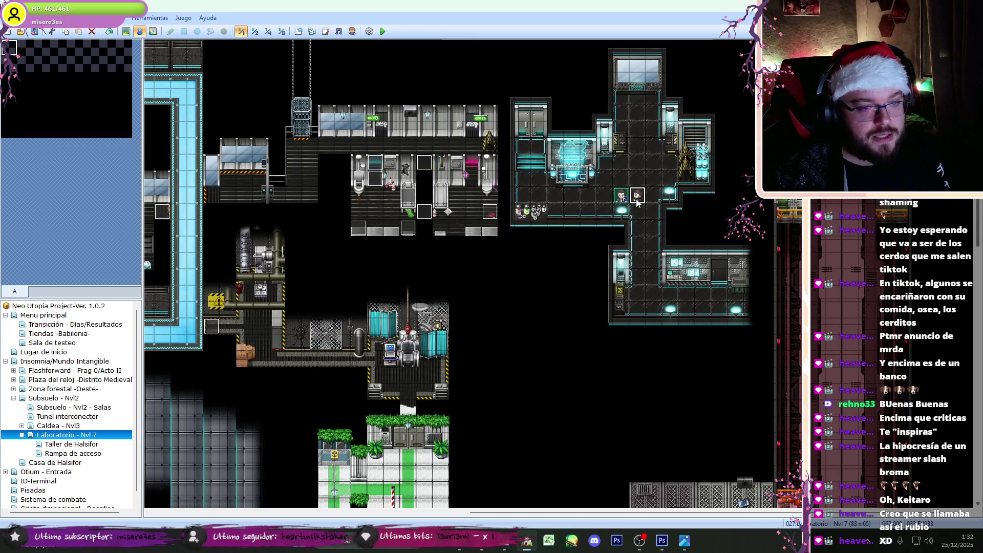
Step: Paste Ryoga's show-picture command into event 033 and set its picture number to 18
left_click(530, 214)
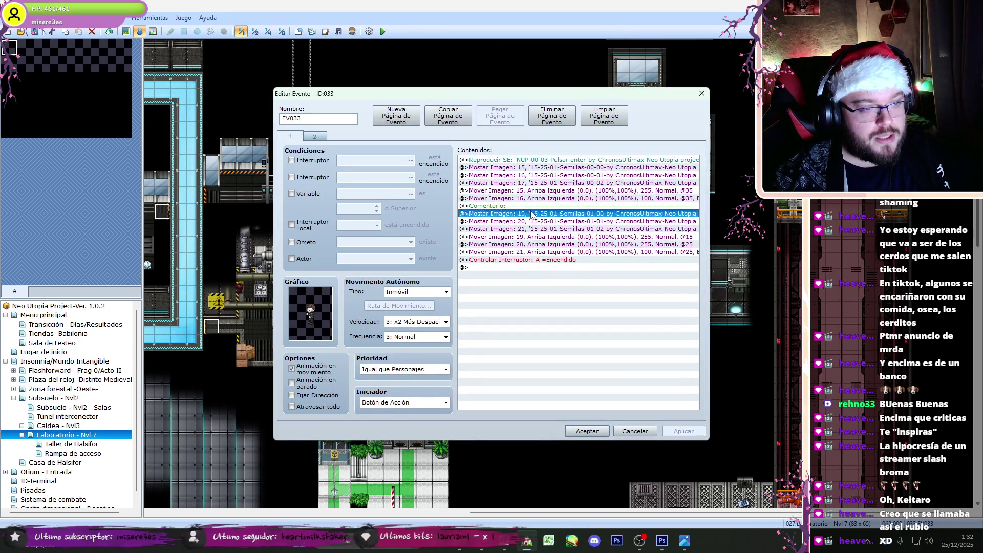
key("ctrl+v")
double_click(537, 214)
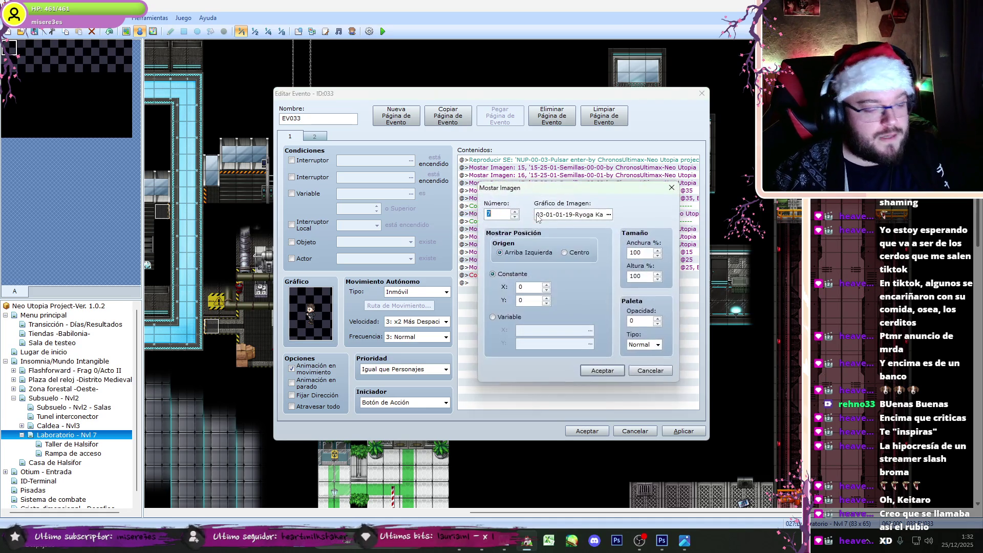
type("7")
key("Return")
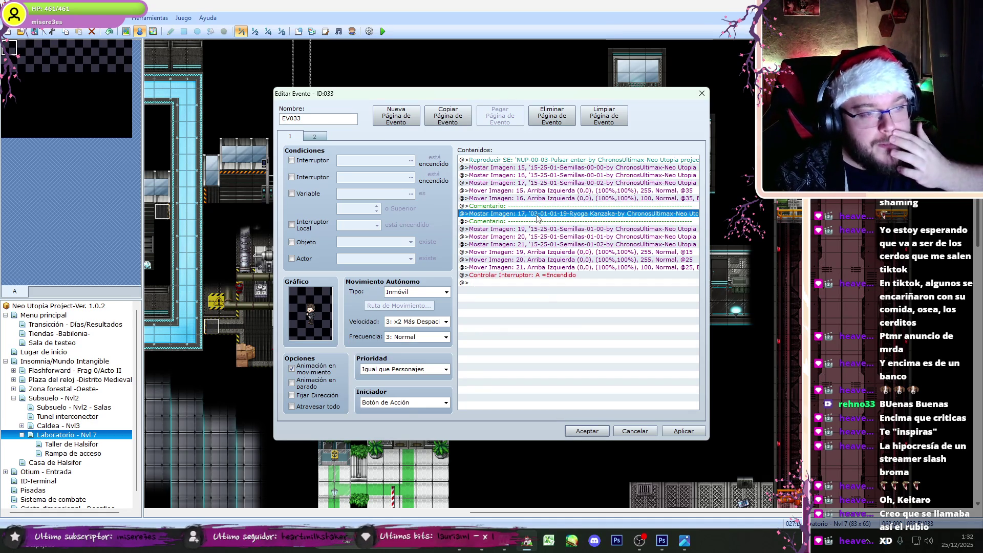
double_click(537, 215)
type("18")
key("Return")
key("Return")
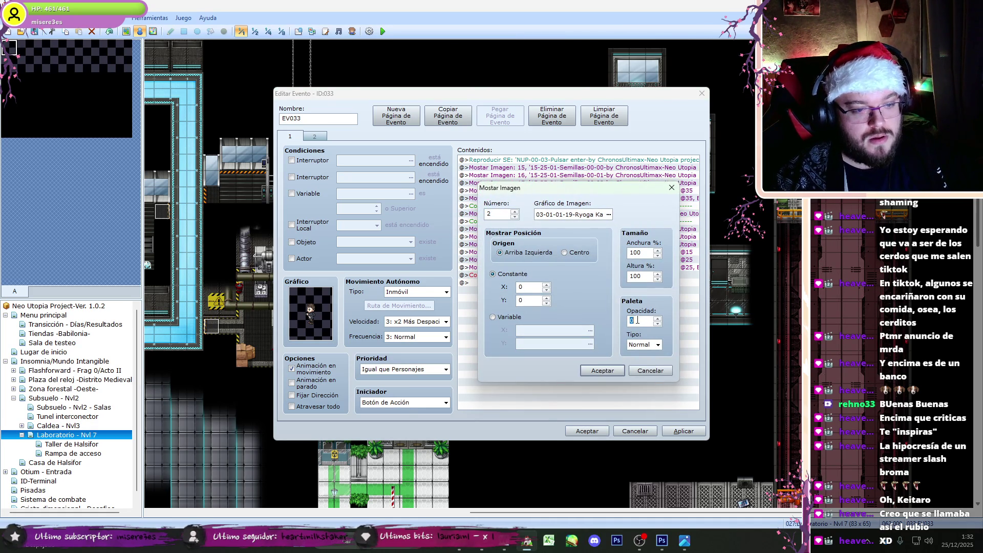
key("BackSpace")
Step: Give picture 18 the neutral '03-01-01-01-Ryoga Kanzaka' graphic and close the event keeping changes
key("Tab")
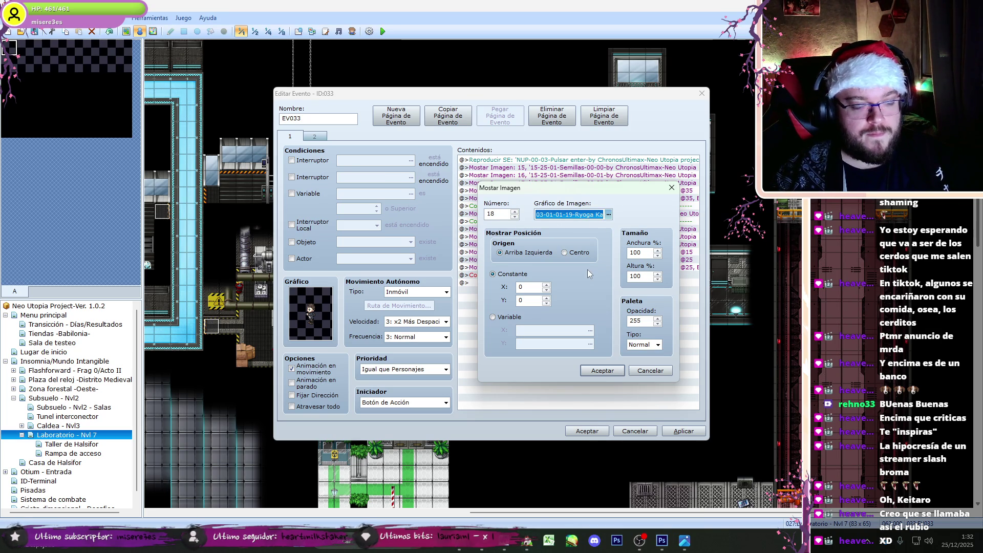
double_click(586, 215)
left_click(470, 244)
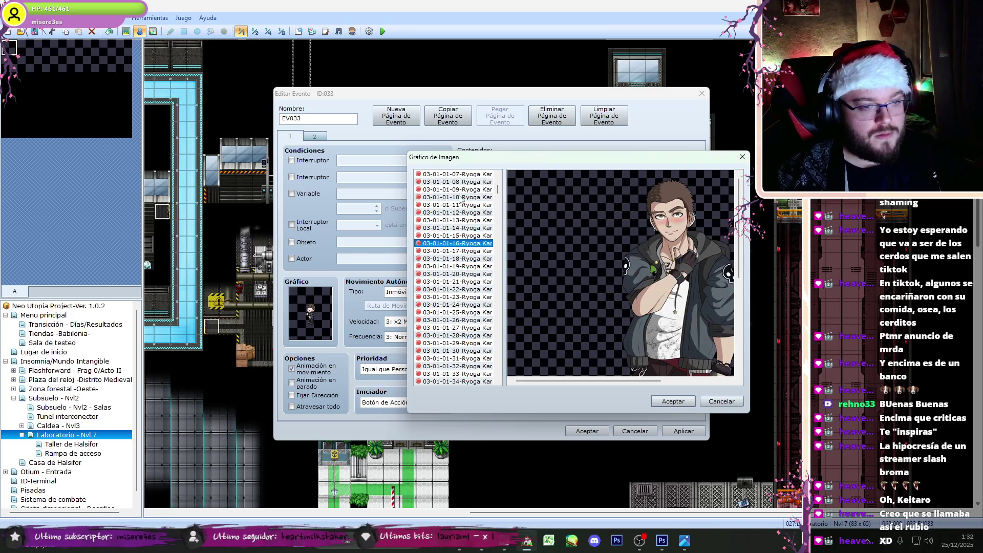
key("Up")
key("Up")
key("Up")
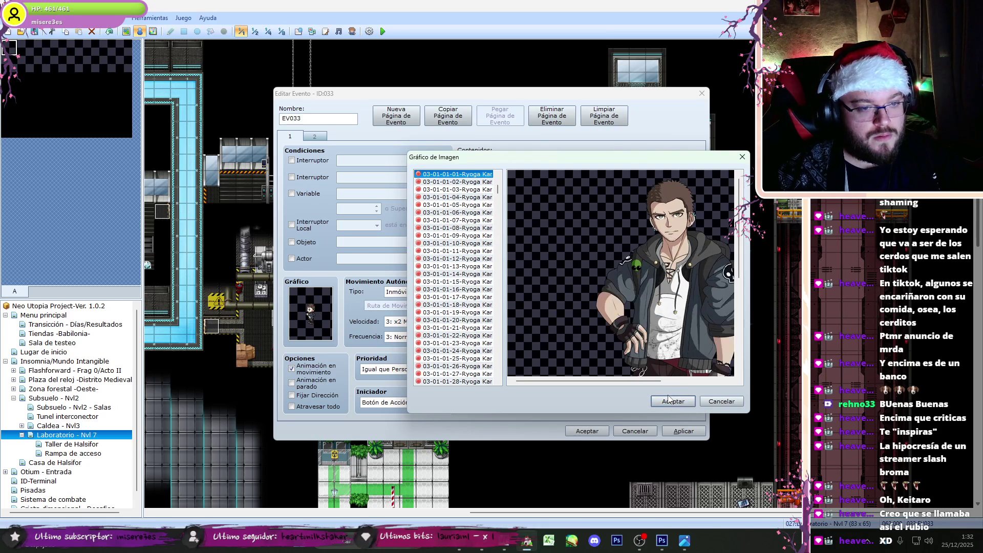
left_click(668, 400)
left_click(585, 379)
left_click(586, 431)
left_click(577, 541)
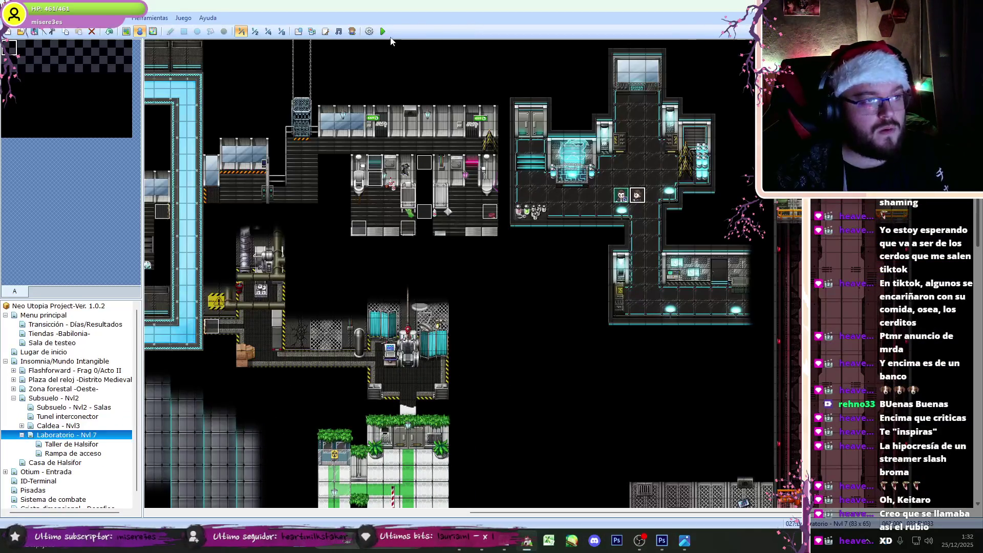
Step: Save and playtest, switch between Mentir and 'Contarle lo de las balas', confirm, then close and reopen event 033
left_click(384, 35)
left_click(470, 295)
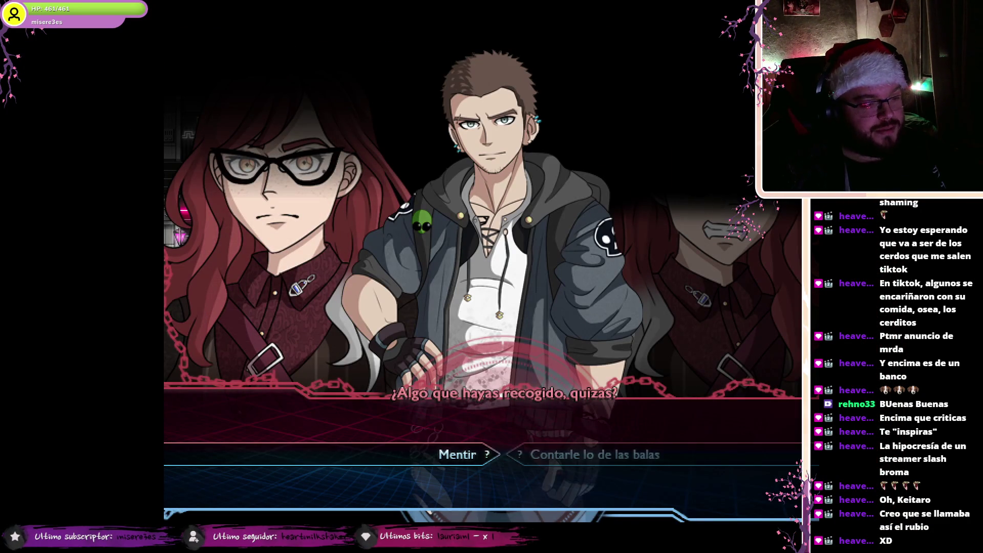
key("Right")
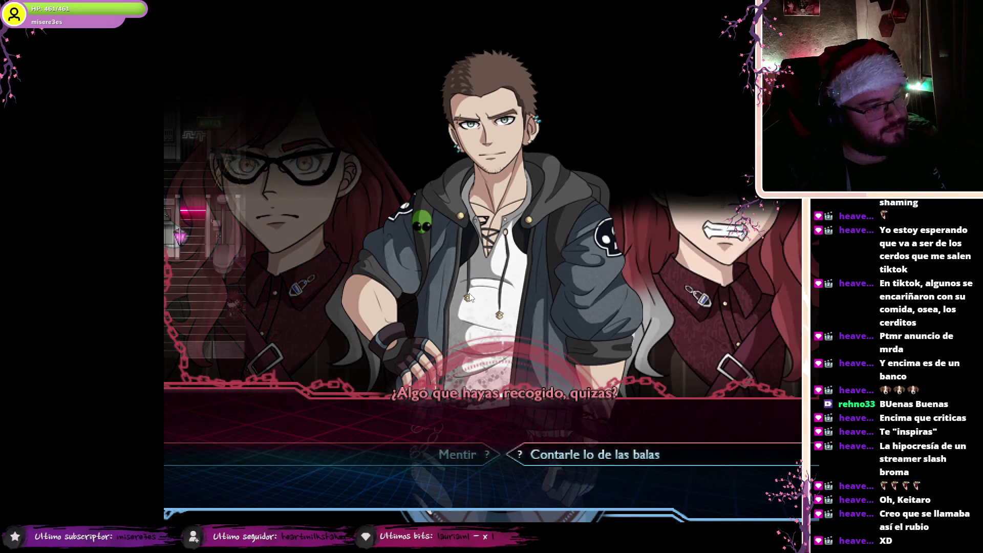
key("Left")
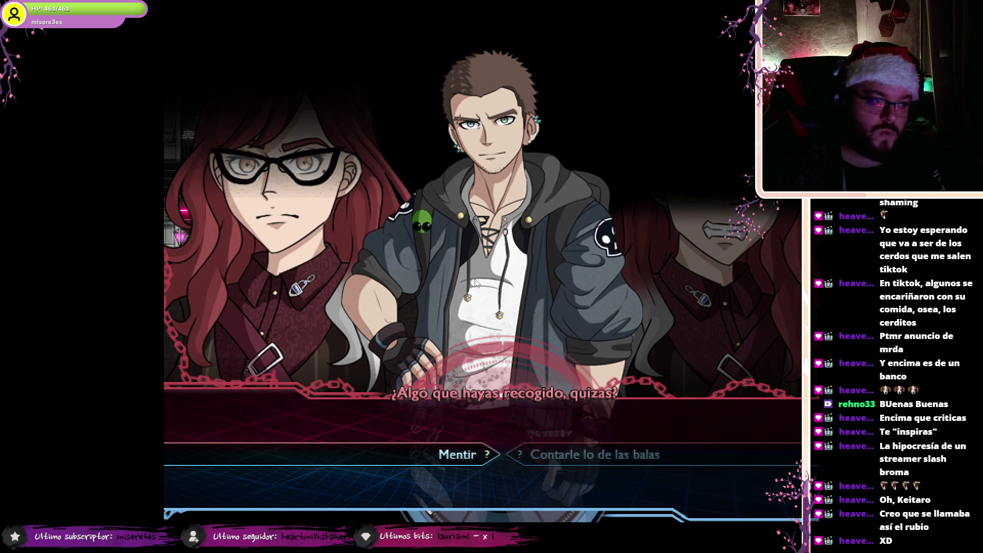
key("Right")
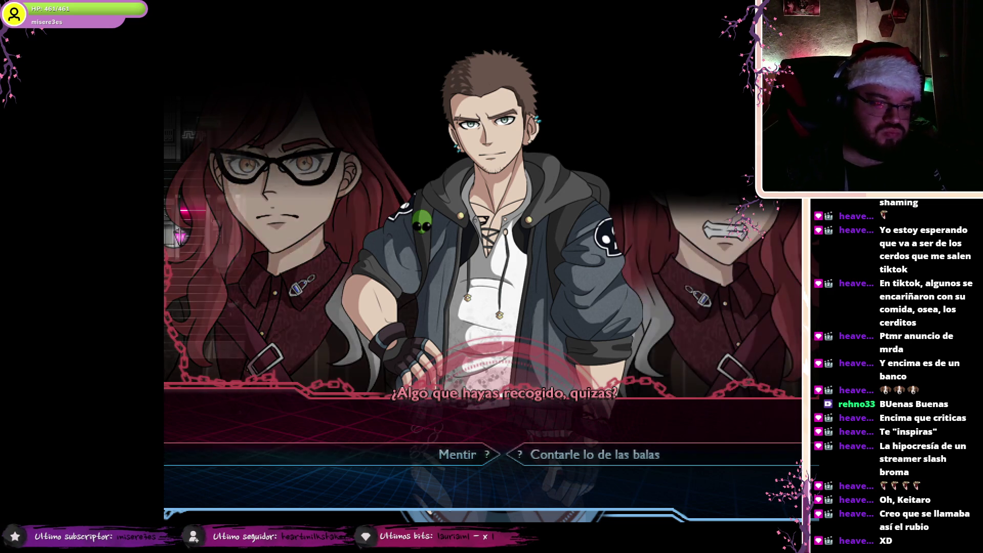
key("Return")
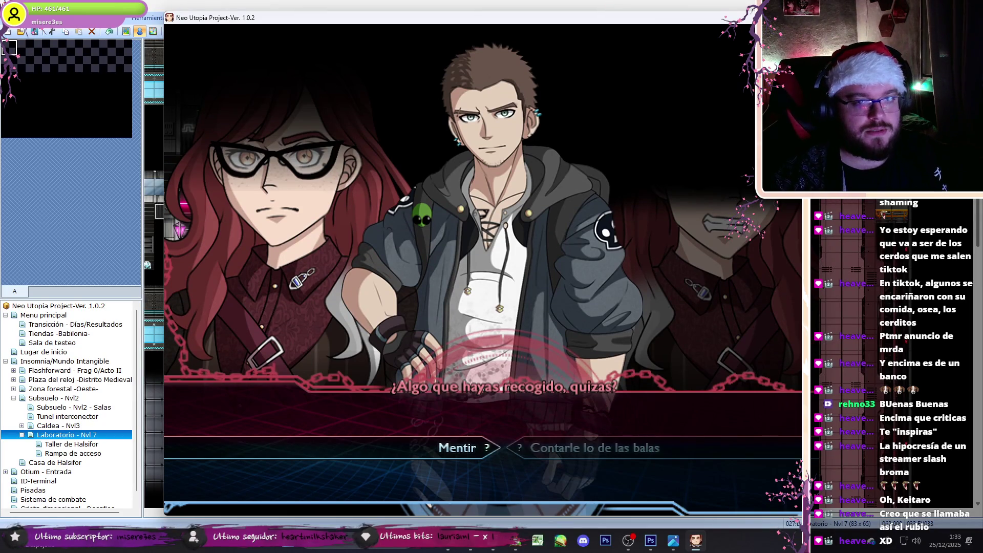
key("alt+F4")
double_click(617, 219)
Step: Set Ryoga's picture 18 opacity to 0
double_click(618, 219)
type("0")
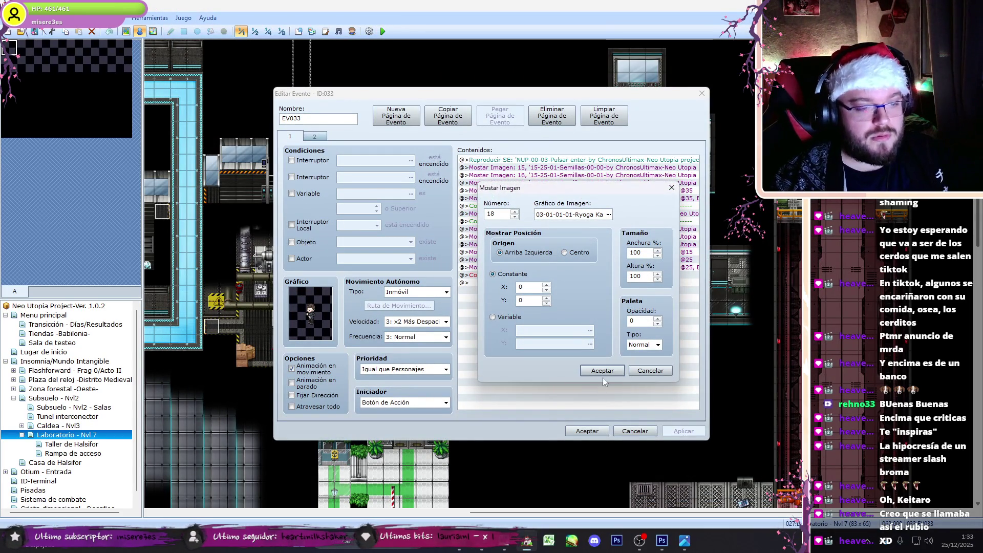
left_click(602, 372)
Step: Duplicate the picture 19 move command, retarget the copy to picture 18, and close the event
left_click(545, 254)
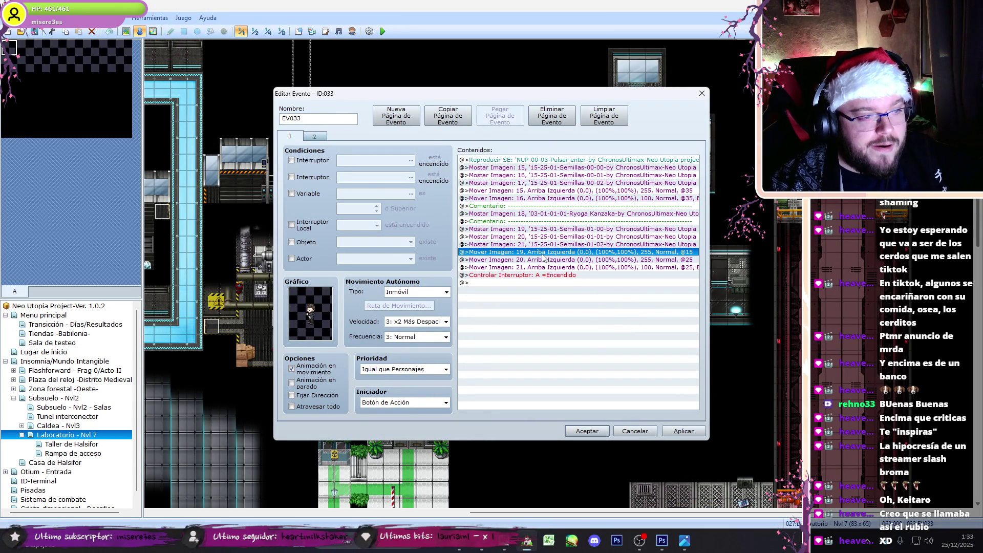
key("ctrl+c")
key("ctrl+v")
key("Return")
key("Escape")
key("Return")
key("Escape")
key("Up")
key("Return")
type("18")
key("Return")
key("Delete")
left_click(555, 224)
left_click(536, 253)
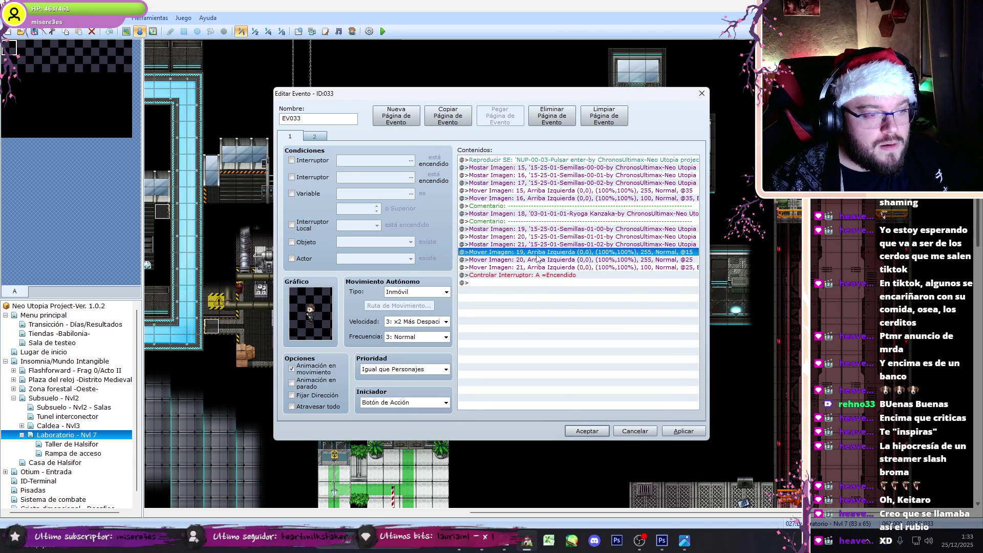
left_click(587, 431)
Step: Save and playtest, then reopen event 033 at Ryoga's picture 18 command
left_click(382, 31)
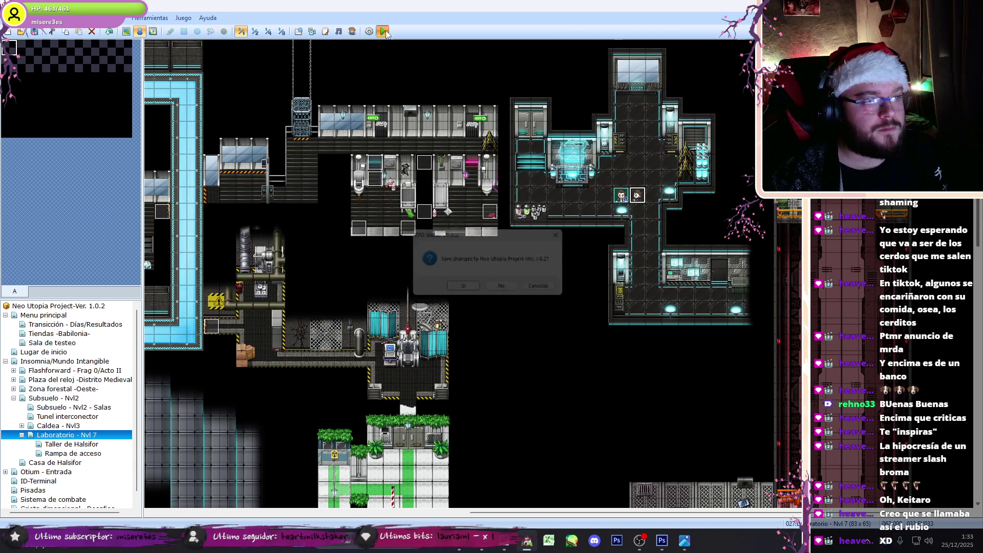
left_click(465, 294)
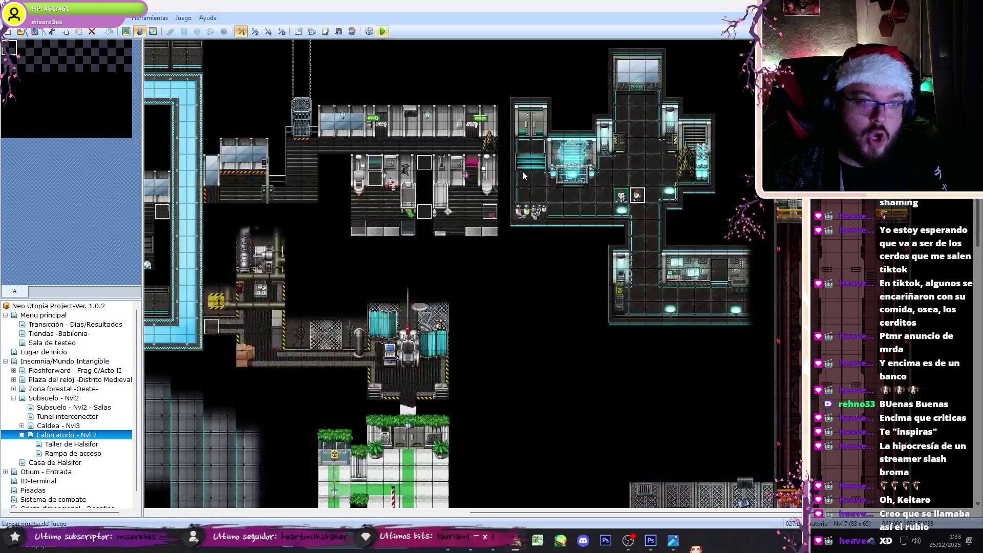
double_click(538, 166)
left_click(592, 213)
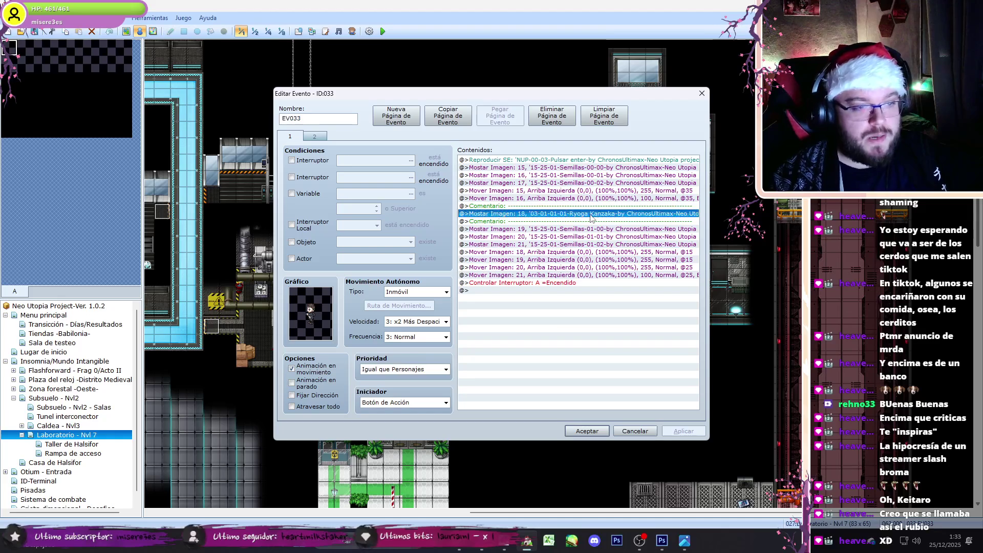
Step: Review picture 18's show command vertical position and close event 033
double_click(591, 215)
double_click(518, 300)
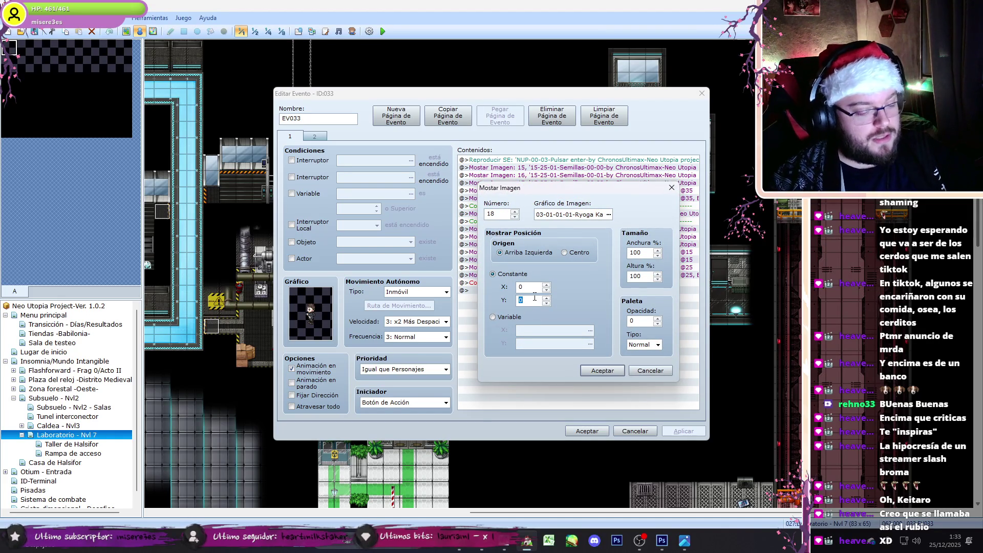
type("-700")
key("Return")
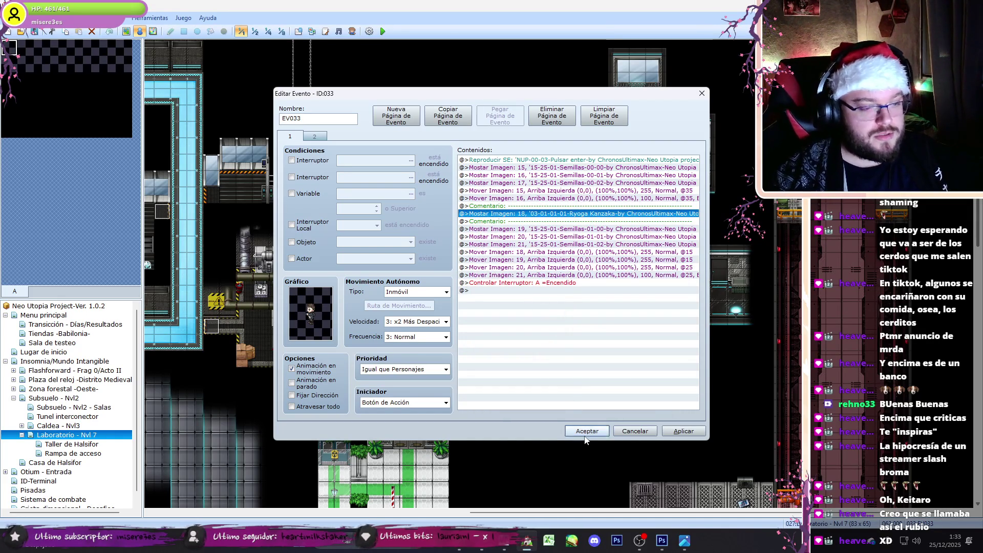
left_click(587, 431)
Step: Set the picture 18 move target's Y to -35, accept, and start a playtest with F12
double_click(637, 196)
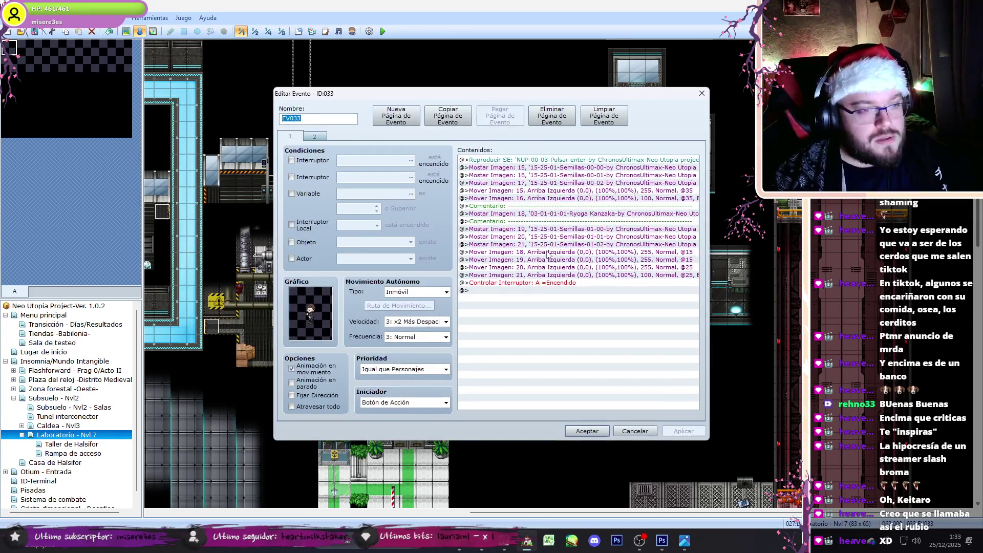
double_click(558, 252)
double_click(525, 285)
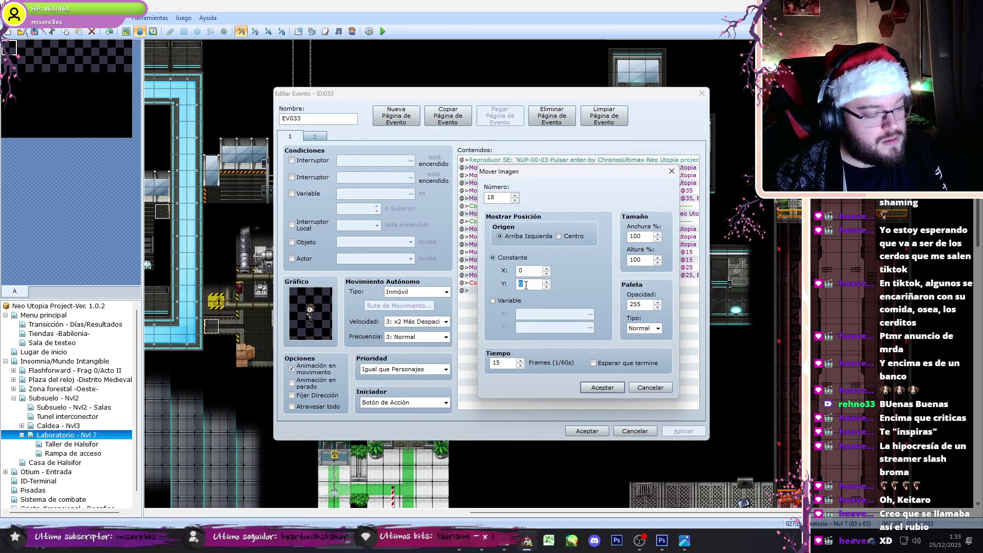
type("-35")
left_click(601, 387)
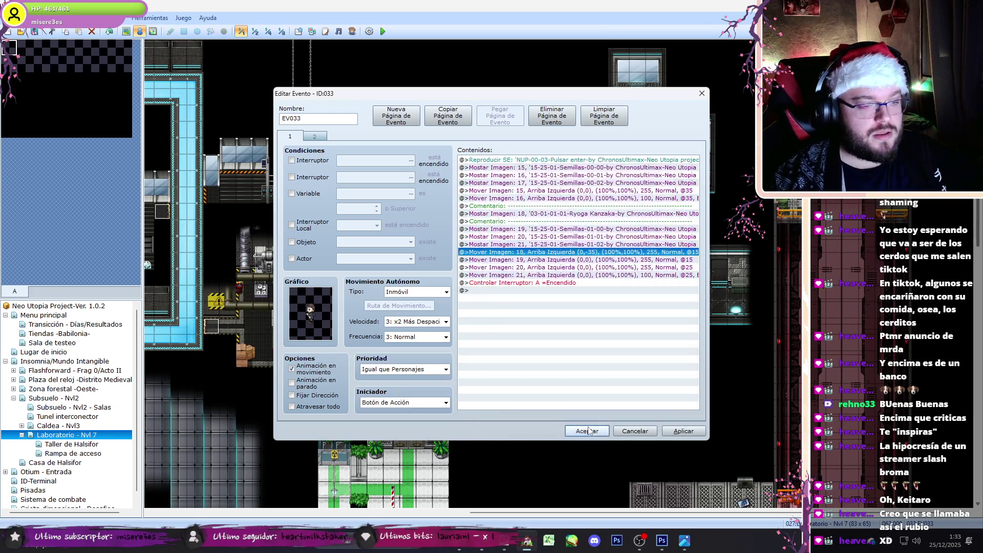
left_click(587, 430)
key("F12")
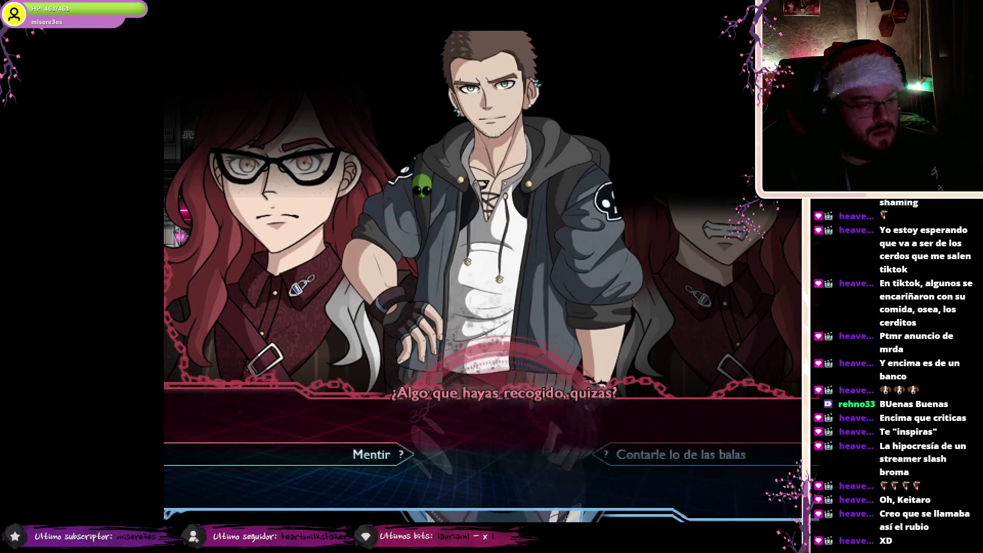
Step: Close the playtest, reopen EV033 and check the Mostrar Imagen 18 settings unchanged
key("alt+Return")
key("alt+F4")
double_click(630, 206)
left_click(604, 213)
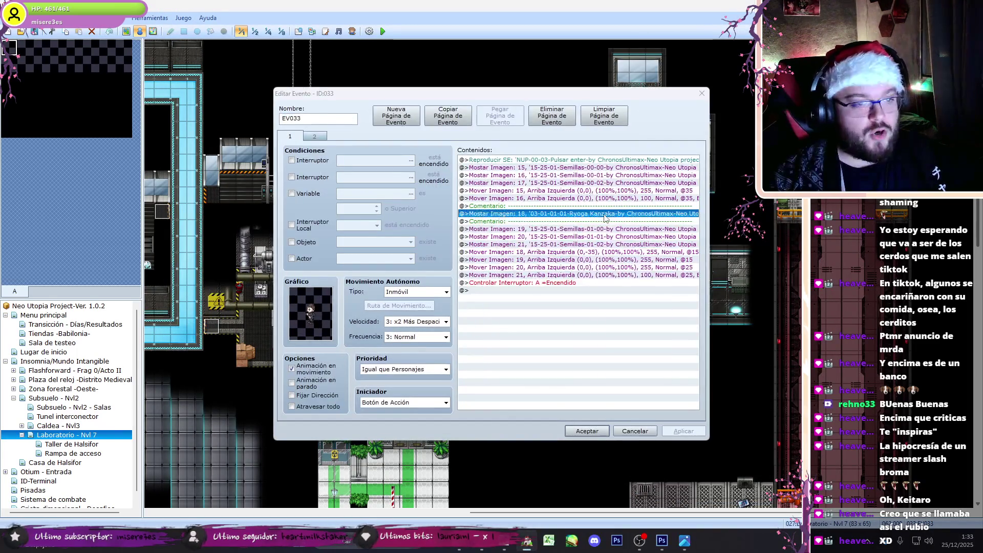
double_click(604, 215)
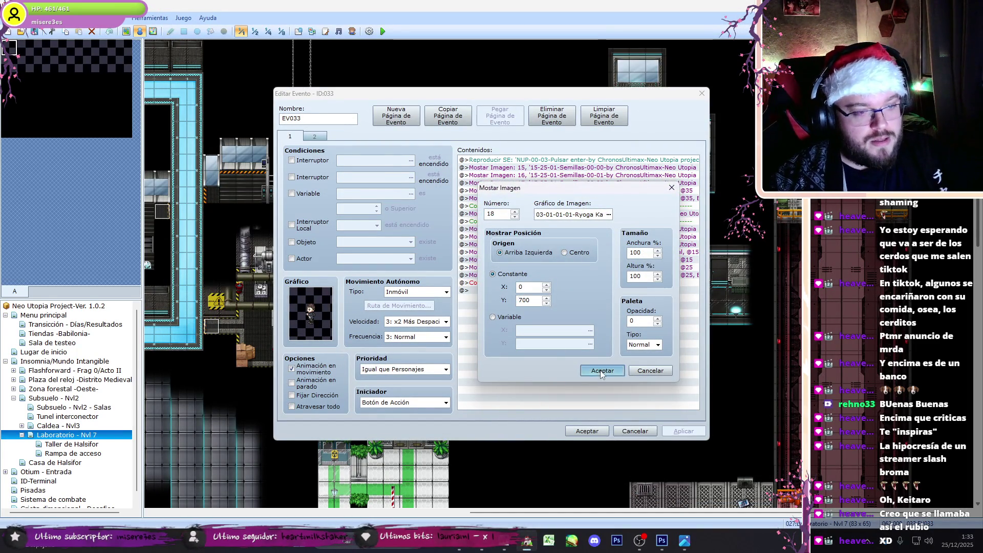
left_click(602, 370)
Step: Change picture 18's move Y to 35, then save and launch a playtest
double_click(582, 252)
left_click(520, 284)
key("BackSpace")
left_click(601, 387)
left_click(586, 431)
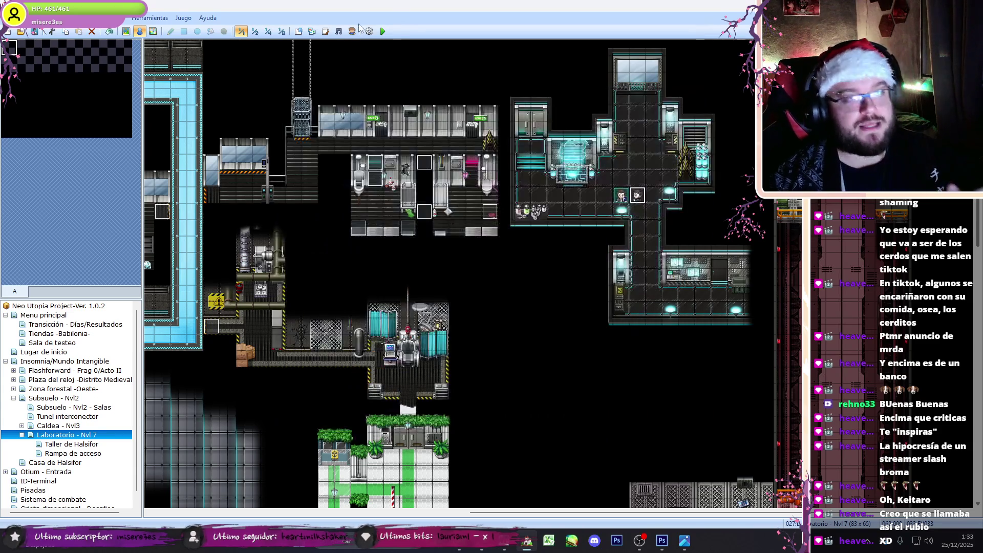
key("F12")
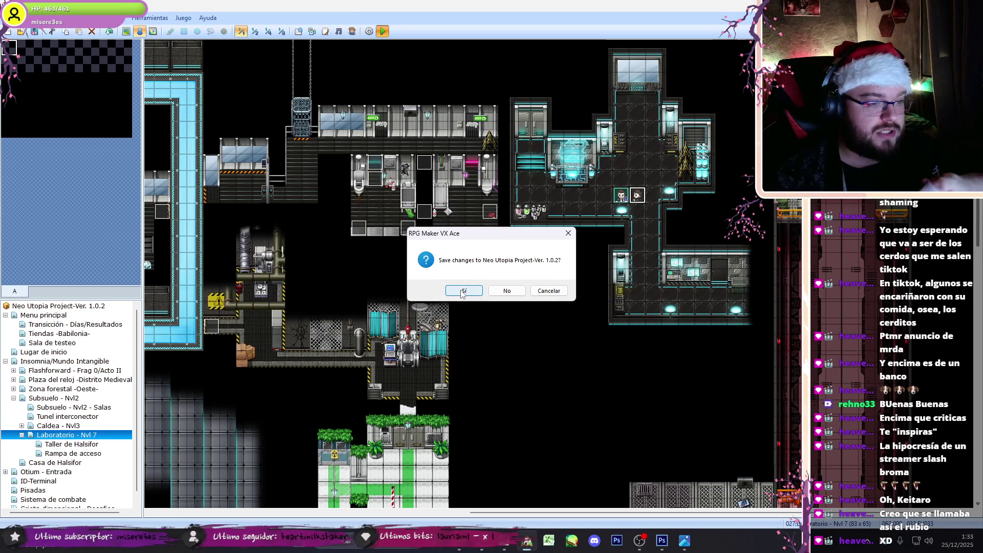
left_click(460, 290)
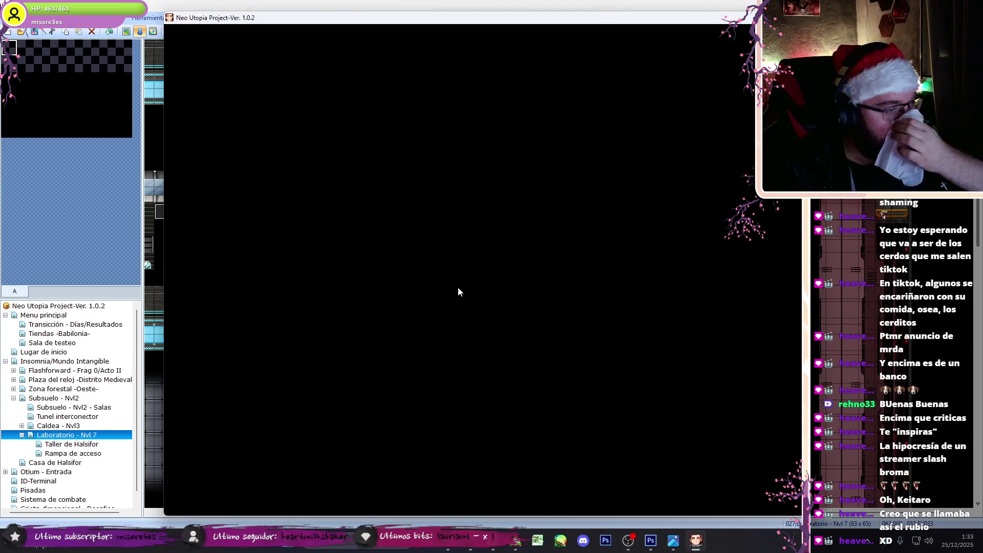
Step: Open 03-Interfaces/07-01-Tutoriales.psd, showing the 'Redirección de corriente' tutorial page
key("alt+F4")
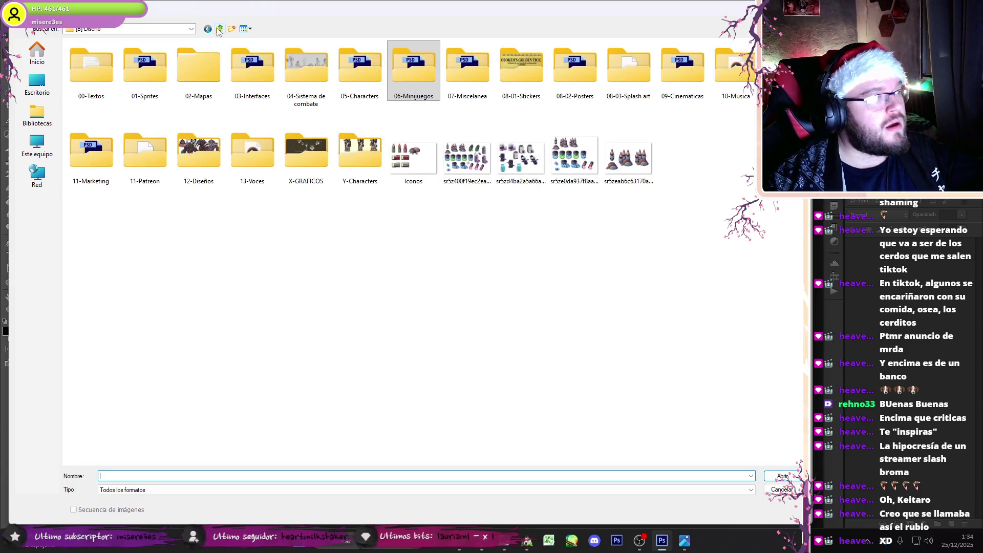
double_click(254, 70)
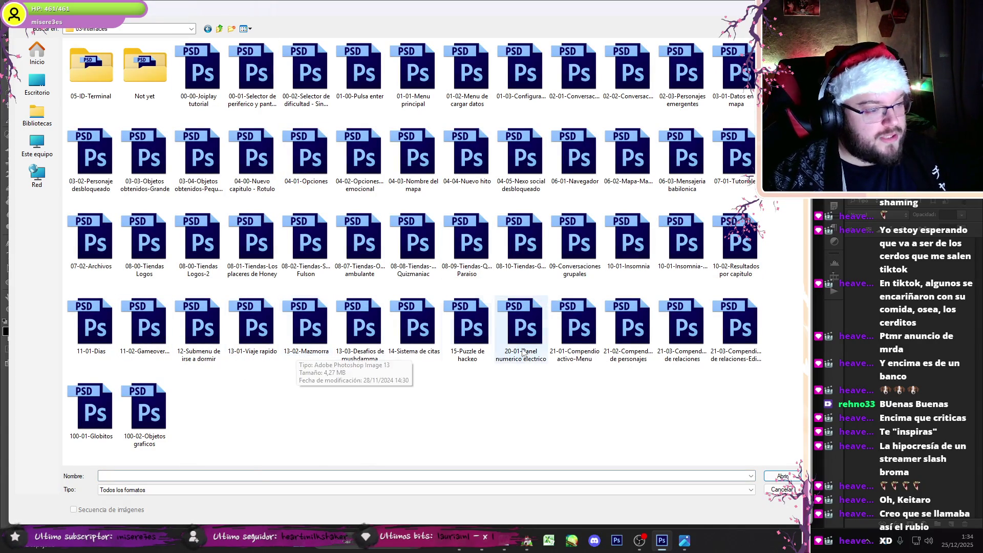
double_click(732, 154)
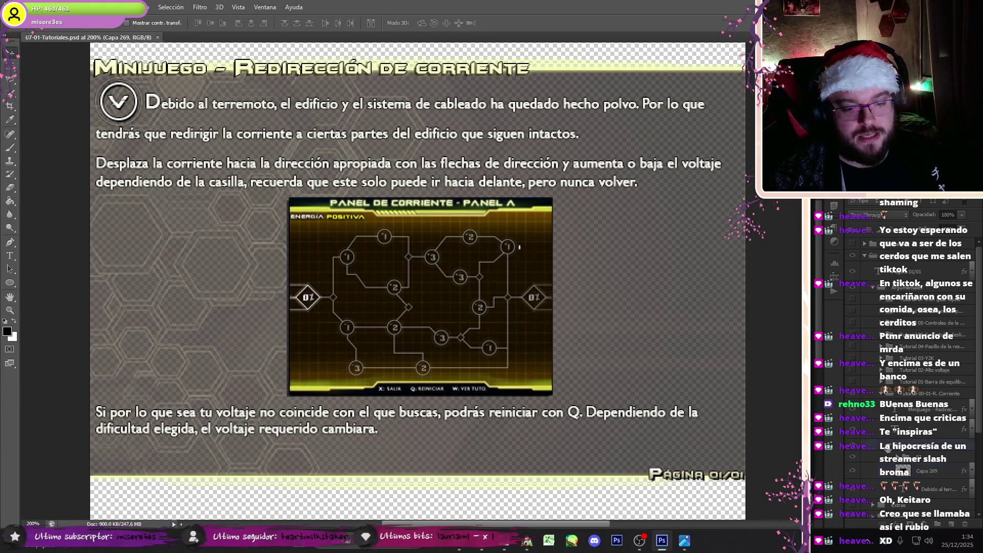
Step: Toggle tutorial group visibility to flip through pages, leaving the Túnel deslizante page showing
left_click(881, 393)
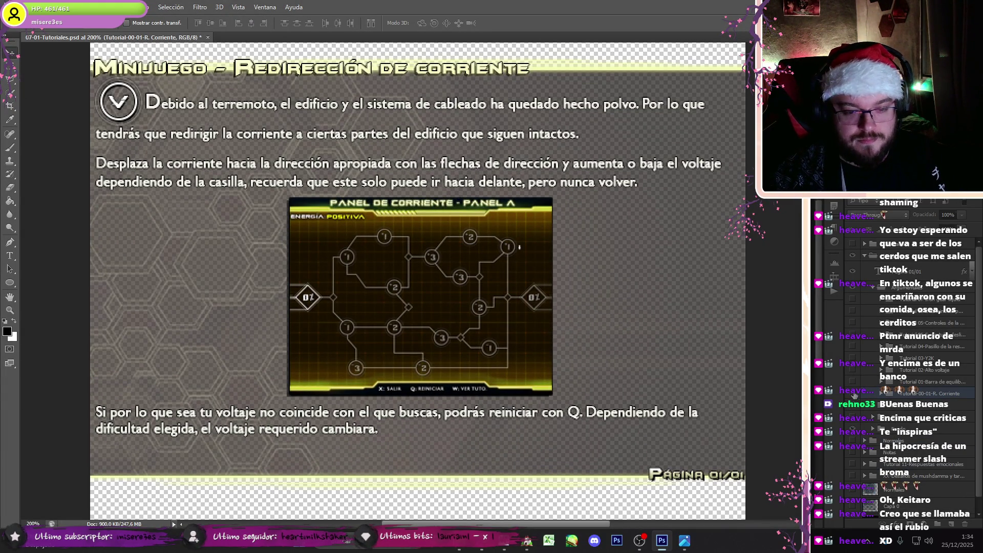
left_click(853, 393)
left_click(851, 381)
left_click(852, 381)
left_click(852, 346)
left_click(852, 346)
left_click(852, 322)
left_click(852, 323)
left_click(853, 335)
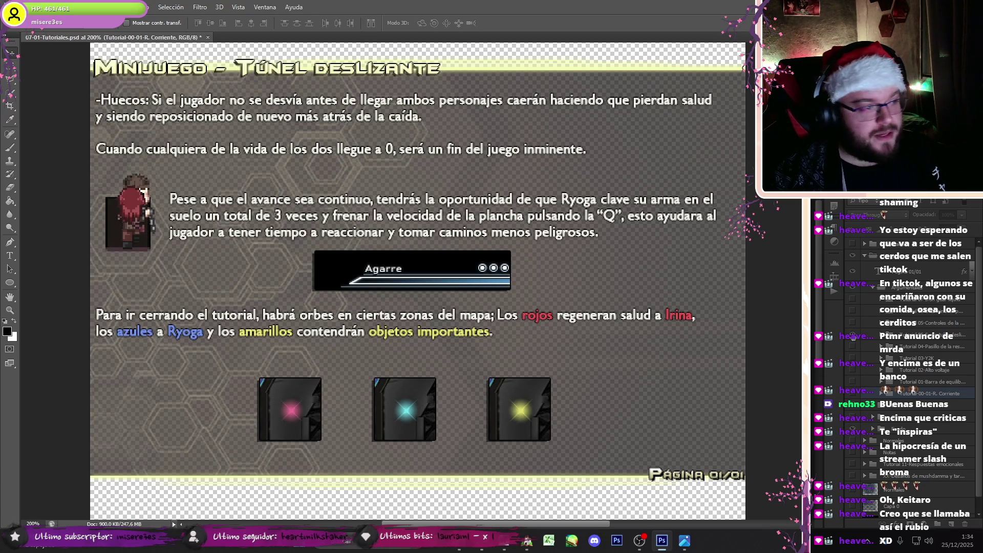
Step: Duplicate the Tutorial 05-Supertubo deslizante group, renaming the copy 'Tutorial 06-Semillas de la verdad'
right_click(852, 336)
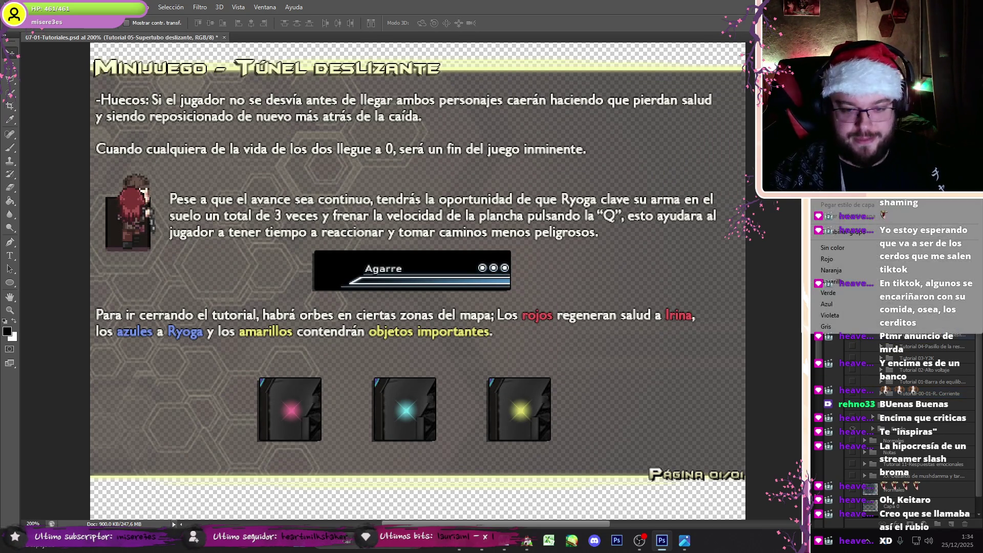
left_click(840, 46)
left_click_drag(448, 179, 532, 181)
type("Semillas de la ve")
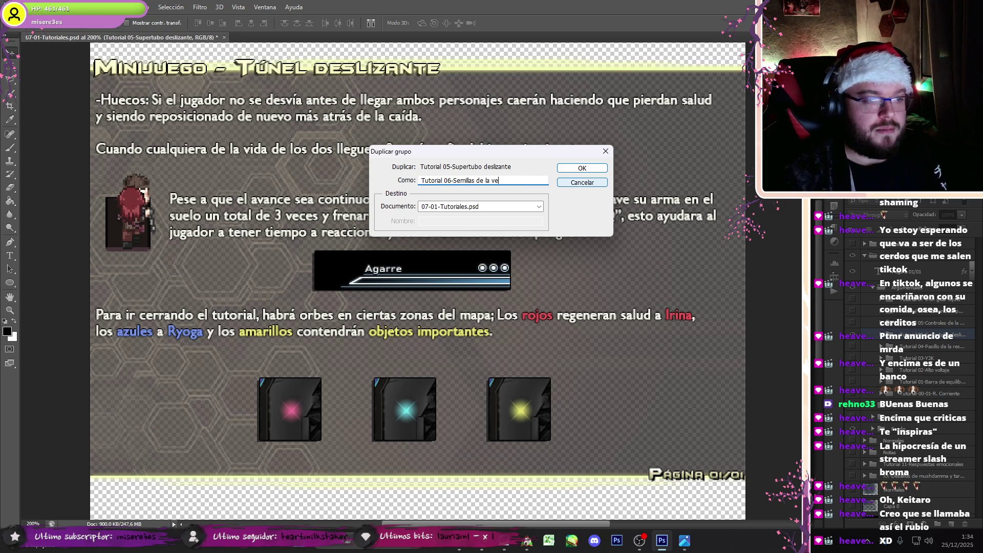
key("Return")
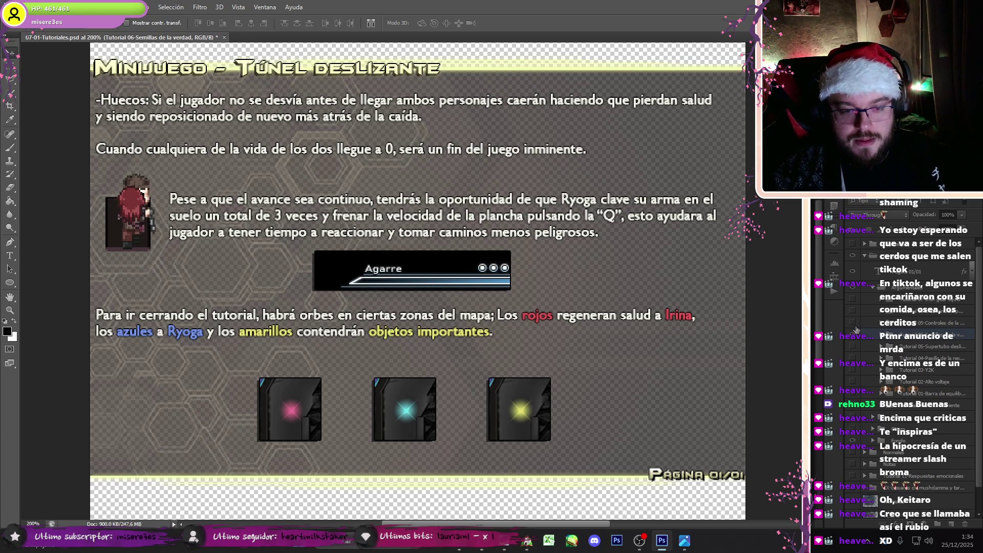
Step: Preview Controles de la grúa and other minigame pages, restore Túnel deslizante, then check the stream chat
left_click(852, 322)
left_click(853, 322)
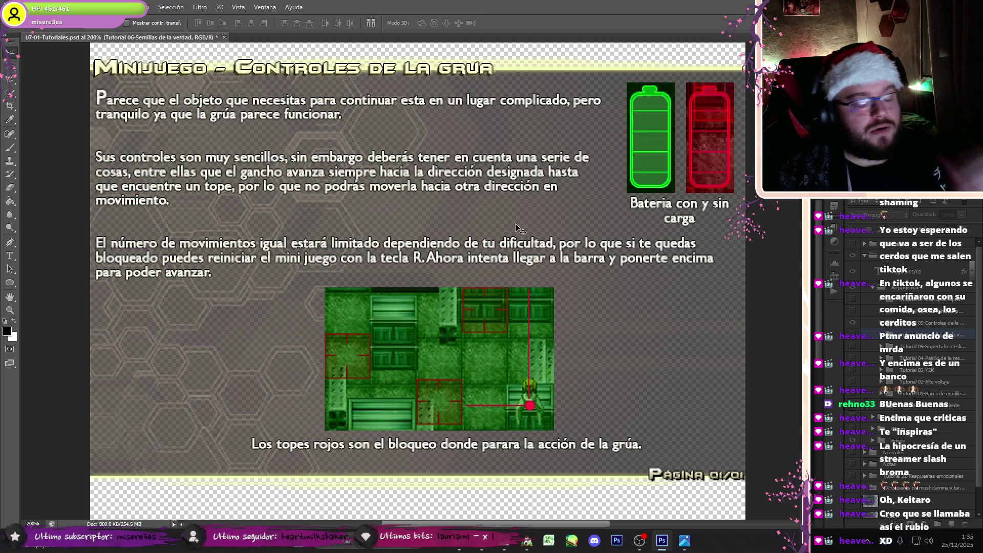
left_click(861, 322)
left_click(852, 322)
left_click(852, 310)
left_click(853, 322)
left_click(893, 310)
left_click(893, 286)
left_click(852, 309)
left_click(852, 299)
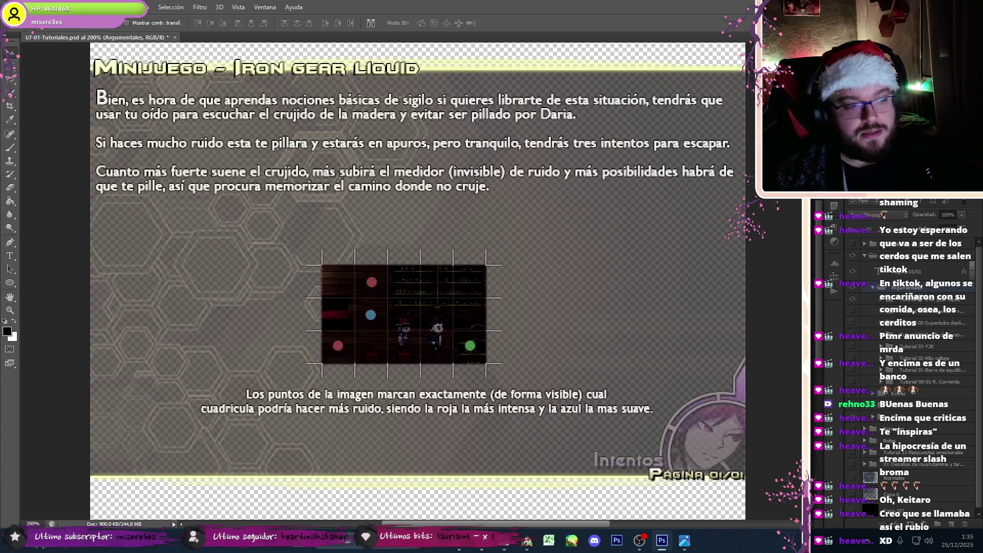
left_click(853, 299)
left_click(852, 299)
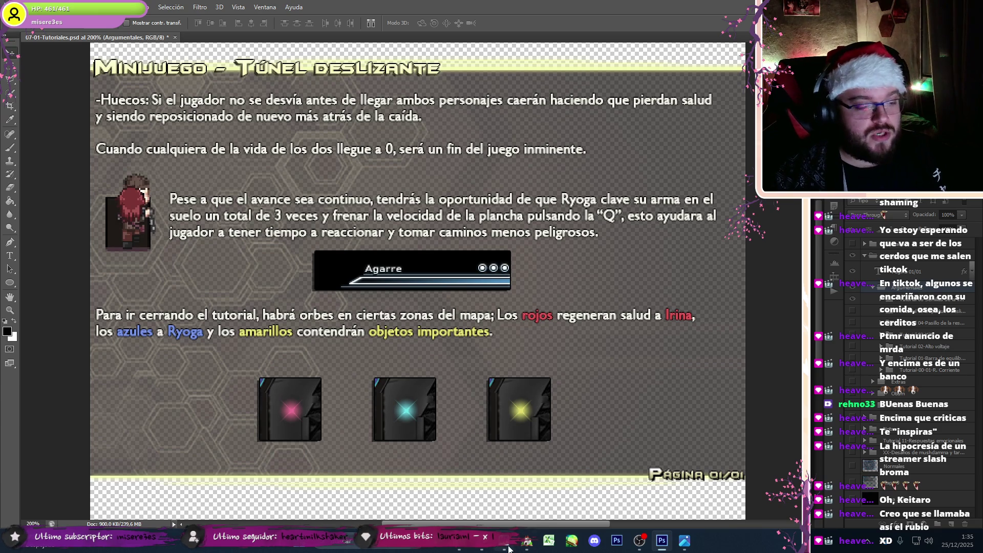
left_click(488, 546)
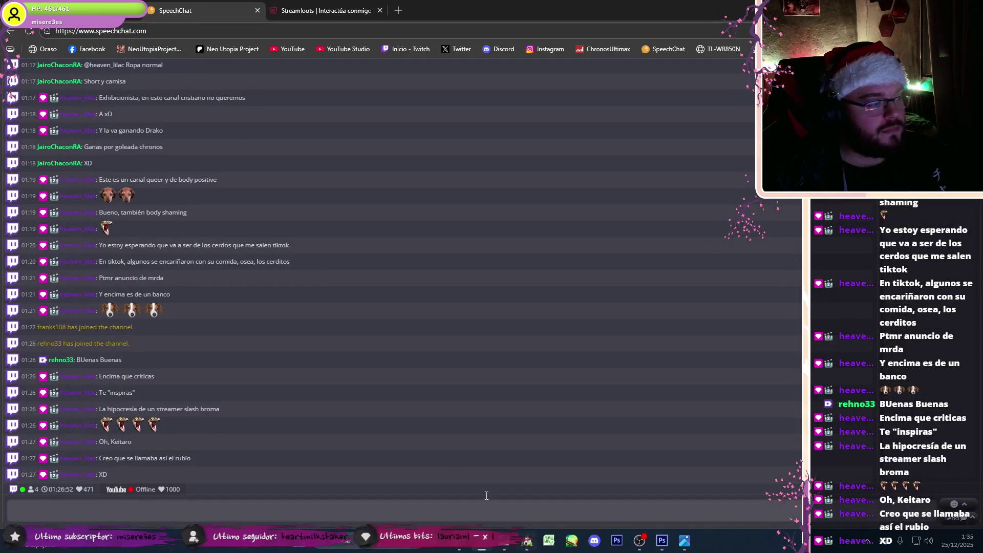
Step: Preview several BGM tracks in RPG Maker's sound test, including Union de corazon, Terror en miniatura and 02-15
left_click(529, 541)
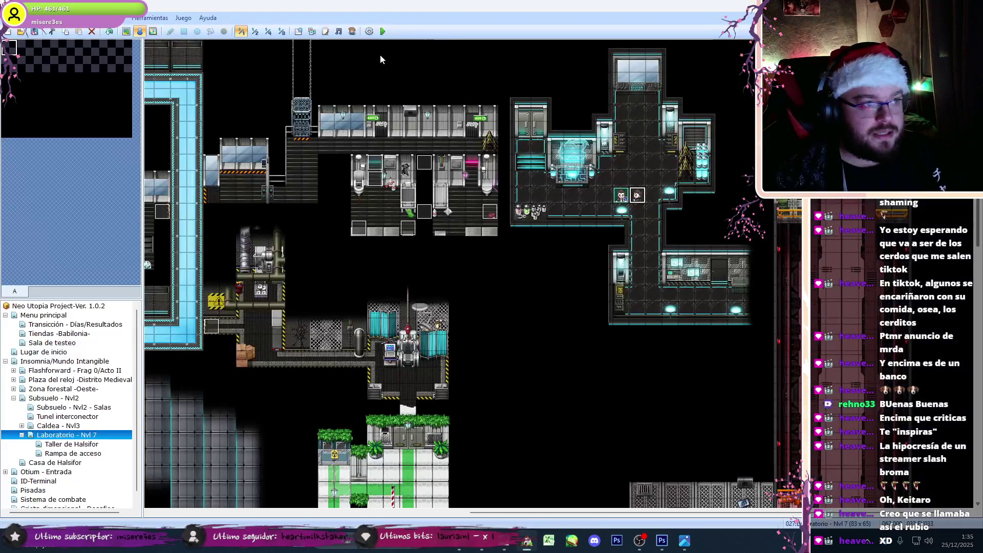
left_click(345, 31)
left_click(490, 264)
scroll(487, 256, "up", 2)
left_click(479, 243)
left_click(479, 249)
left_click(475, 258)
left_click(476, 265)
left_click(486, 274)
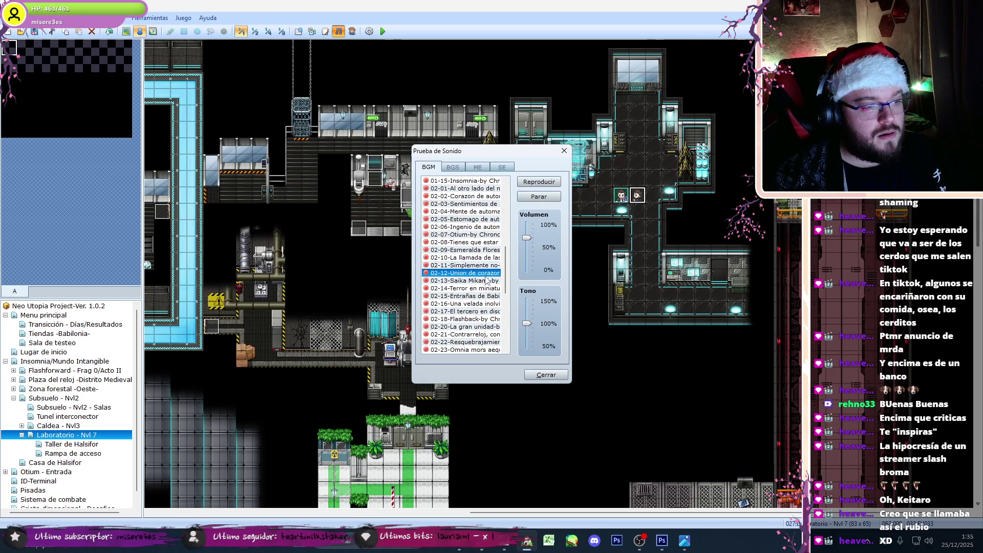
left_click(473, 289)
left_click(477, 297)
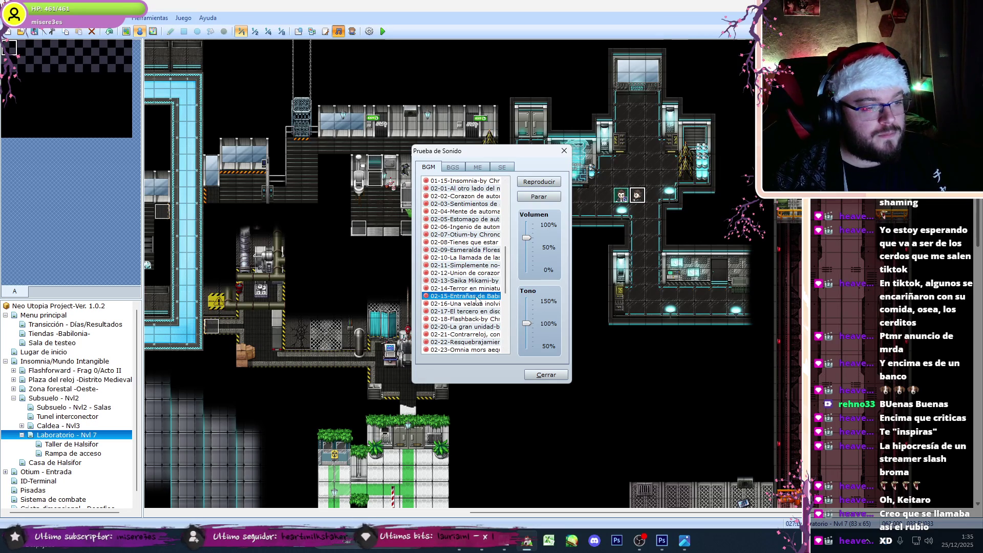
Step: Open 01-01-Tutoriales in Word from [B]-Diseño > 00-Textos > [01]-Guion
left_click(639, 540)
left_click(662, 543)
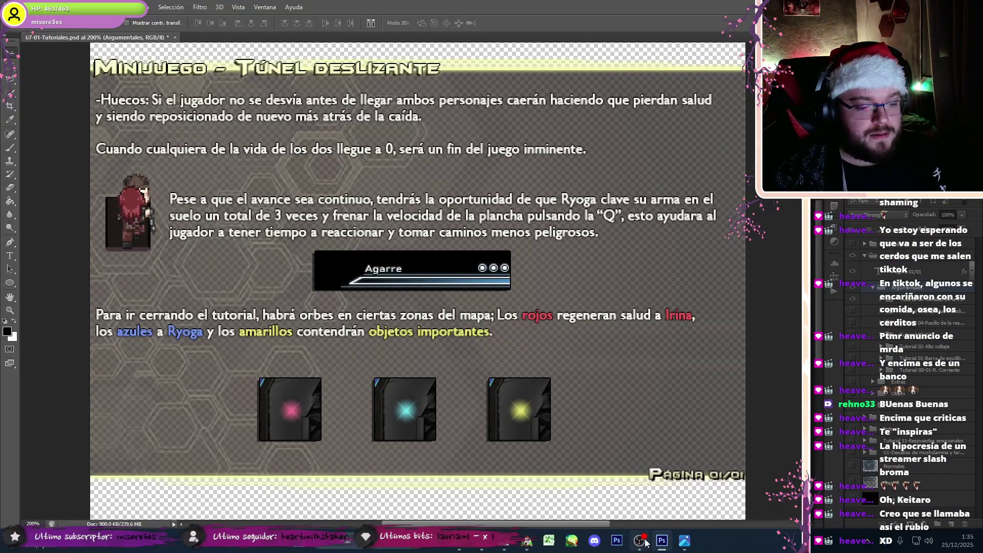
left_click(640, 541)
key("alt+Tab")
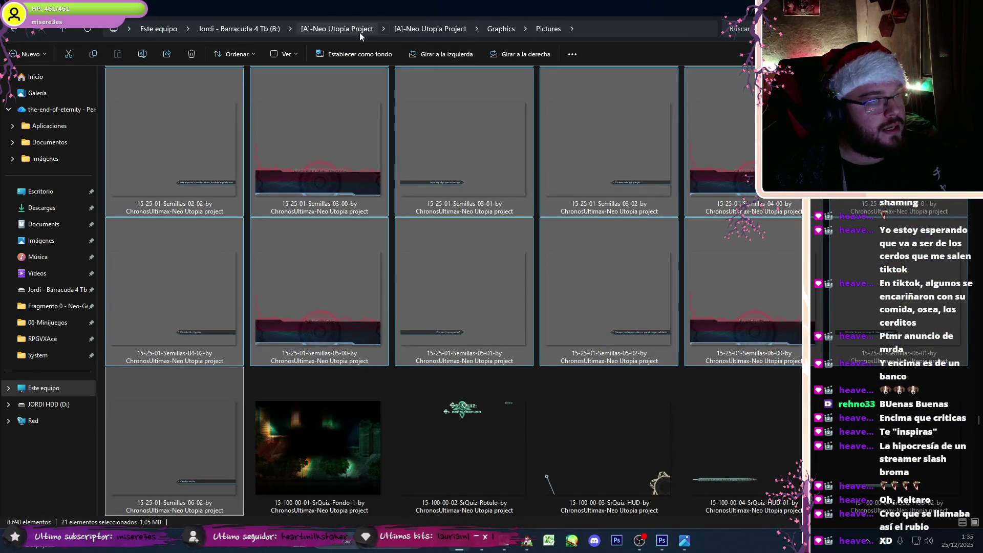
left_click(360, 30)
double_click(191, 101)
double_click(130, 95)
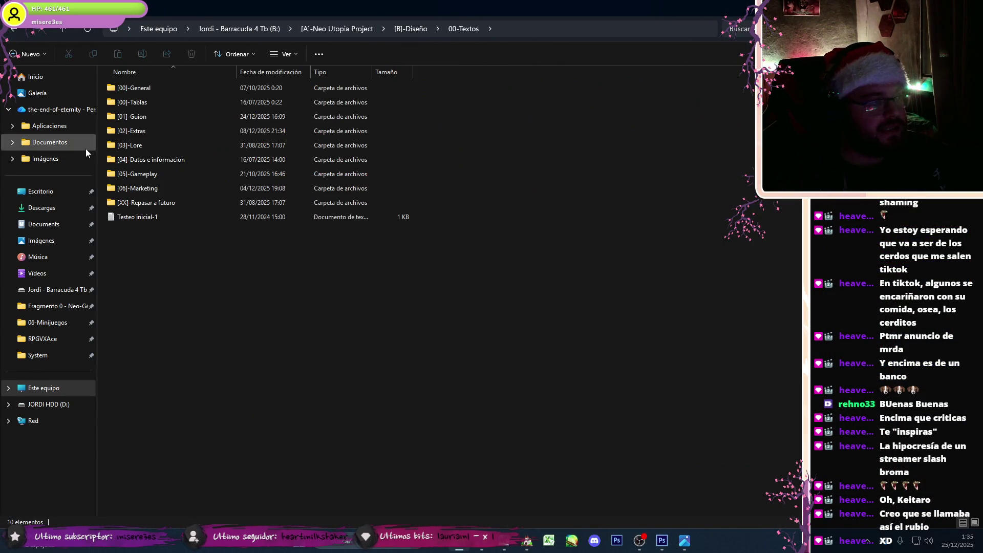
double_click(134, 117)
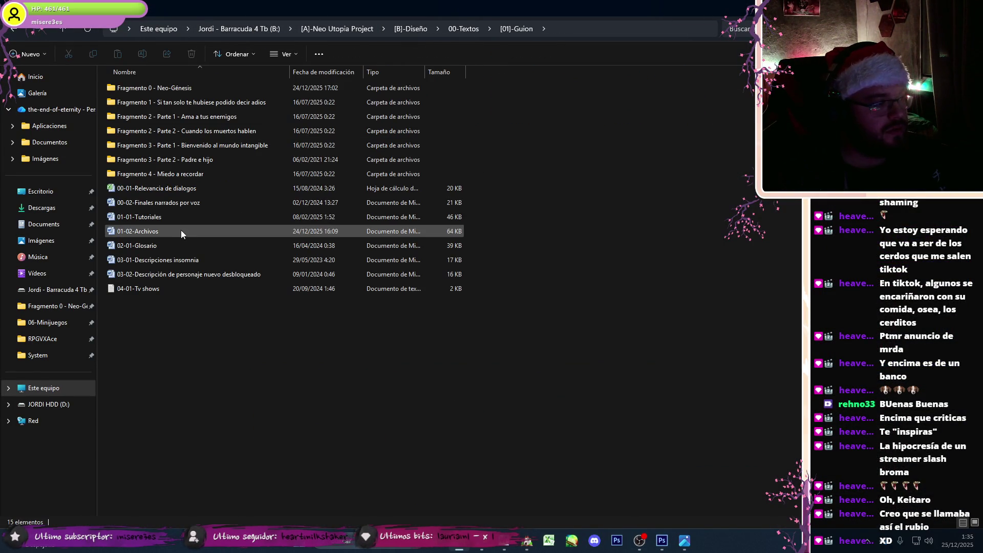
double_click(178, 219)
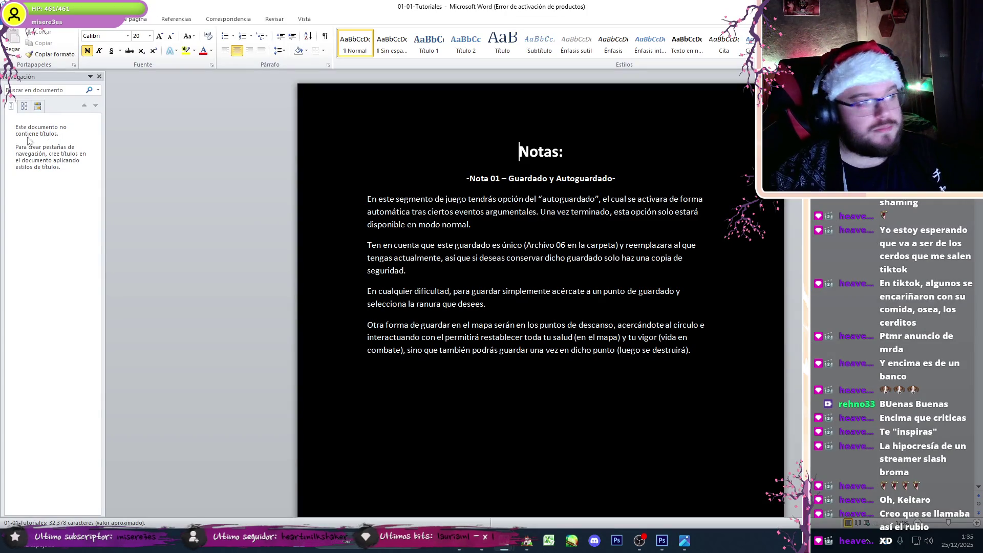
Step: Renumber the crane tutorial from Tutorial 05 to Tutorial 06
left_click(100, 76)
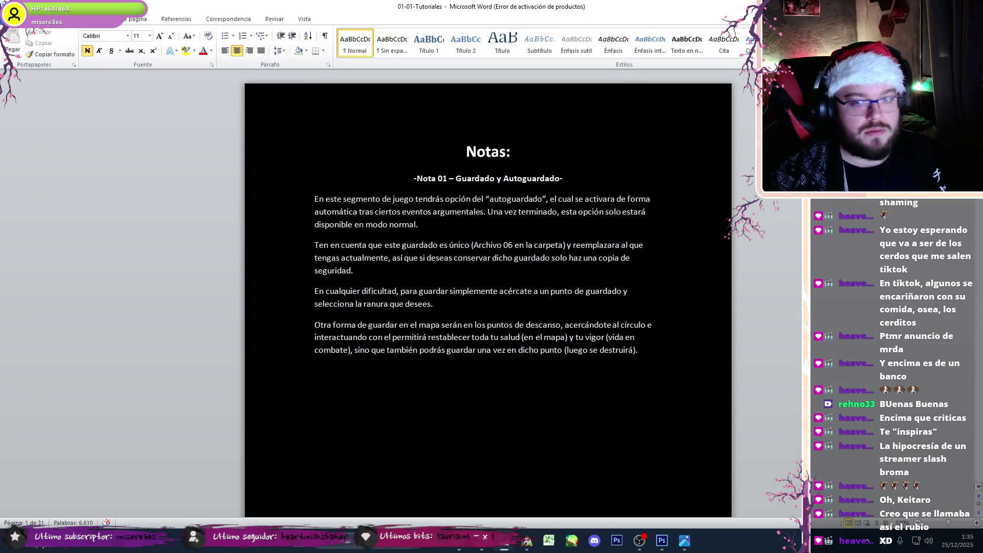
scroll(540, 179, "down", 15)
scroll(953, 303, "down", 20)
left_click_drag(953, 303, 978, 391)
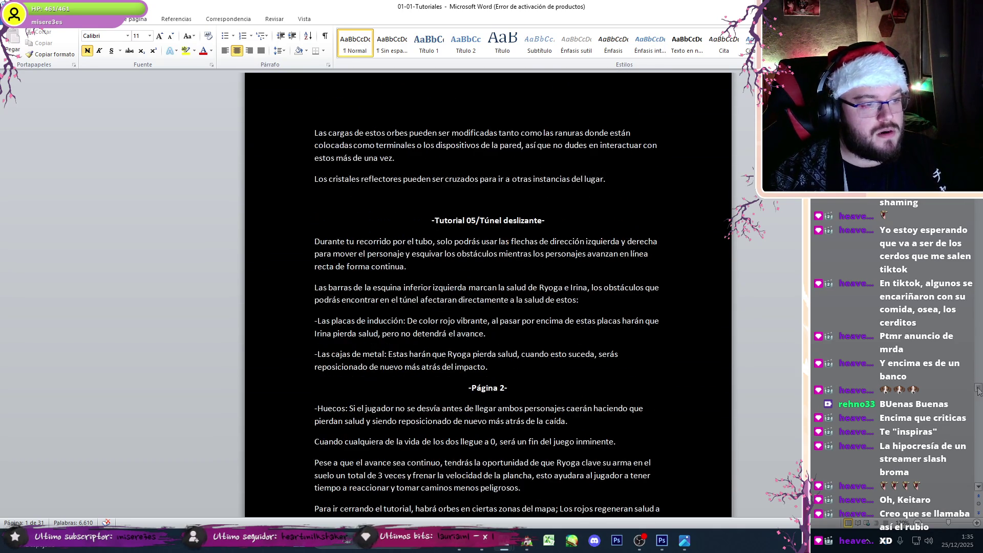
scroll(535, 418, "down", 5)
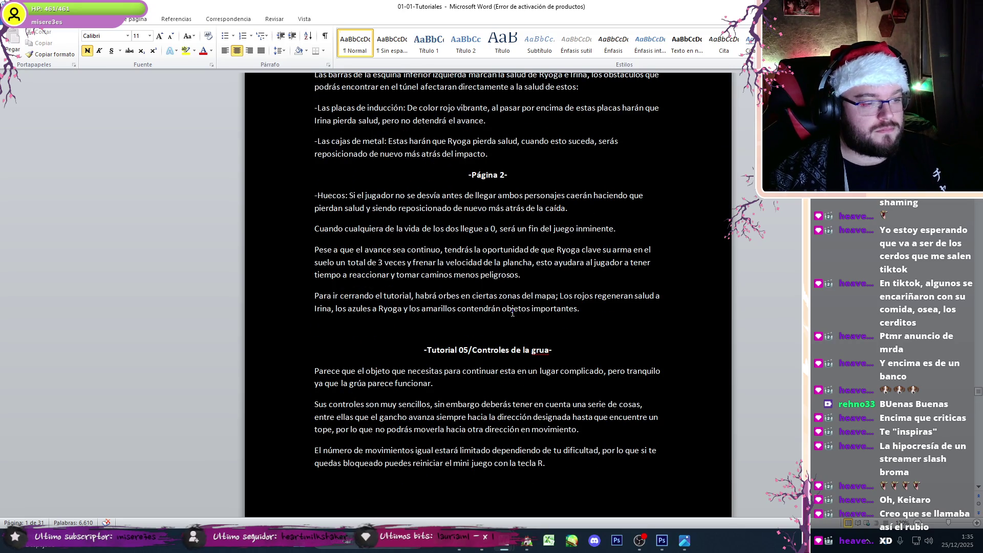
scroll(513, 312, "down", 3)
left_click_drag(466, 216, 463, 219)
type("6")
Step: Delete the Tutorial 07 and Tutorial 08 sections from the document
middle_click(539, 263)
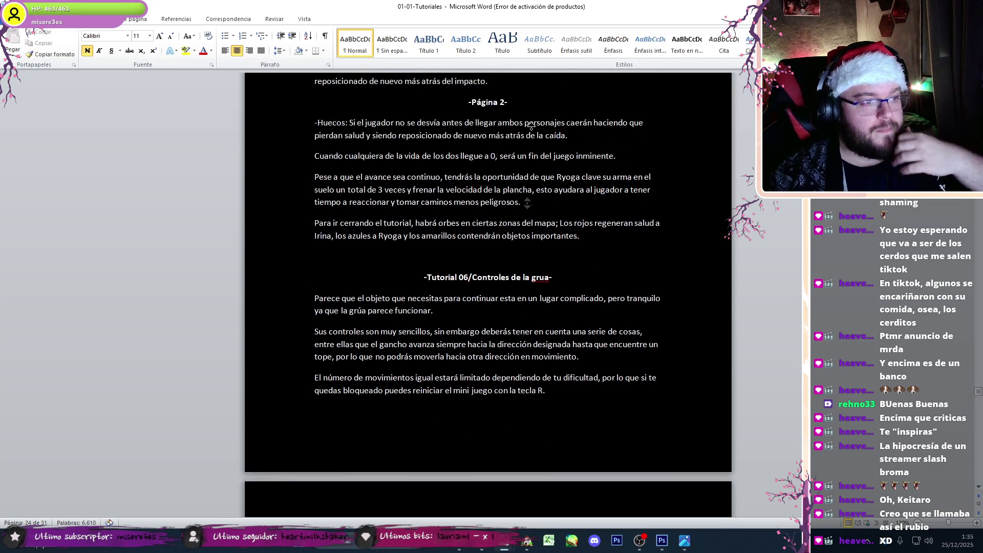
left_click(597, 193)
left_click_drag(589, 404, 315, 220)
left_click(472, 266)
left_click_drag(565, 377, 314, 200)
key("Delete")
scroll(427, 286, "up", 3)
mouse_move(425, 323)
left_mouse_down()
mouse_move(358, 268)
mouse_move(314, 182)
left_mouse_up()
key("Delete")
key("ctrl+z")
left_click_drag(445, 333, 314, 266)
key("Delete")
Step: Rename the heading 'Controles de la grúa' to 'Semillas de la verdad'
left_click(534, 540)
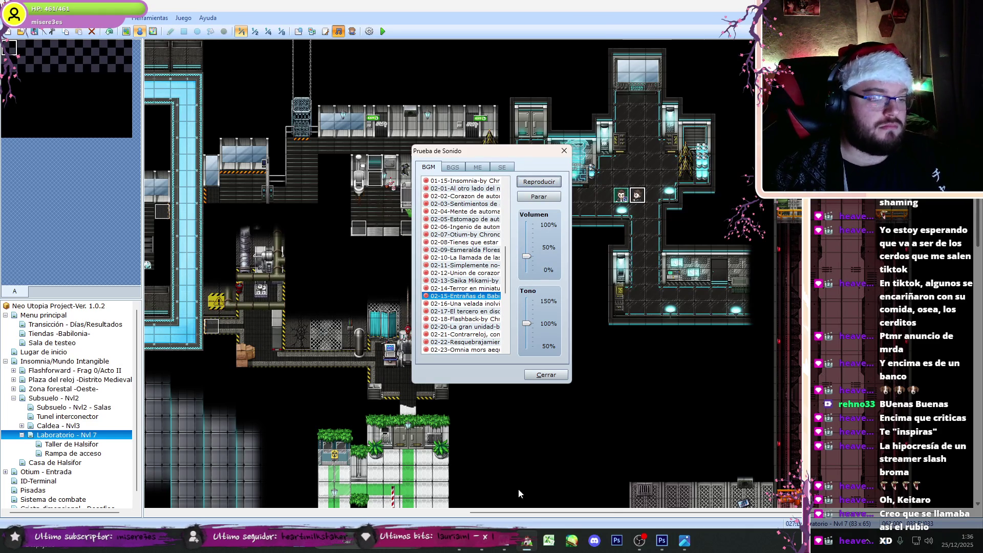
mouse_move(527, 542)
left_click(543, 466)
scroll(553, 245, "up", 10)
scroll(569, 206, "down", 10)
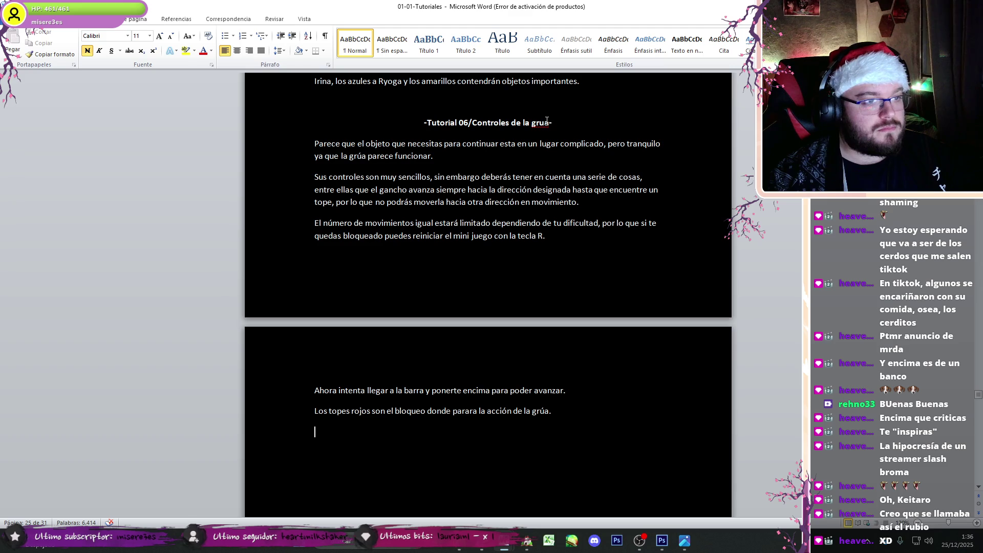
left_click_drag(548, 122, 468, 124)
type("Semillas de la verdad")
left_click(466, 497)
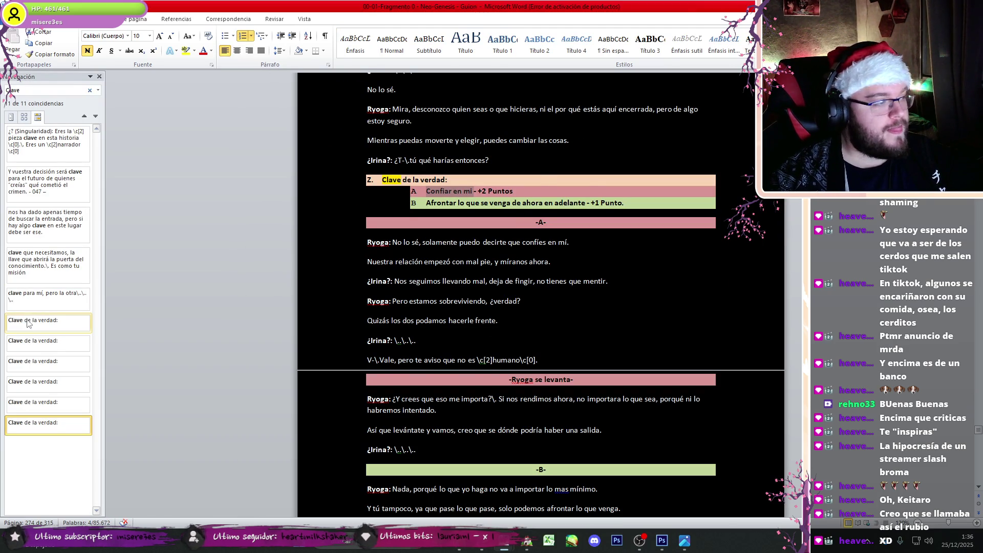
Step: Check the Clave de la verdad match, then overwrite the old crane paragraphs with '¿Q'
left_click(46, 323)
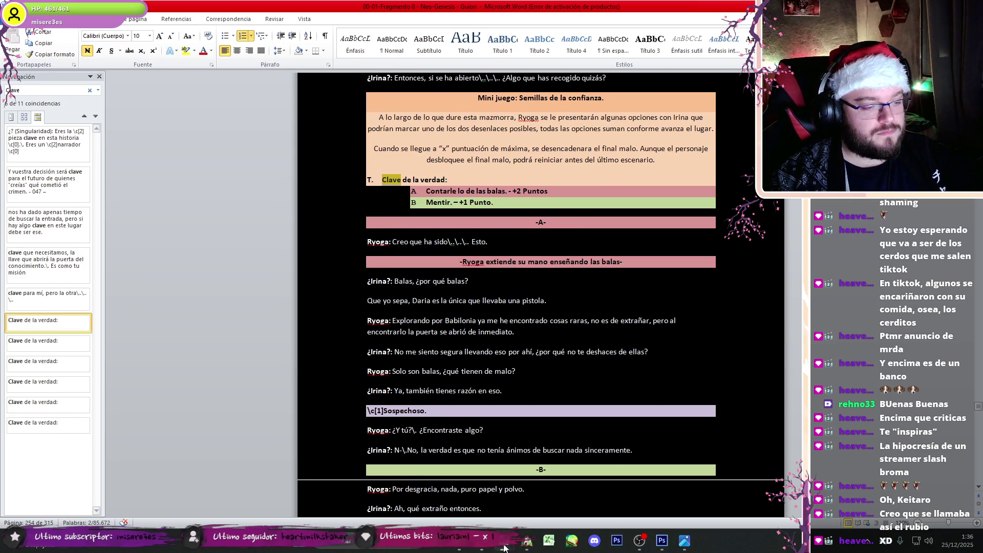
mouse_move(503, 547)
left_click(539, 457)
mouse_move(559, 410)
left_mouse_down()
mouse_move(291, 125)
mouse_move(289, 147)
left_mouse_up()
type("¿Q")
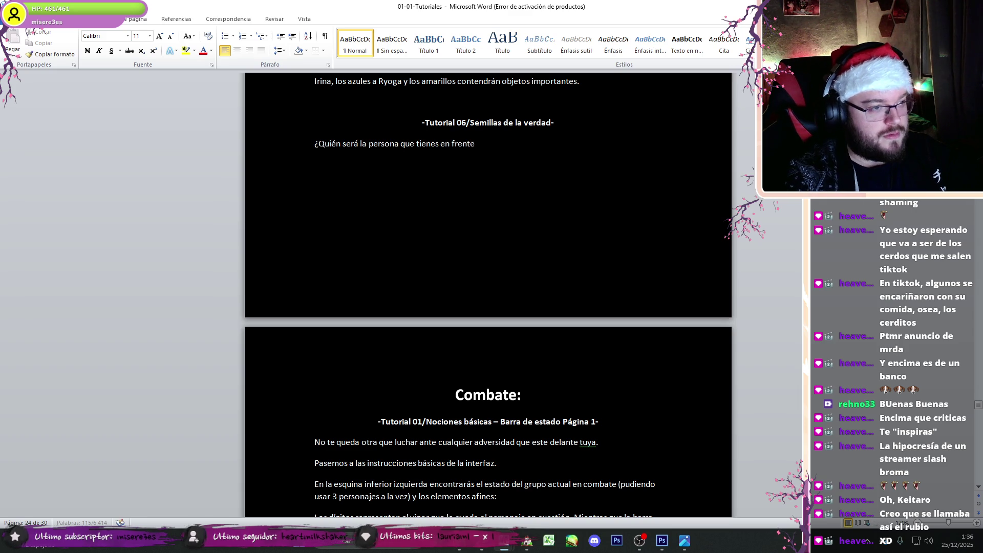
Step: Complete the opening question and write the next paragraph, correcting incógnita, hará and dirá
type("emiga?")
key("Return")
type("Deb")
type("ido a e")
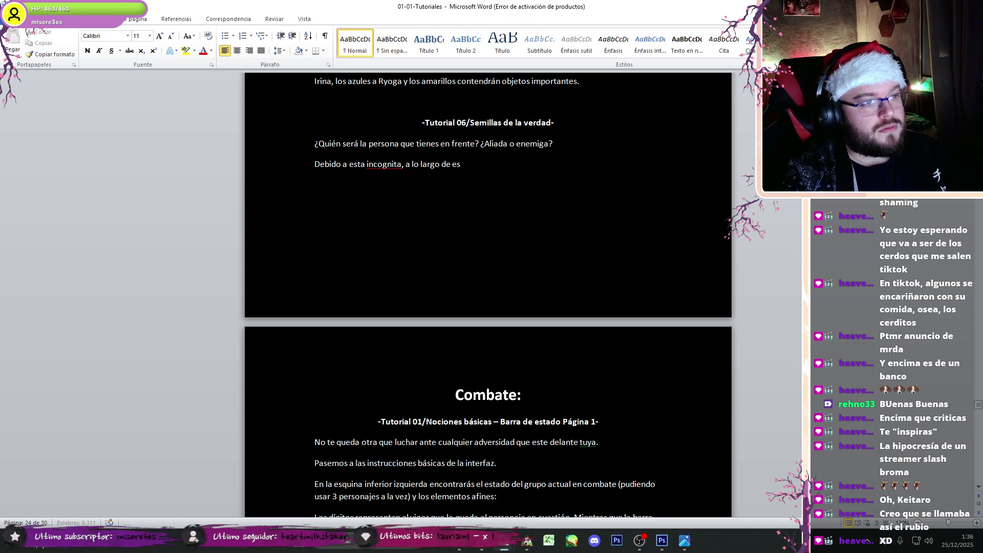
type("azmorra Ry")
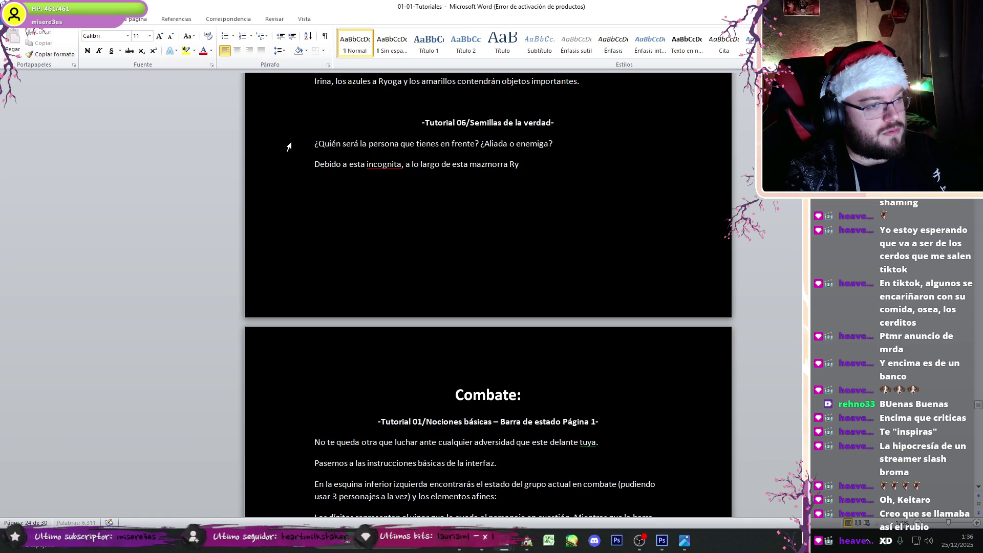
type("oga debera")
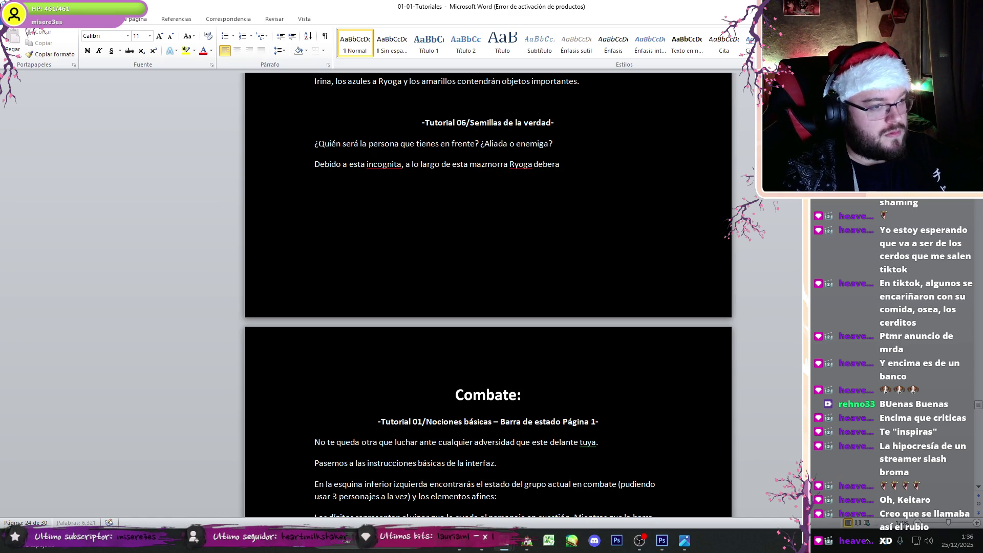
type("idado")
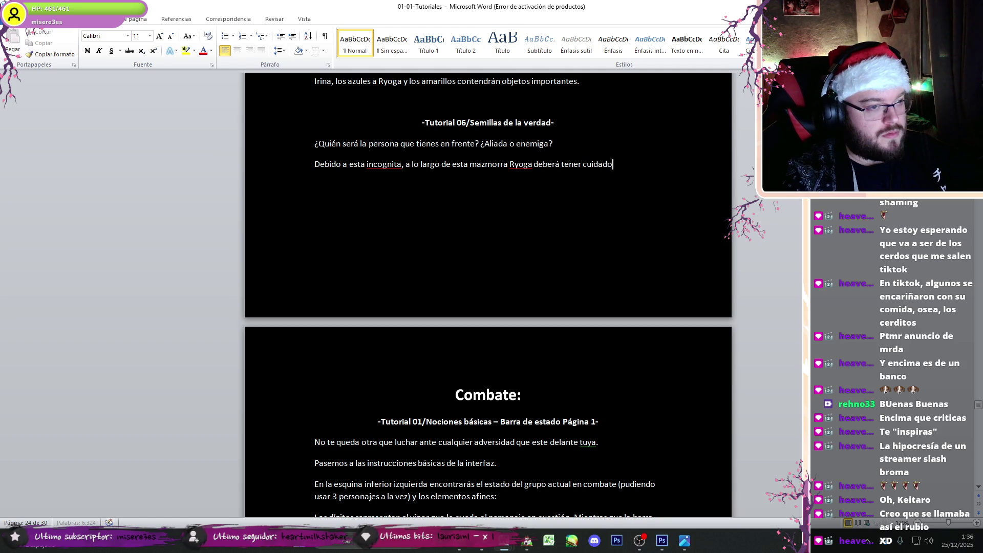
type(" que dira frente a")
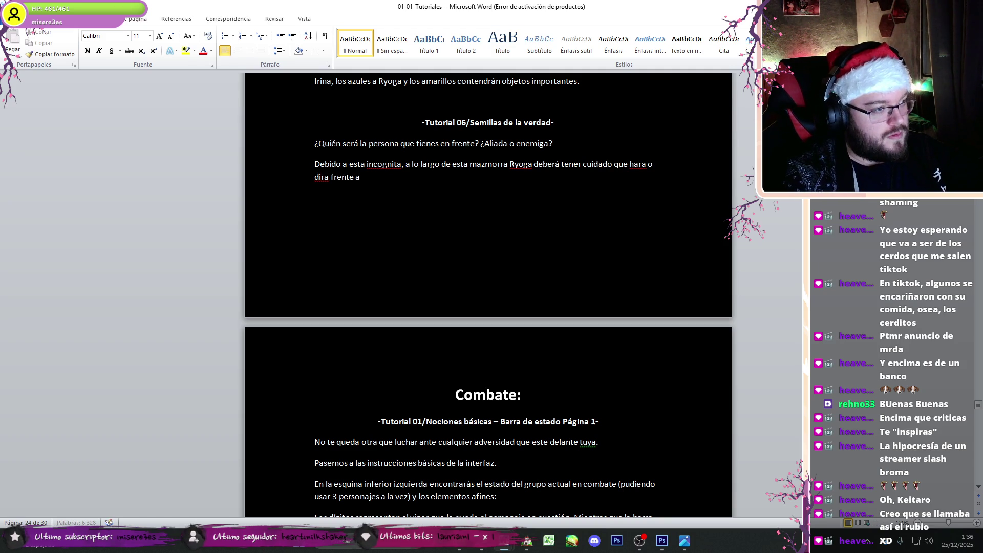
type(",. Da")
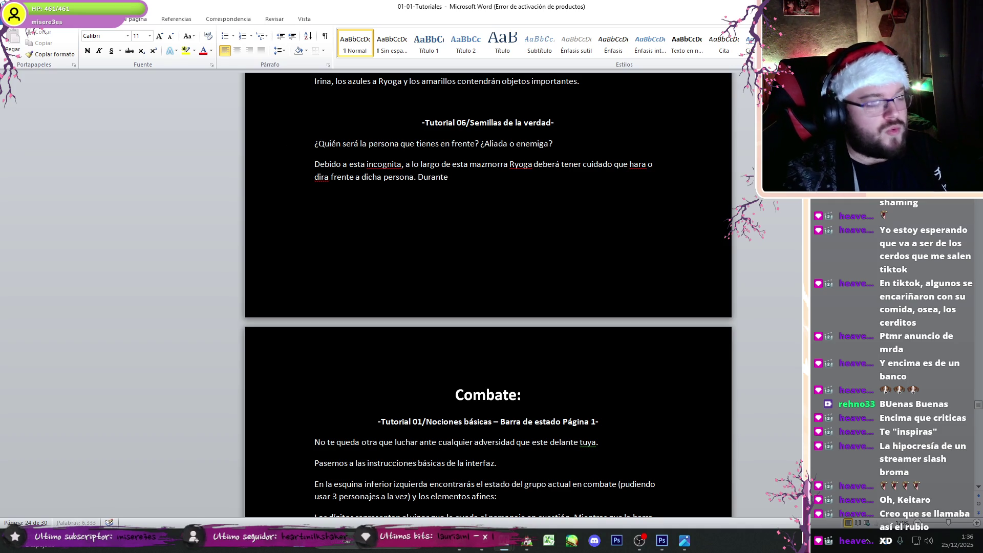
type("ido en dicho lugar")
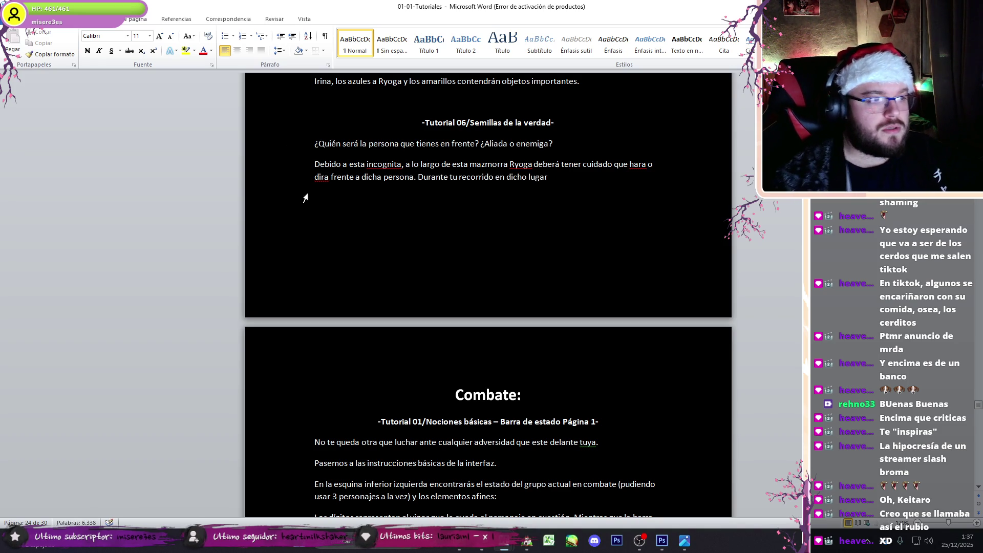
right_click(401, 167)
left_click(425, 175)
right_click(646, 168)
left_click(666, 176)
right_click(325, 178)
left_click(346, 188)
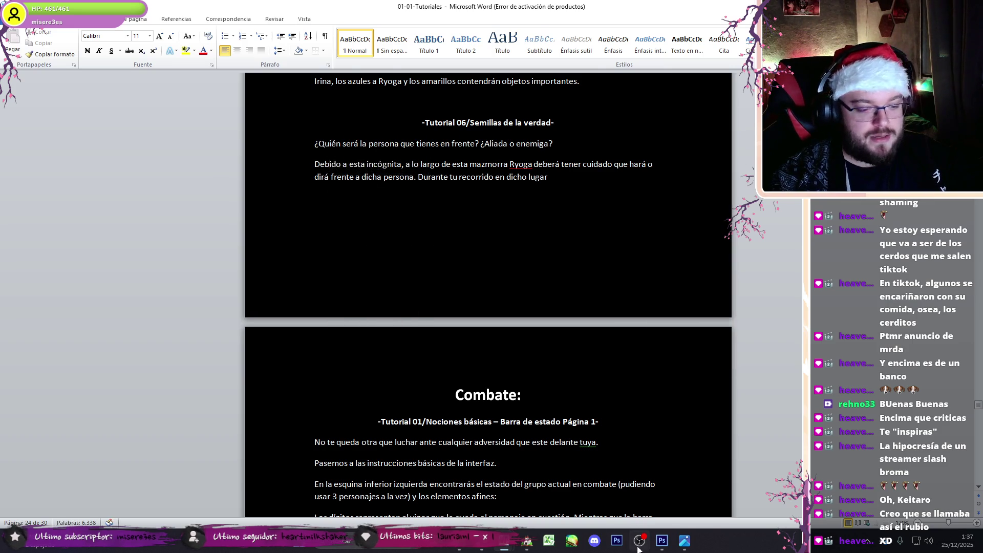
Step: Rework the paragraph ending to introduce the hidden 'desconfianza' meter
left_click(639, 546)
left_click(639, 545)
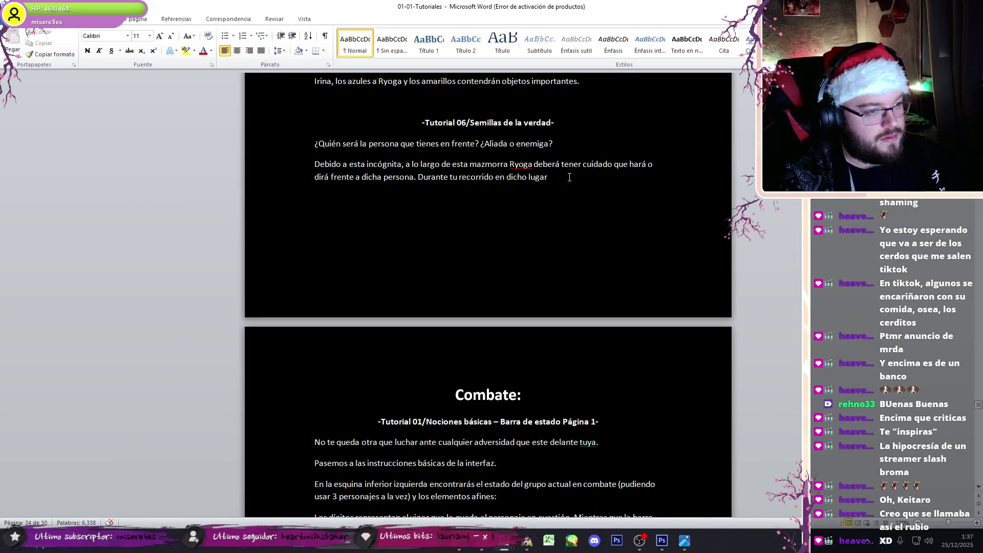
key("ctrl+BackSpace")
key("ctrl+BackSpace")
key("ctrl+BackSpace")
key("ctrl+BackSpace")
key("ctrl+BackSpace")
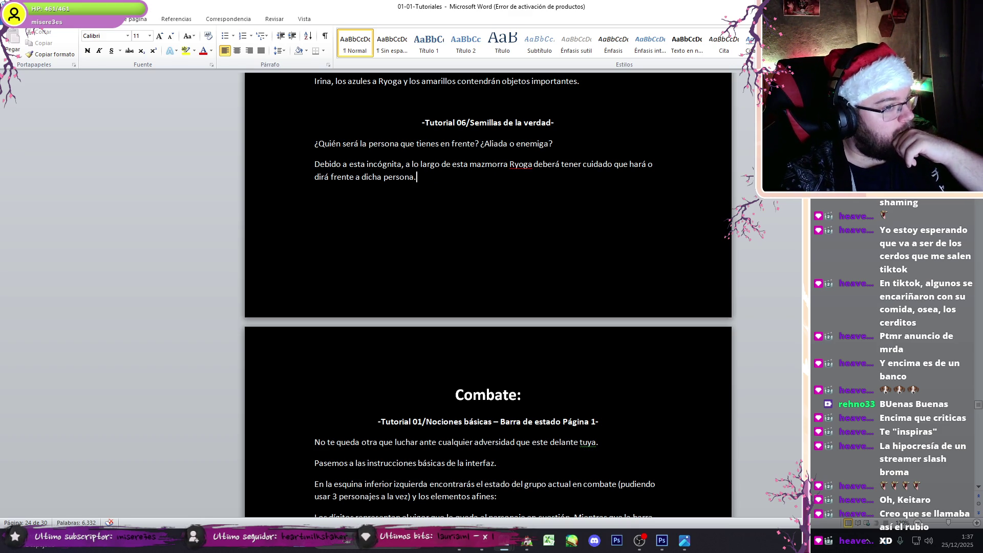
key("BackSpace")
type(",")
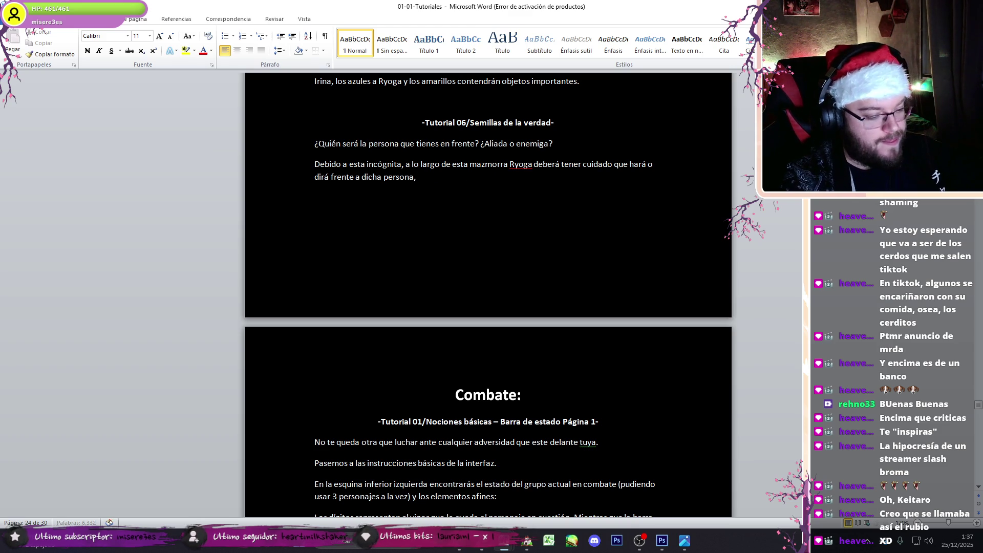
type(" ya que conf")
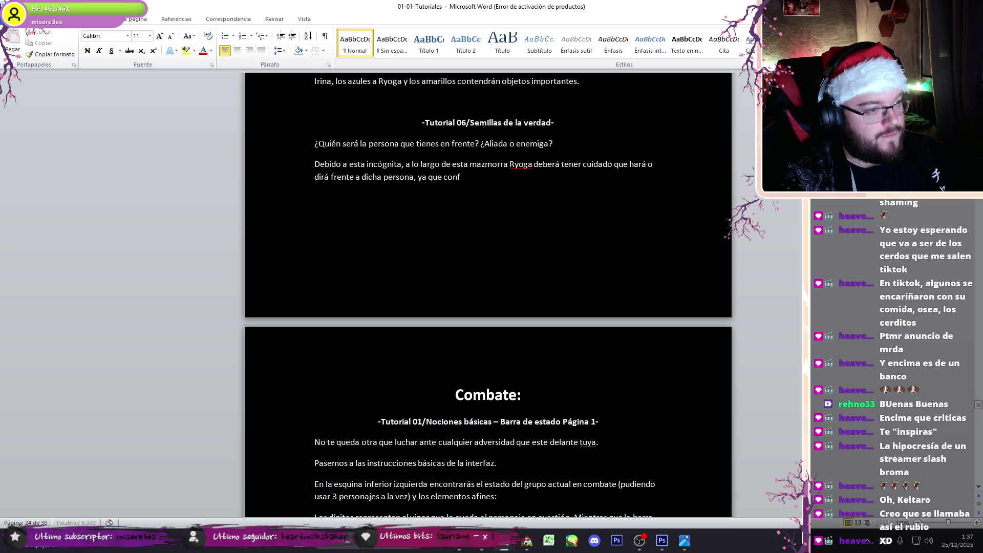
type("ondas,")
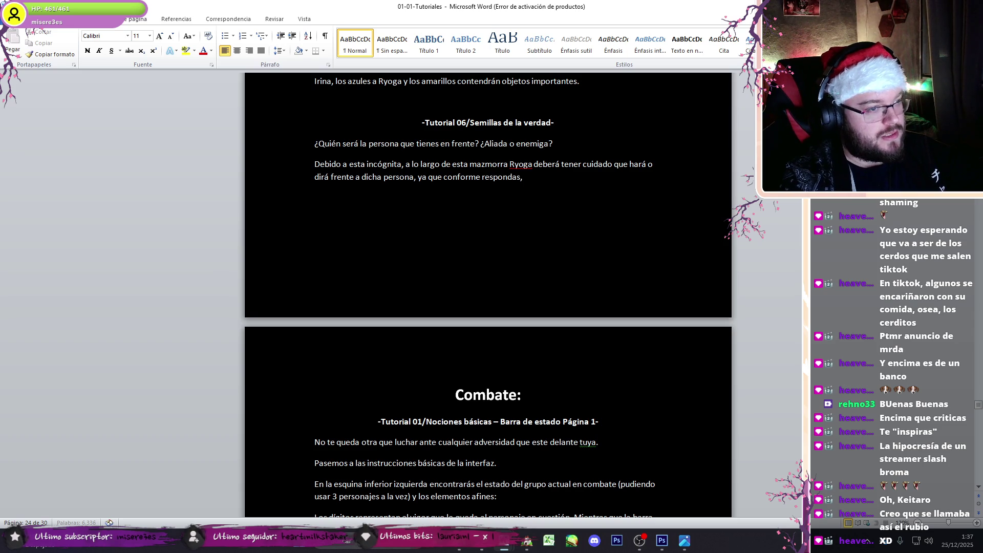
type(" capresentada sumar")
type("á")
type("ntos a un")
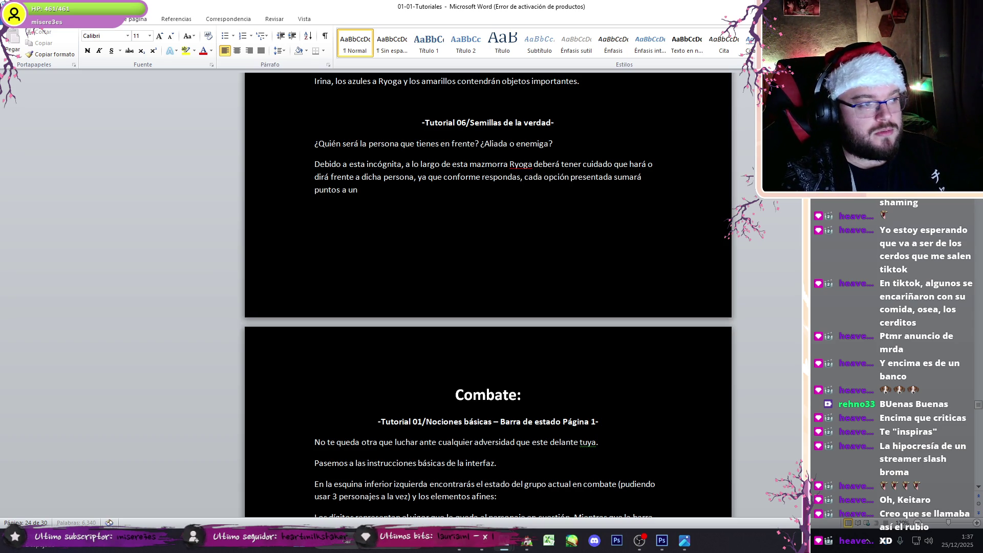
type("condido de")
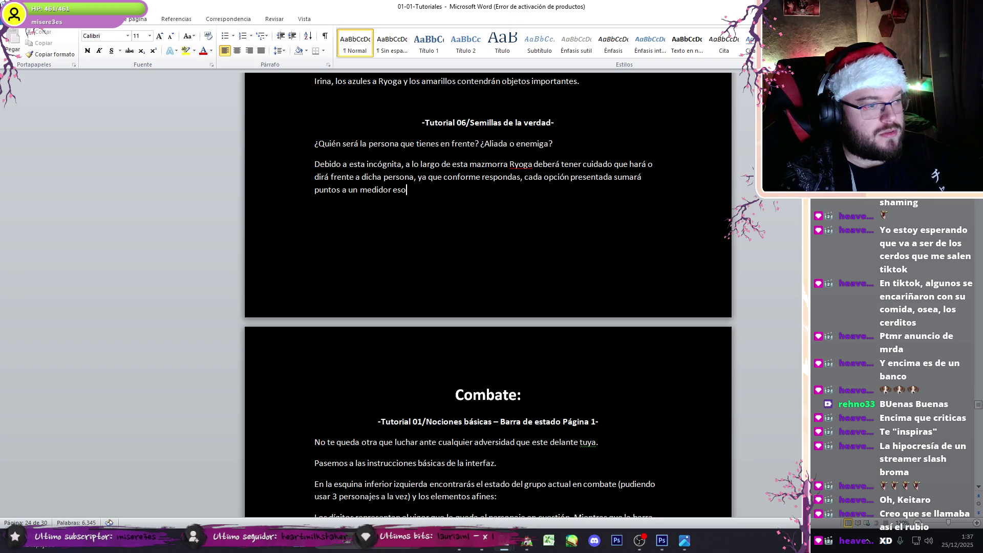
type(" \"de")
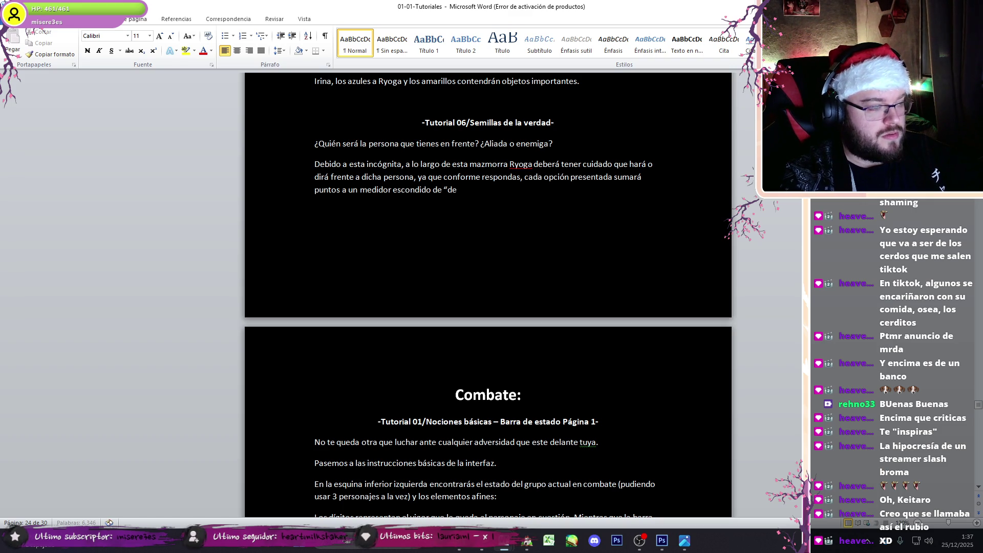
Step: Write the following paragraph on how results are reflected, ending with the '¿Irina?' line
key("Return")
type("Cuando llegue cierto pu")
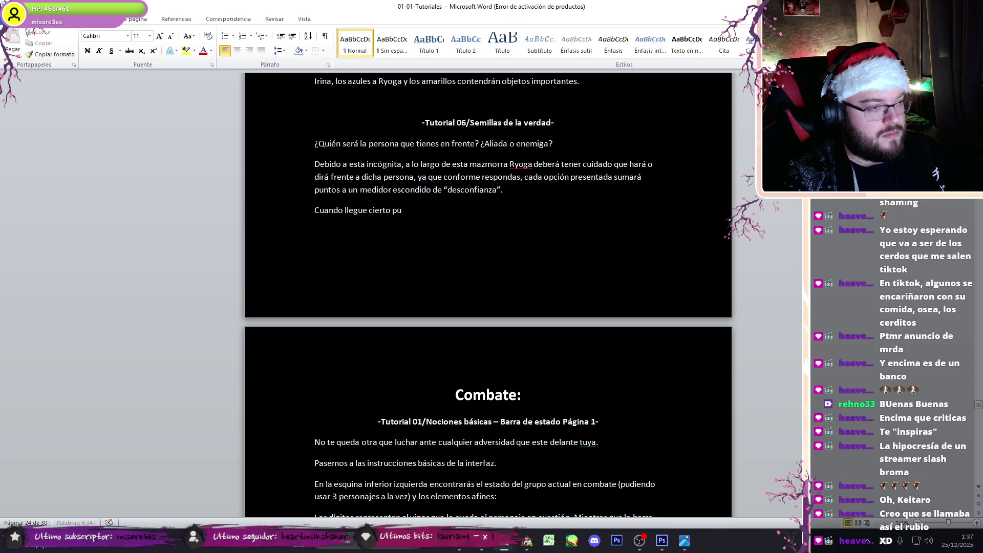
type("nto del")
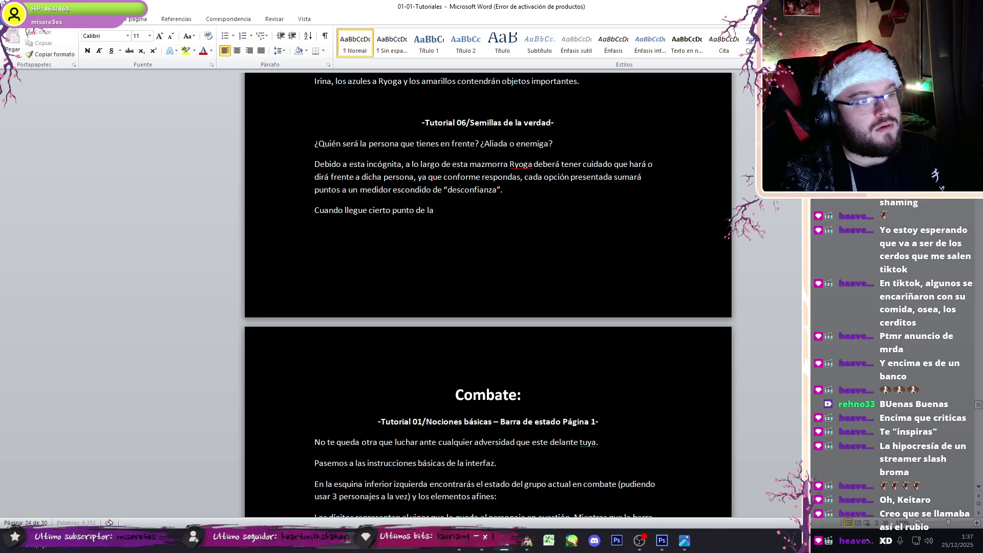
key("ctrl+BackSpace")
key("ctrl+BackSpace")
key("ctrl+BackSpace")
key("BackSpace")
key("BackSpace")
key("BackSpace")
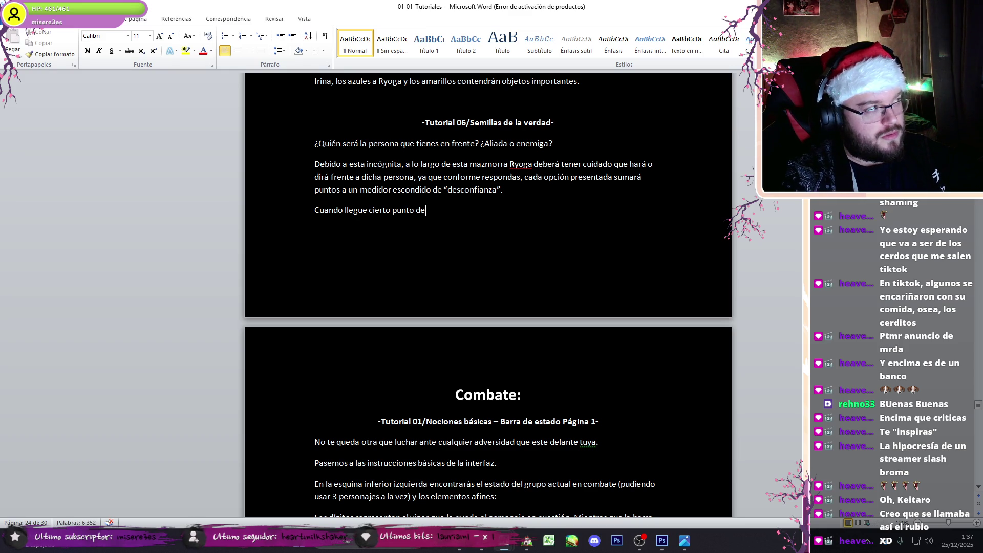
type(" la hi")
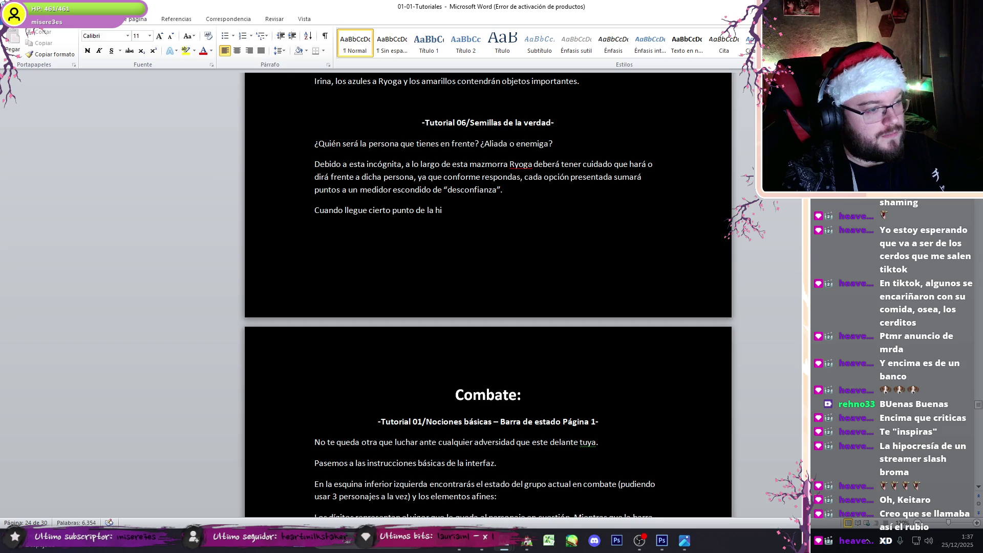
key("BackSpace")
key("BackSpace")
key("BackSpace")
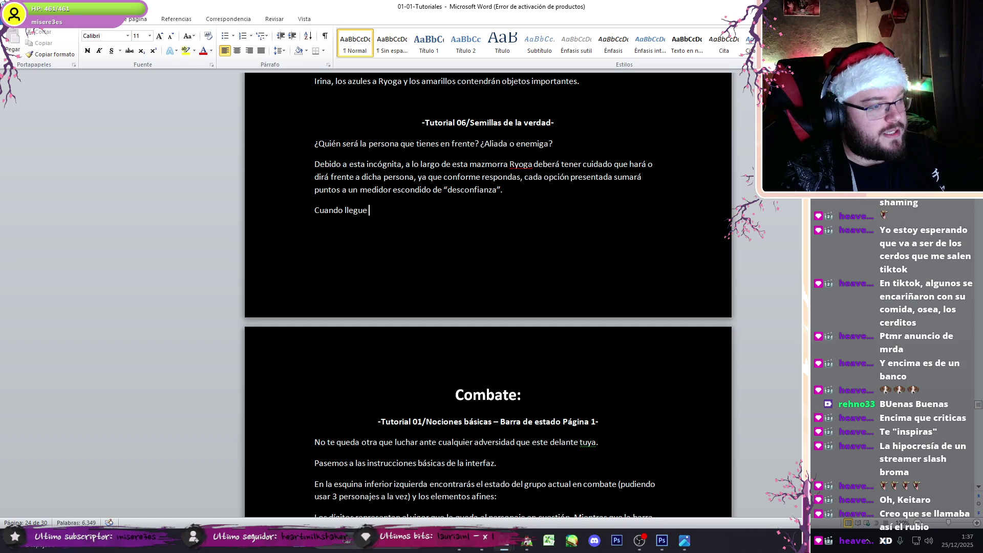
type("s a ciertopu")
type(" k")
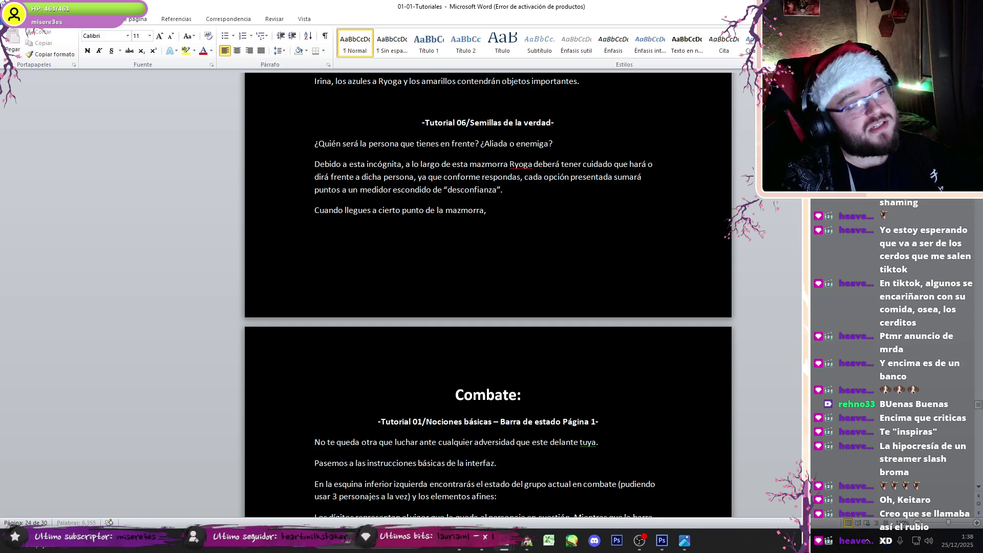
type(" tu resultados se v")
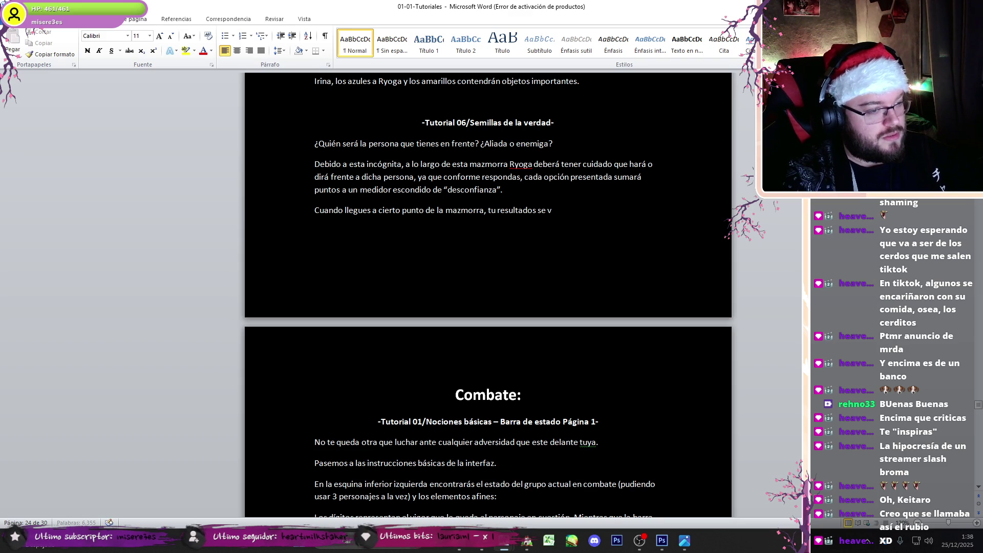
type("erán reflejado de")
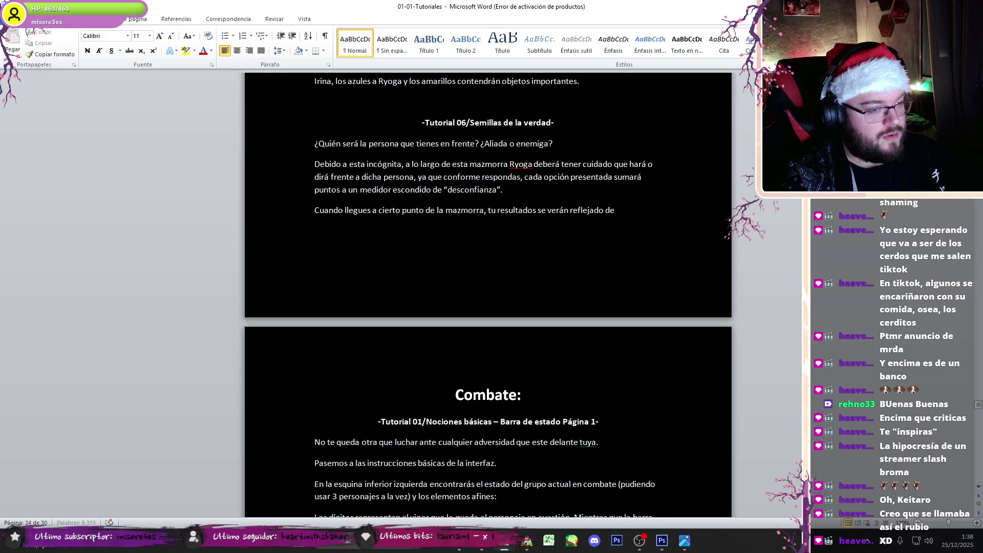
type("e t")
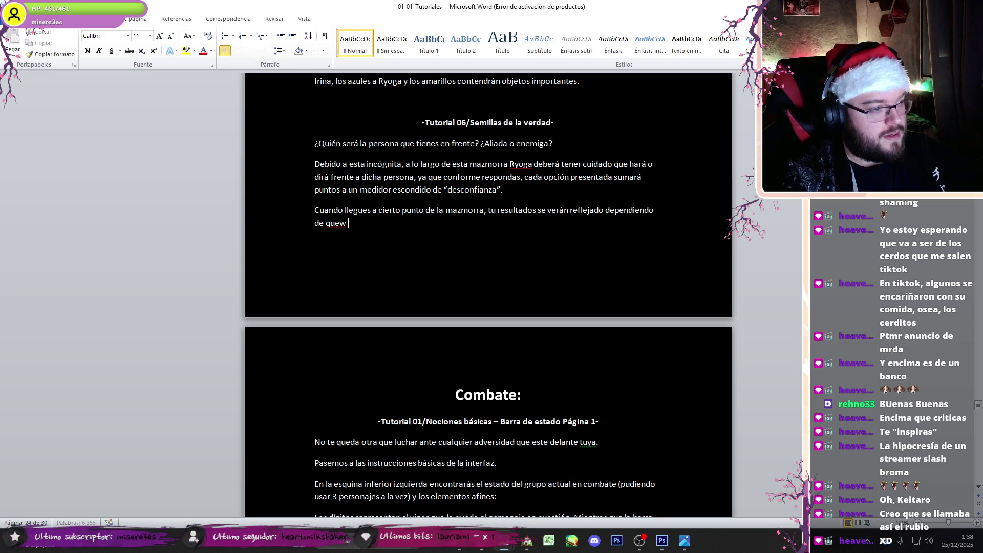
type("onfianza” ha")
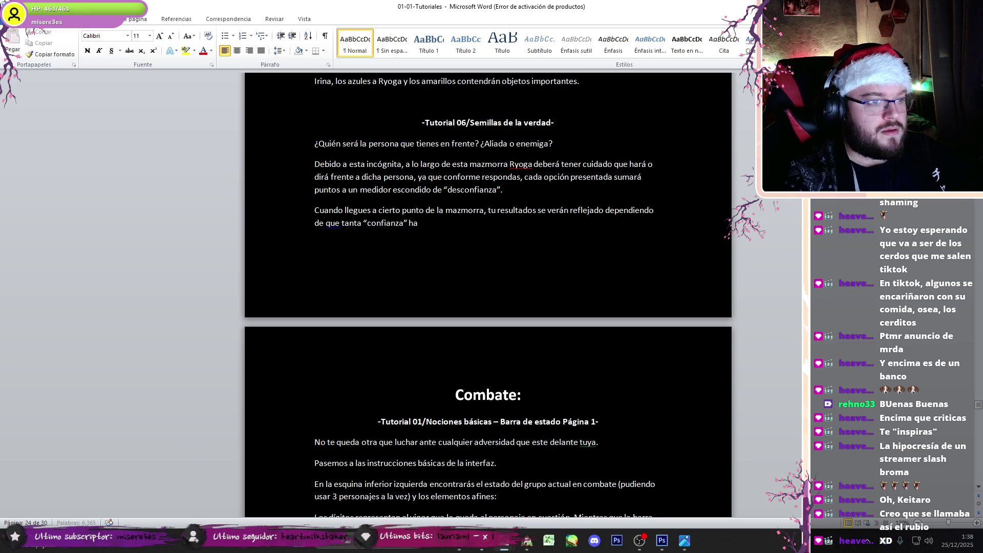
type("tas")
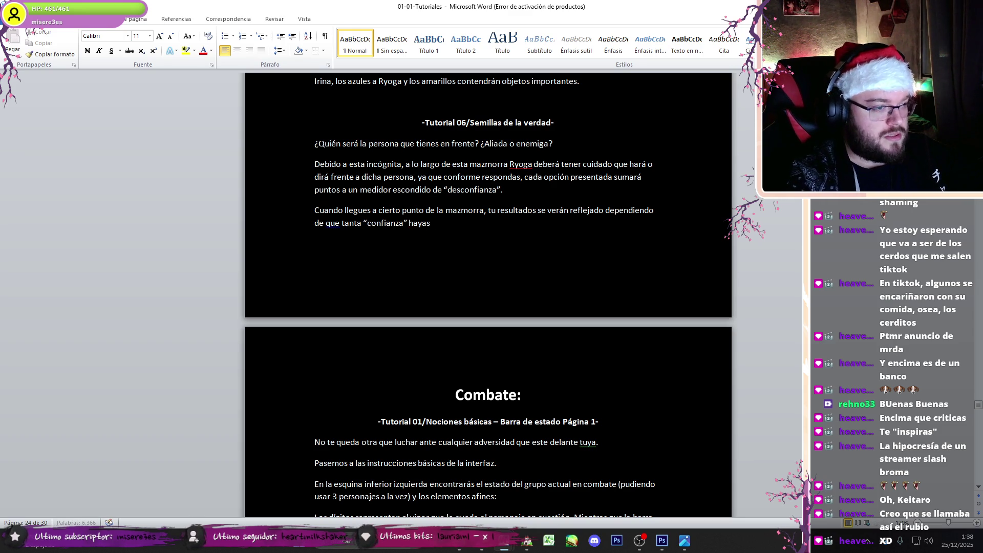
key("BackSpace")
type("ado en")
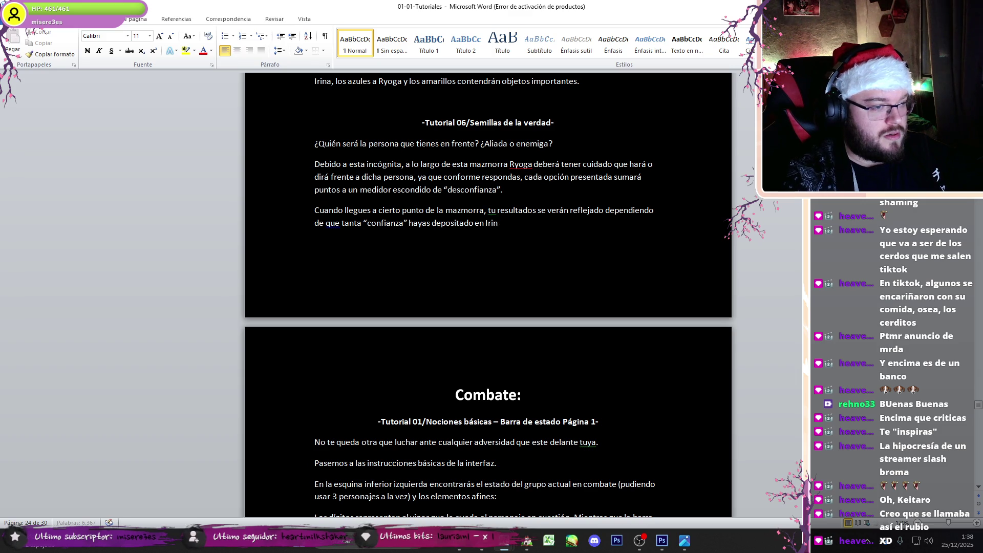
type("...")
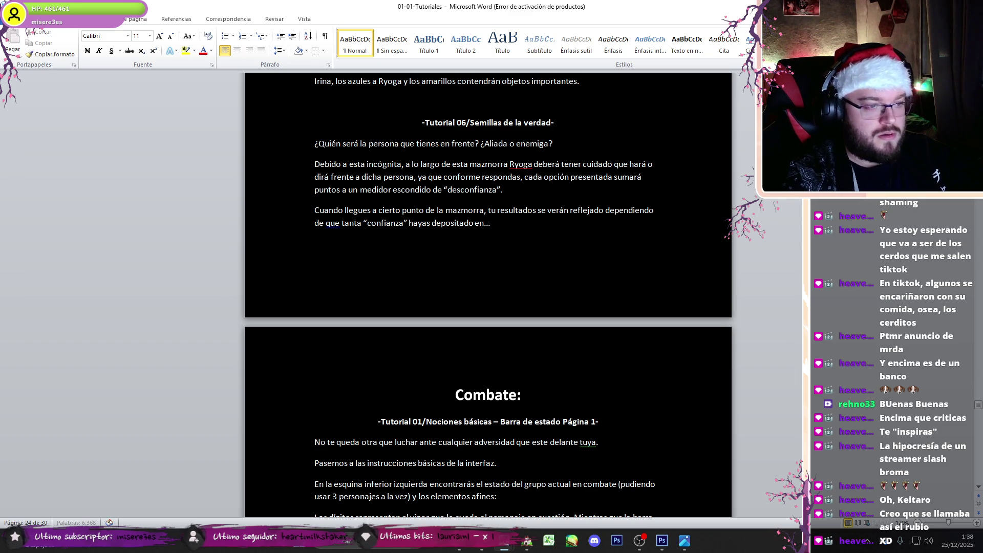
Step: Add the closing line about measuring your words and actions, correcting que to qué
key("Return")
type("Así")
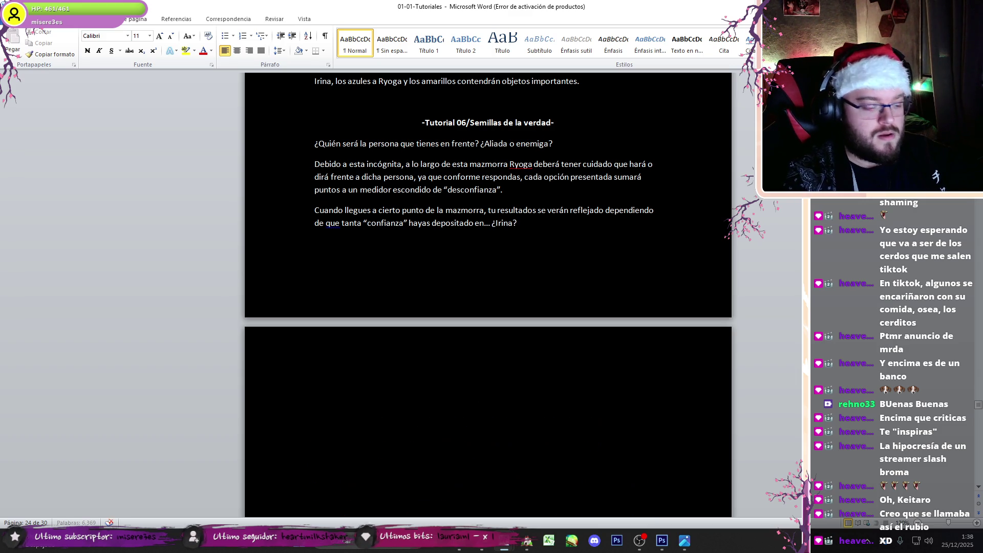
type(" mide bien tus p")
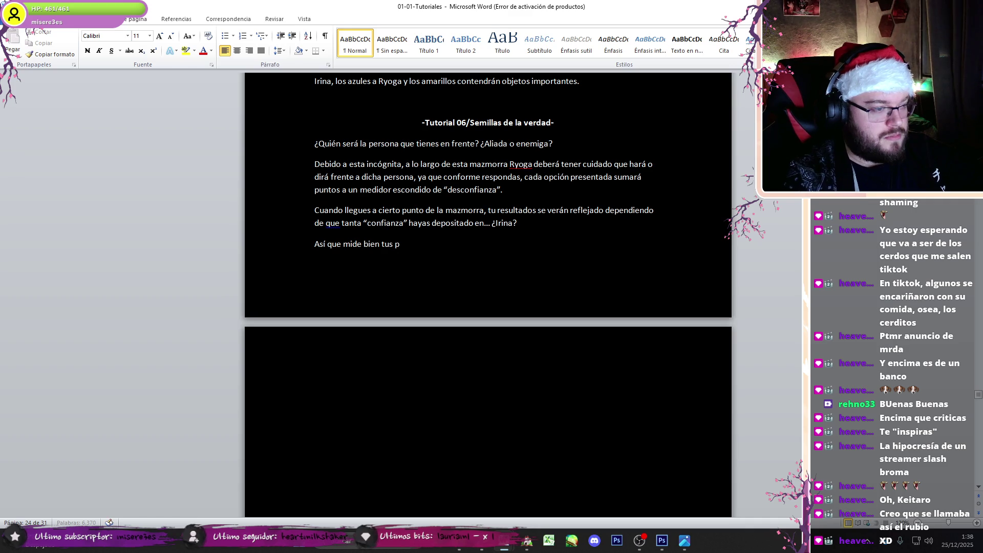
type("es.")
right_click(337, 229)
left_click(358, 235)
scroll(375, 420, "up", 1)
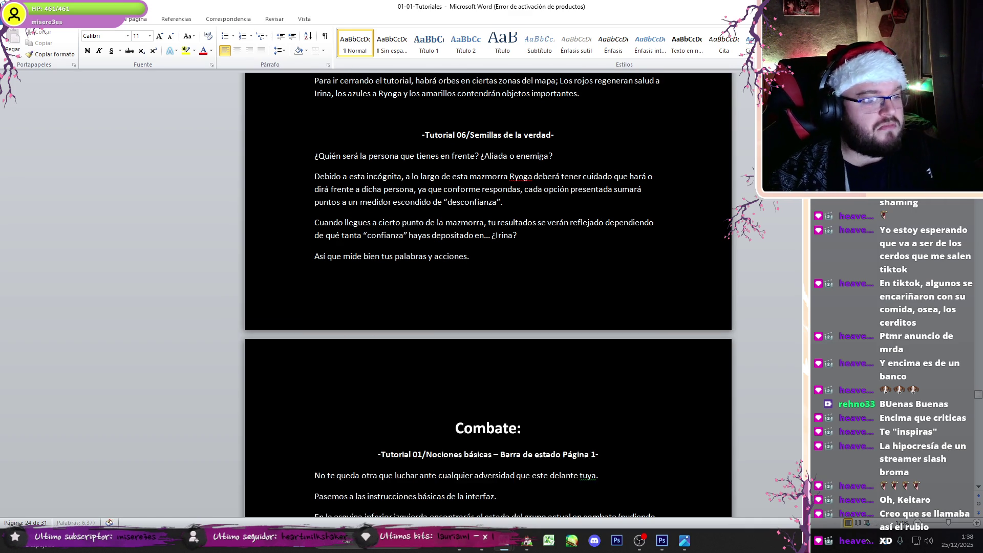
mouse_move(467, 271)
left_mouse_down()
mouse_move(357, 182)
mouse_move(368, 135)
mouse_move(314, 155)
left_mouse_up()
Step: In Photoshop, expand the tutorial layer group and select the Pagina 01 layer
left_click(661, 540)
left_click(6, 259)
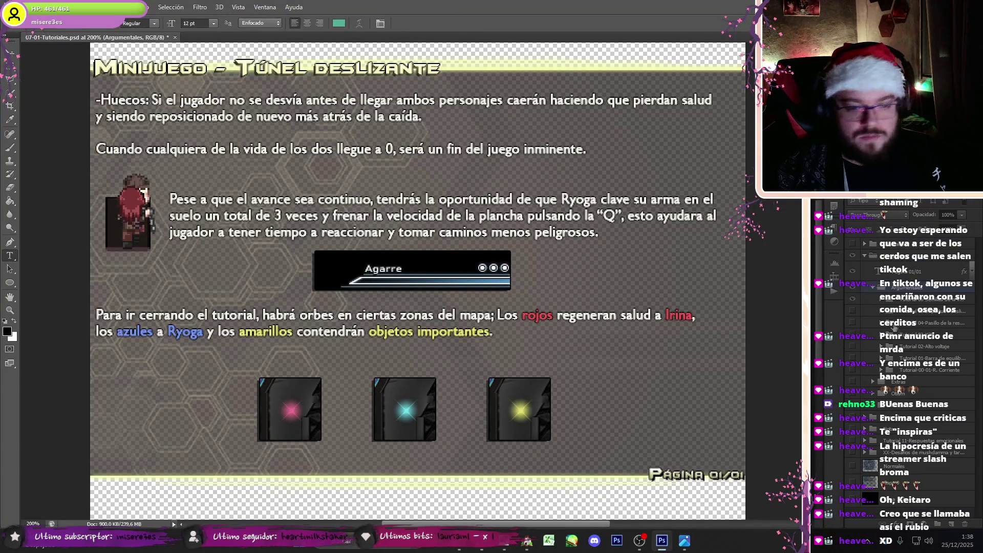
left_click(878, 303)
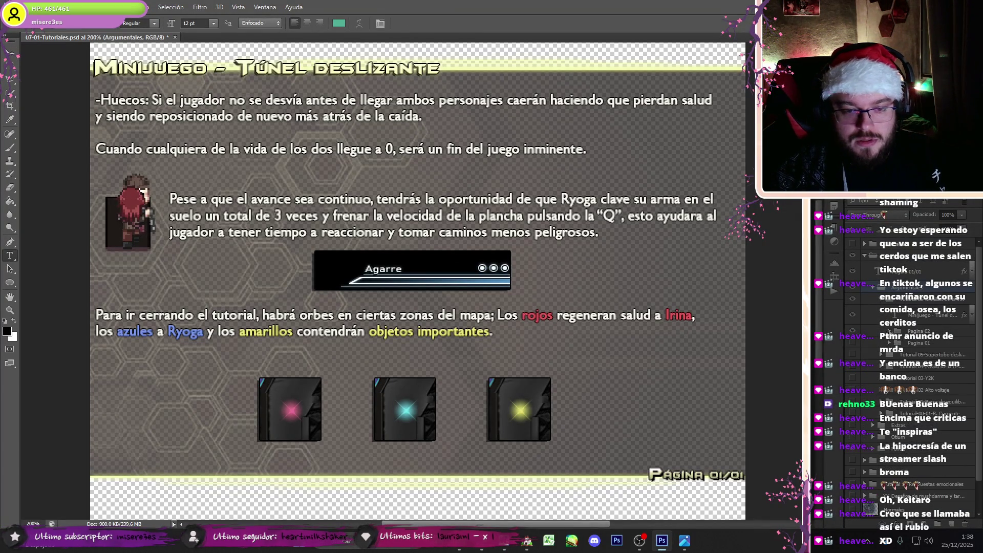
left_click(858, 333)
left_click(859, 332)
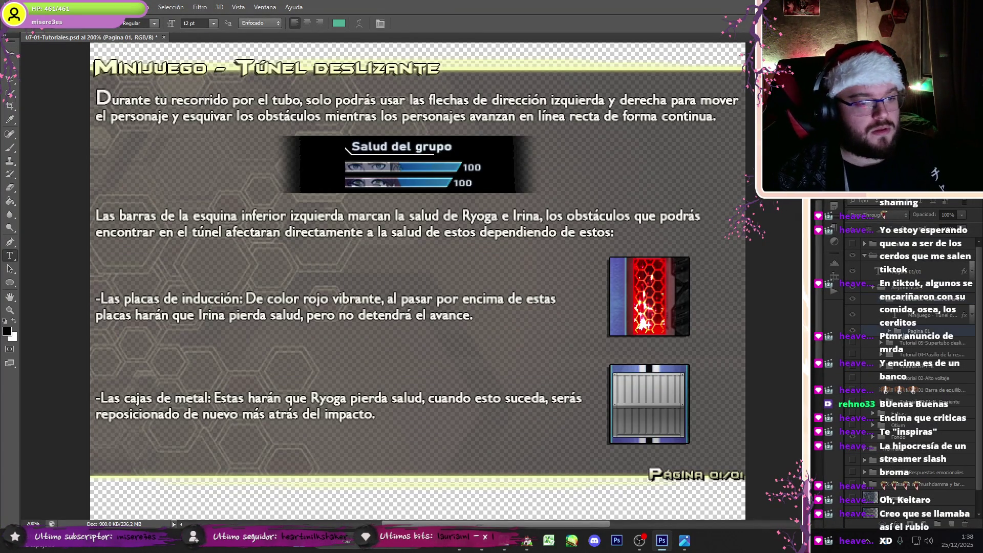
Step: Return to RPG Maker's sound test and pick the 02-04 BGM track
left_click(639, 541)
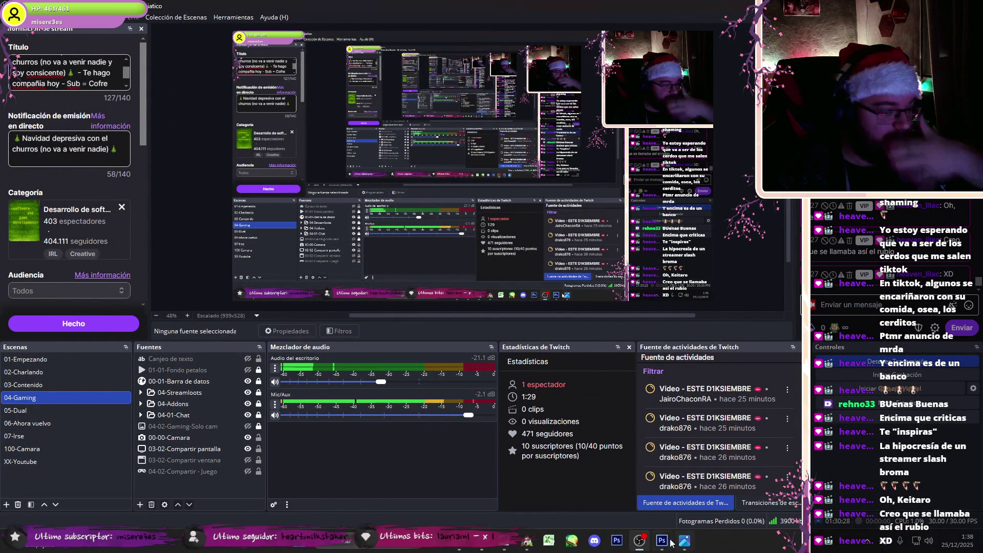
key("alt+Tab")
key("alt+Tab")
left_click(445, 211)
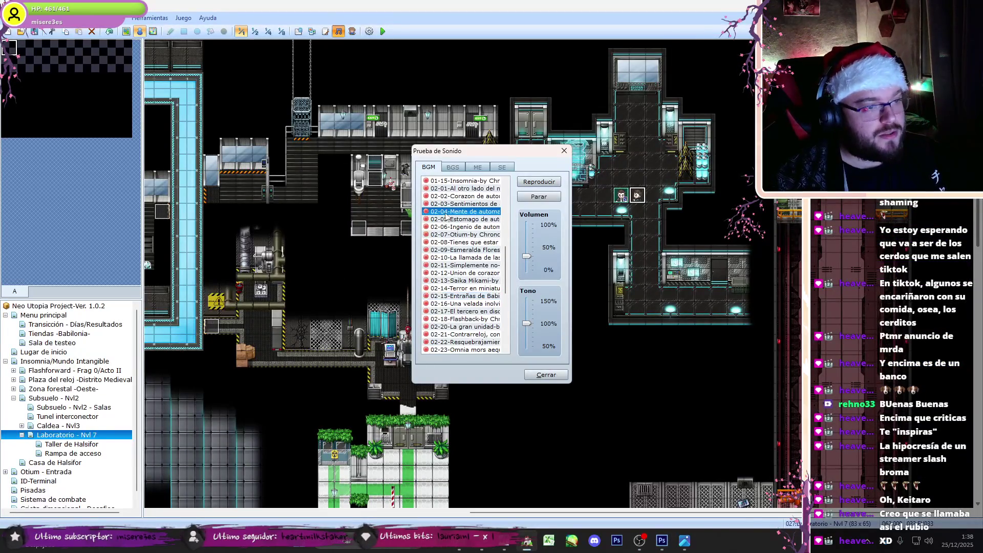
Step: Browse the BGM list, choose the 05-01 track, raise its volume to about 50% and play it
left_click(453, 242)
scroll(509, 244, "up", 2)
scroll(510, 244, "down", 12)
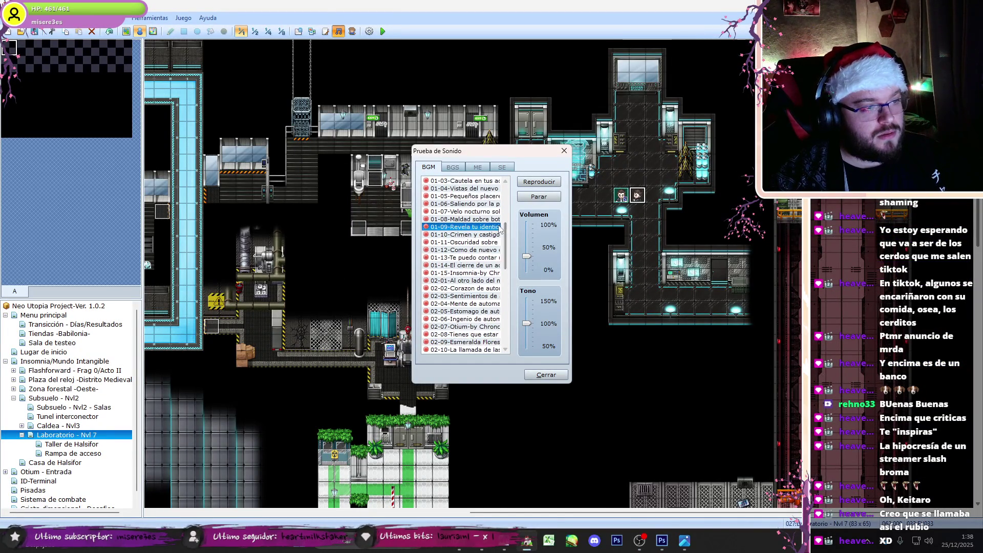
left_click(482, 350)
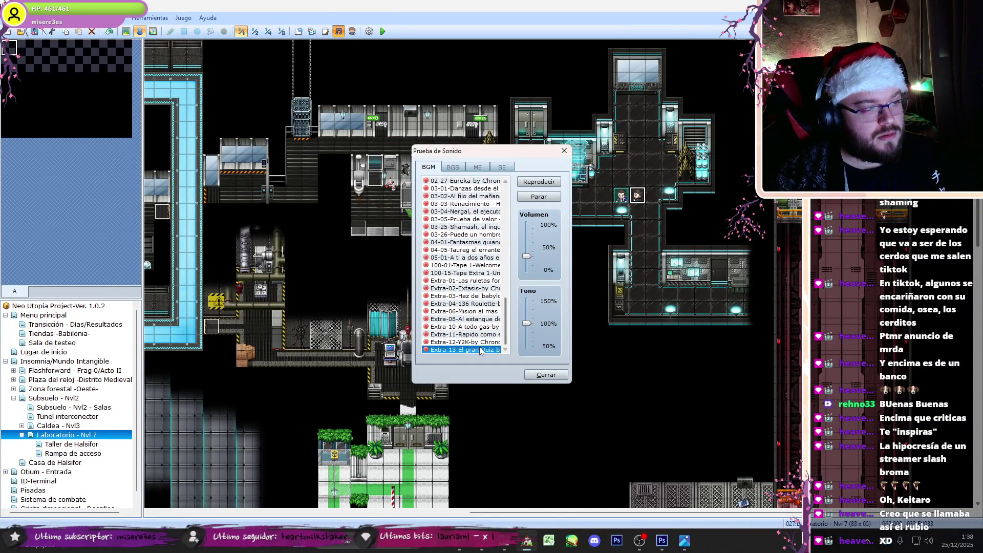
left_click(476, 311)
left_click(477, 273)
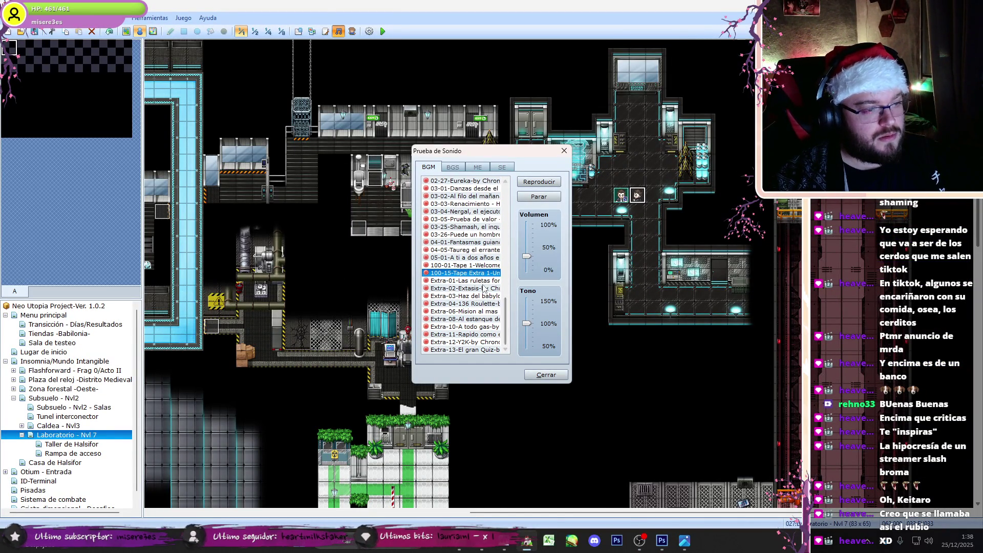
left_click(466, 266)
left_click(477, 257)
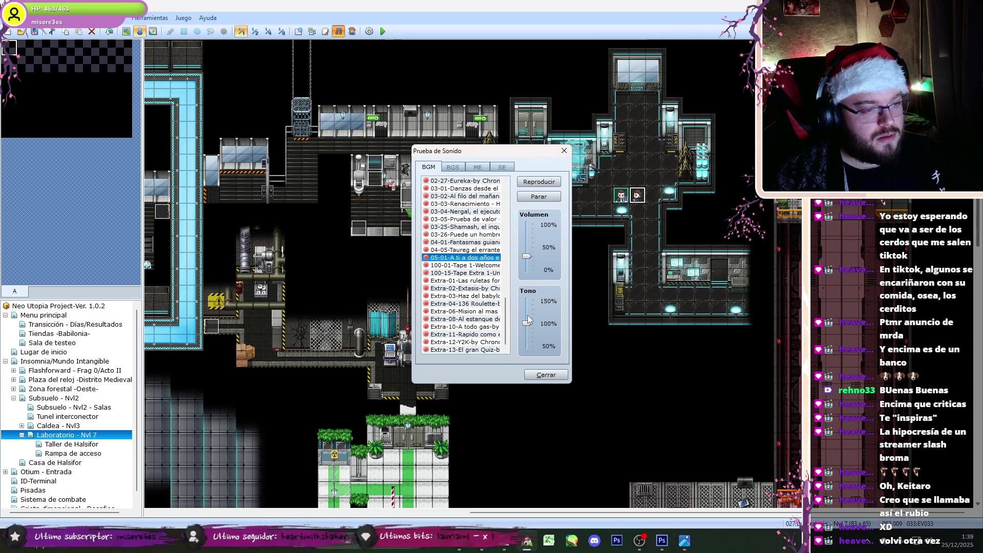
left_click_drag(526, 256, 526, 242)
left_click(548, 181)
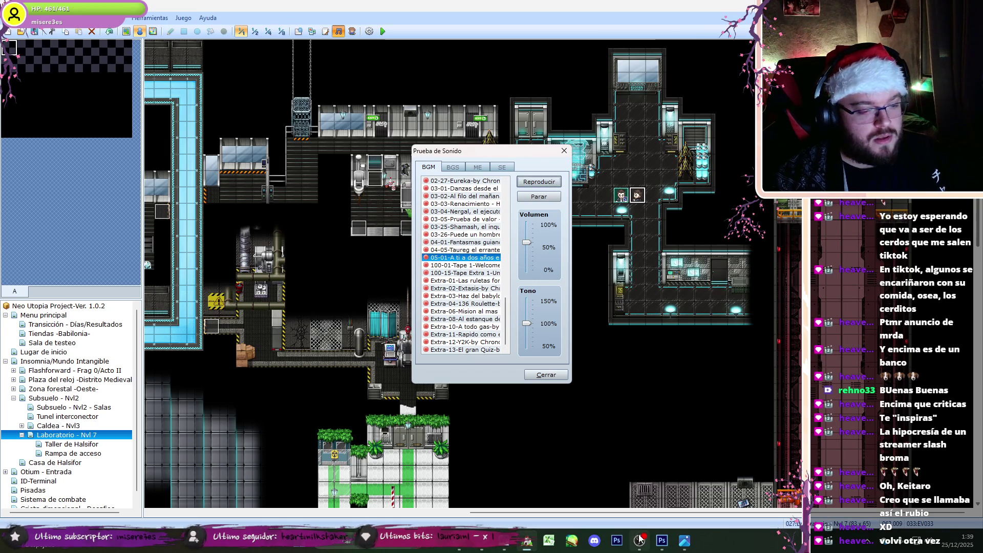
key("alt+Tab")
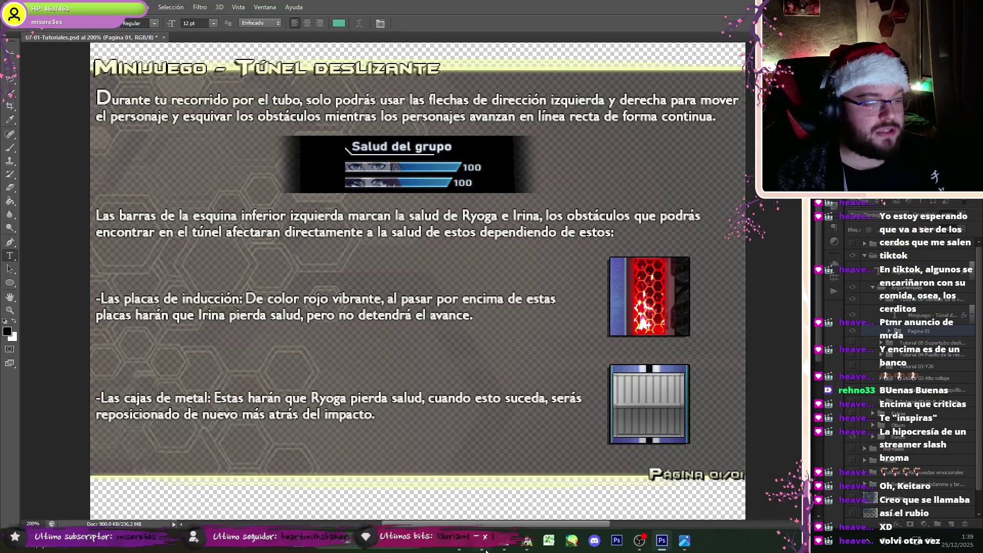
Step: Copy the '¿Quién será la persona que tienes en frente? ¿Aliada o enemiga?' line from Word
mouse_move(504, 546)
left_click(445, 482)
left_click(383, 275)
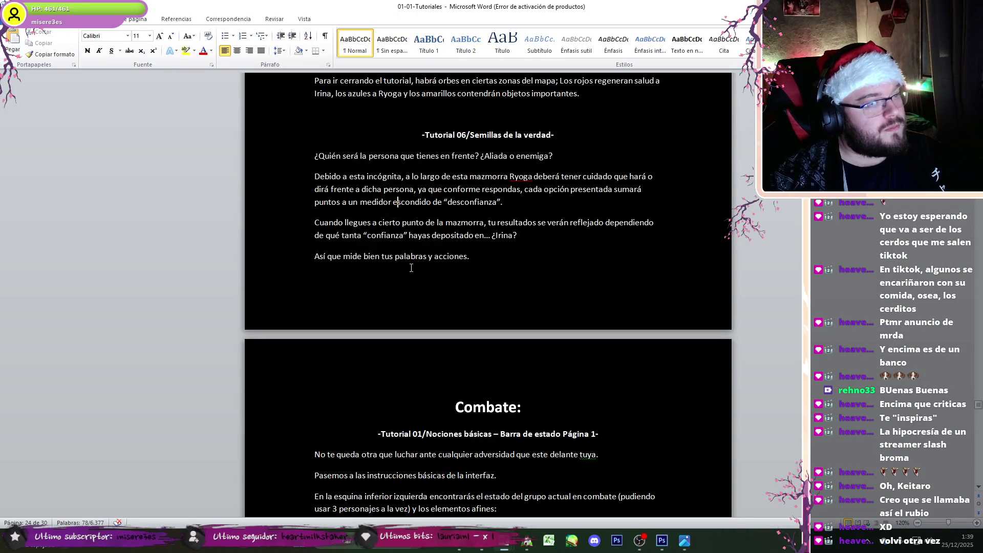
left_click(639, 541)
mouse_move(504, 546)
left_click(445, 481)
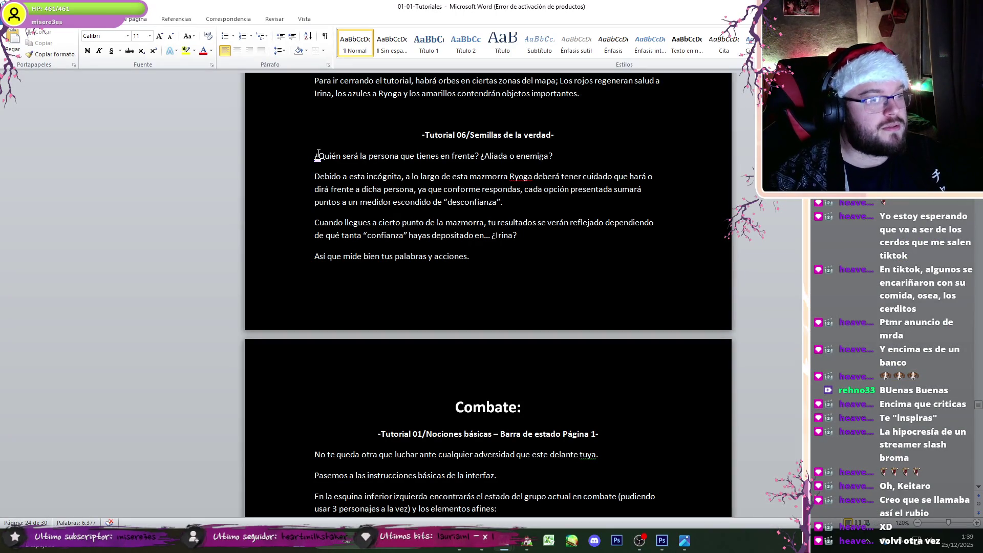
left_click_drag(318, 155, 560, 156)
key("ctrl+c")
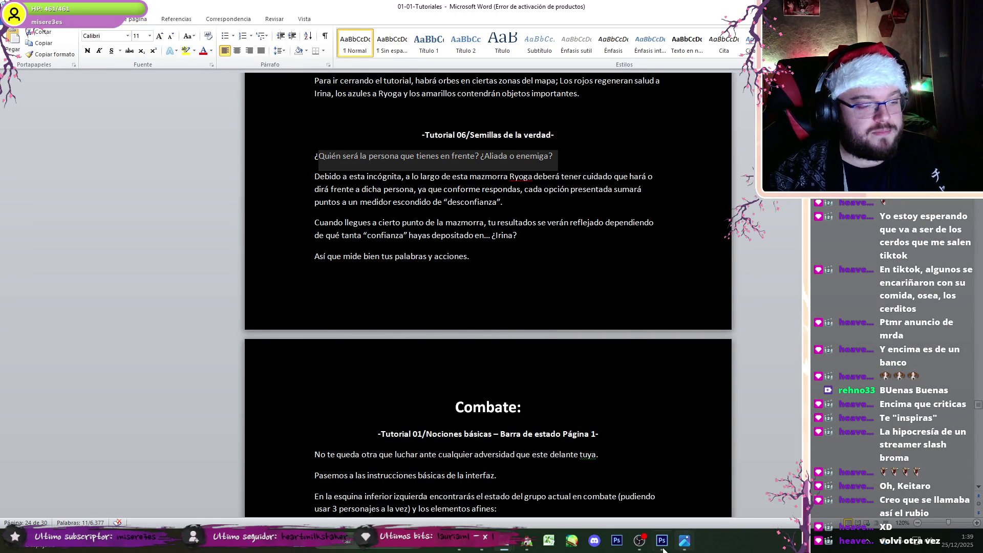
Step: Replace the page's opening paragraph with the copied question and hide the health bar and obstacle pictures
left_click(663, 542)
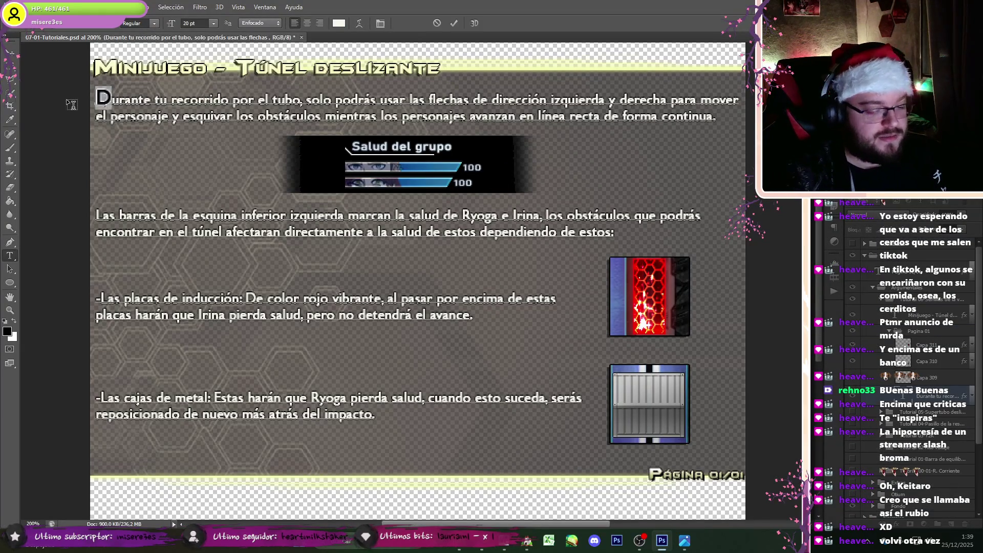
type("¿")
left_click_drag(99, 102, 704, 136)
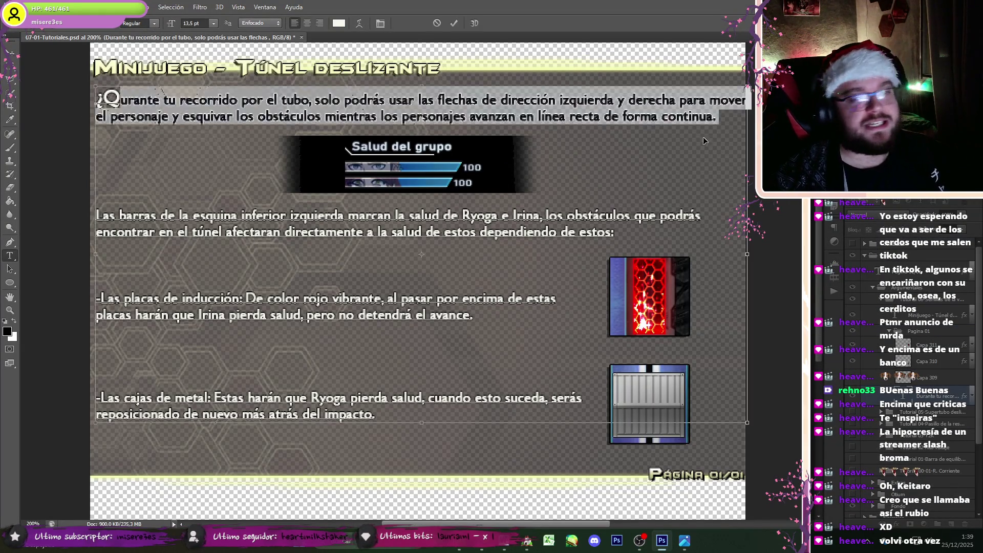
key("ctrl+v")
key("BackSpace")
left_click(899, 342)
left_click(853, 345)
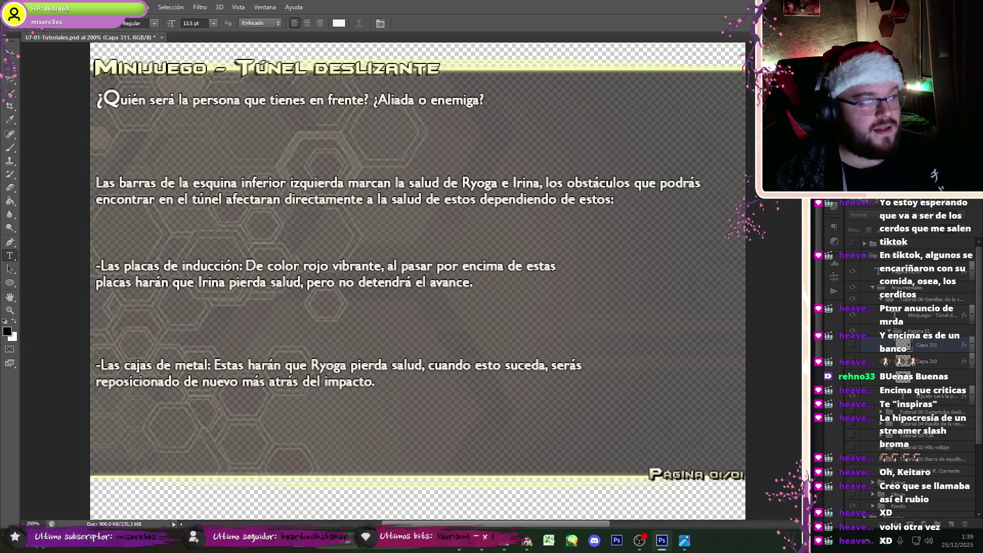
left_click(15, 6)
mouse_move(102, 77)
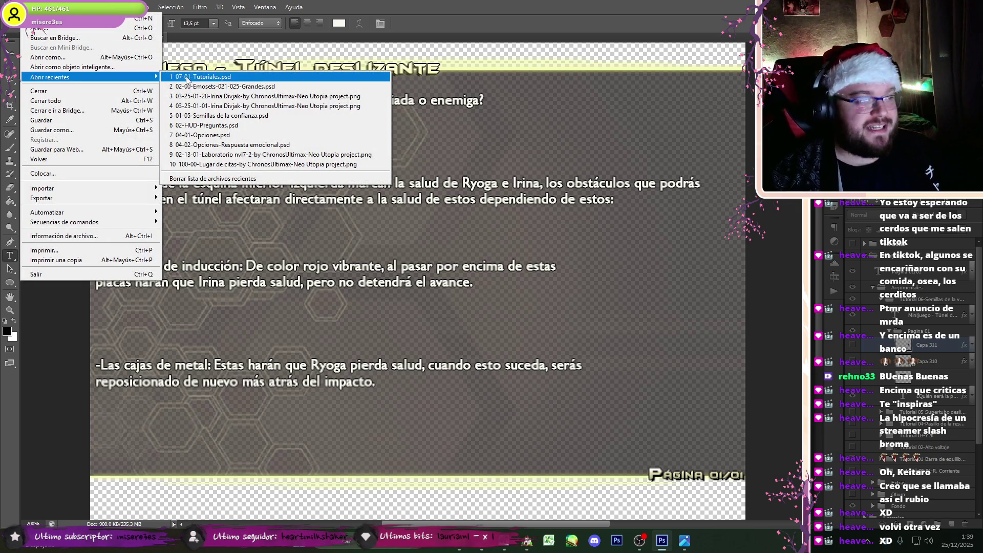
Step: Open 01-05-Semillas de la confianza.psd and marquee-select the dialog banner along the bottom
left_click(220, 117)
left_click(11, 72)
left_click(853, 306)
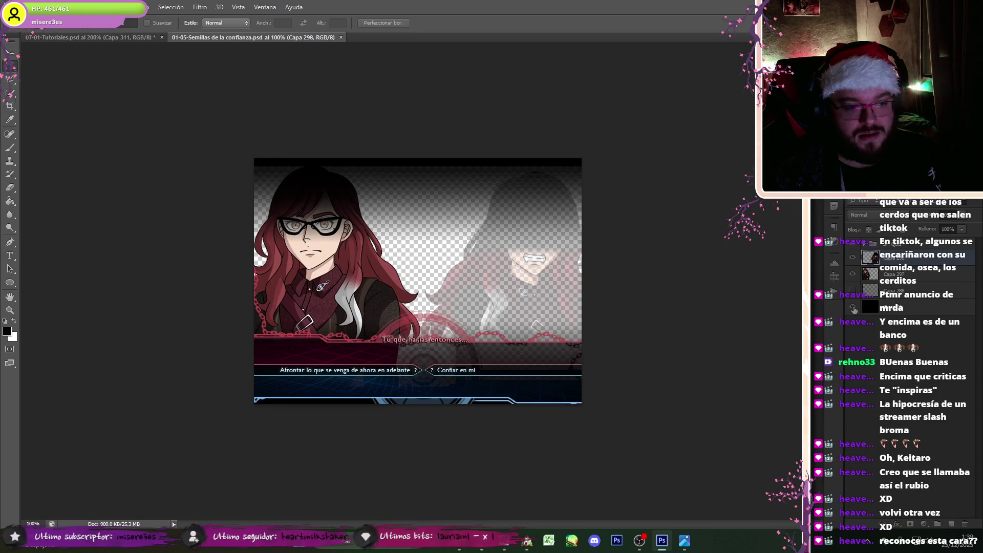
left_click(852, 257)
left_click(853, 274)
left_click(852, 276)
mouse_move(600, 412)
left_mouse_down()
mouse_move(472, 365)
mouse_move(191, 308)
left_mouse_up()
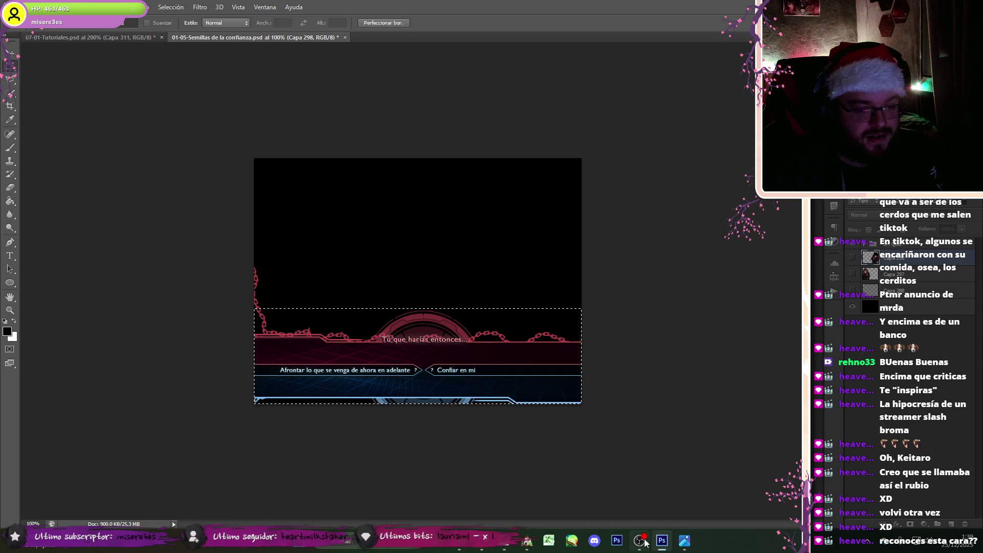
Step: Restore its figure and dialog layers, close it, and paste the banner into the tutorial page
left_click(646, 547)
left_click(646, 546)
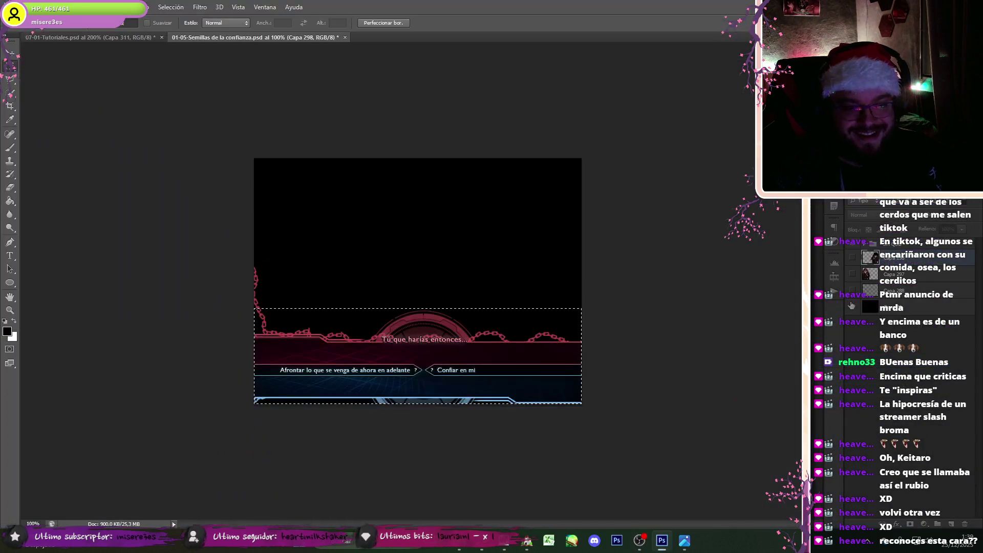
left_click(852, 274)
left_click(852, 290)
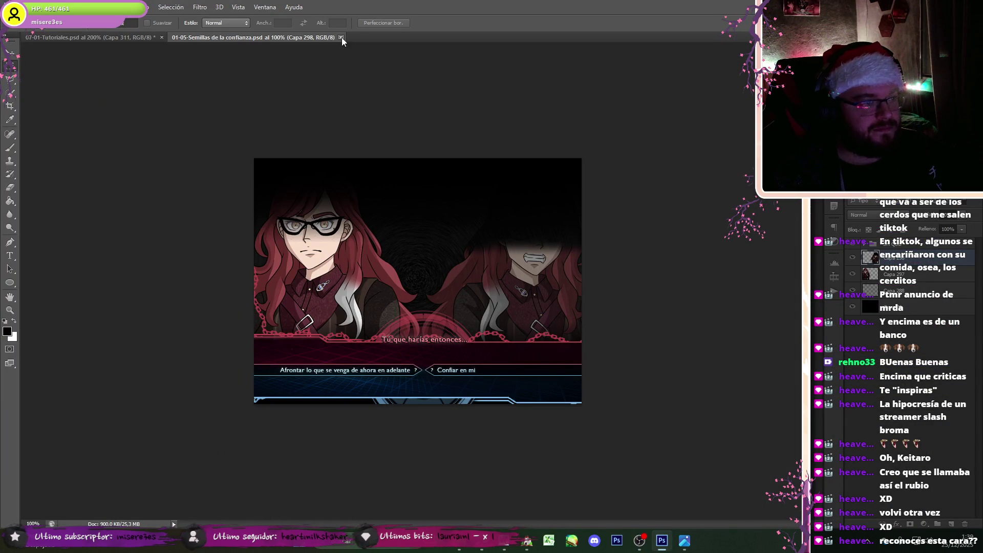
left_click(344, 37)
key("v")
key("ctrl+v")
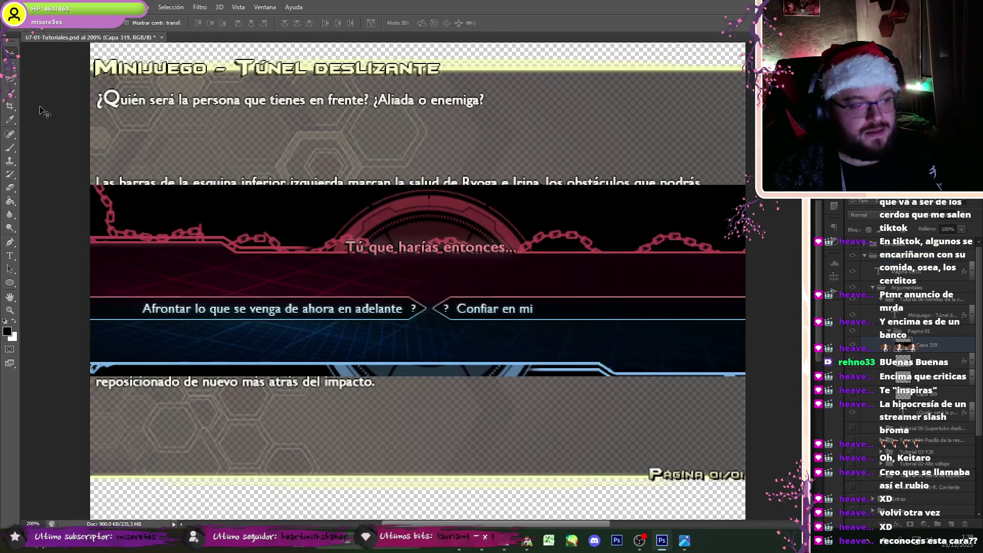
Step: Scale the pasted banner to 70% width and height, apply it and nudge it into place
key("ctrl+t")
left_click(208, 22)
type("70")
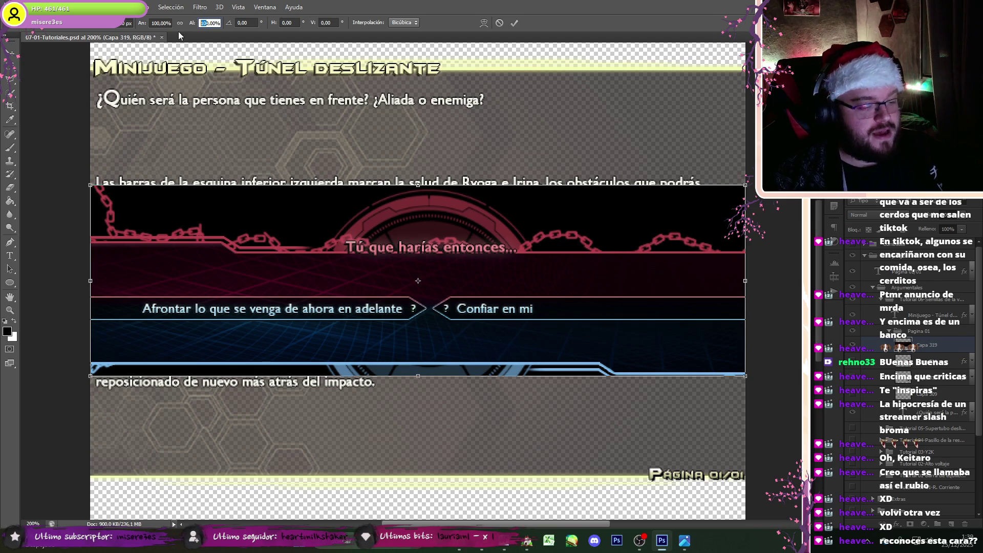
key("Return")
left_click(161, 22)
type("70")
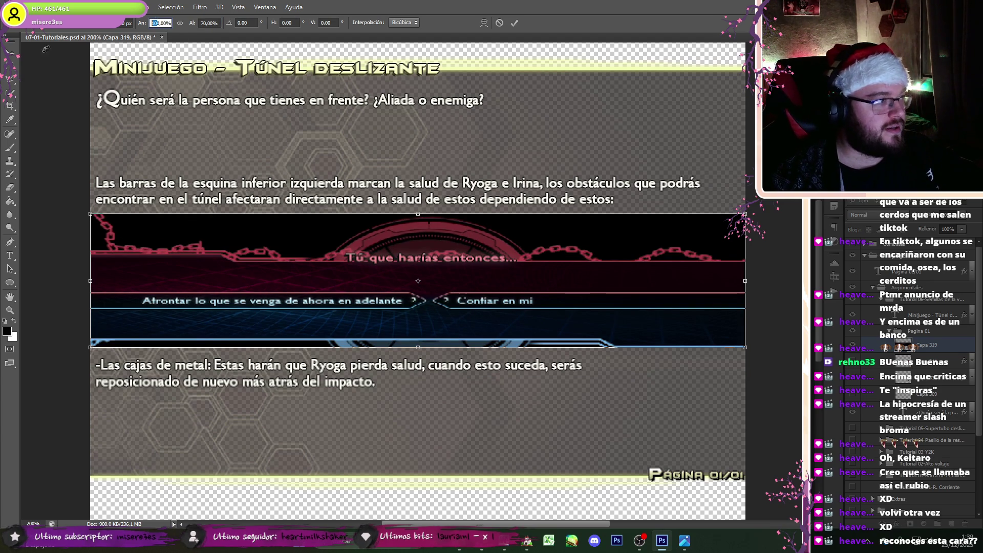
key("Return")
key("v")
left_click(453, 199)
mouse_move(484, 285)
left_mouse_down()
mouse_move(488, 309)
mouse_move(481, 296)
left_mouse_up()
Step: Trim away the banner's top and bottom strips with rectangular selections
left_click(12, 68)
mouse_move(119, 112)
left_mouse_down()
mouse_move(660, 233)
mouse_move(686, 255)
left_mouse_up()
key("Delete")
key("ctrl+d")
mouse_move(686, 404)
left_mouse_down()
mouse_move(195, 330)
mouse_move(171, 350)
left_mouse_up()
key("Delete")
key("ctrl+d")
Step: Move the banner up just under the question line
left_click(10, 52)
mouse_move(399, 312)
left_mouse_down()
mouse_move(396, 190)
mouse_move(409, 178)
mouse_move(401, 179)
left_mouse_up()
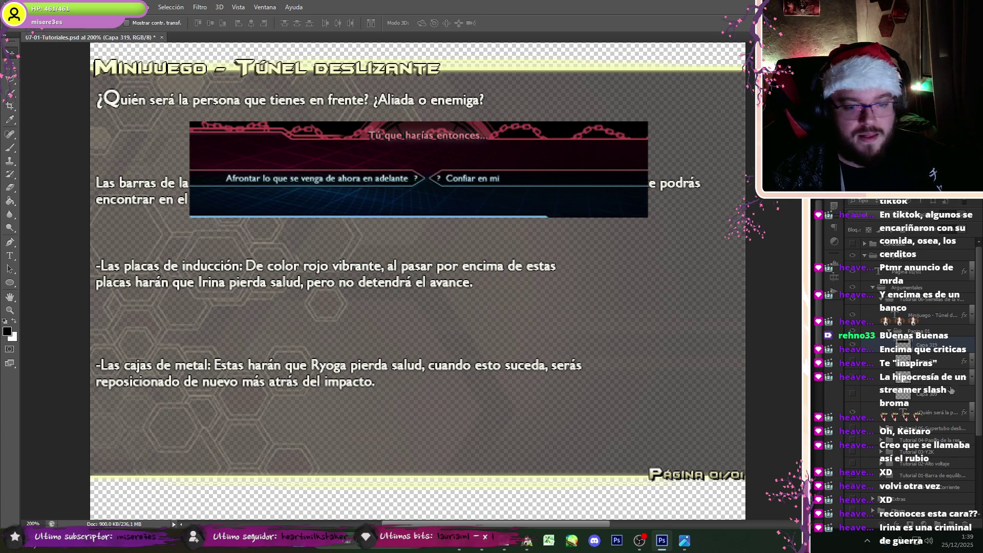
left_click(853, 355)
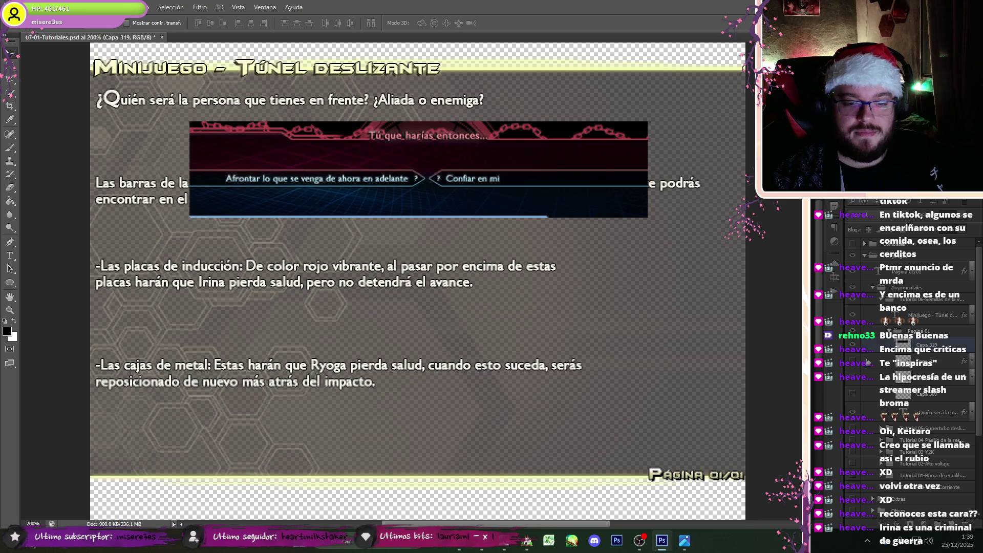
Step: Save the layer's effects as a new layer style preset
double_click(867, 362)
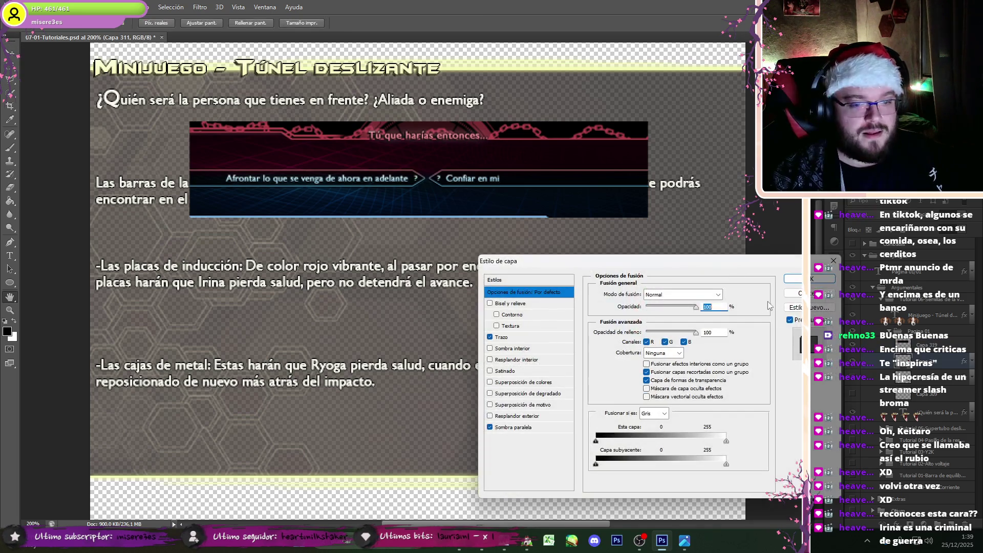
left_click(795, 307)
key("Return")
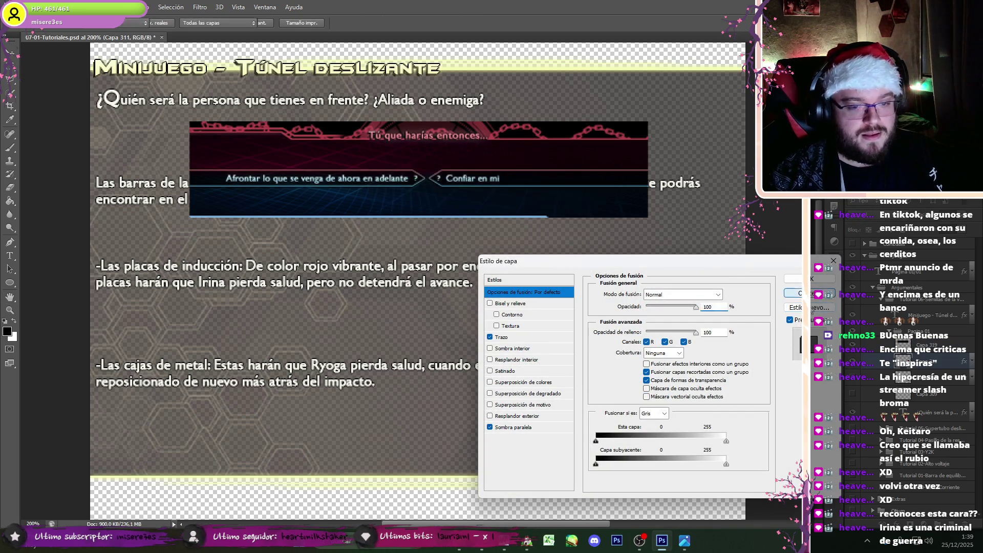
left_click(797, 279)
Step: Apply the saved bordered style to the dialogue banner, then hide it and the red induction-plate image
left_click(901, 347)
left_click(817, 230)
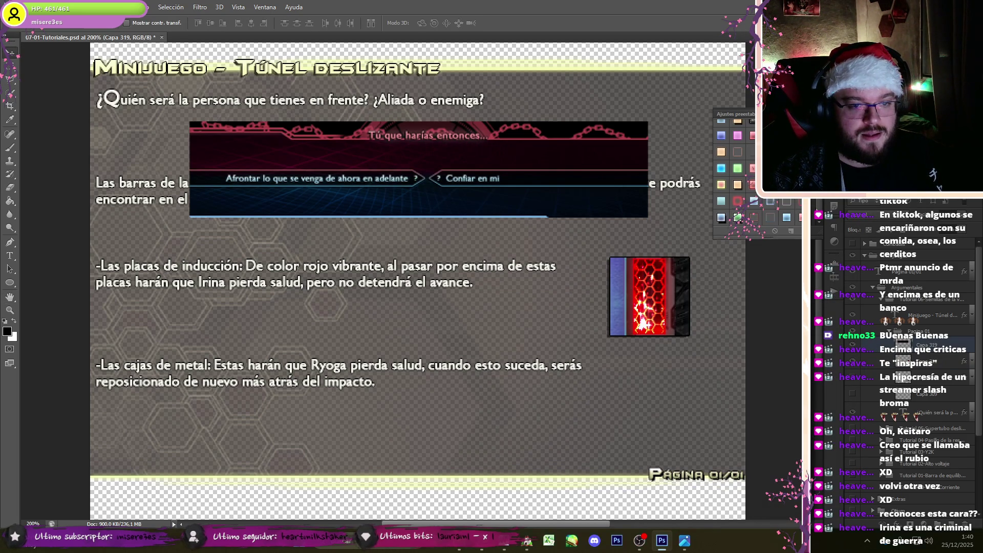
scroll(772, 215, "down", 1)
left_click(721, 218)
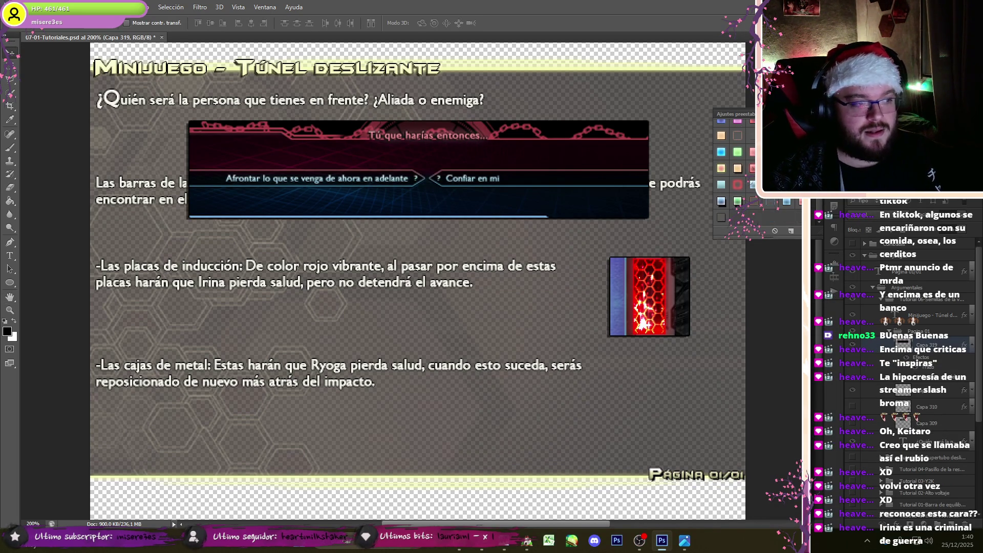
left_click(969, 347)
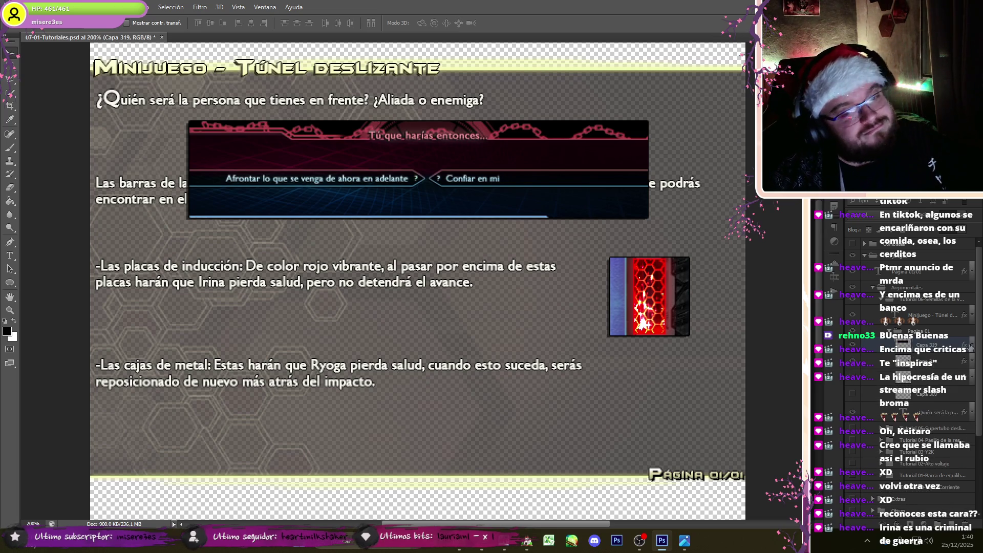
left_click(859, 358)
left_click(852, 344)
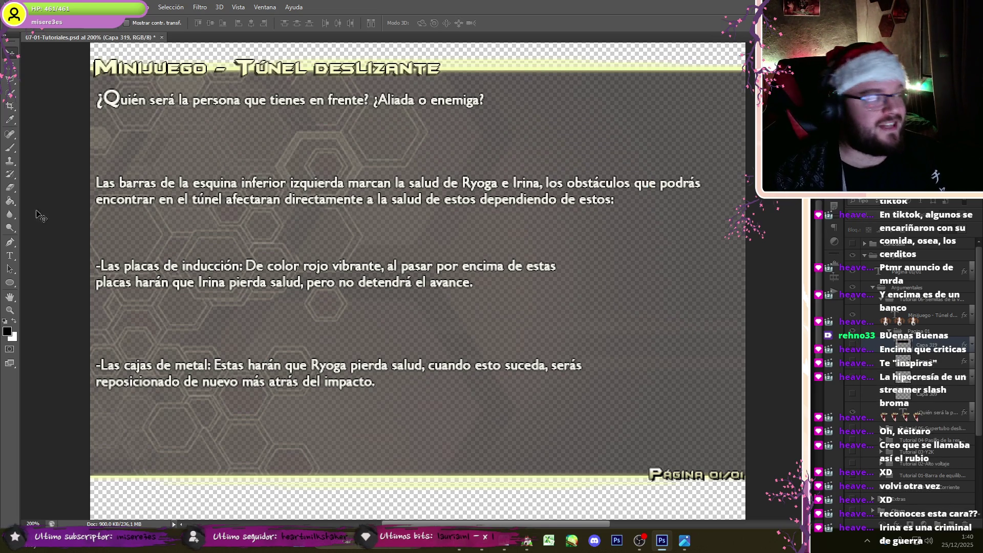
Step: Copy the Basico choice-bar layer from 01-05-Semillas de la confianza.psd into the tutorial page
left_click(853, 344)
left_click(32, 7)
mouse_move(71, 80)
left_click(189, 77)
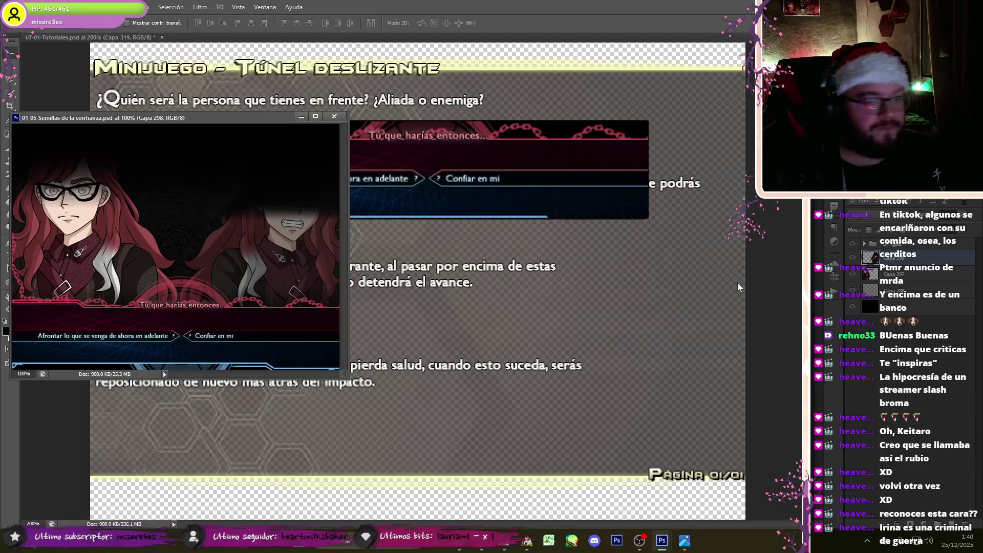
left_click(865, 244)
left_click(875, 295)
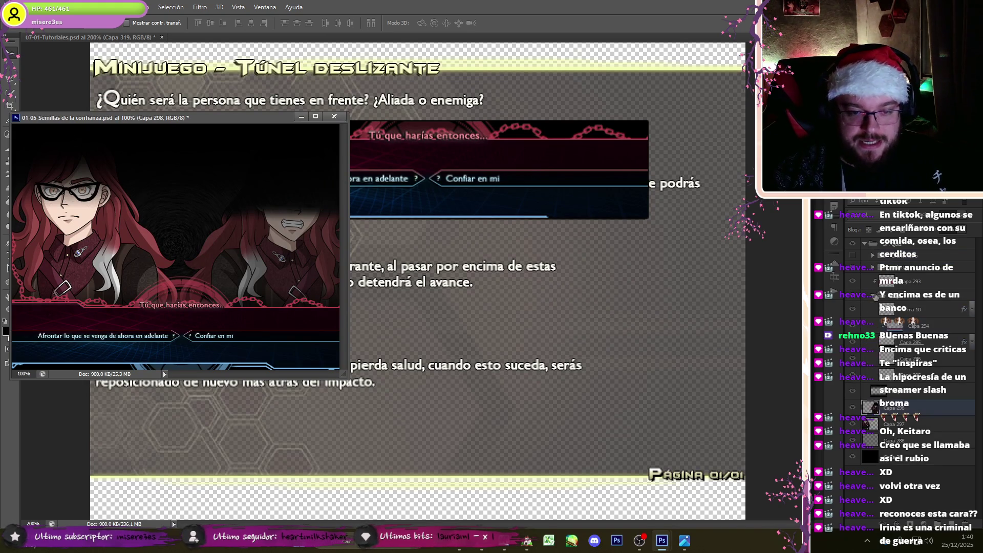
left_click(873, 291)
left_click(852, 301)
left_click_drag(925, 304, 460, 206)
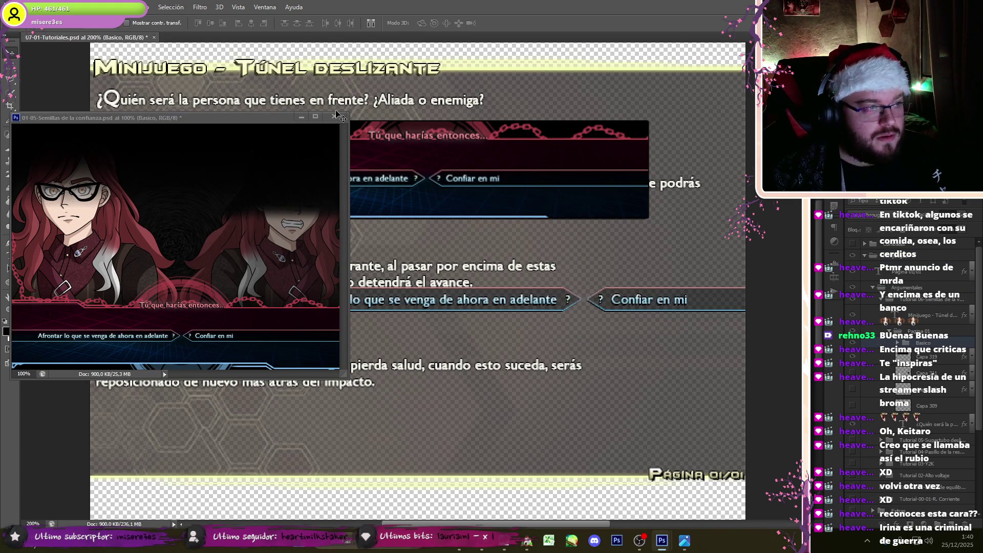
Step: Close Semillas de la confianza, place the bar above the metal-boxes paragraph and hide the Tú que harías banner
left_click(334, 117)
left_click(494, 258)
left_click_drag(574, 289, 417, 314)
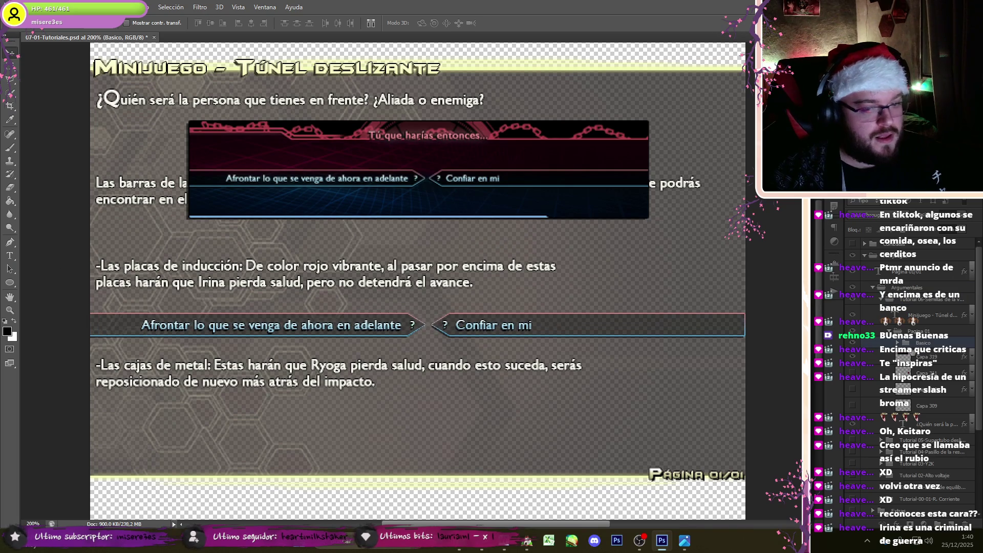
left_click(856, 355)
left_click(10, 255)
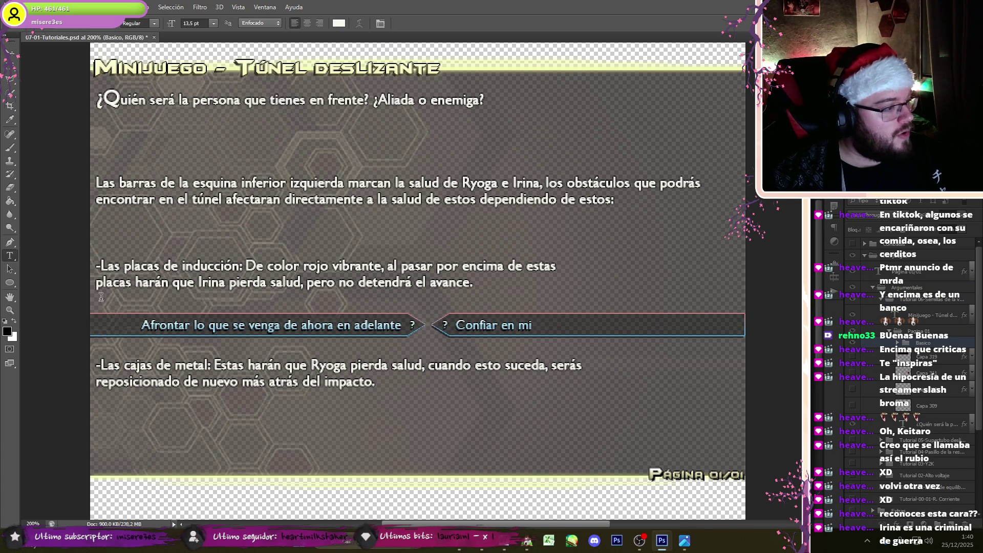
Step: Relabel the two choices 'Aliada' and 'Enemiga'
triple_click(154, 330)
type("Aliada")
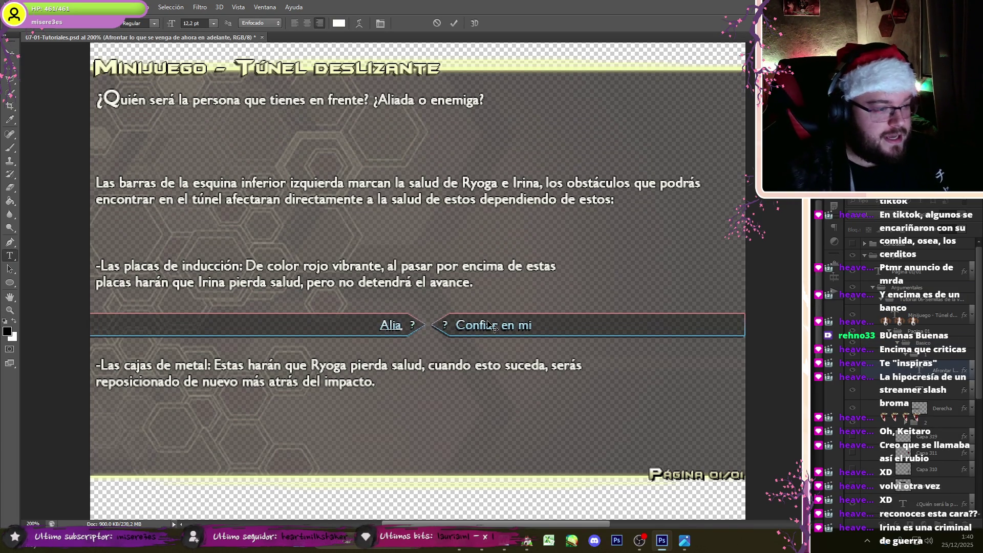
key("ctrl+Return")
triple_click(494, 325)
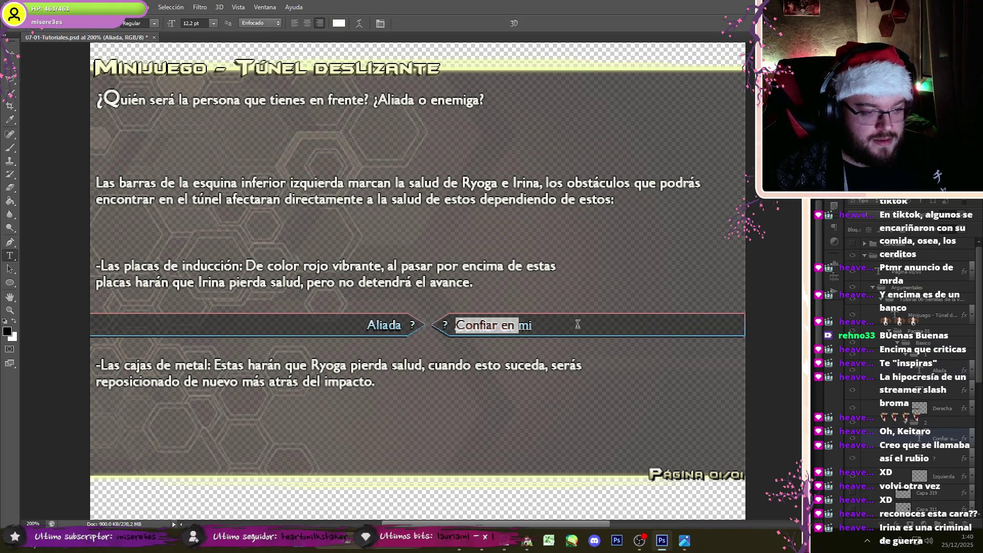
type("Enemiga")
key("ctrl+Return")
Step: Move the Aliada/Enemiga bar up under the question, leaving the Enemiga half at full opacity
left_click(925, 422)
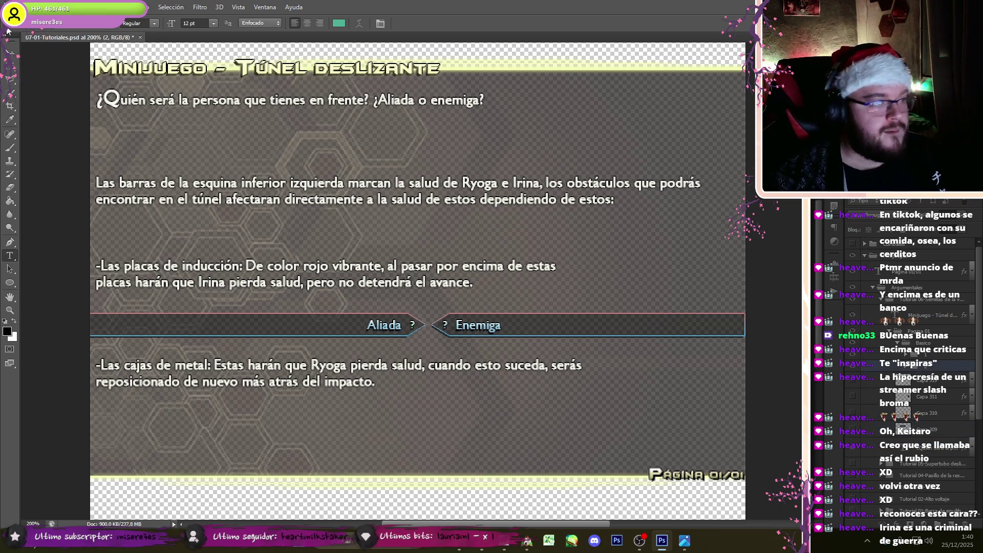
key("v")
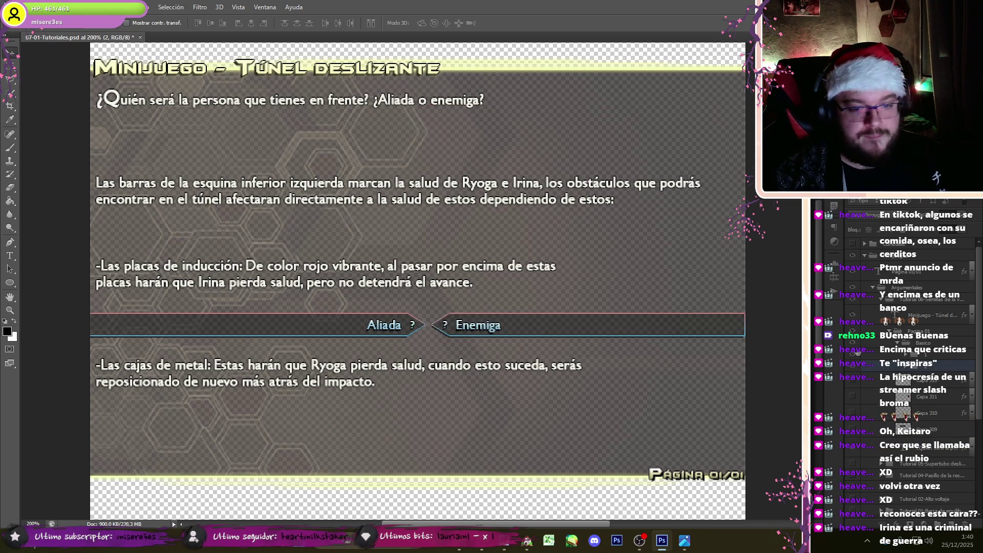
mouse_move(573, 342)
left_mouse_down()
mouse_move(561, 149)
mouse_move(572, 158)
left_mouse_up()
left_click(940, 364)
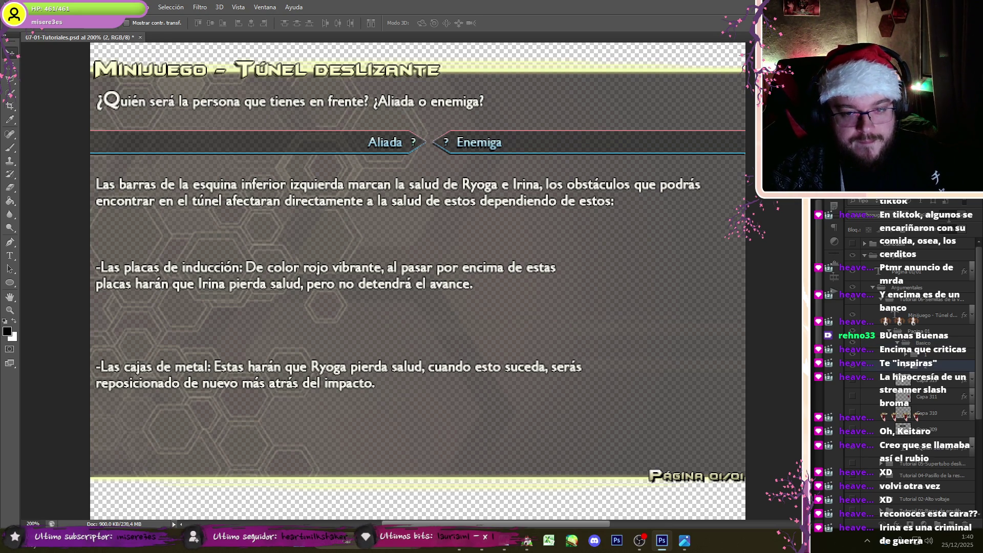
key("5")
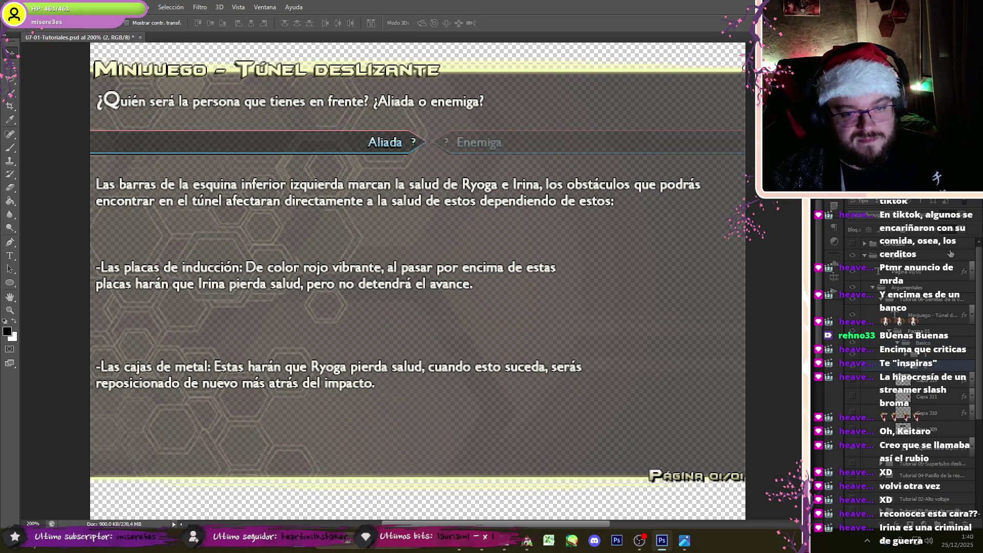
key("0")
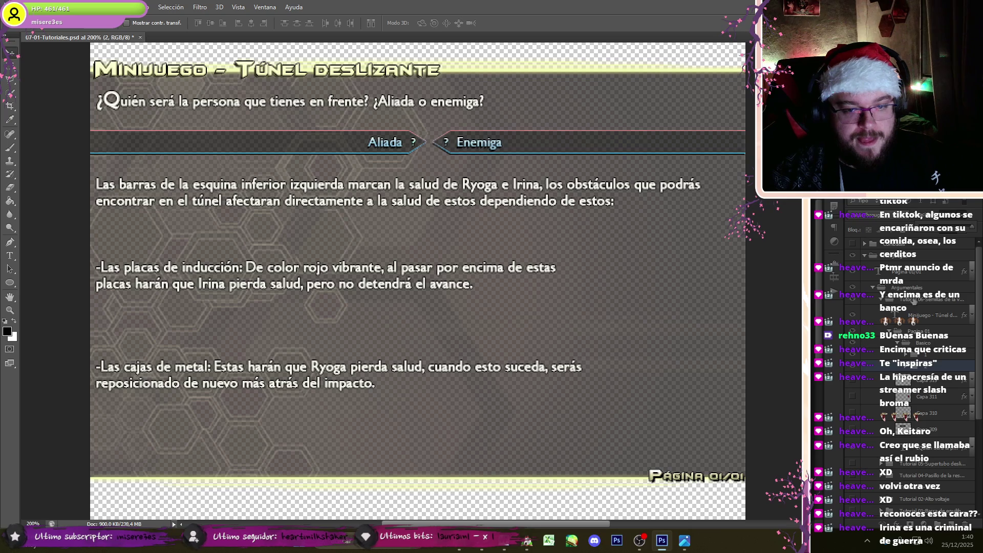
left_click(922, 342)
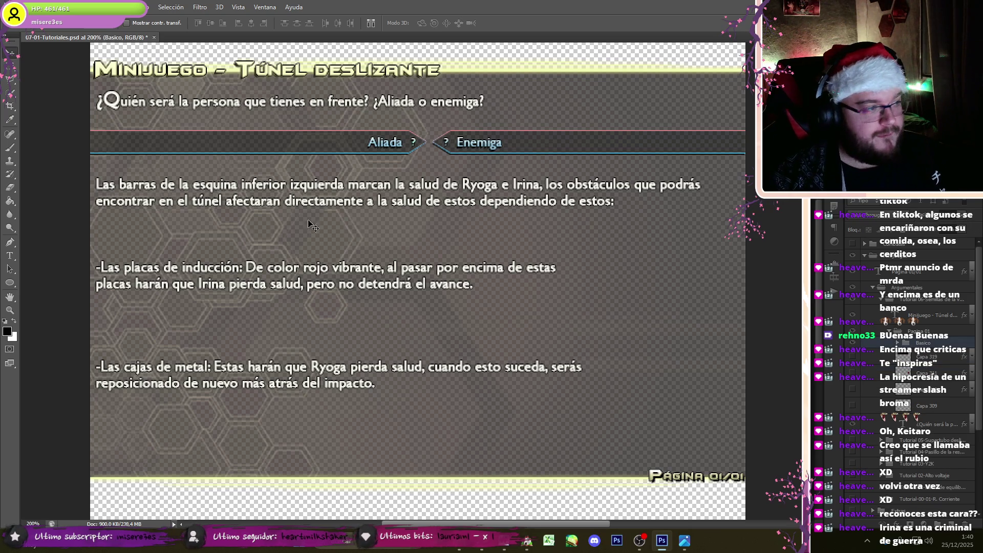
Step: Copy the Word paragraphs from 'Debido' to 'acciones' and paste them over the Photoshop body text
mouse_move(527, 541)
left_click(510, 484)
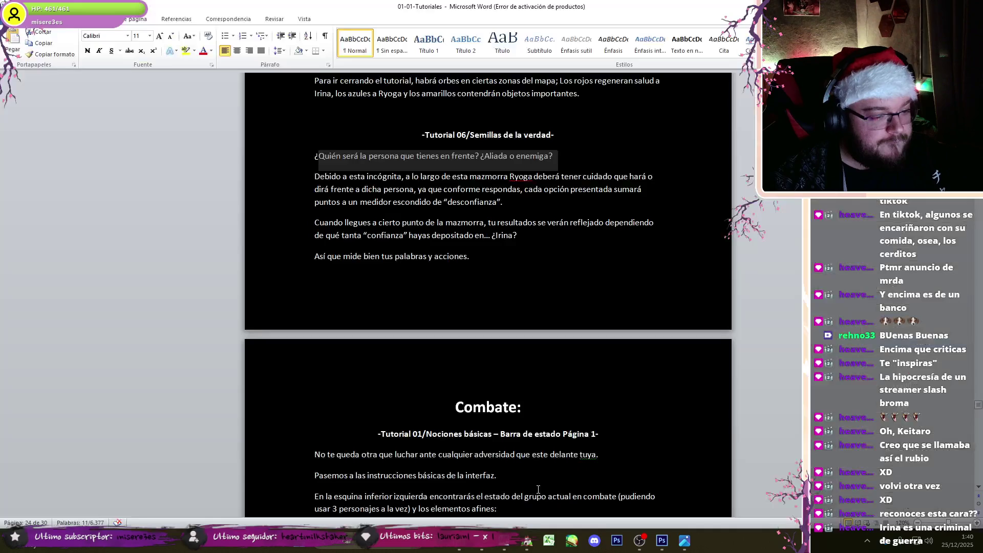
mouse_move(314, 176)
left_mouse_down()
mouse_move(315, 254)
mouse_move(469, 257)
left_mouse_up()
left_click(666, 547)
left_click(10, 255)
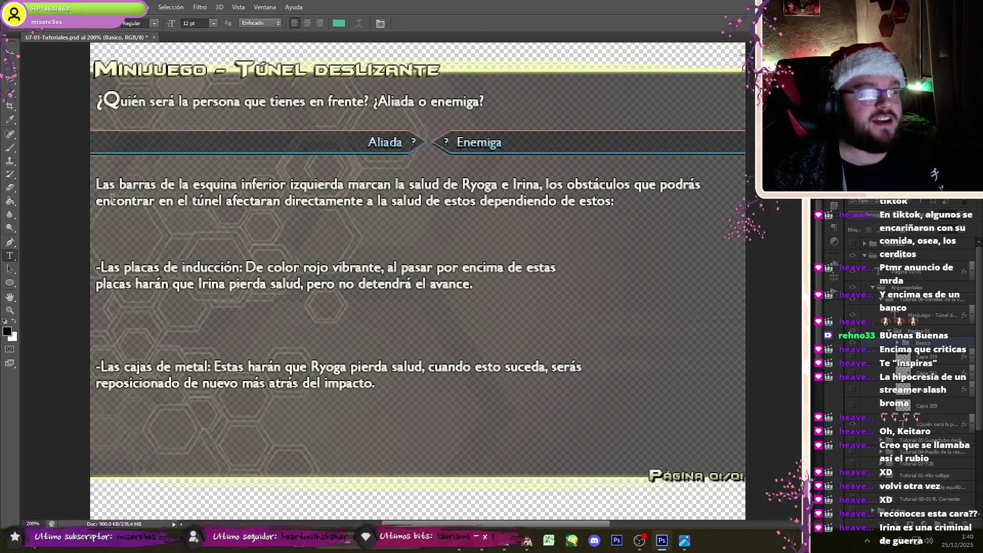
left_click(98, 183)
key("ctrl+a")
key("ctrl+v")
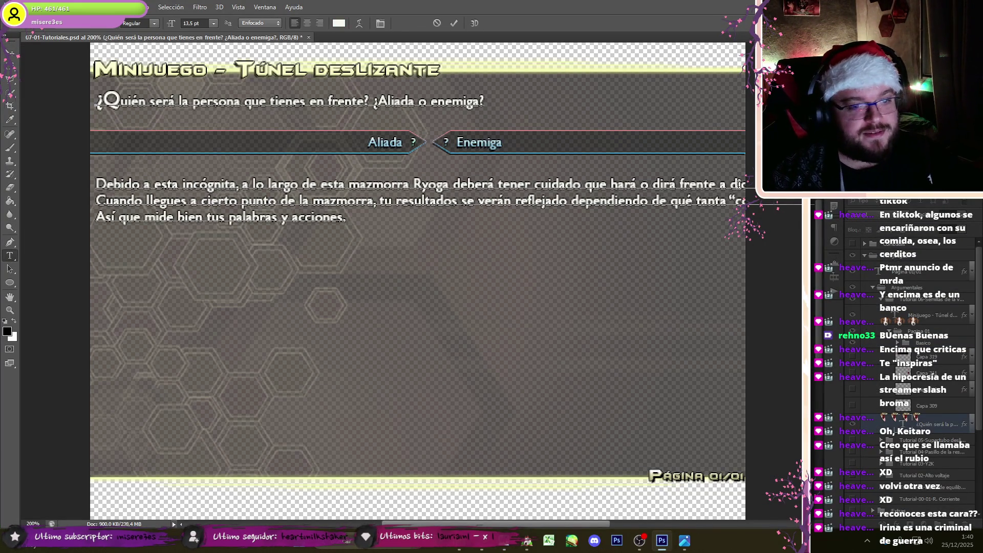
Step: Add line breaks after 'frente', before 'escondido' and 'tanta', and a blank line before 'Cuando'
left_click(720, 184)
key("Return")
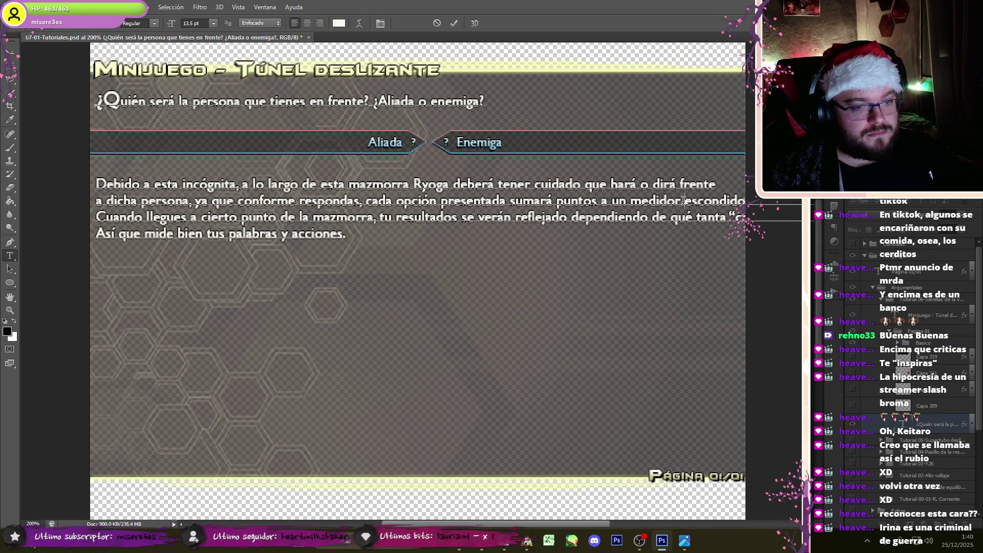
left_click(682, 200)
key("Return")
key("Return")
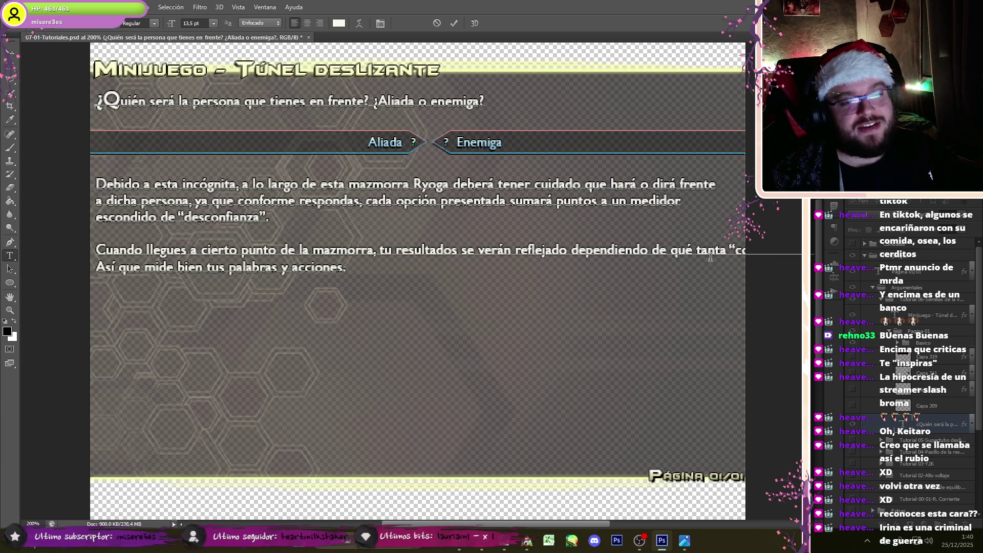
left_click(696, 250)
key("Return")
mouse_move(504, 545)
left_click(507, 522)
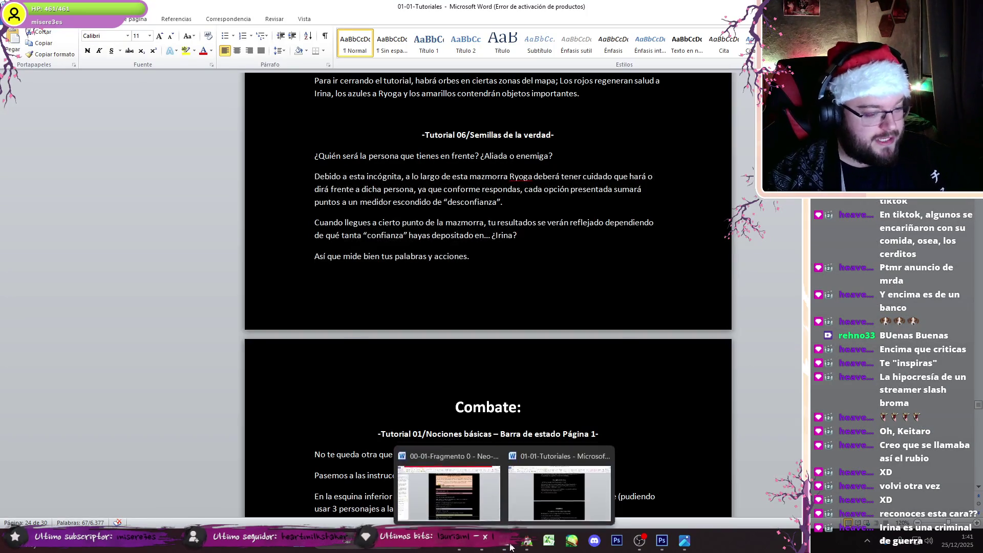
Step: Bring up the 00-01-Fragmento 0 script, close the Navigation pane and scroll through the dialogue
left_click(382, 492)
scroll(448, 281, "down", 3)
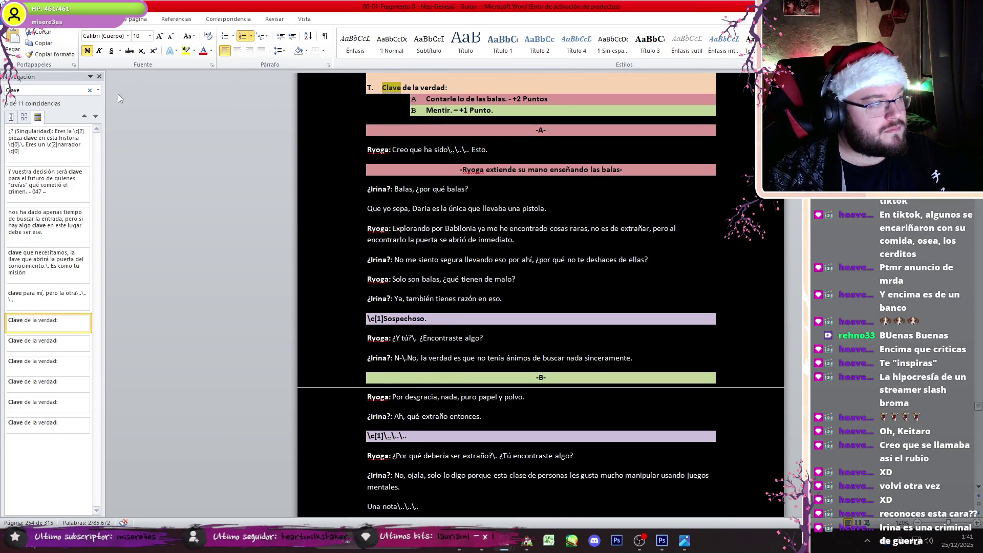
left_click(99, 76)
scroll(440, 256, "down", 10)
middle_click(444, 296)
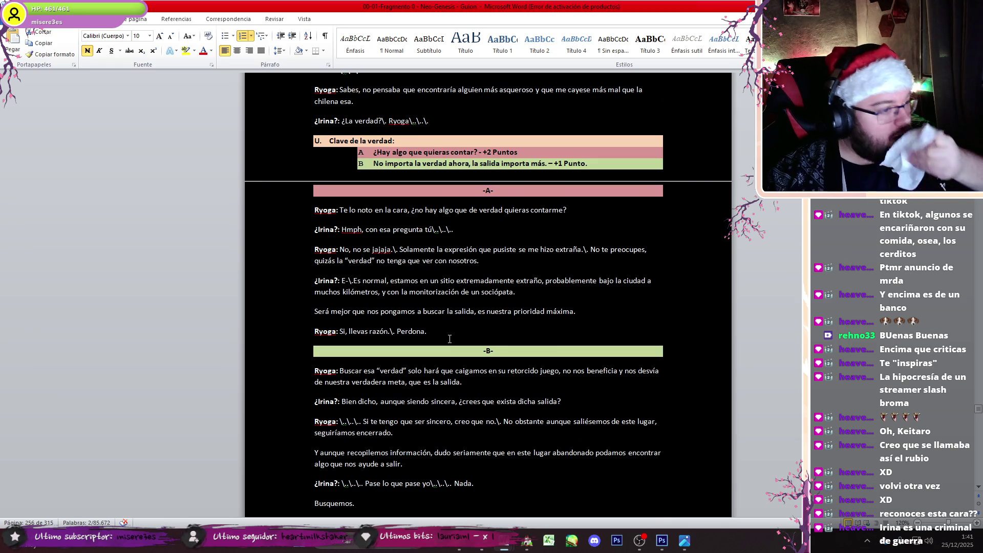
scroll(449, 339, "down", 8)
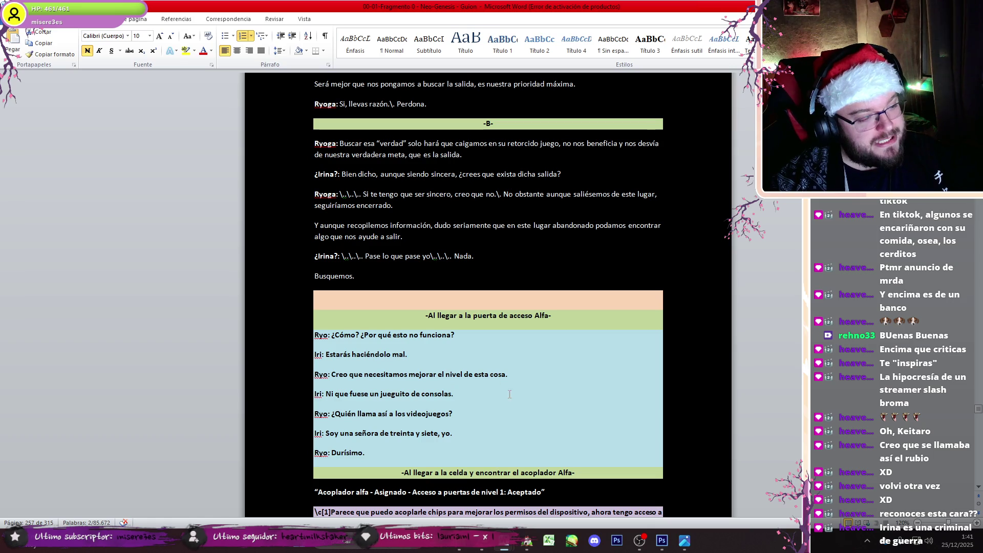
Step: Review the 'Ni que fuese', 'Quién' and 'Soy una señora' lines, then return to Photoshop
left_click_drag(455, 393, 353, 397)
left_click(348, 414)
left_click(387, 413)
left_click_drag(322, 433, 496, 432)
left_click(525, 461)
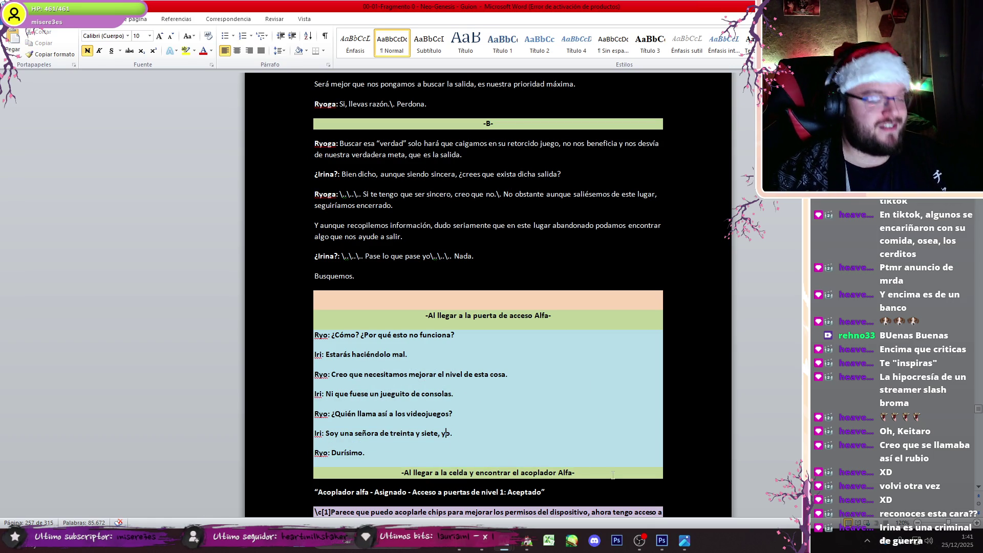
left_click(639, 541)
left_click(662, 540)
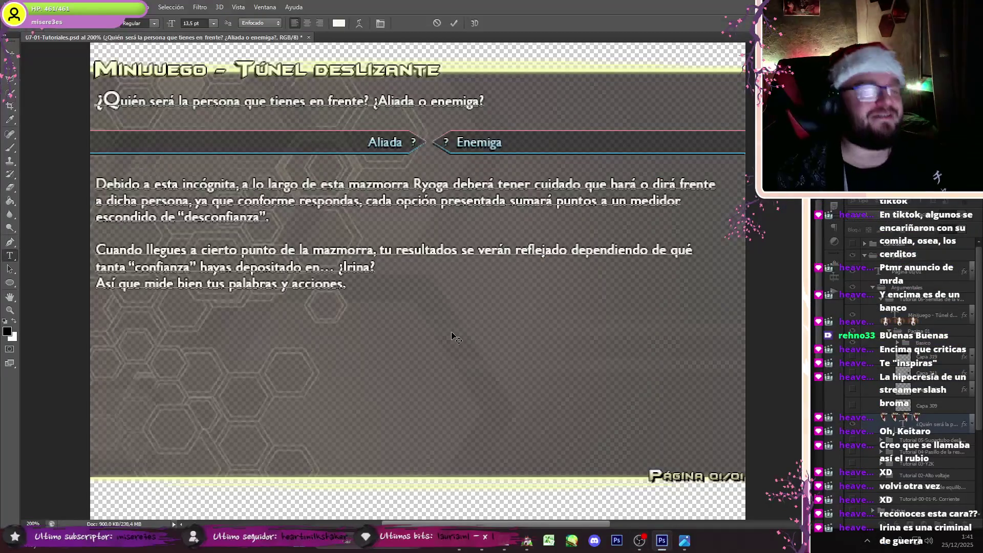
Step: In Capa 309, break the text after '¿Irina?' so the closing sentence stands alone
left_click(914, 405)
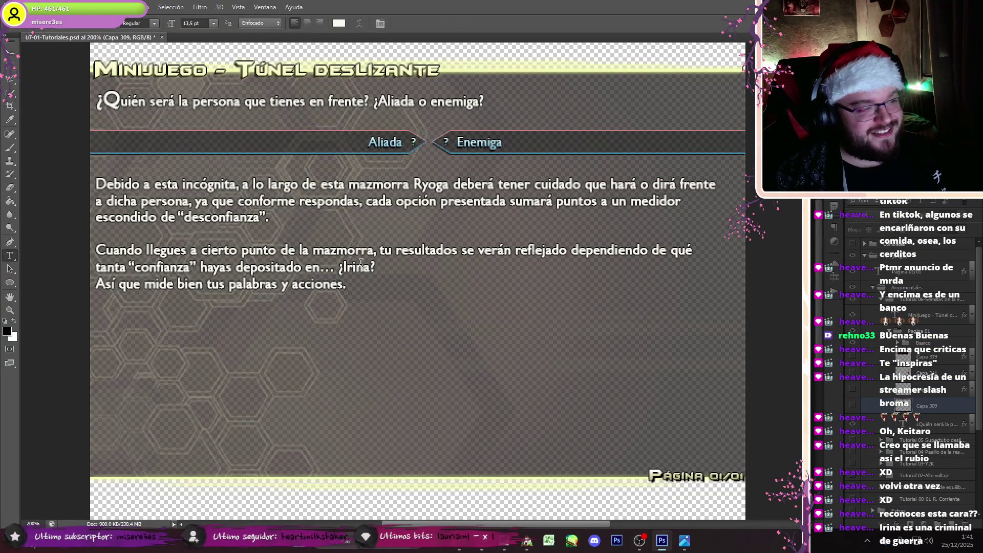
left_click(383, 266)
key("Return")
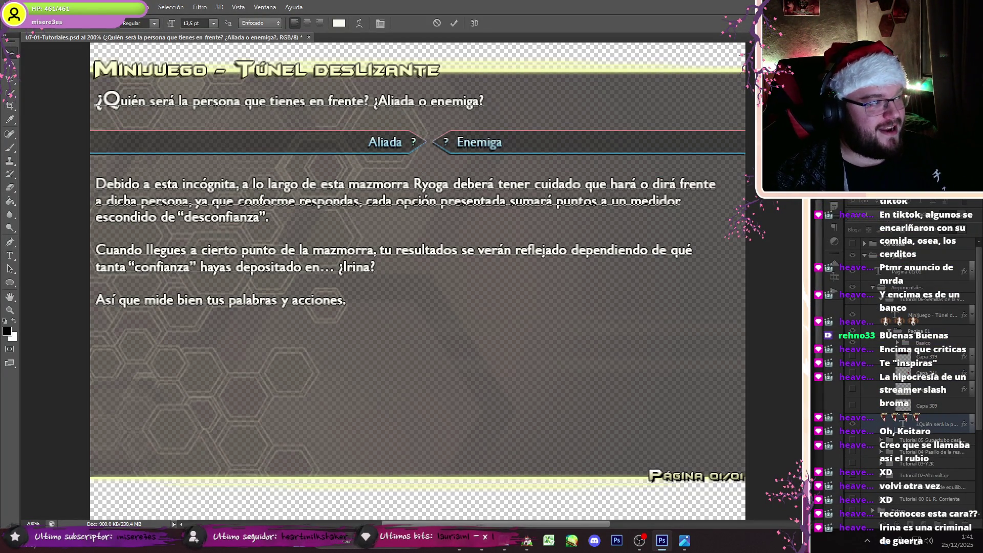
left_click(10, 53)
left_click(32, 7)
Step: Copy the Semillas de la confianza artwork into the tutorial page and move it right and down
mouse_move(92, 77)
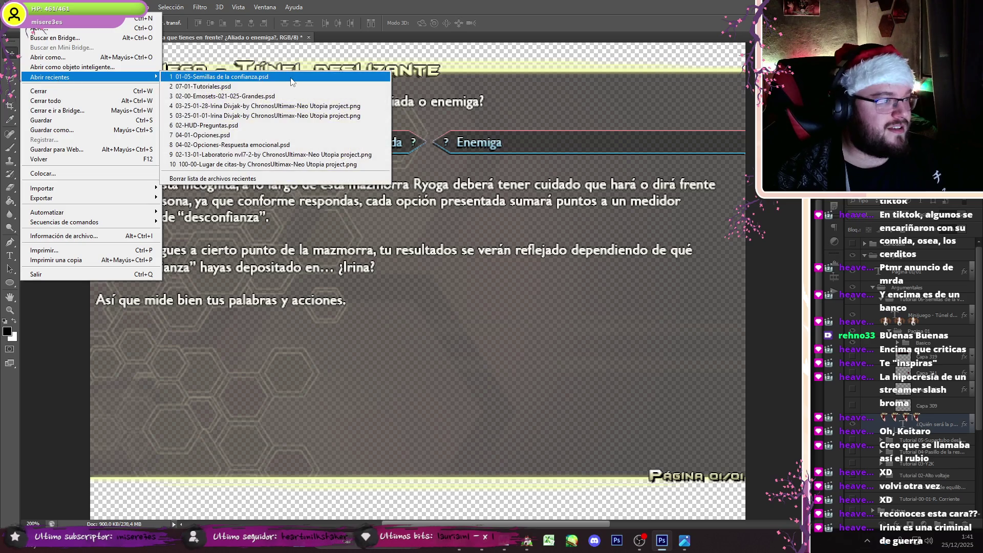
left_click(292, 81)
key("m")
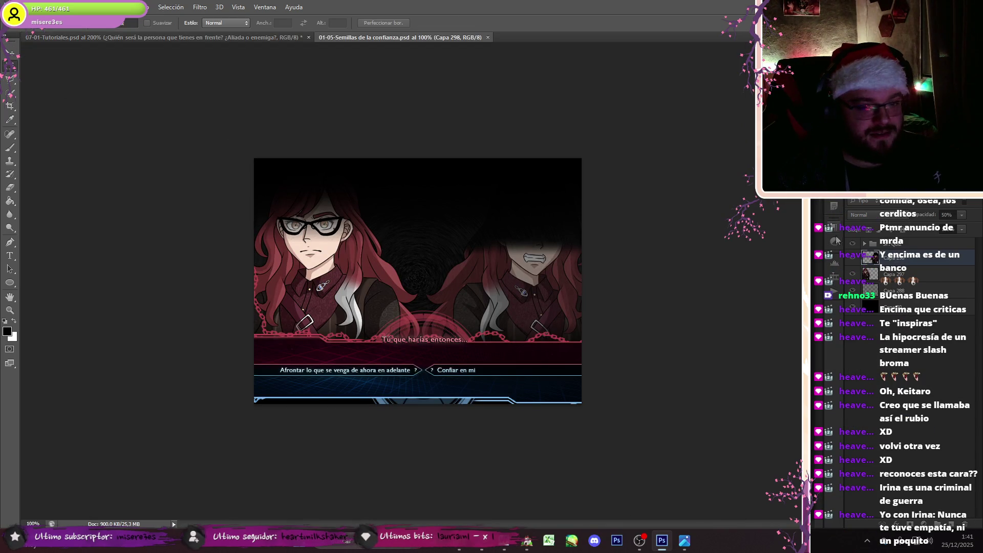
left_click_drag(443, 40, 243, 98)
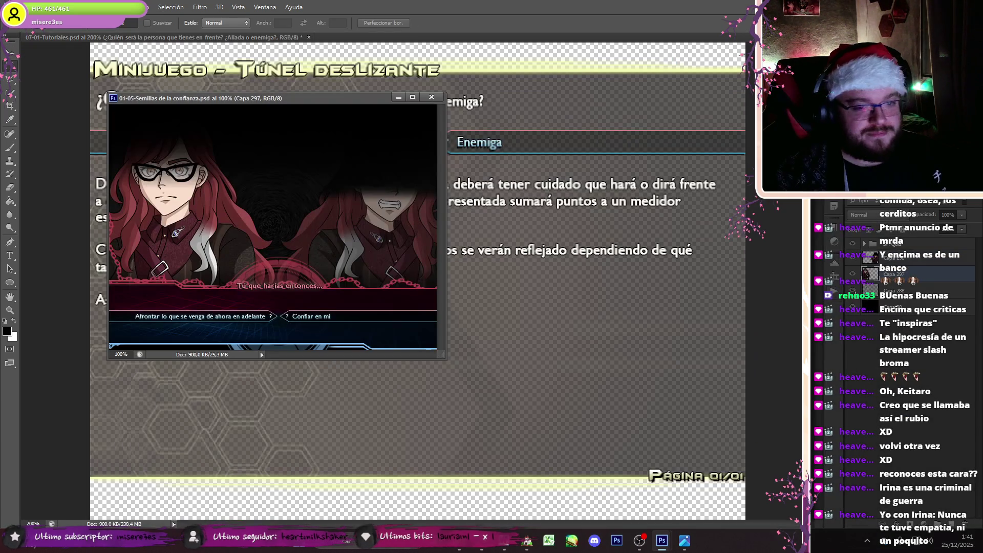
left_click_drag(543, 215, 535, 199)
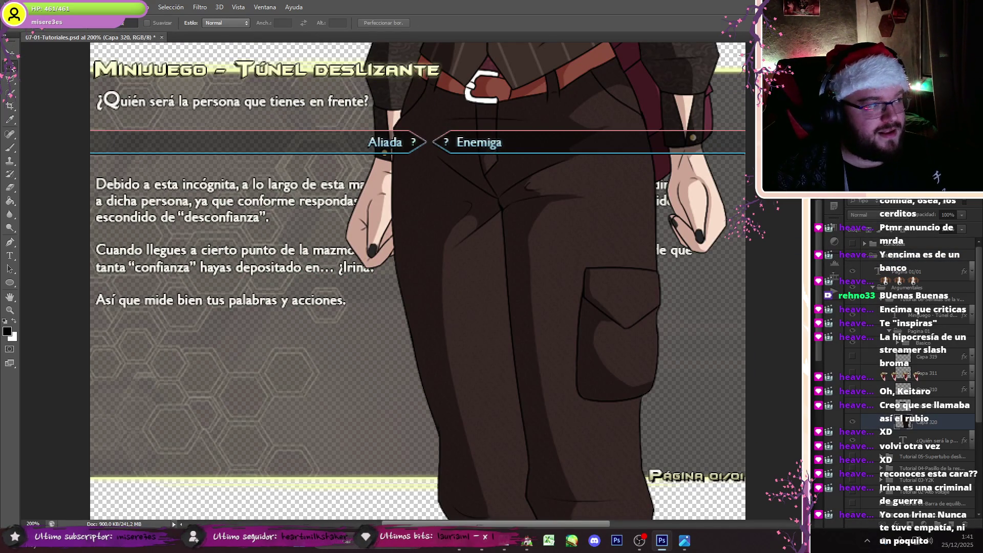
key("v")
mouse_move(522, 142)
left_mouse_down()
mouse_move(565, 236)
mouse_move(697, 349)
mouse_move(690, 231)
mouse_move(719, 218)
mouse_move(703, 216)
left_mouse_up()
left_click(11, 65)
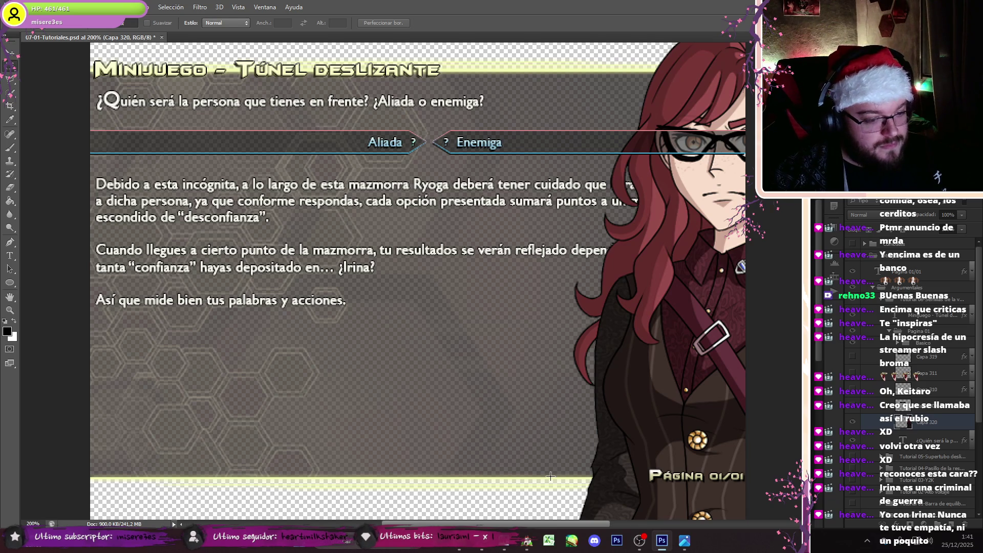
Step: Copy the character area to its own layer, shift it slightly right and delete the original Capa 320
mouse_move(550, 476)
left_mouse_down()
mouse_move(675, 410)
mouse_move(749, 69)
left_mouse_up()
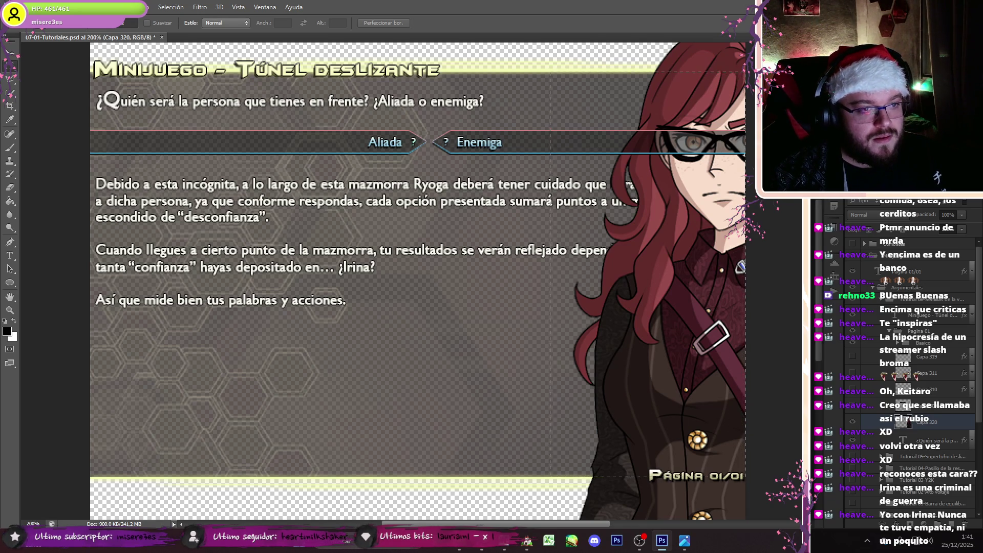
key("ctrl+j")
key("ctrl+shift+Left")
left_click(10, 51)
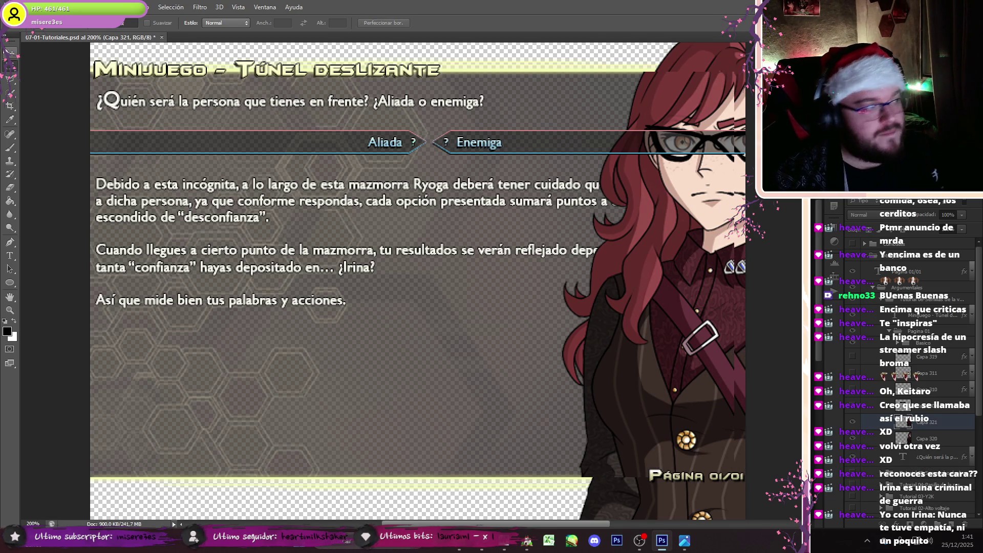
left_click(10, 51)
left_click_drag(712, 373, 723, 373)
left_click(927, 438)
key("Delete")
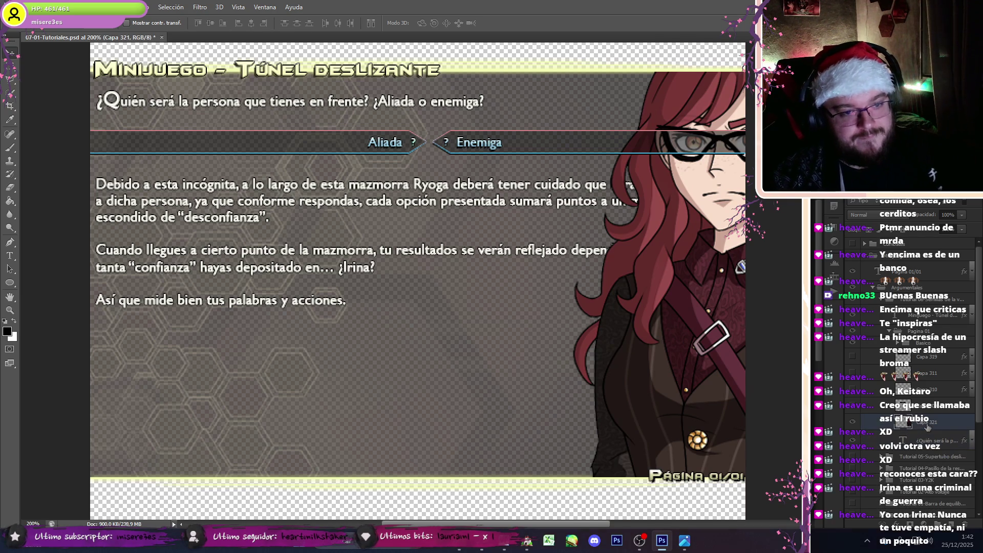
left_click(854, 422)
left_click(855, 422)
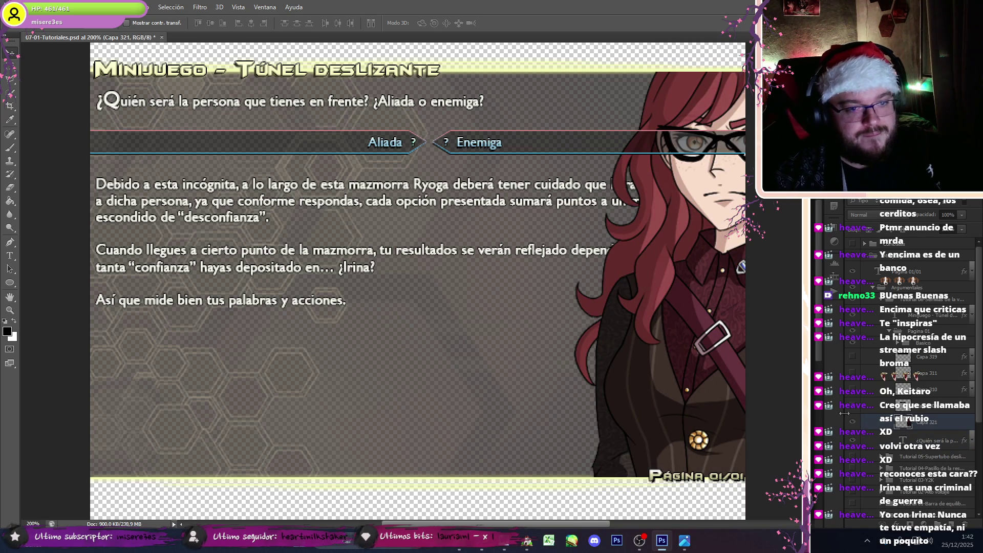
Step: Remove the leftover groups 1 and 2 and delete the dialog box layer Capa 319
key("ctrl+g")
left_click(853, 365)
left_click(852, 365)
key("Right")
key("Right")
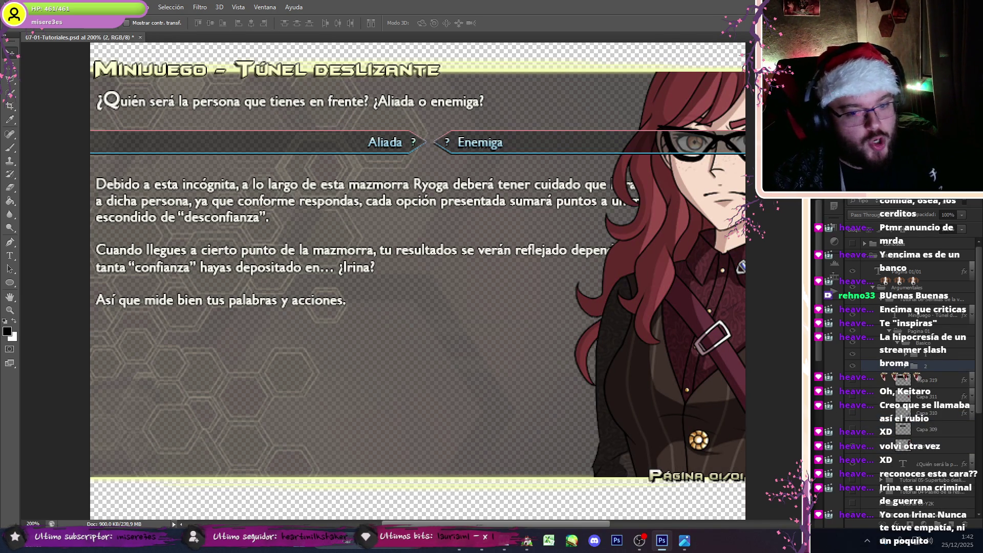
key("ctrl+z")
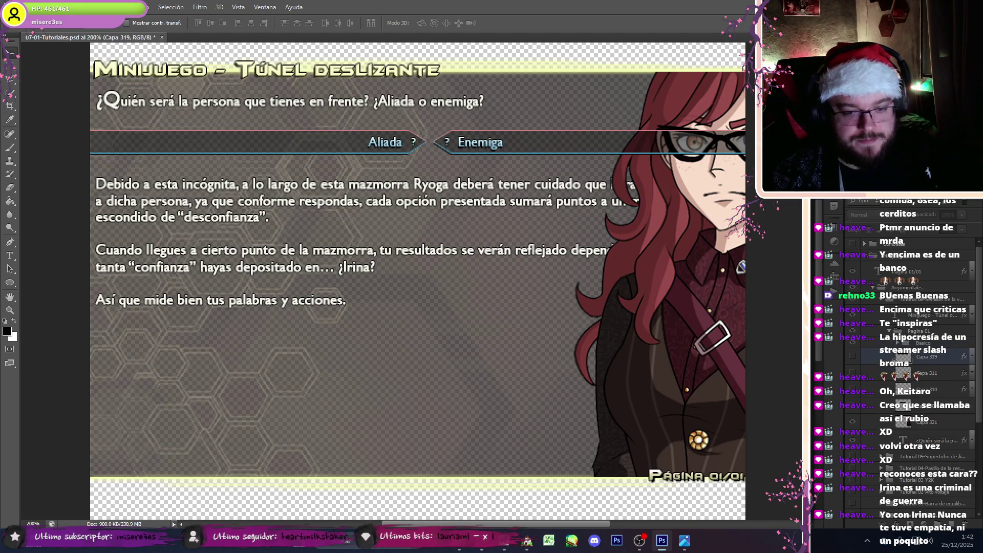
left_click(853, 357)
mouse_move(559, 163)
left_mouse_down()
mouse_move(555, 412)
mouse_move(557, 402)
mouse_move(474, 403)
left_mouse_up()
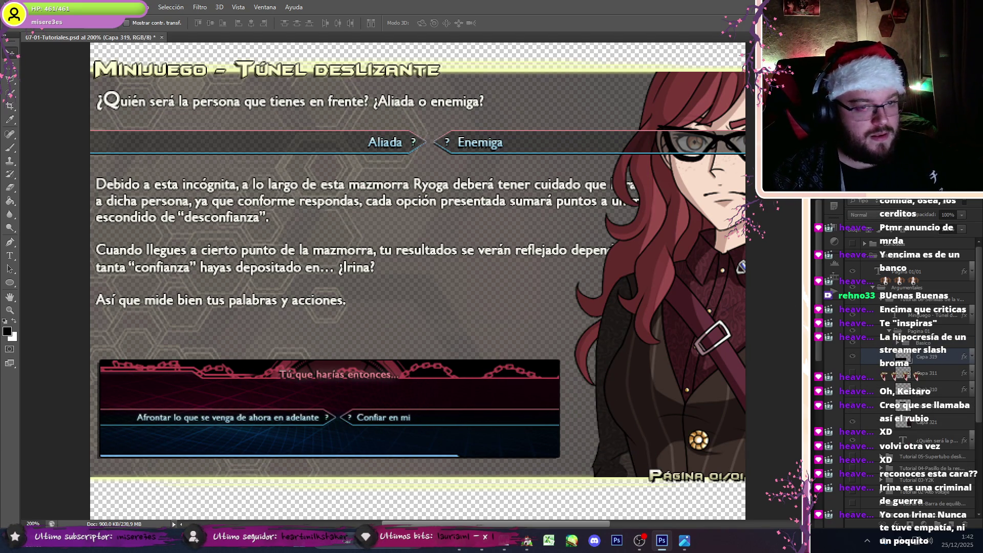
key("Delete")
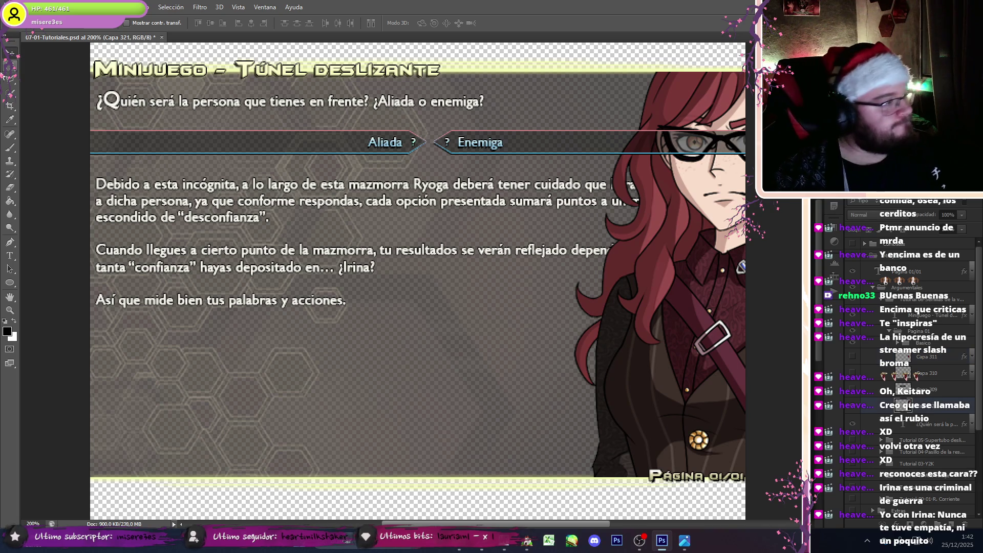
left_click(10, 148)
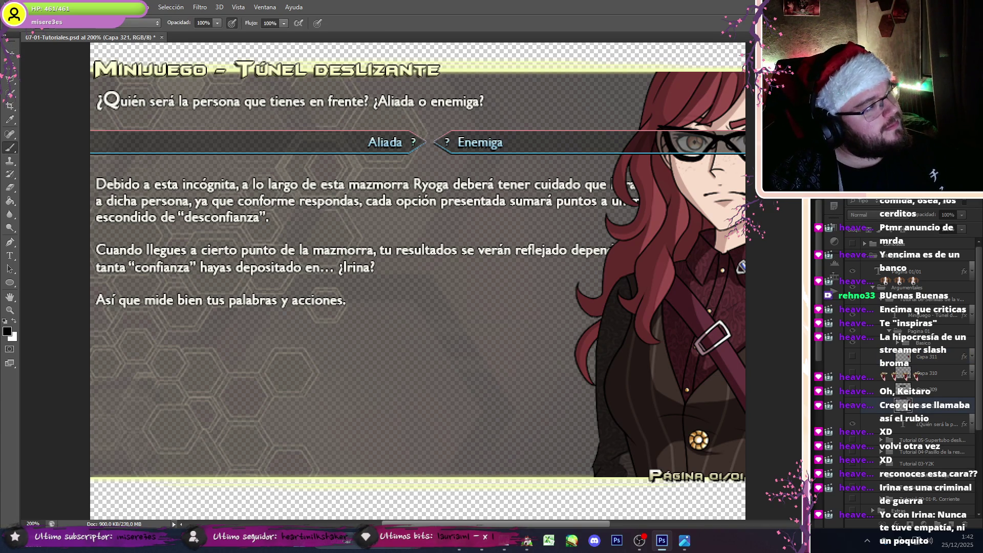
Step: Set the brush to 271 px and try a dark patch over the face, then undo it
right_click(56, 91)
left_click(93, 39)
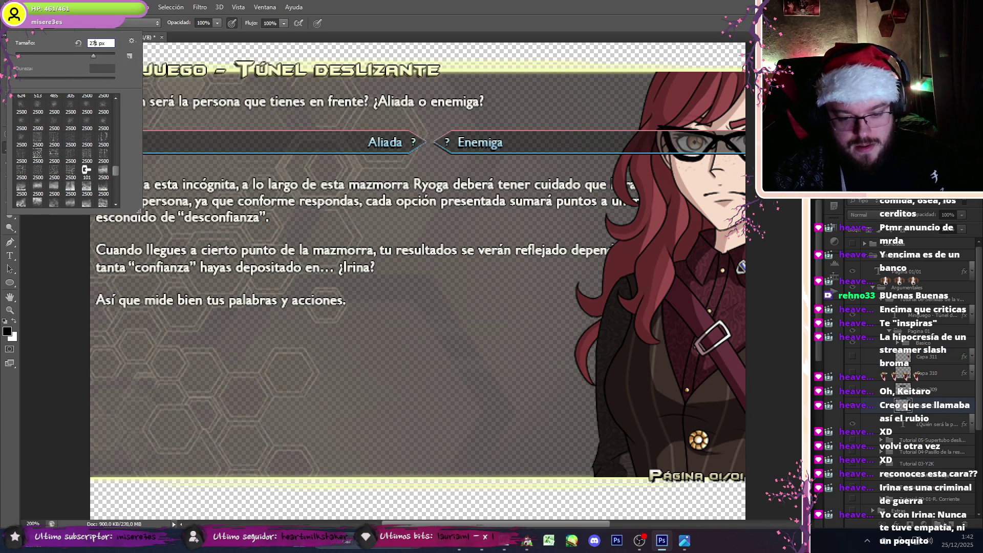
key("Return")
left_click(716, 140)
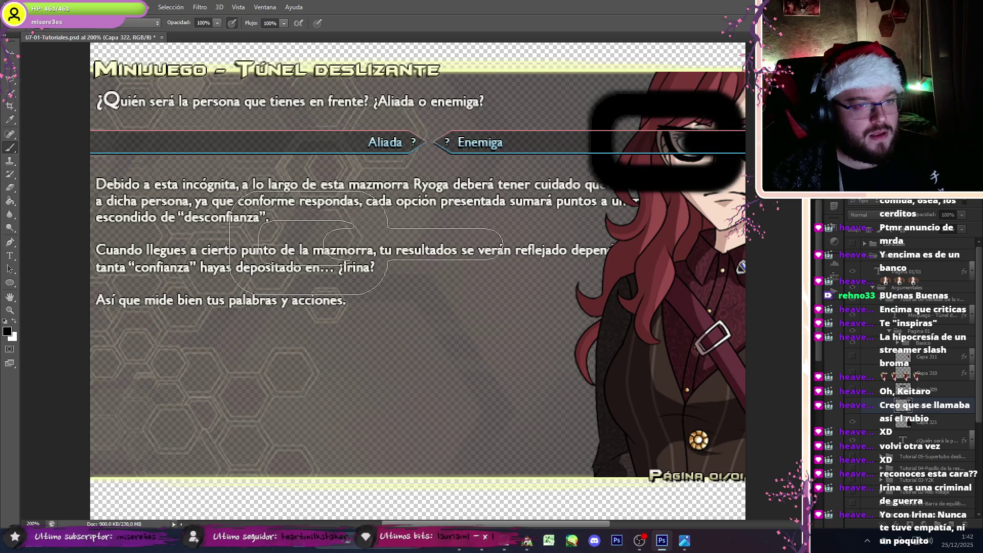
key("ctrl+z")
Step: Paint over the glasses beside Enemiga and try a dark stroke across the bar, undoing it
right_click(49, 38)
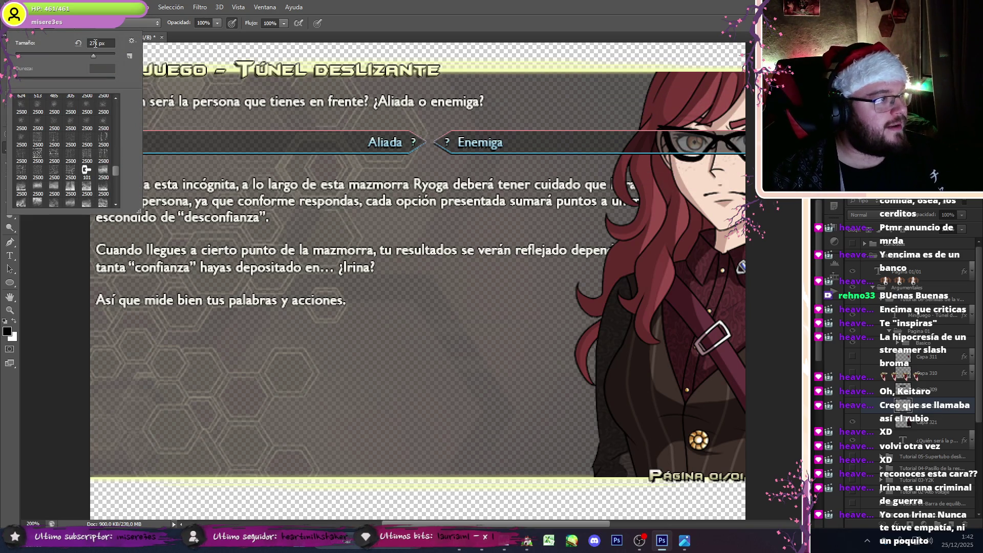
left_click(683, 142)
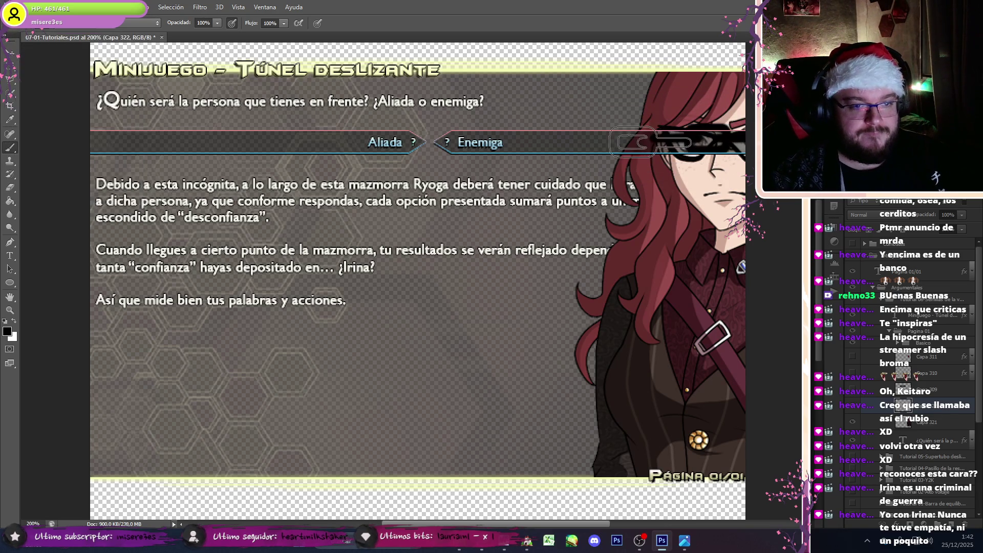
left_click_drag(633, 141, 727, 142)
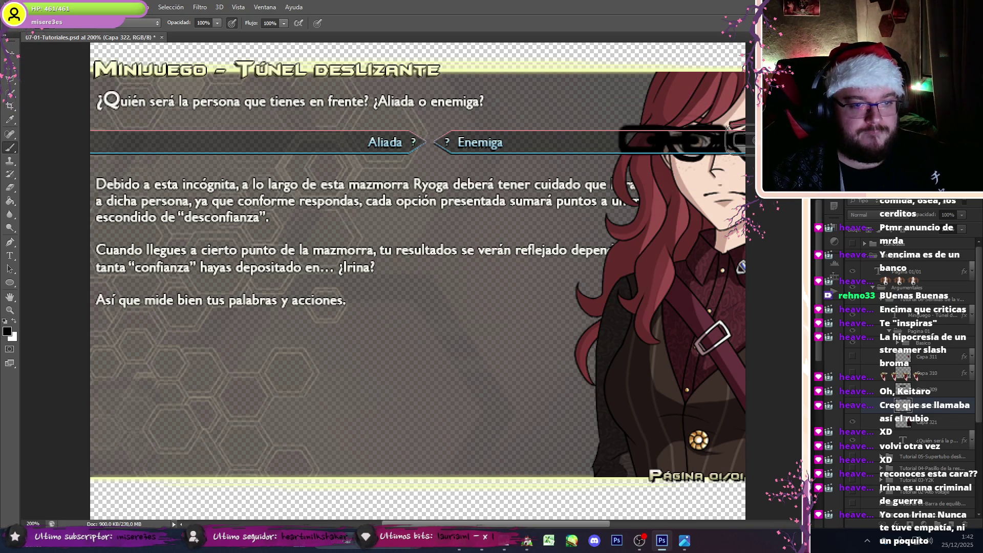
key("ctrl+z")
Step: Switch to the soft 100 px brush and try a black band over the eyes, then undo
right_click(54, 28)
left_click_drag(115, 171, 111, 106)
left_click(103, 197)
left_click(732, 141)
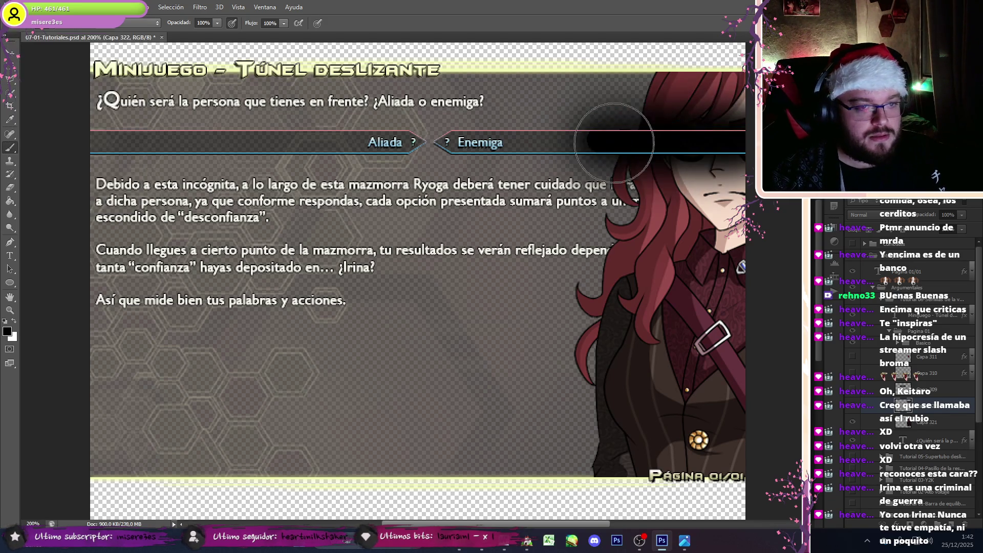
right_click(54, 50)
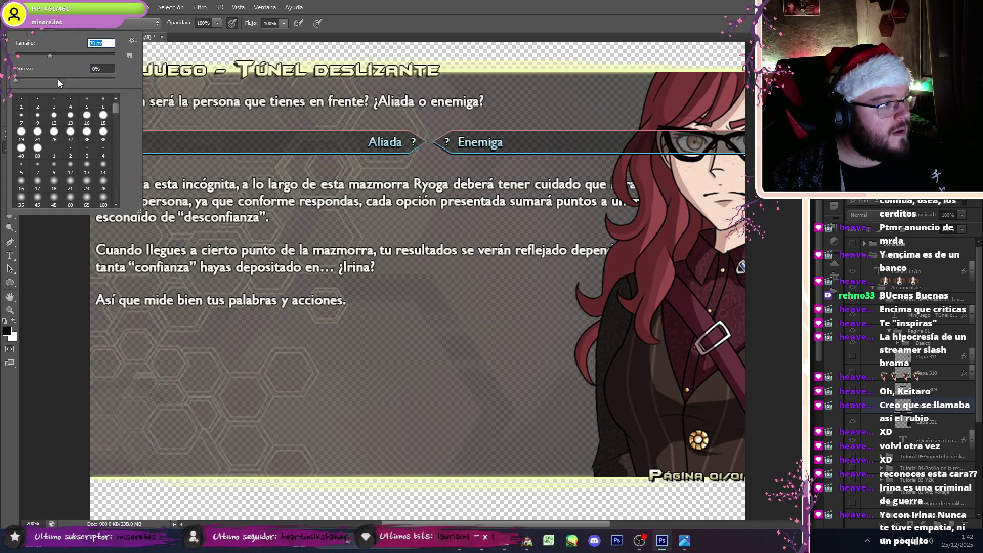
left_click_drag(740, 138, 630, 138)
key("ctrl+z")
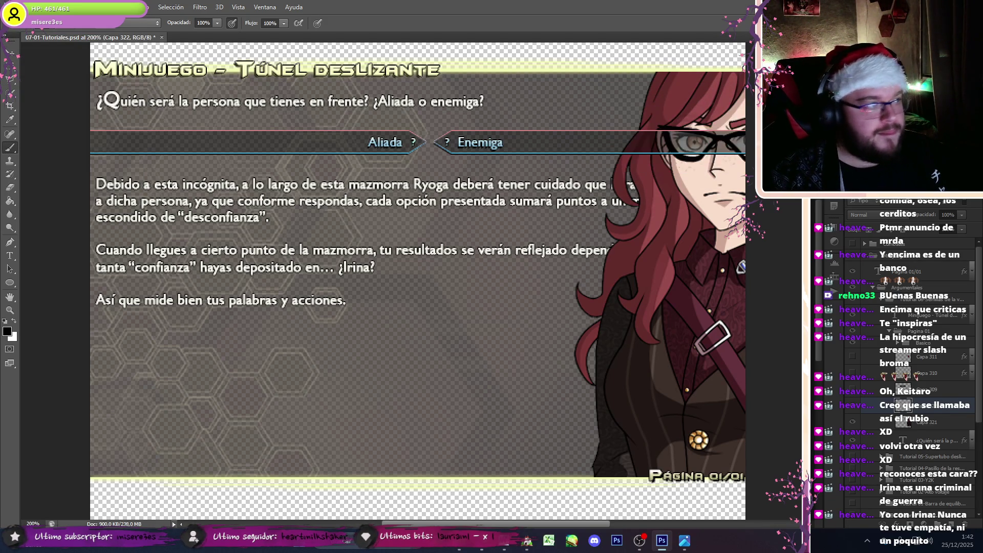
Step: Paint a soft black band across the character's eyes and darken it
right_click(732, 148)
key("Return")
left_click_drag(732, 149, 615, 143)
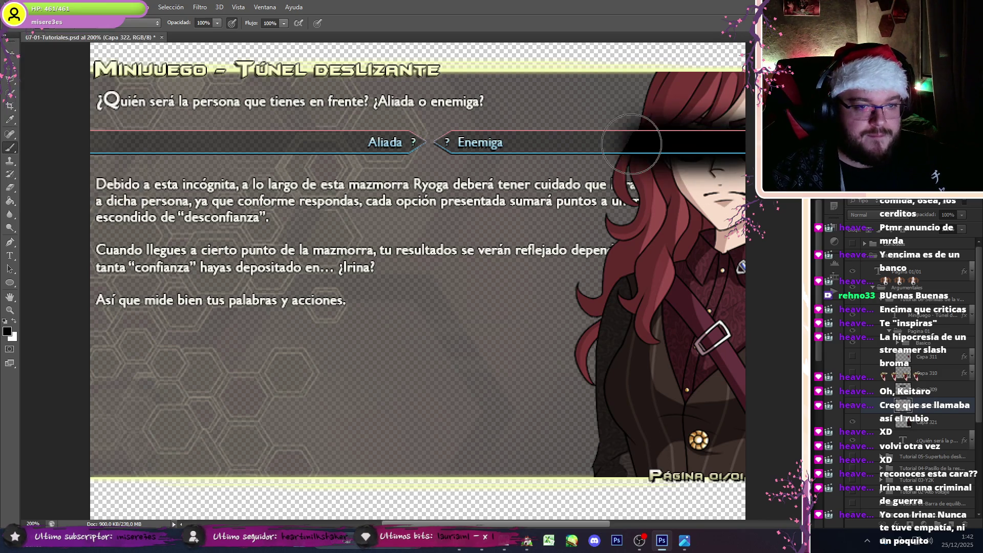
key("ctrl+z")
mouse_move(742, 146)
left_mouse_down()
mouse_move(668, 146)
mouse_move(717, 146)
left_mouse_up()
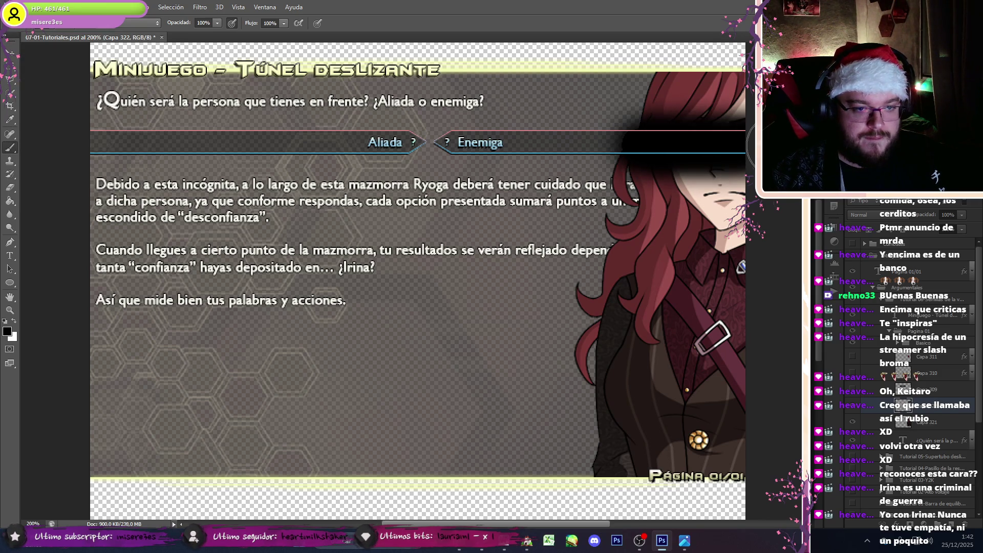
Step: Reposition the black eye band and scale its width to 120%
left_click(6, 54)
mouse_move(749, 221)
left_mouse_down()
mouse_move(750, 200)
mouse_move(751, 223)
left_mouse_up()
key("ctrl+t")
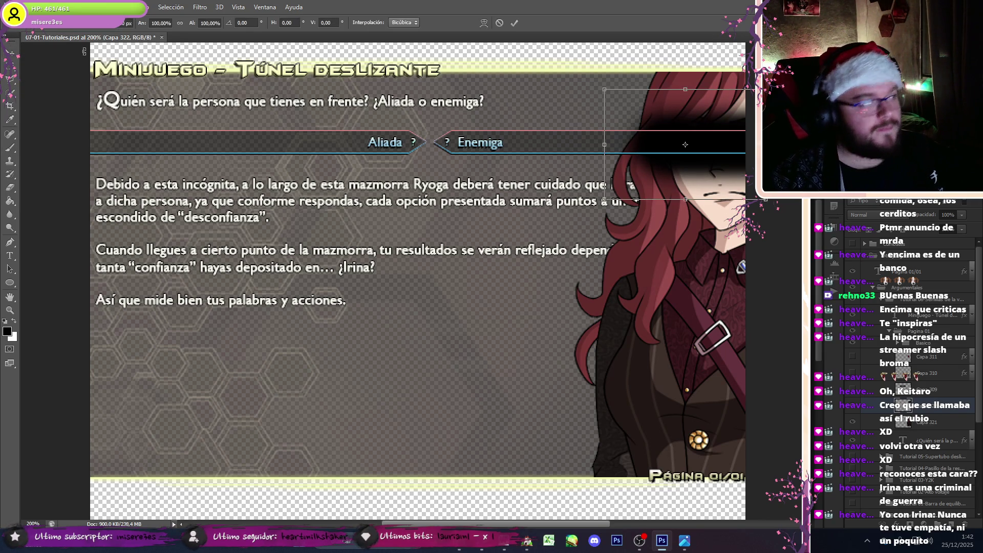
left_click(156, 23)
type("120")
key("Return")
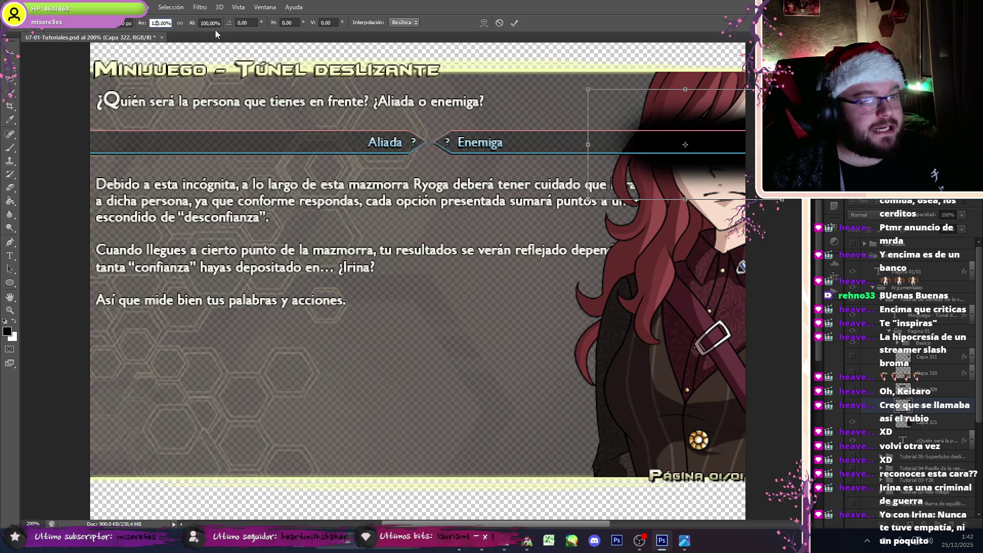
left_click(205, 21)
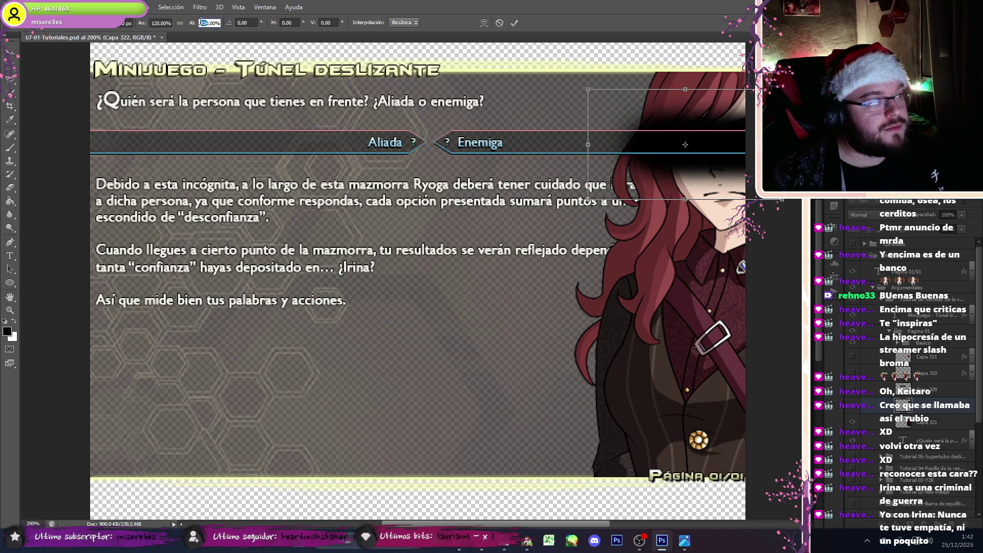
left_click(10, 53)
left_click(428, 199)
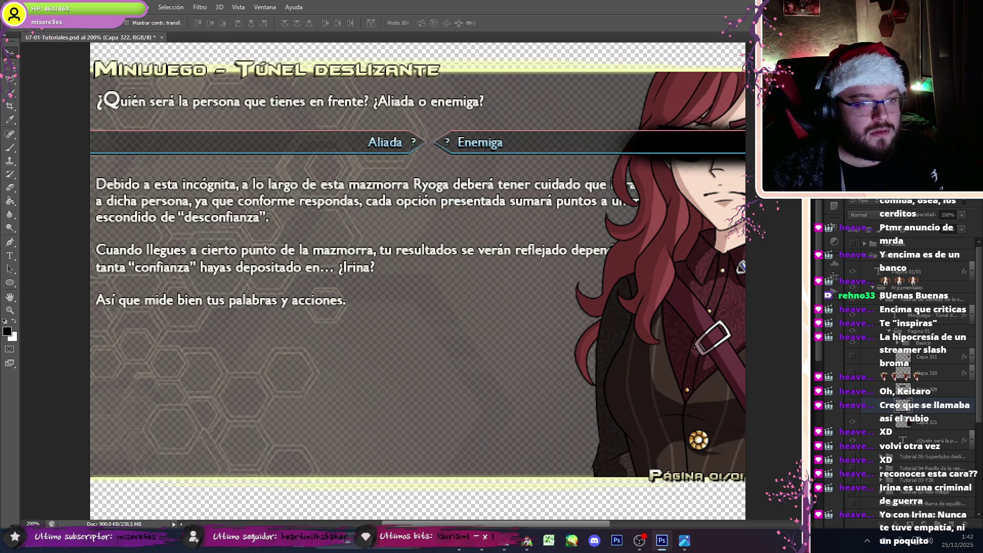
Step: Nudge the eye band, then stretch it further left and apply the transform
key("Down")
key("Up")
key("ctrl+t")
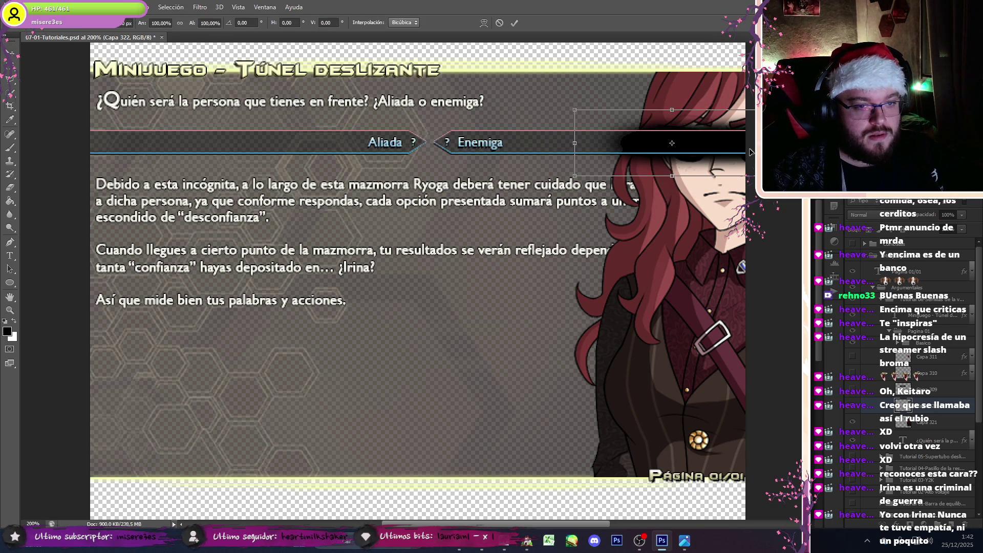
left_click_drag(574, 143, 563, 143)
left_click(10, 53)
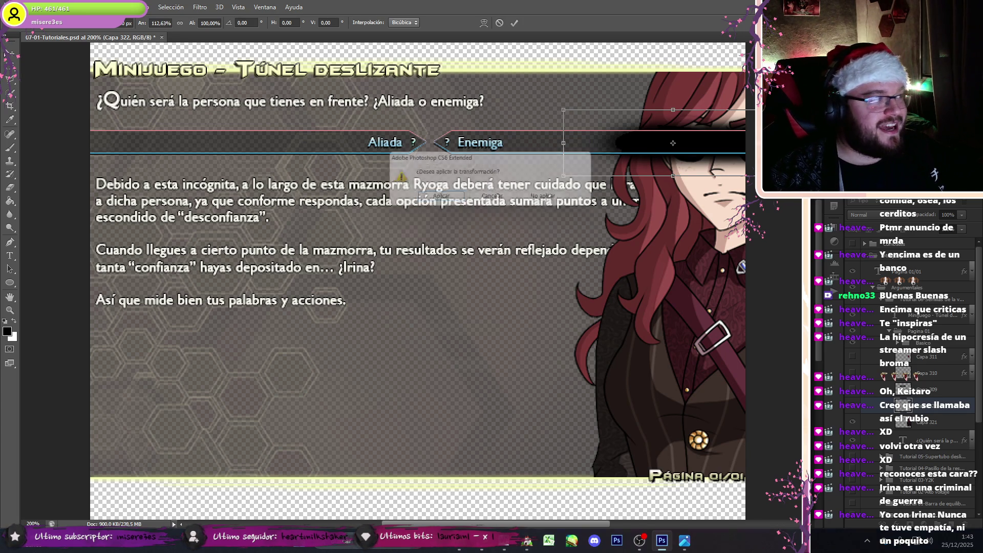
left_click(439, 199)
Step: Select the character artwork layer with the Move tool
left_click(10, 187)
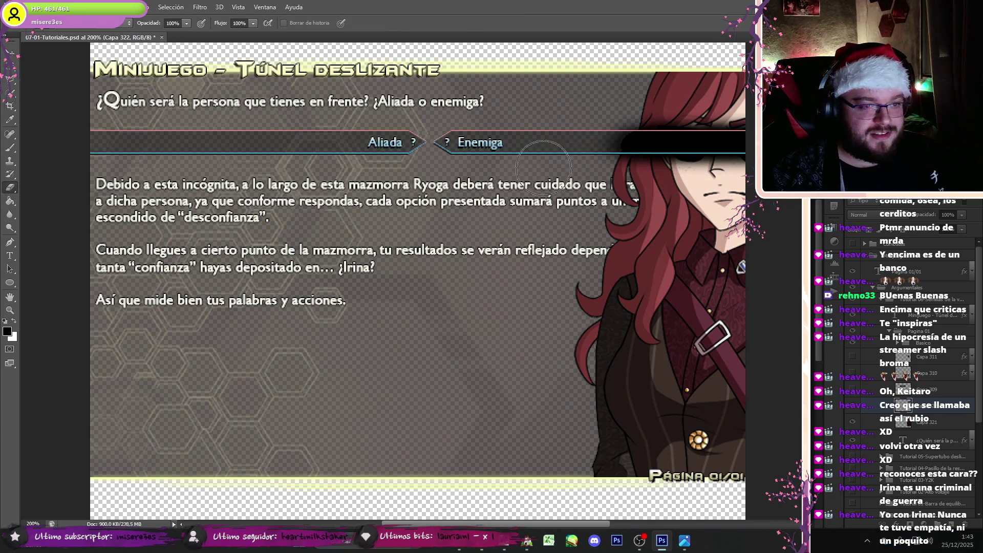
left_click(10, 53)
left_click(932, 421)
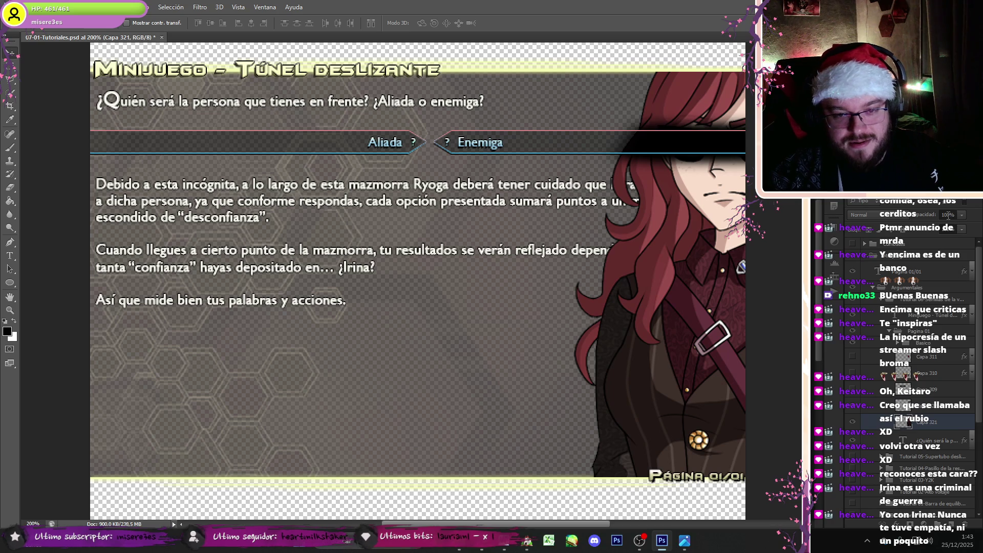
Step: Undo the 50% opacity change and join 'escondido' onto the 'presentada' line
type("50")
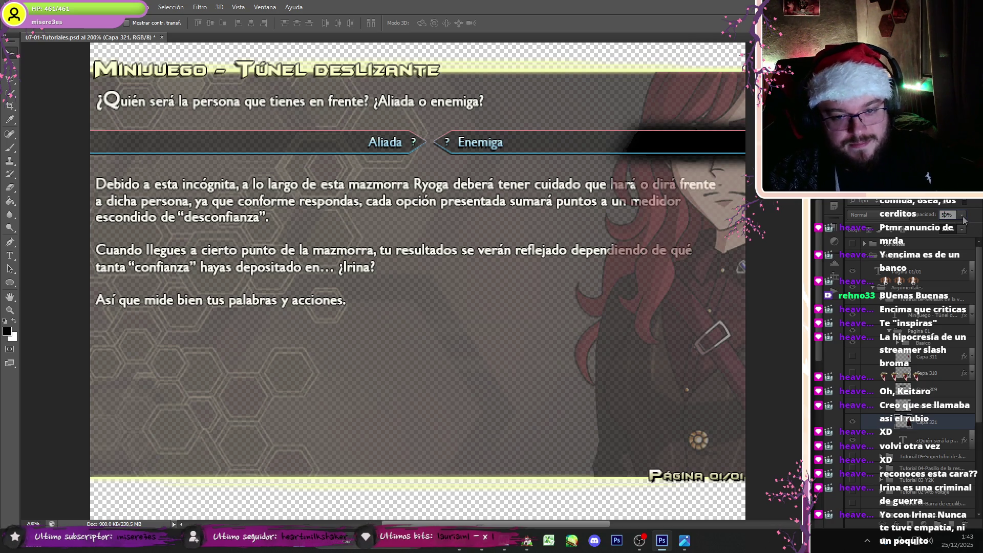
key("ctrl+z")
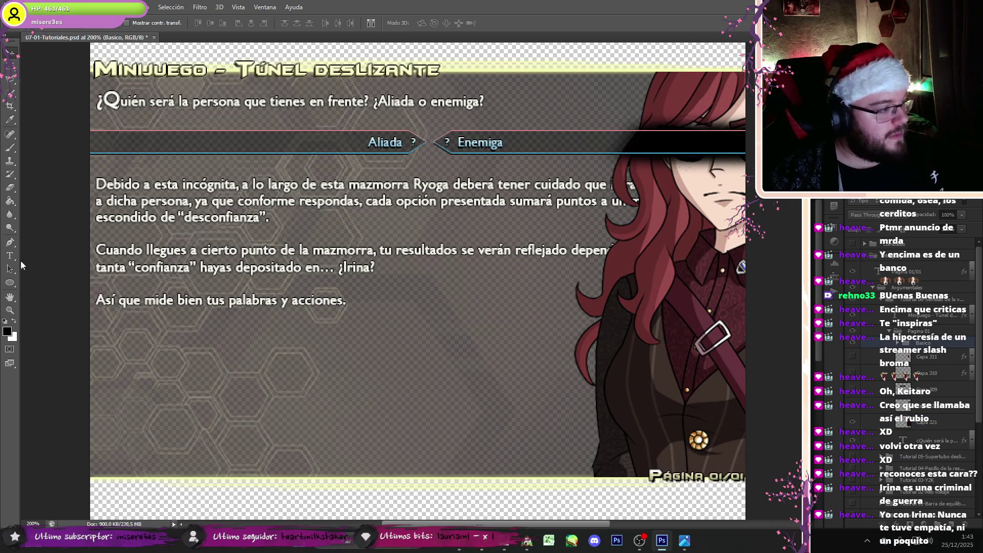
left_click(9, 255)
left_click(585, 183)
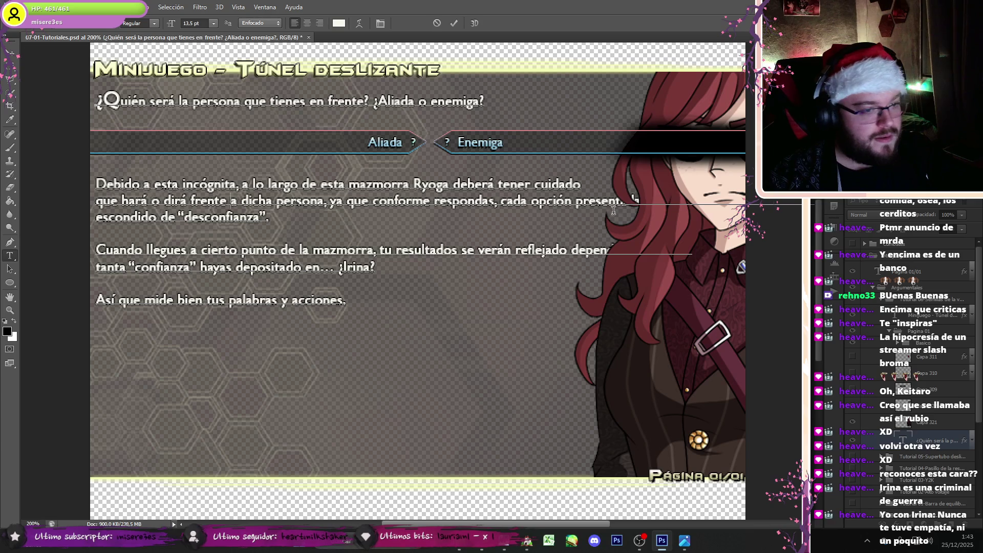
left_click(575, 201)
key("Return")
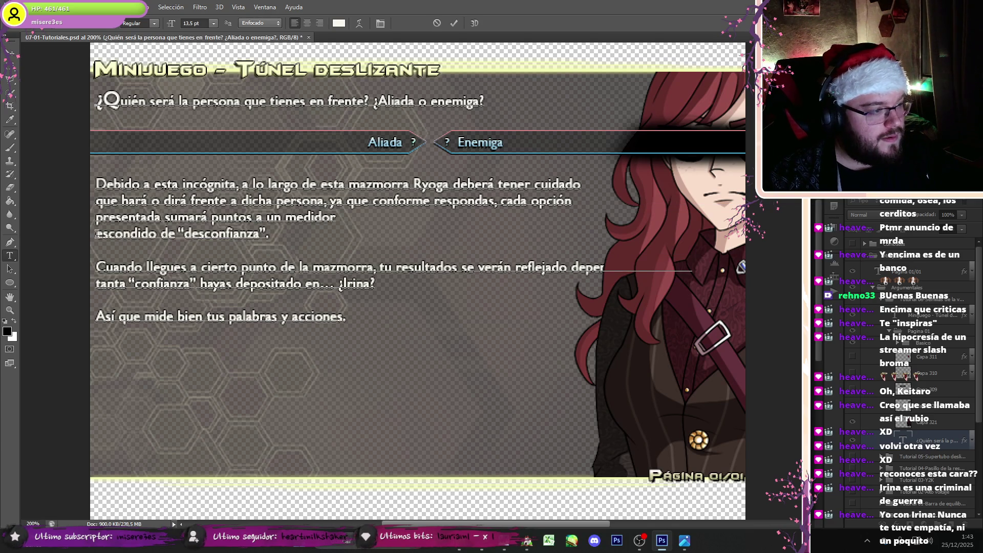
key("BackSpace")
Step: Break the line after 'reflejado', join 'tanta' onto the 'dependiendo de qué' line, and commit
left_click(567, 249)
key("BackSpace")
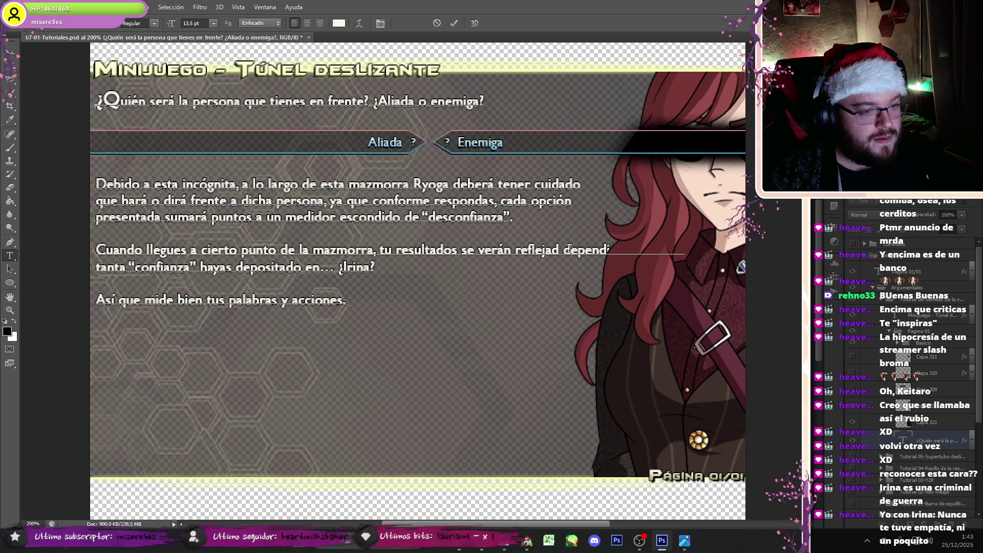
type("o")
key("Return")
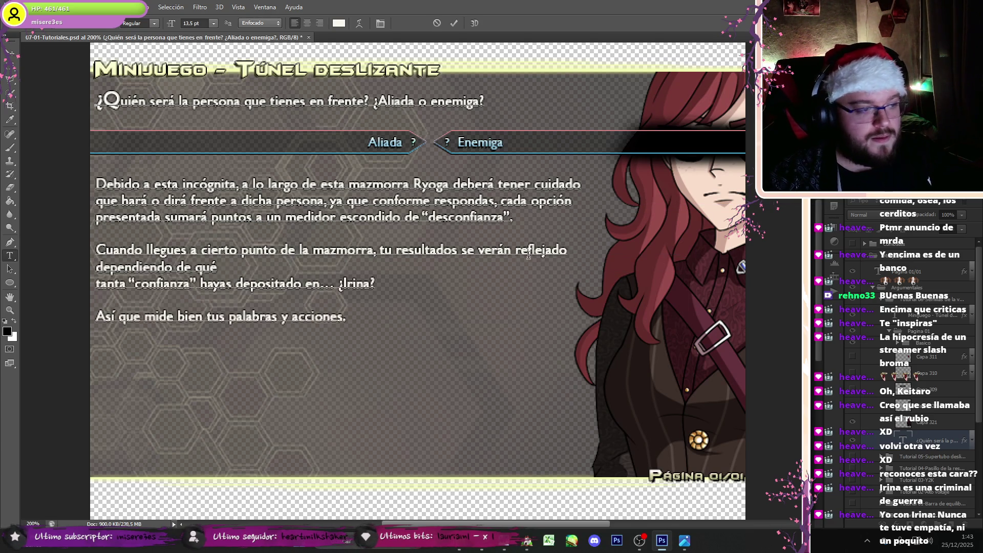
key("BackSpace")
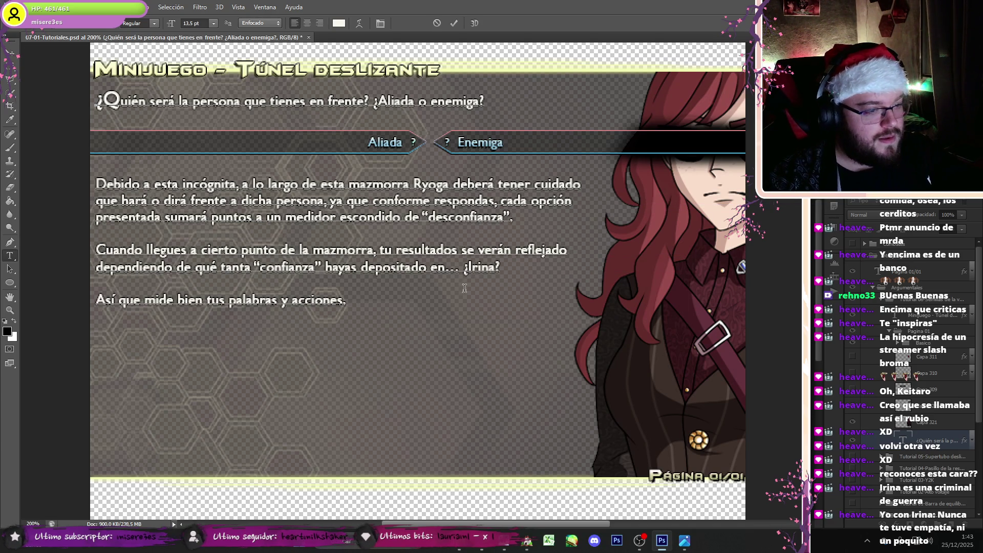
key("ctrl+Return")
Step: Return to the paragraph text, then bring the Word tutorial script forward
left_click(344, 302)
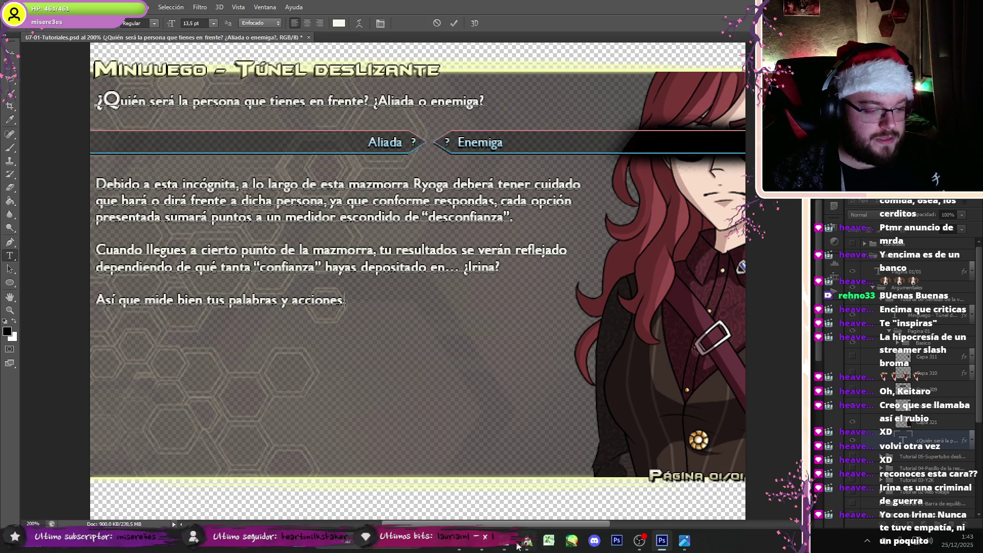
mouse_move(527, 544)
left_click(556, 499)
left_click(501, 274)
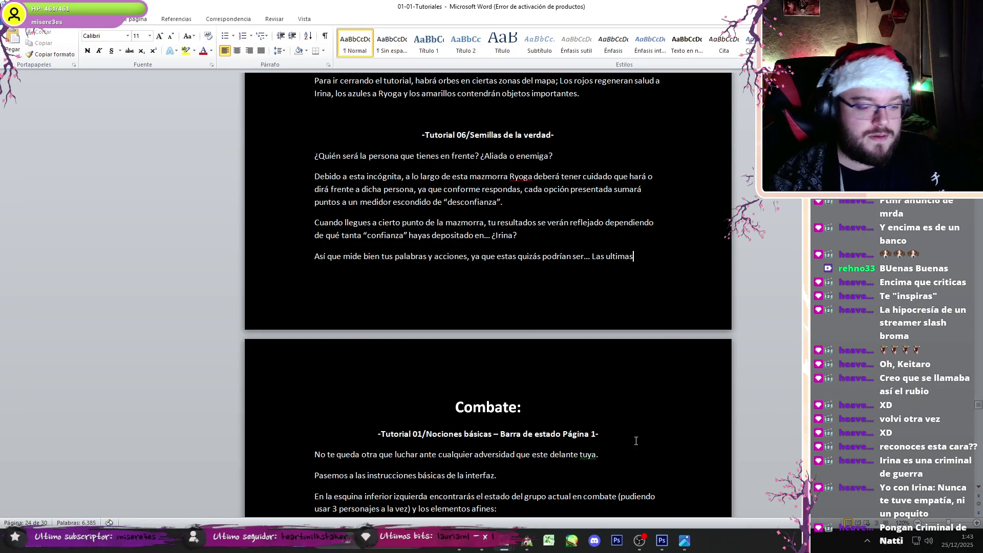
Step: Paste the sentence's closing words from Word after 'acciones', with 'Las ultimas' on its own line
left_click(639, 541)
left_click(639, 541)
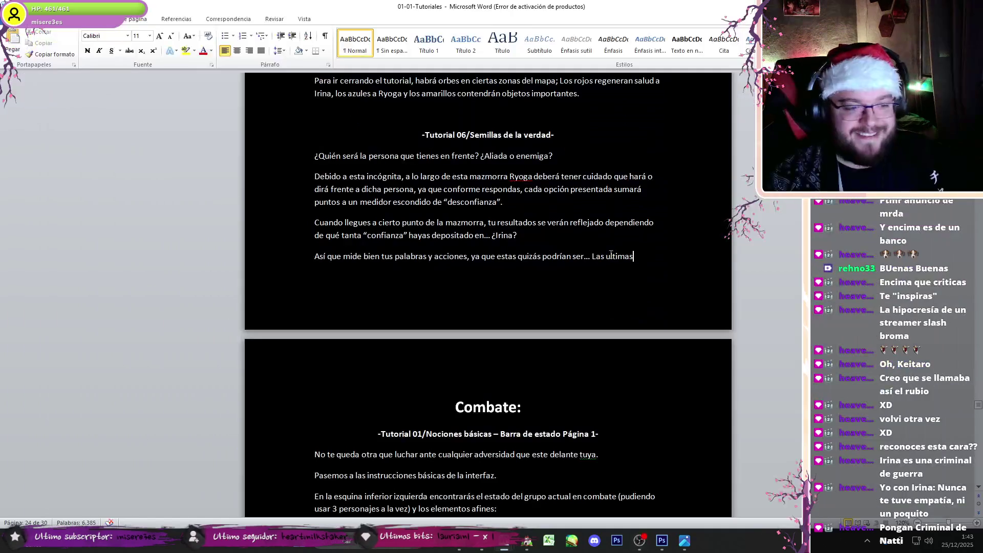
left_click_drag(623, 262, 470, 259)
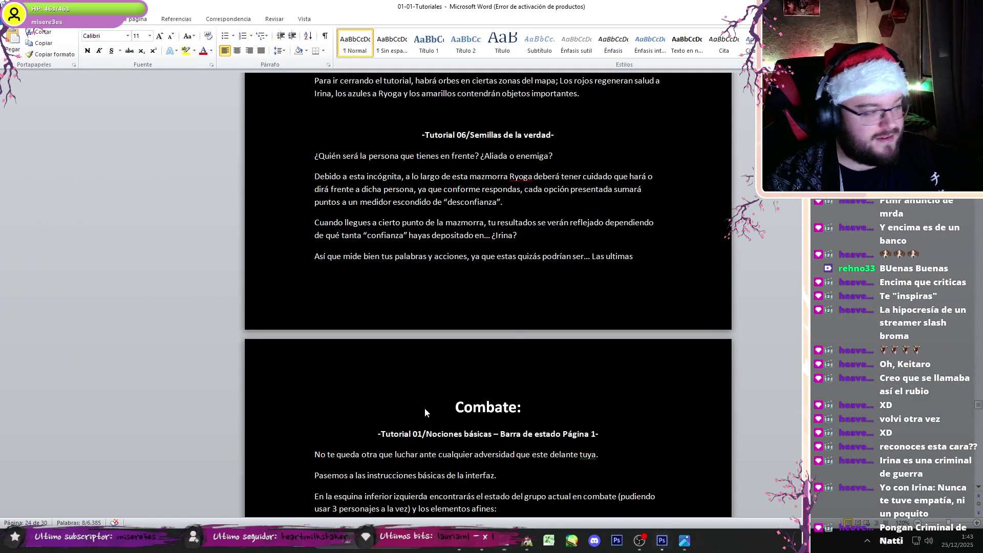
left_click(675, 550)
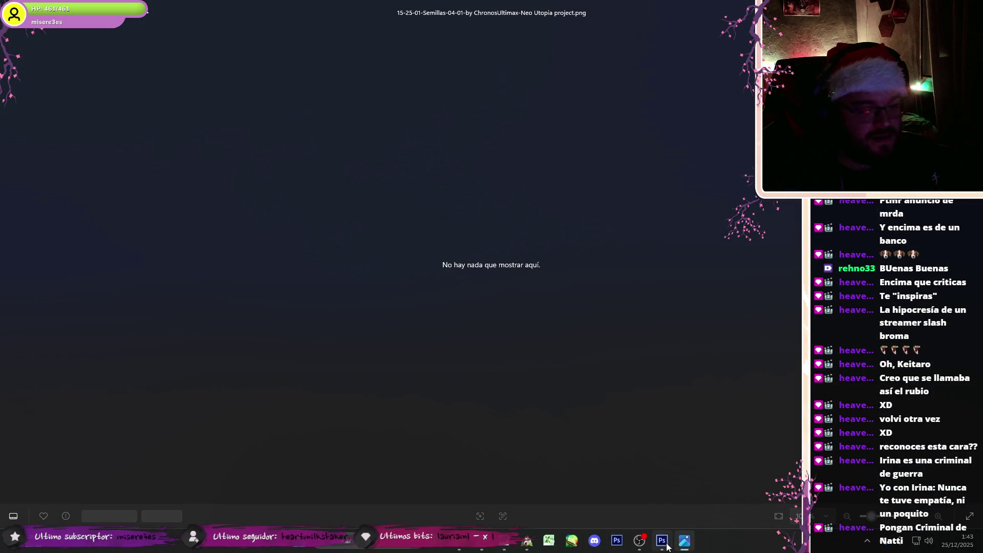
left_click(665, 544)
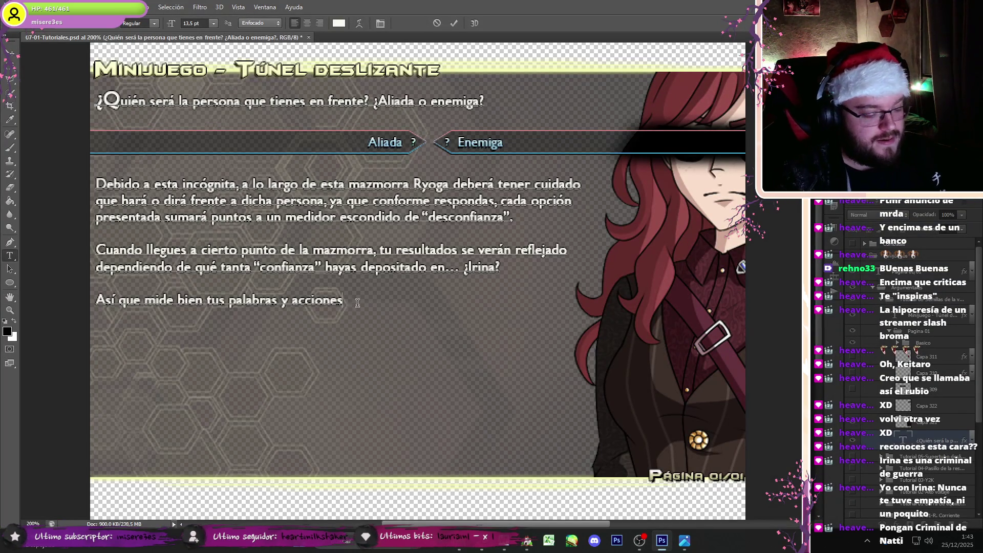
key("ctrl+v")
key("Return")
key("Return")
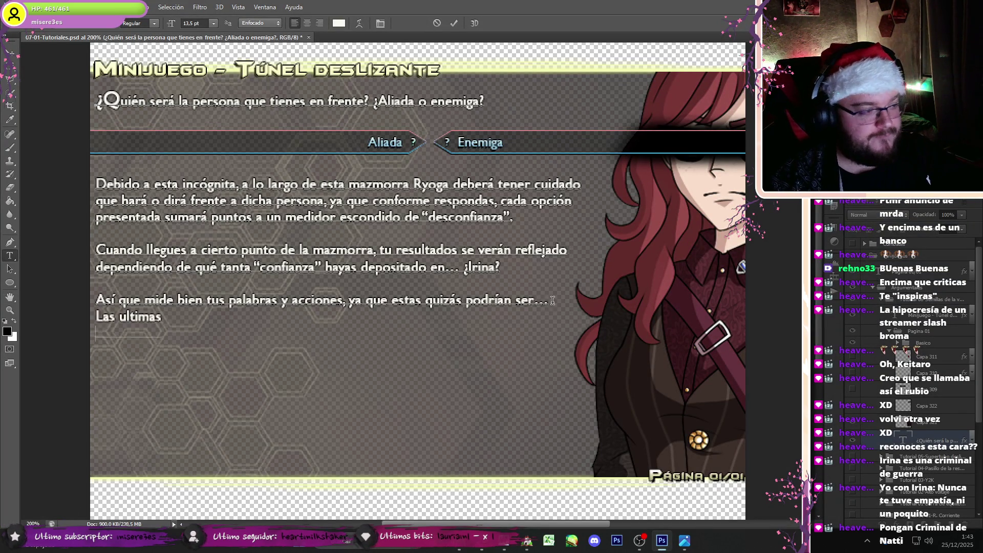
left_click(16, 49)
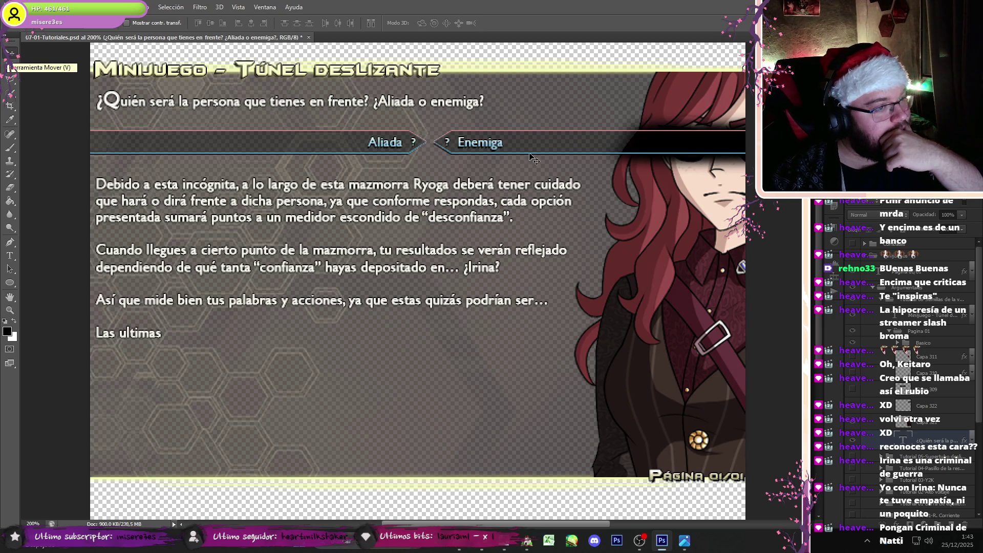
scroll(291, 126, "right", 1)
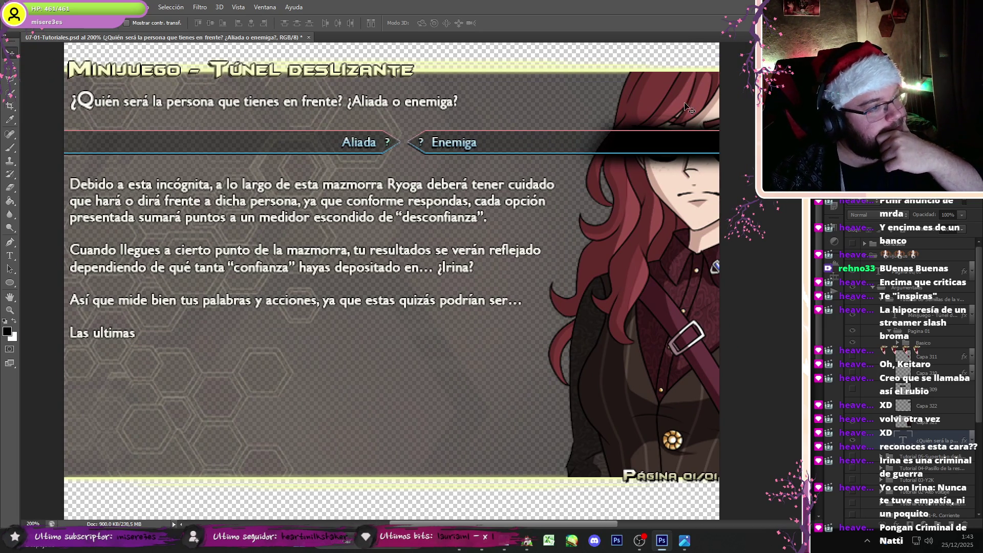
Step: Replace 'Túnel deslizante' in the page heading with 'Semillas de la verdad'
key("t")
left_click_drag(223, 60, 417, 66)
type("Semill")
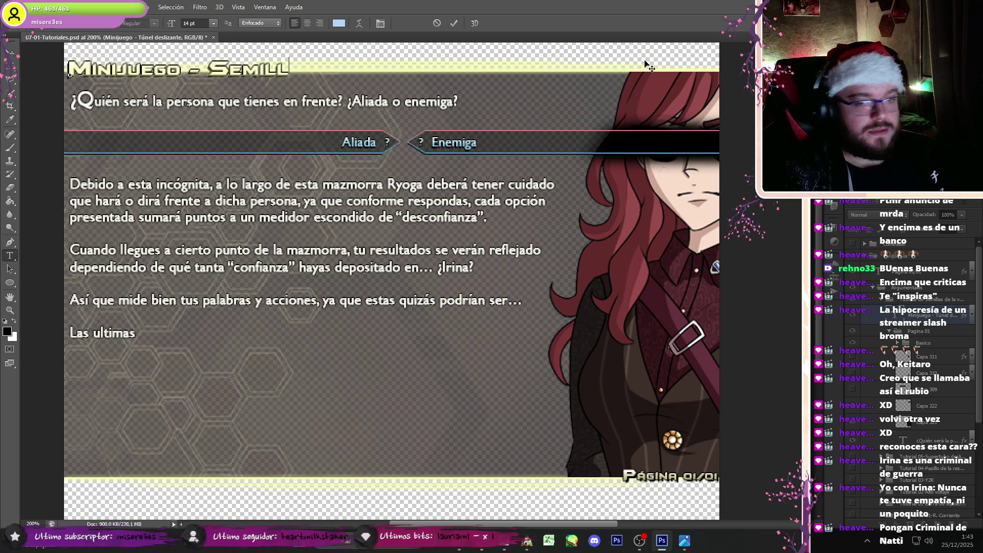
type("as de la ve")
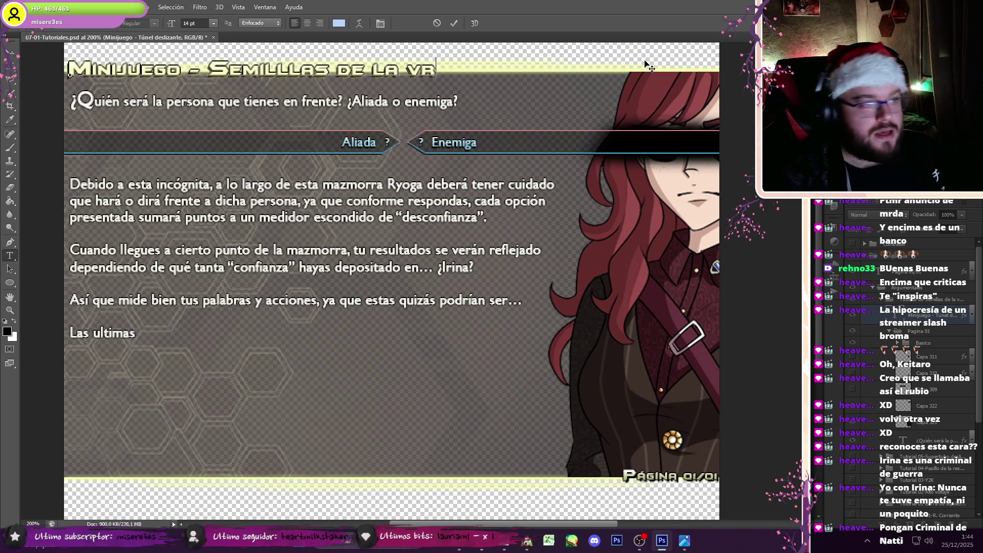
type("rdad")
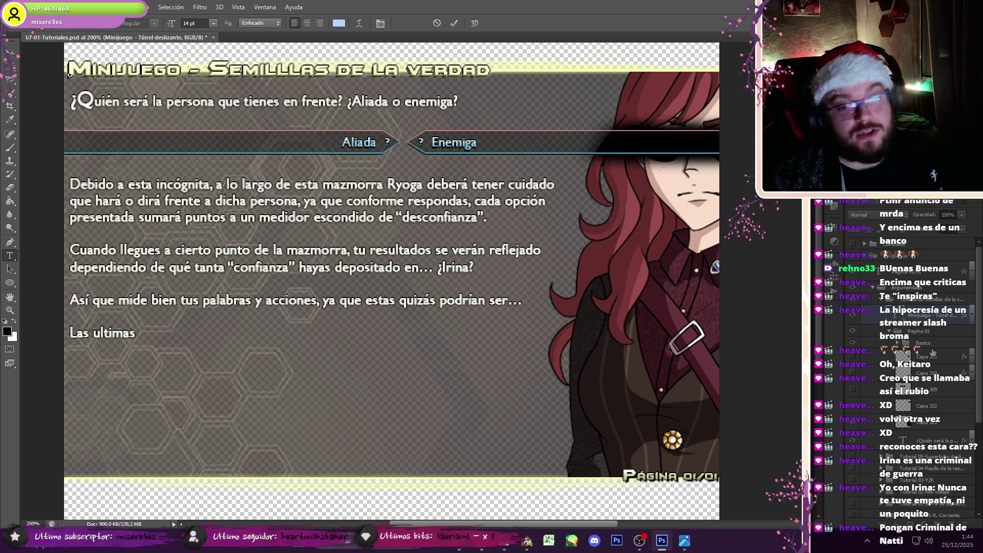
left_click(932, 352)
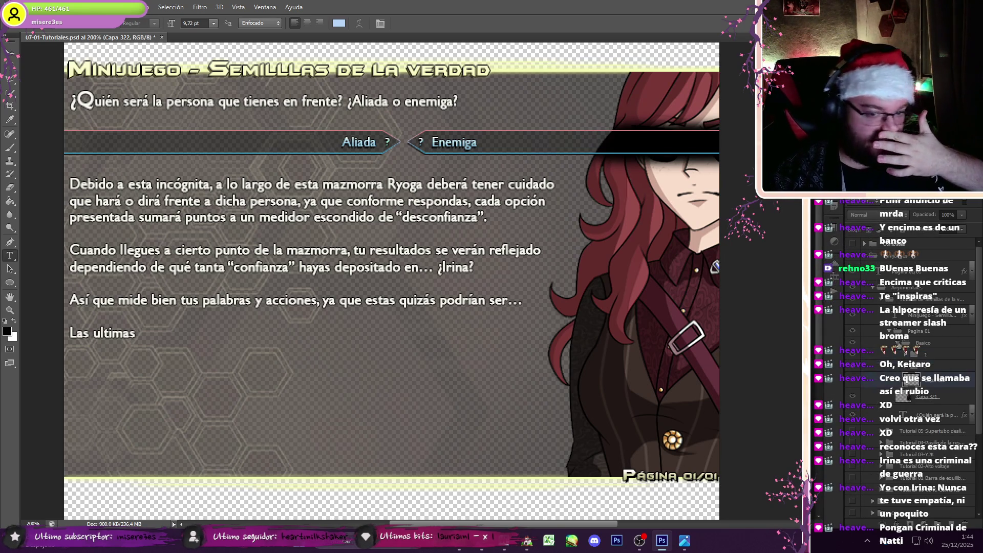
Step: Select the character artwork layer and set the brush size
left_click(933, 372)
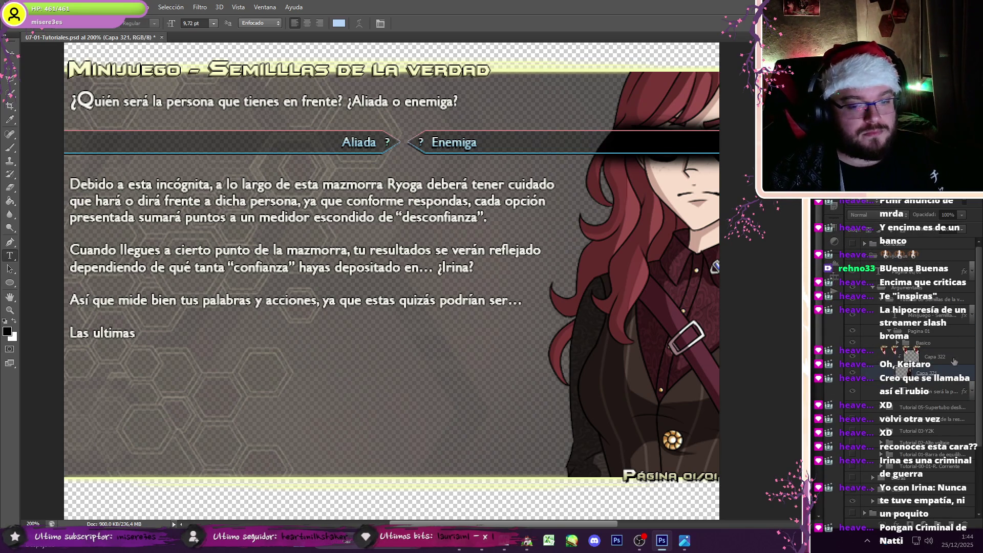
key("b")
left_click(28, 23)
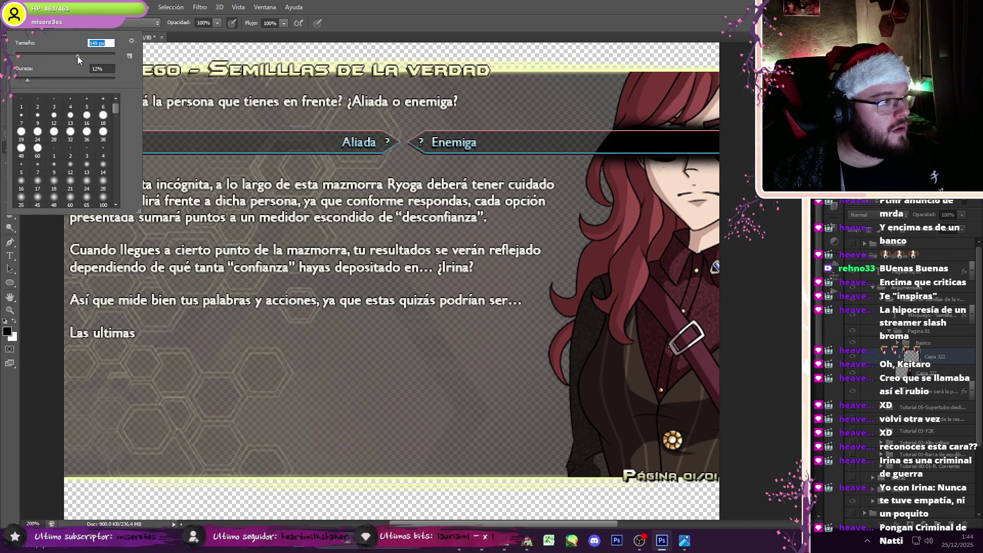
key("Return")
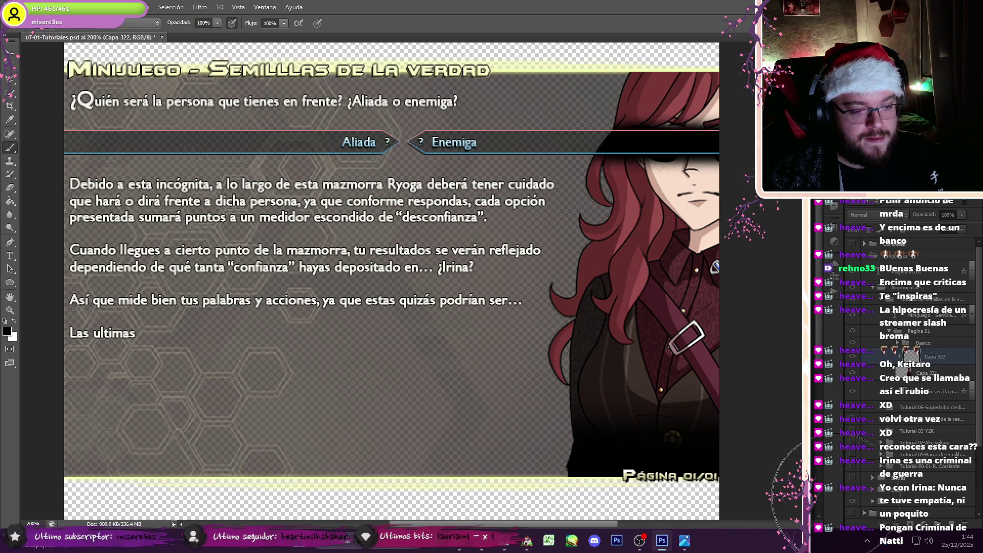
left_click(35, 7)
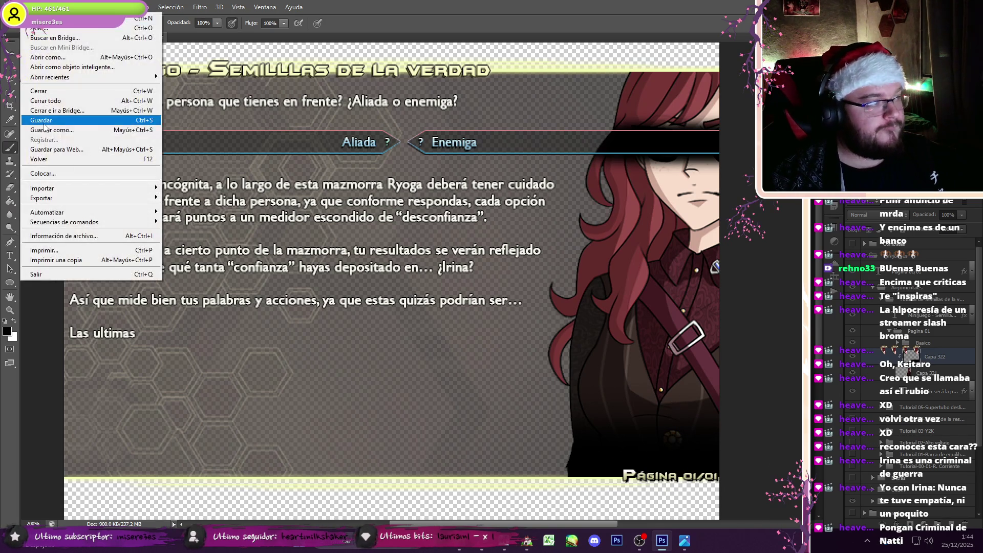
Step: Save As PNG, navigating to the Neo Utopia project's Pictures folder
left_click(44, 130)
left_click(175, 402)
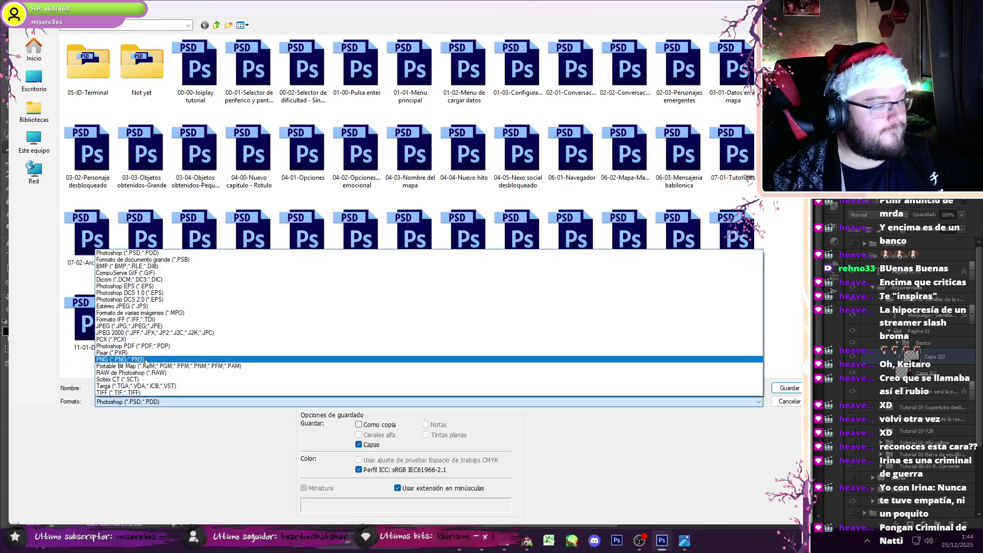
left_click(146, 360)
left_click(216, 25)
double_click(100, 72)
double_click(101, 91)
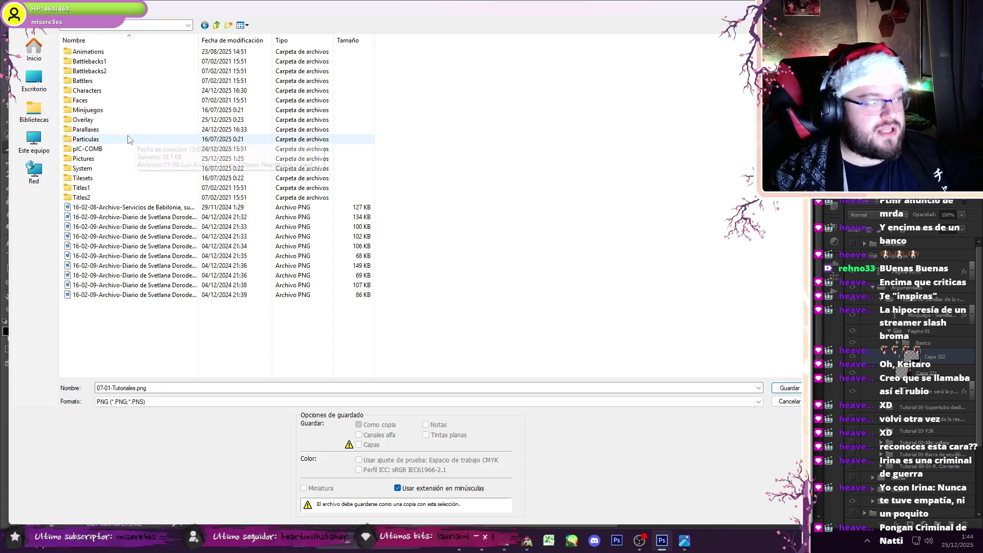
left_click(107, 158)
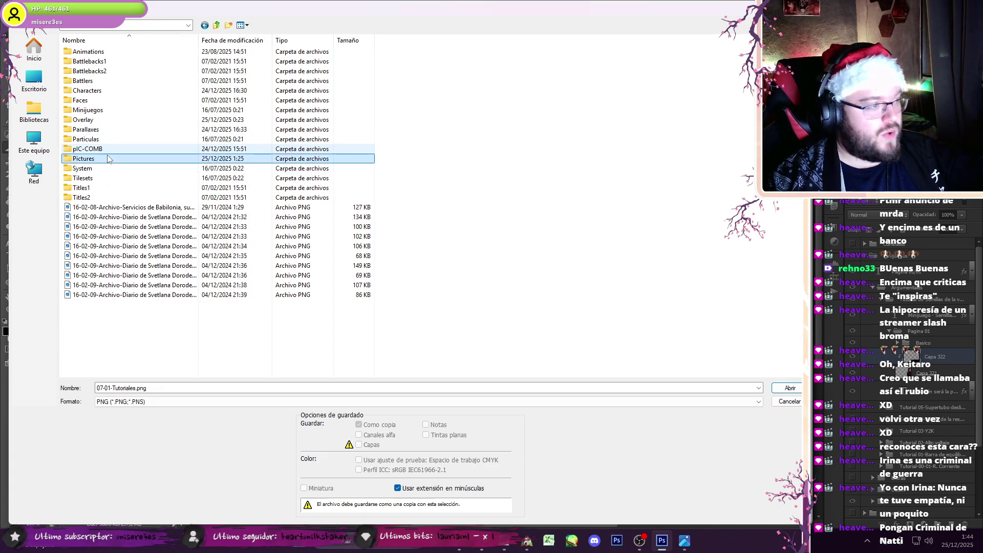
double_click(107, 158)
Step: View the folder as thumbnails and compare the existing 13-204-01 and 13-204-02 tutorial images
left_click(204, 401)
left_click(203, 265)
scroll(409, 205, "down", 10)
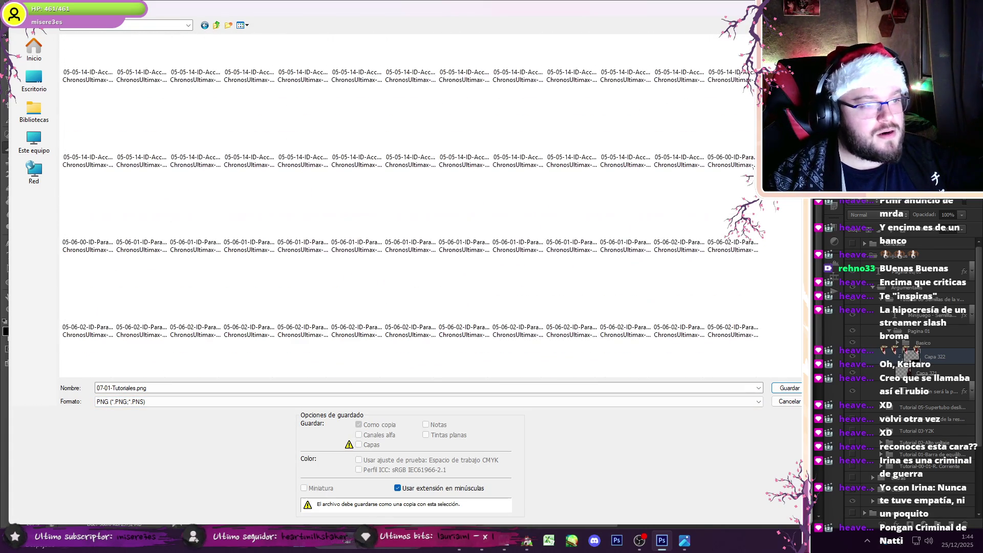
scroll(821, 271, "down", 10)
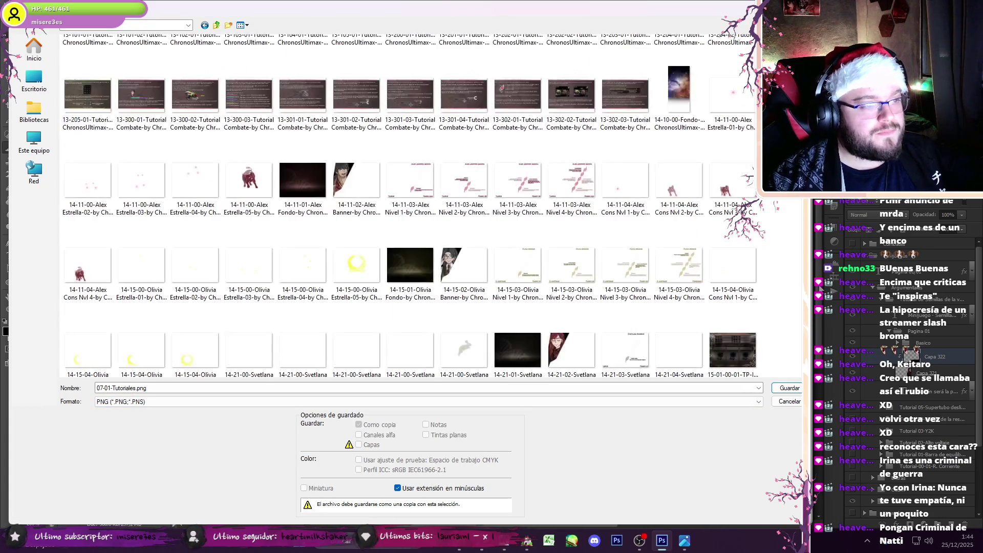
scroll(821, 287, "down", 10)
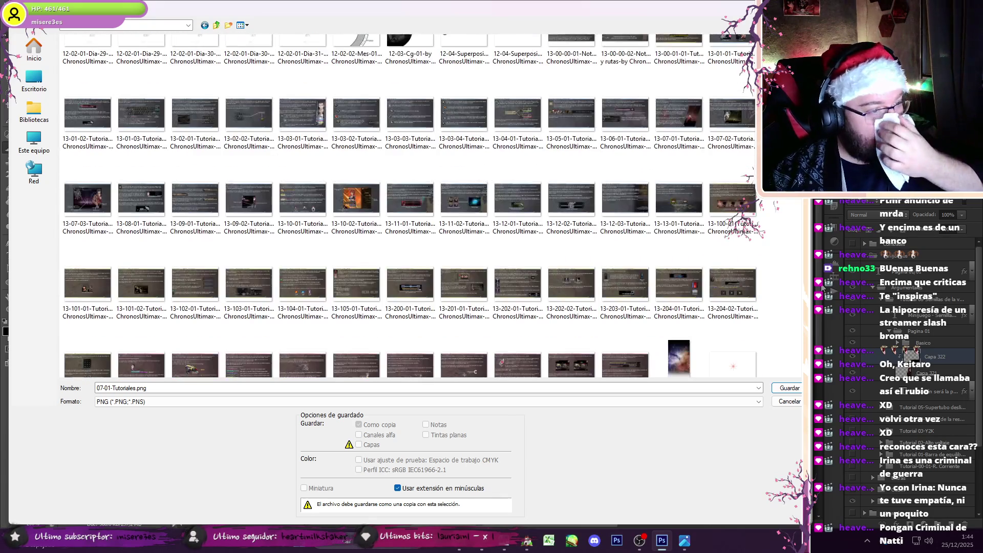
left_click(740, 308)
left_click(109, 373)
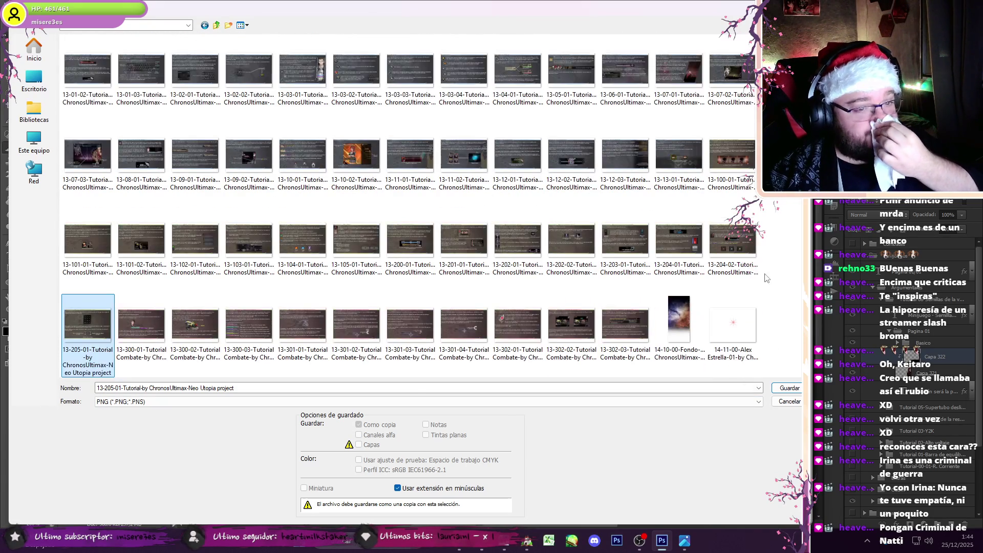
left_click(737, 243)
left_click(89, 323)
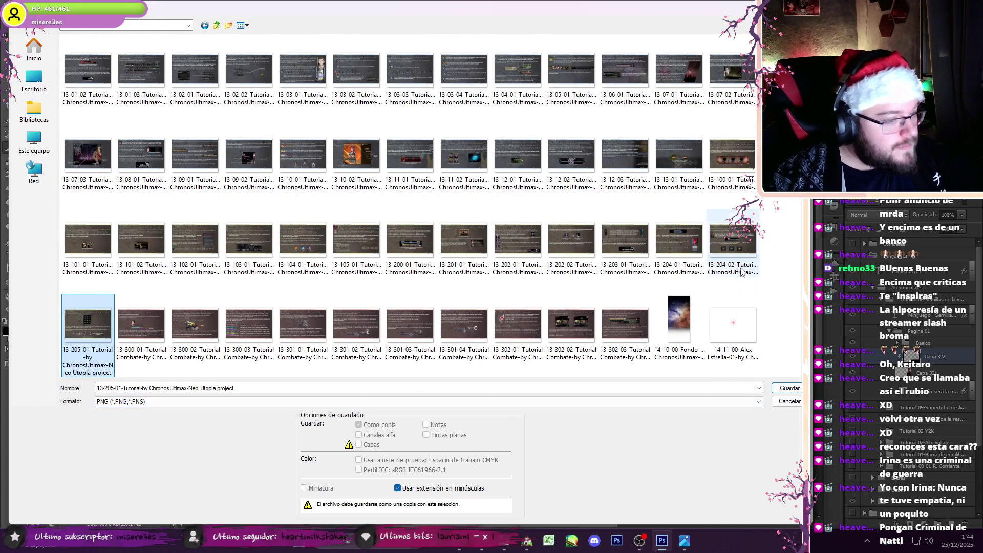
left_click(732, 241)
left_click(667, 256)
left_click(731, 251)
left_click(671, 250)
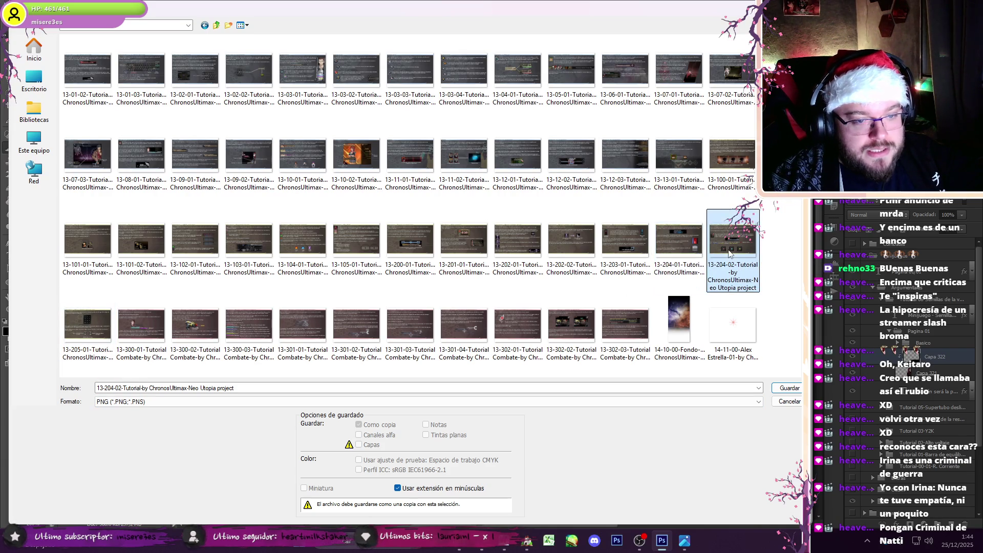
Step: Save the page as PNG under the 13-205-01 tutorial name, then collapse the Argumentales layer groups
left_click(82, 341)
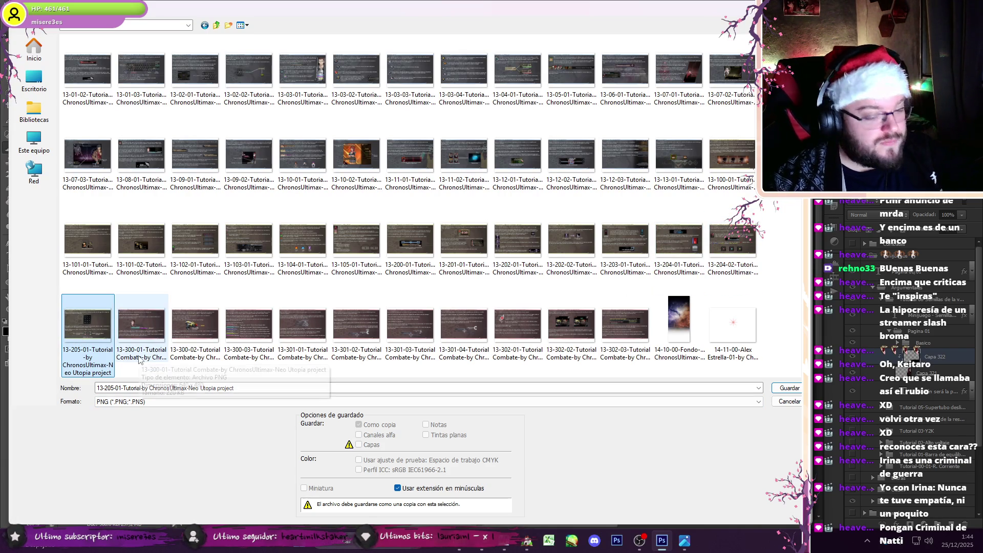
left_click(715, 388)
left_click(789, 388)
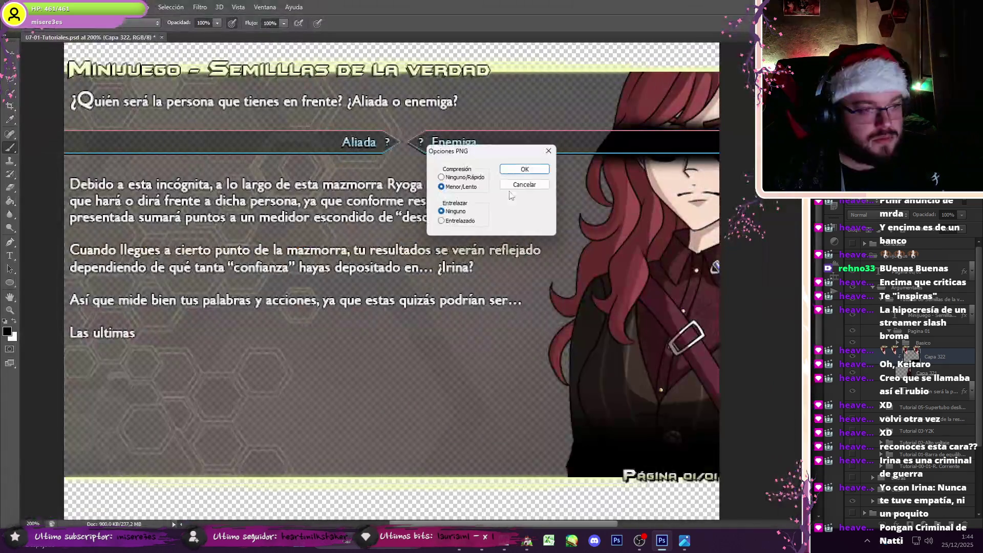
left_click(522, 177)
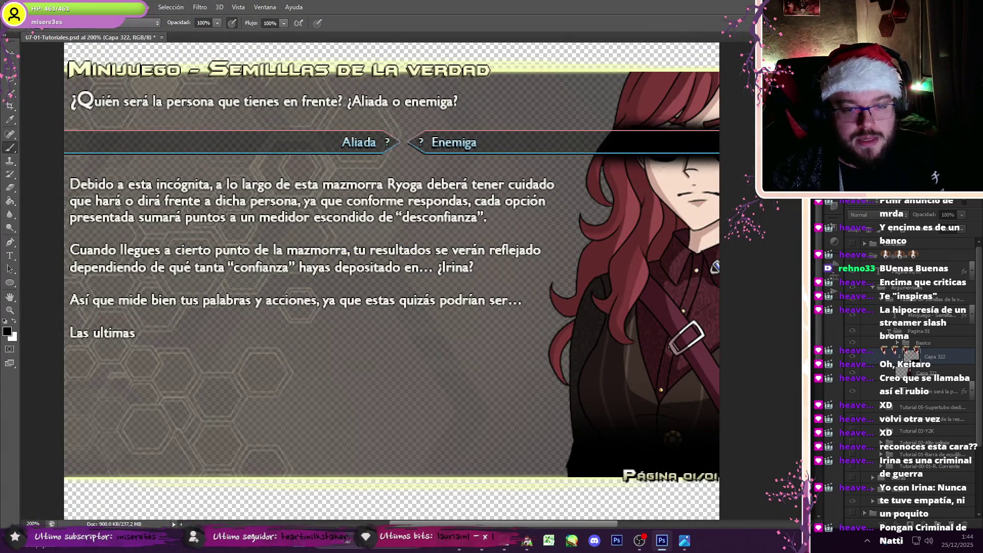
left_click(870, 282)
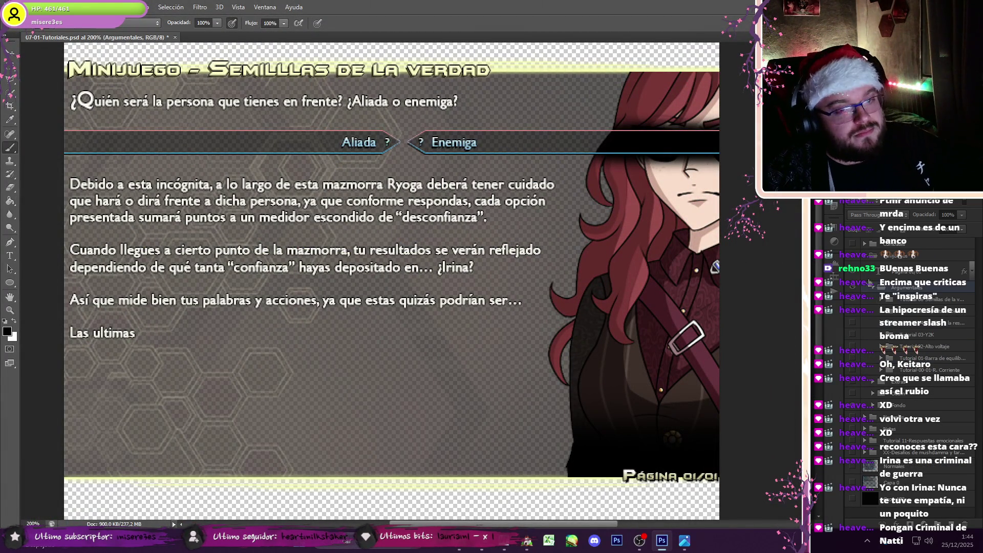
left_click(868, 259)
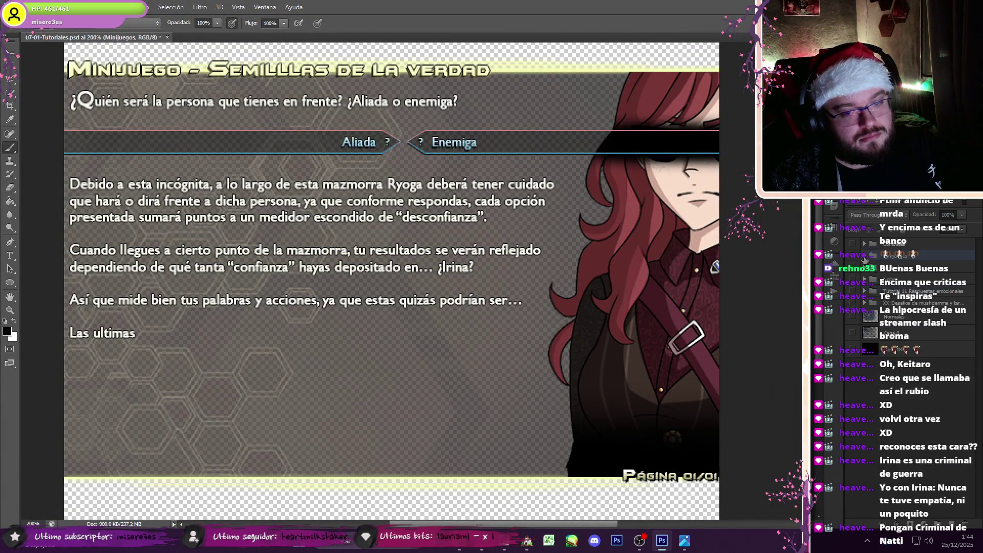
Step: Preview BGM tracks 00-00, 00-01, 00-13, 01-01, 01-04 and 01-05 in the Sound Test
left_click(527, 540)
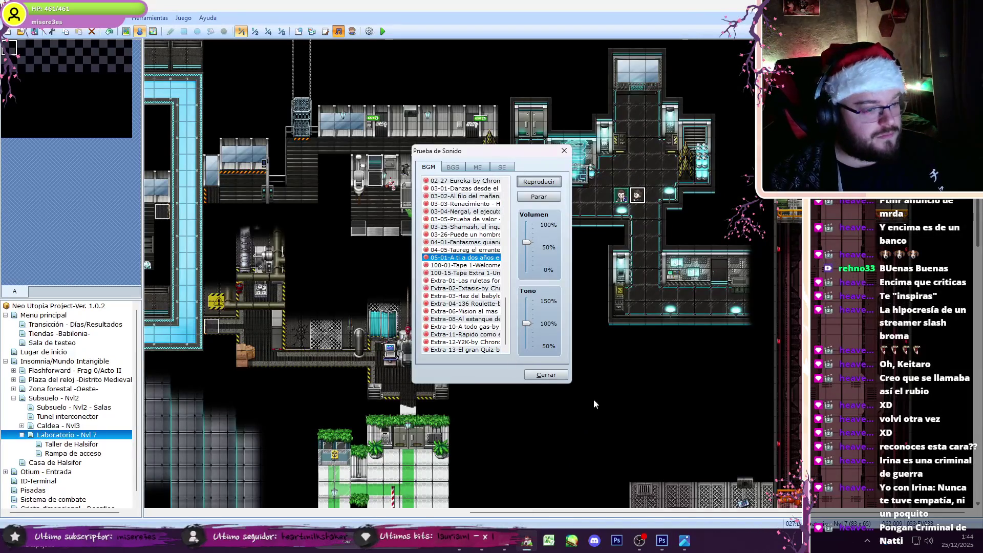
left_click(484, 227)
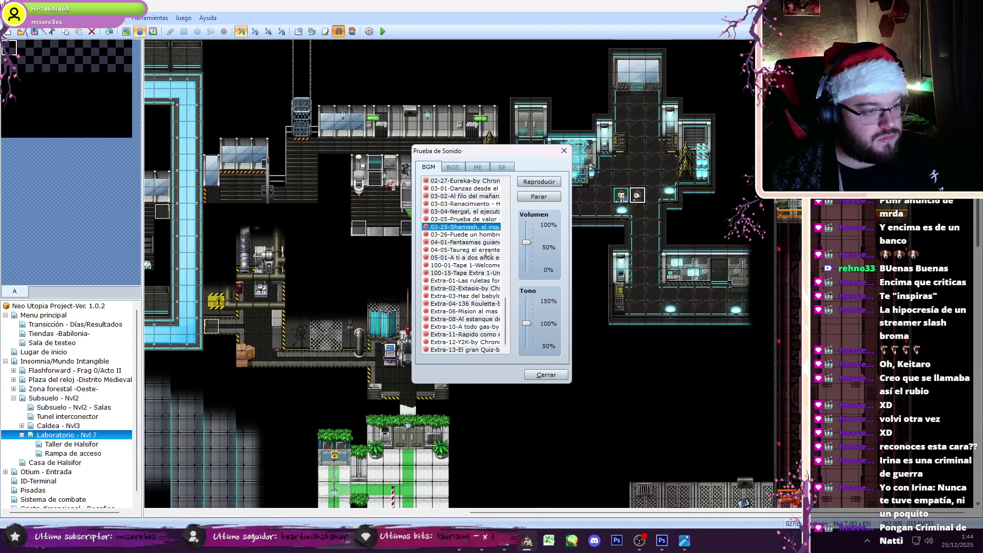
left_click(486, 242)
scroll(510, 307, "up", 15)
left_click(482, 182)
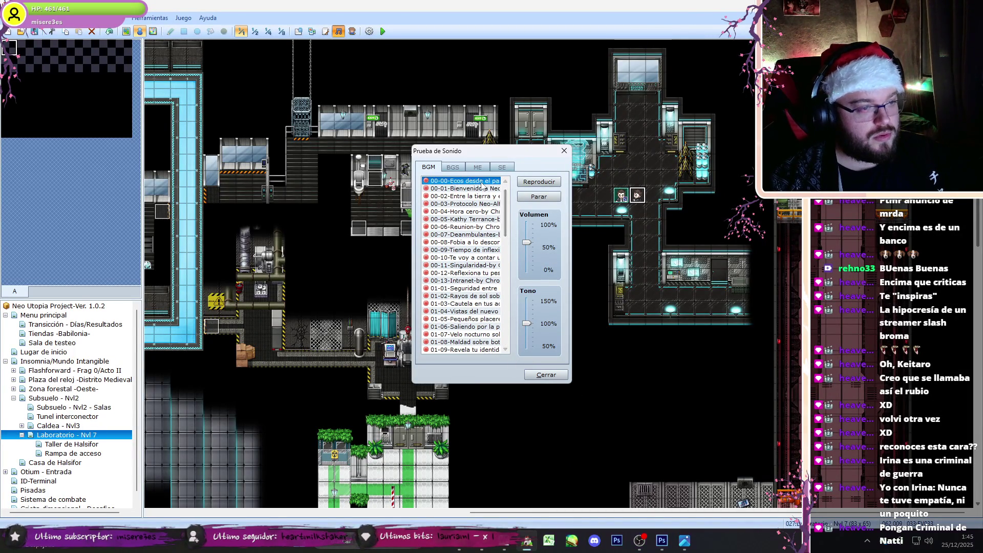
scroll(509, 201, "up", 1)
left_click(475, 204)
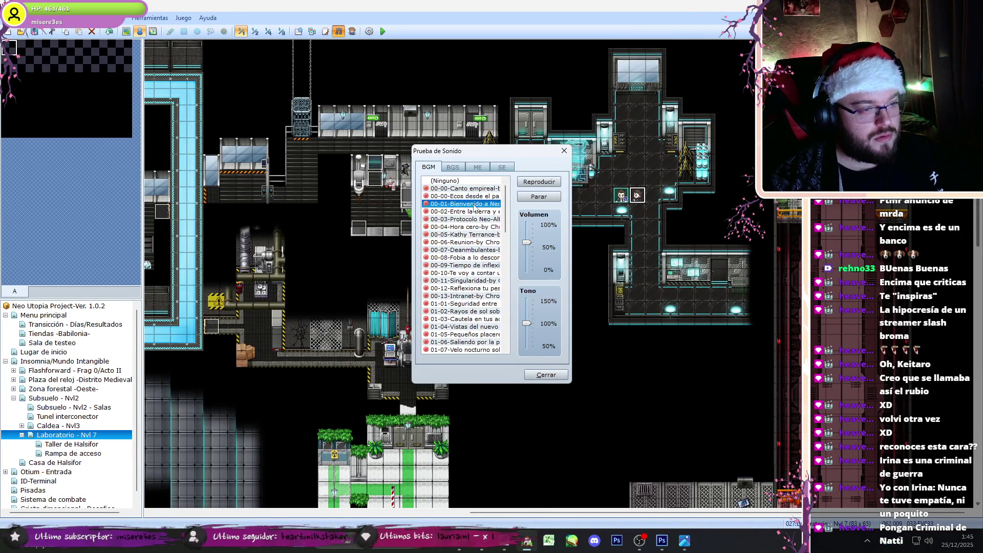
left_click(460, 296)
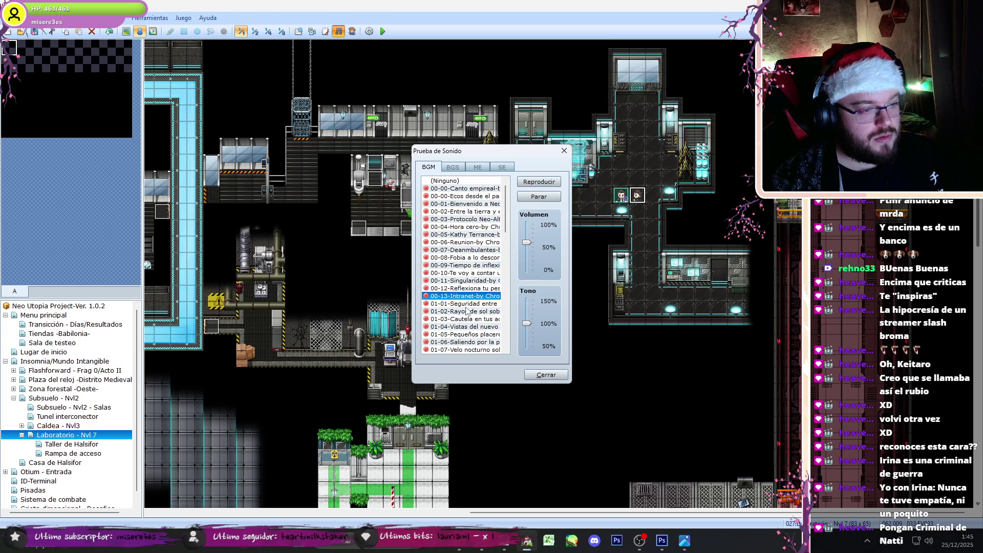
left_click(466, 306)
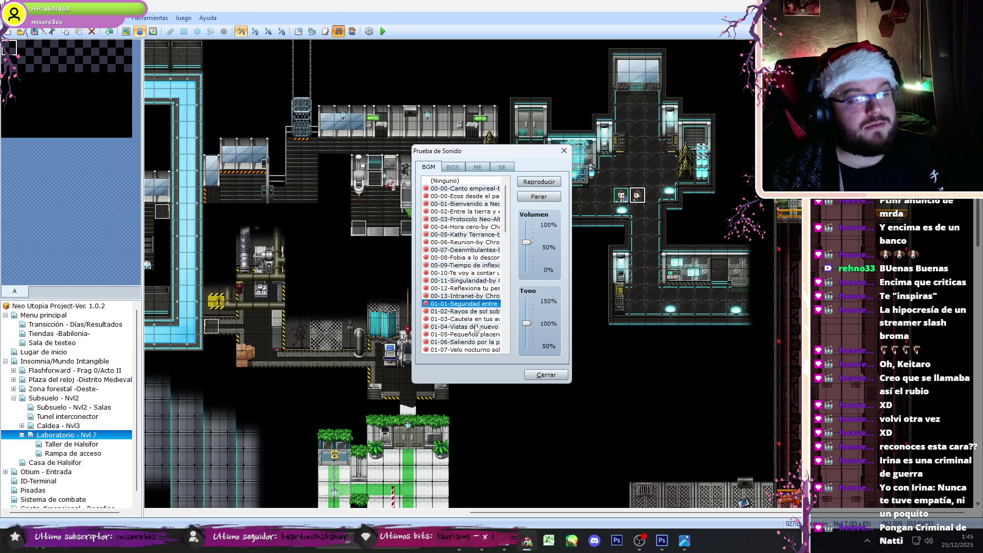
left_click(476, 327)
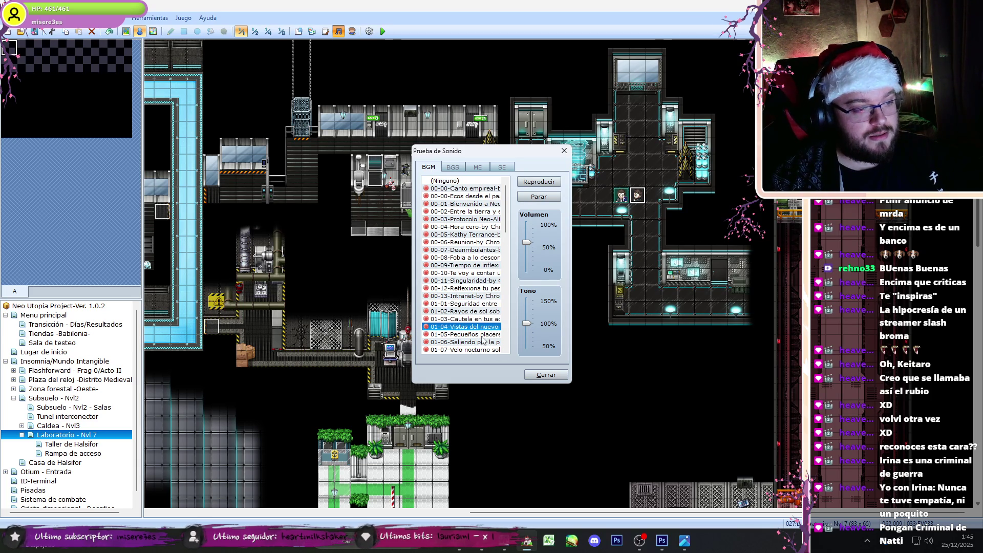
left_click(480, 335)
left_click(546, 374)
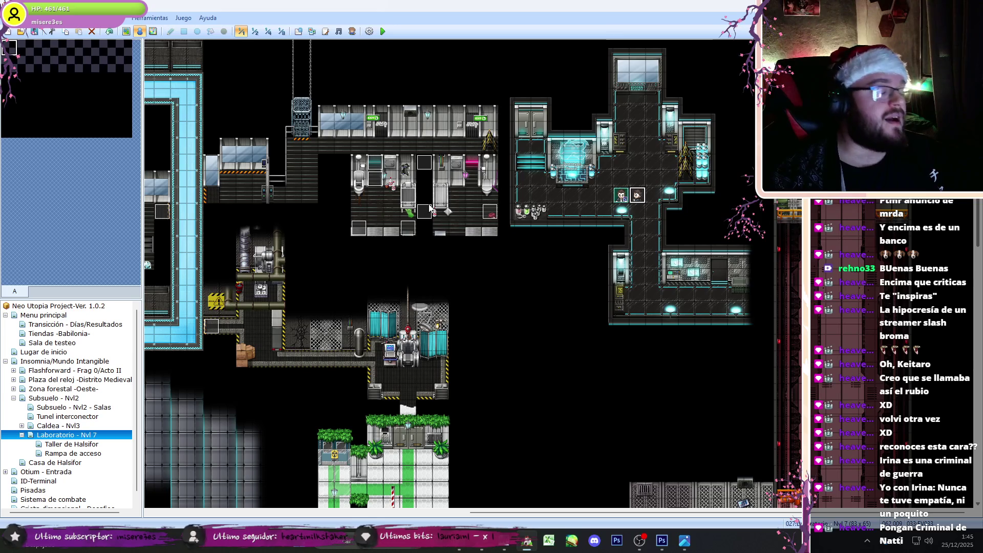
Step: Inspect event 032, then show the Tunel interconector map at 1:4 scale
double_click(381, 169)
scroll(543, 399, "down", 5)
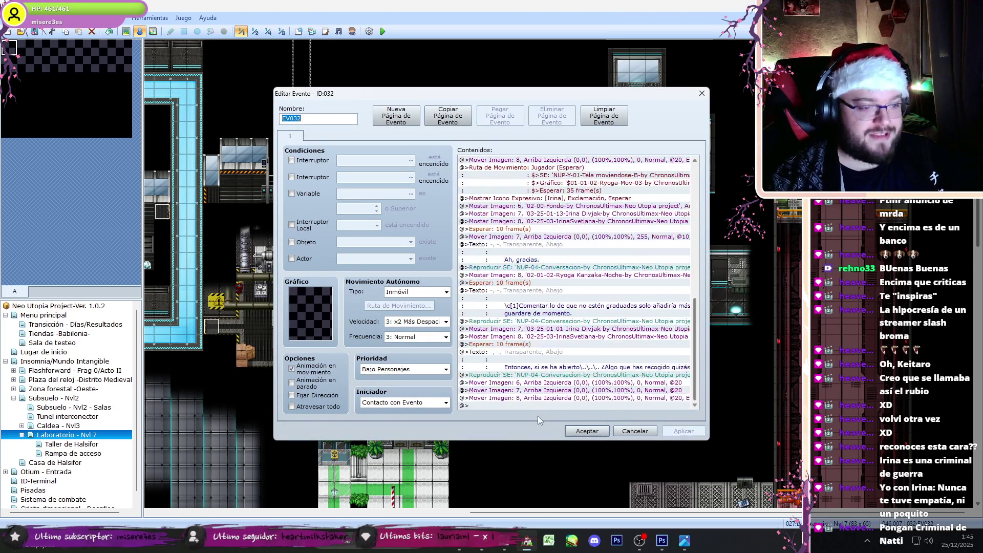
left_click(587, 431)
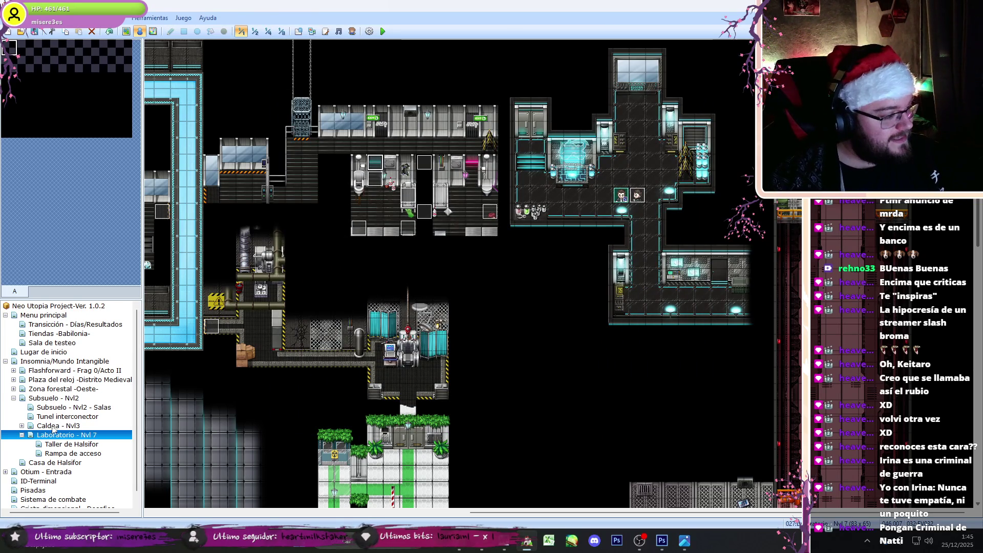
left_click(56, 416)
left_click(254, 31)
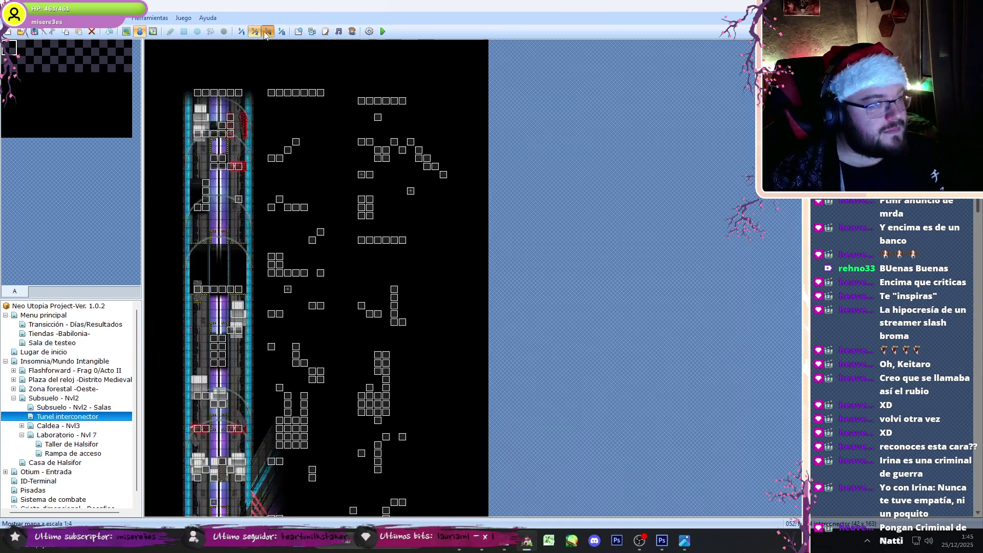
left_click(267, 32)
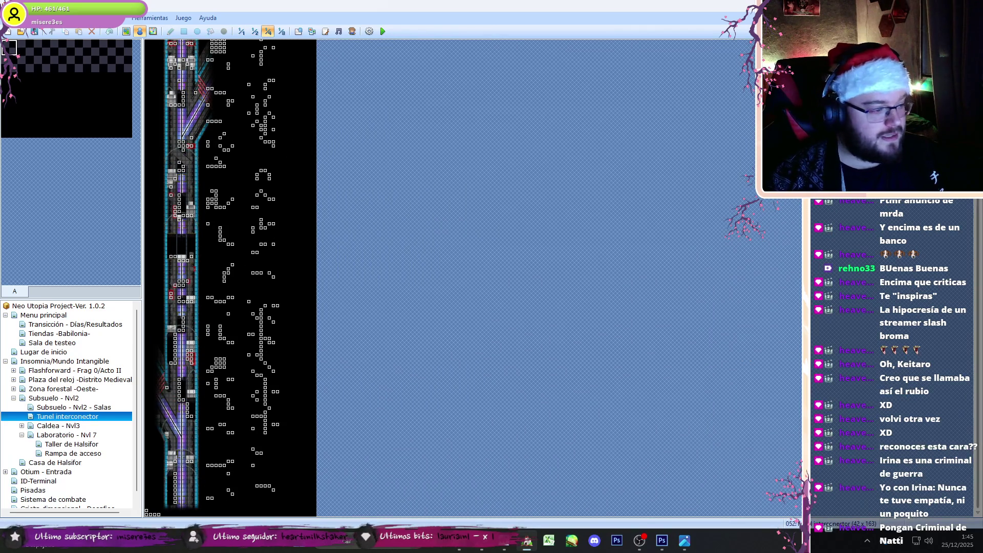
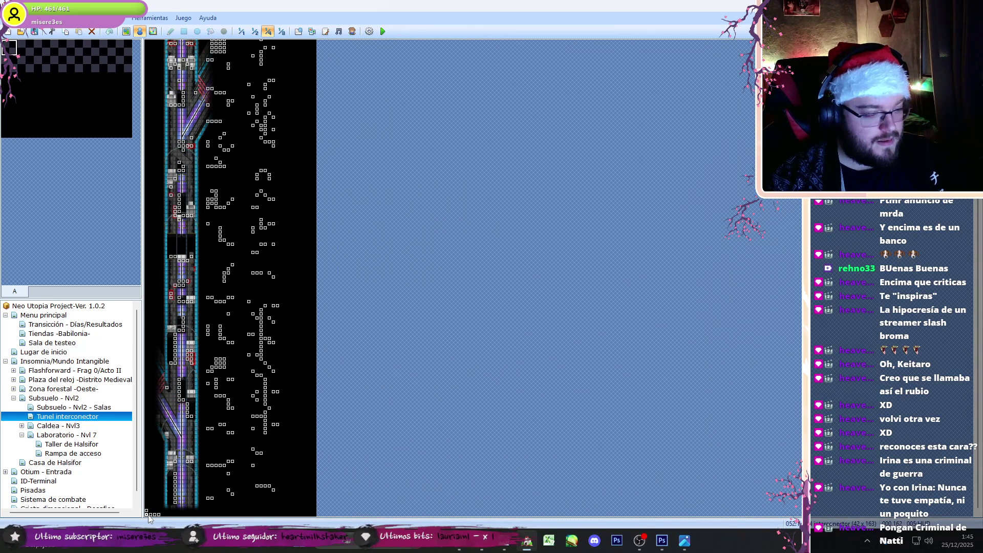
Step: Open and close a tunnel-map event, then show the map at 1:2 scale
double_click(149, 515)
key("Escape")
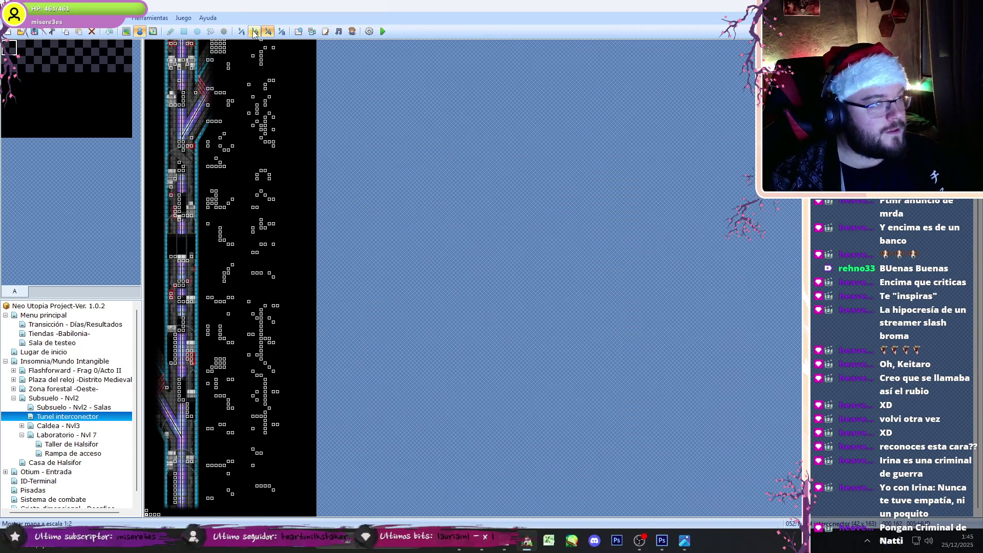
left_click(254, 32)
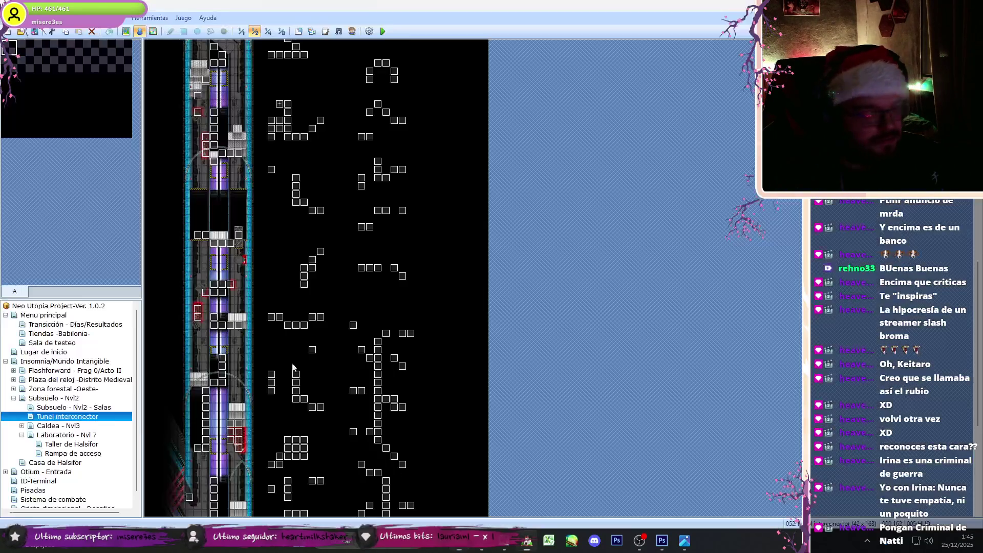
Step: In Photoshop, expand the Minijuegos group and toggle pages back to Semillas de la verdad
left_click(664, 539)
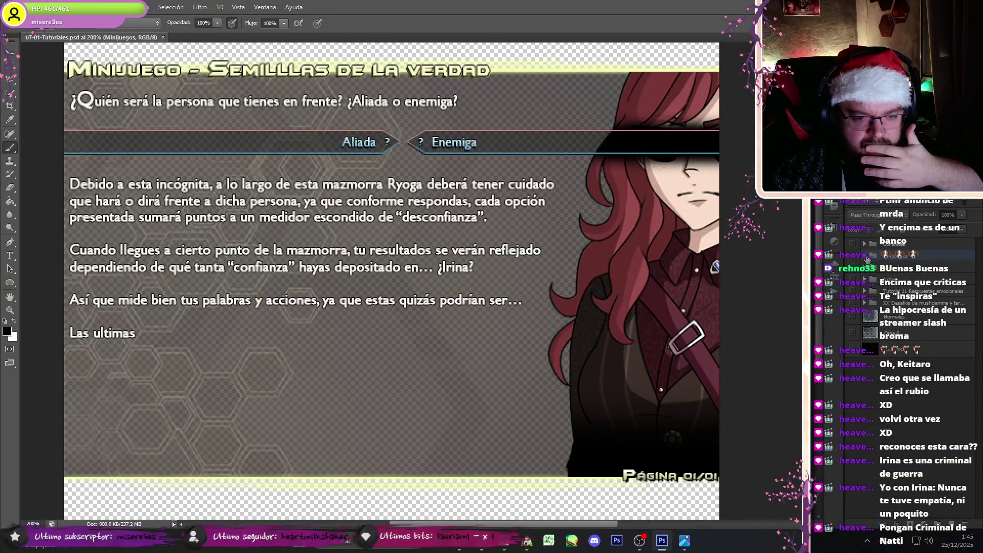
left_click(865, 255)
left_click(854, 301)
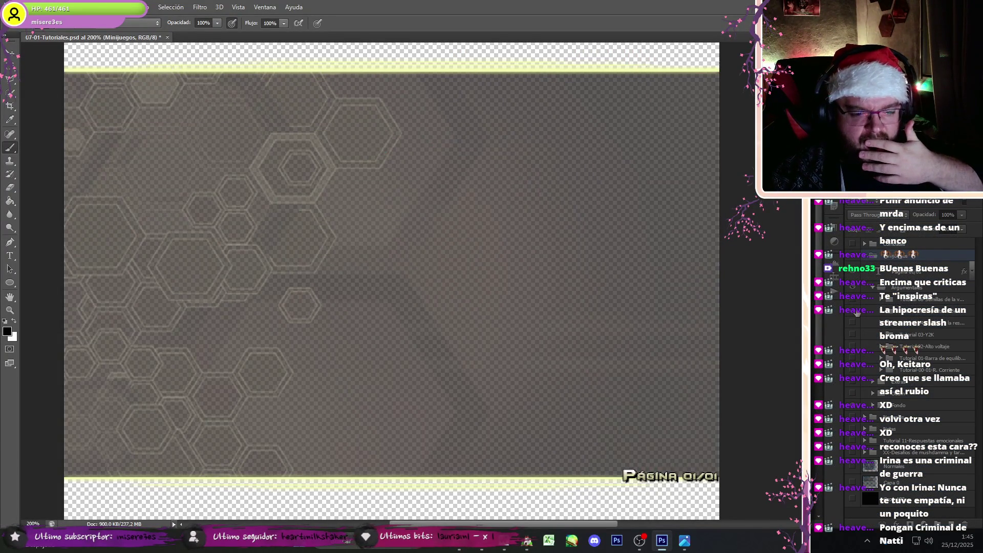
left_click(854, 323)
left_click(856, 323)
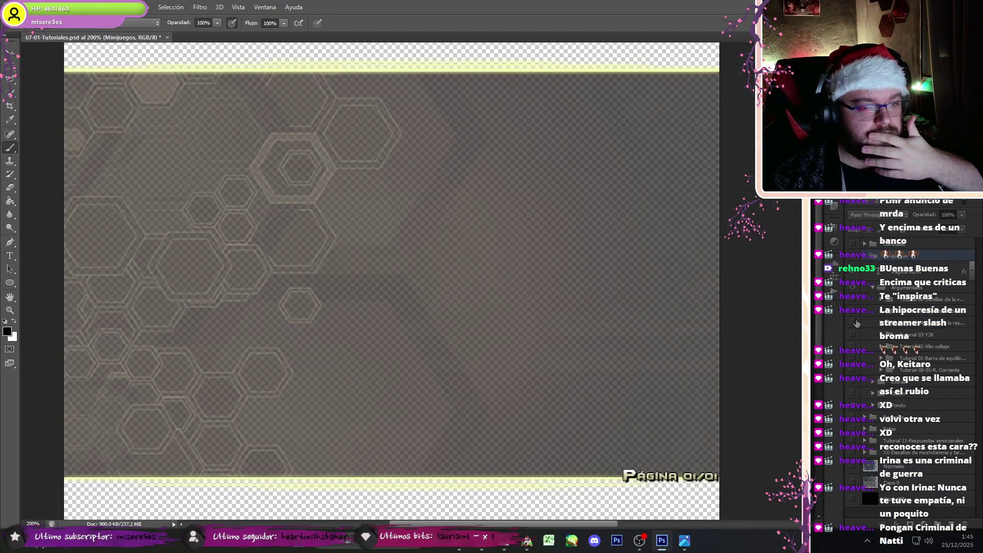
left_click(853, 301)
left_click(527, 540)
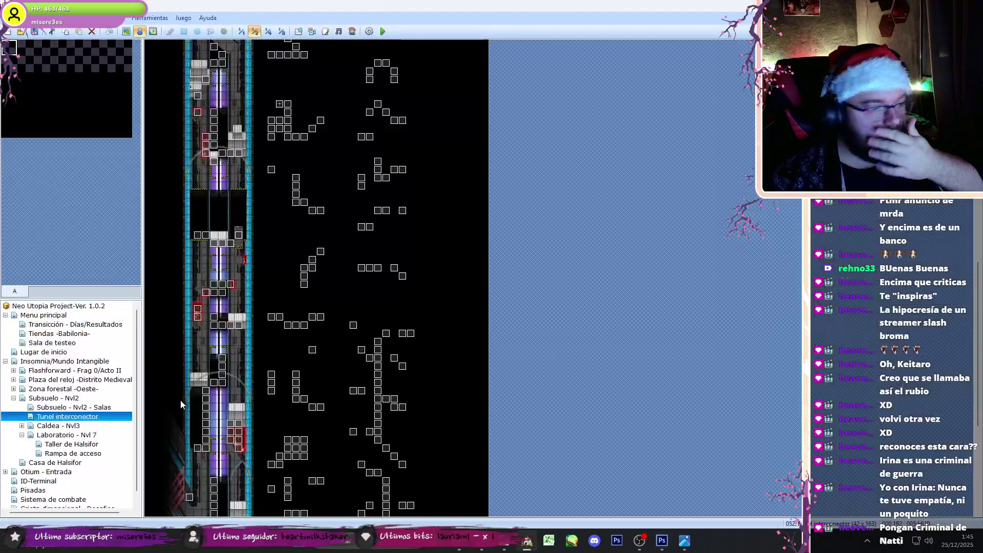
Step: Return to 1:1 scale and open event EV127 on the Subsuelo - Nvl2 map
left_click(241, 31)
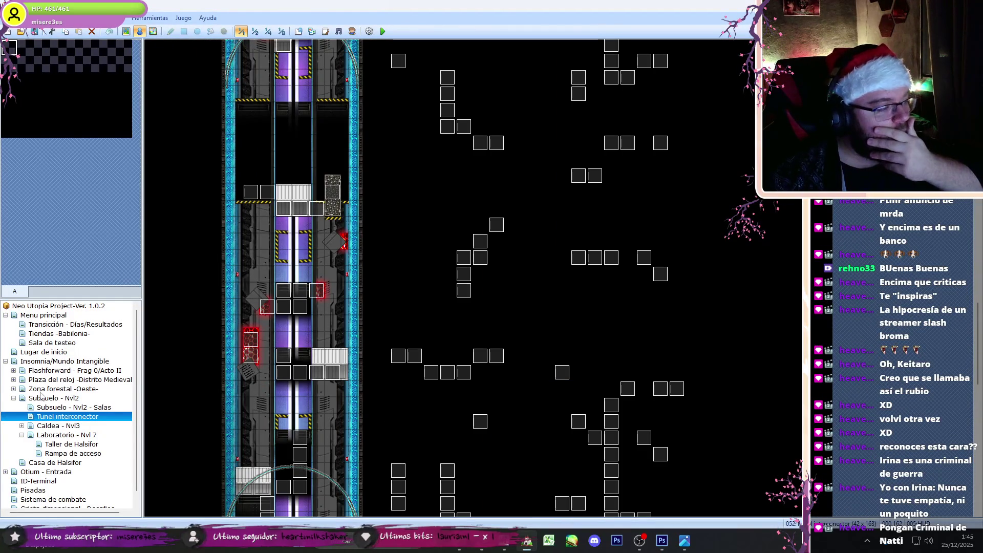
left_click(41, 398)
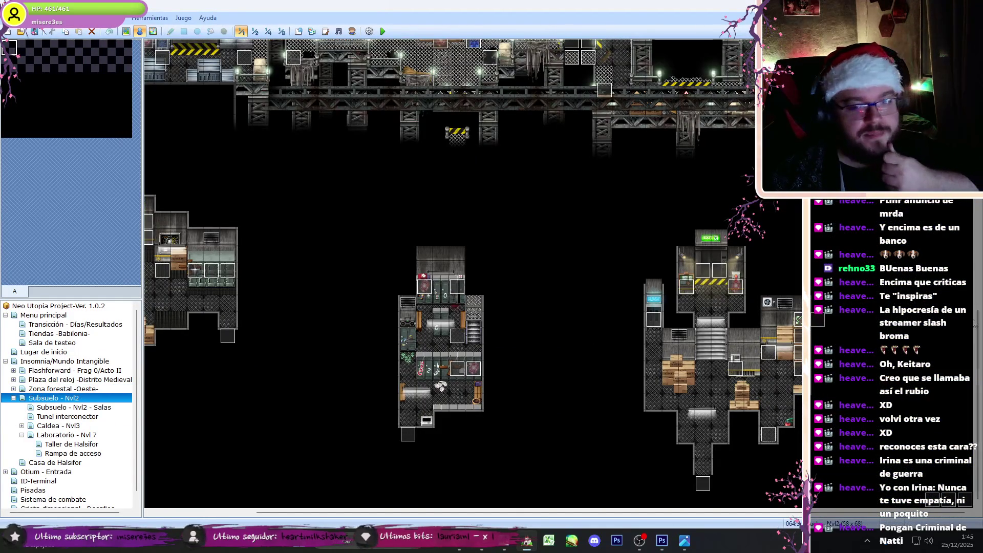
scroll(976, 301, "up", 5)
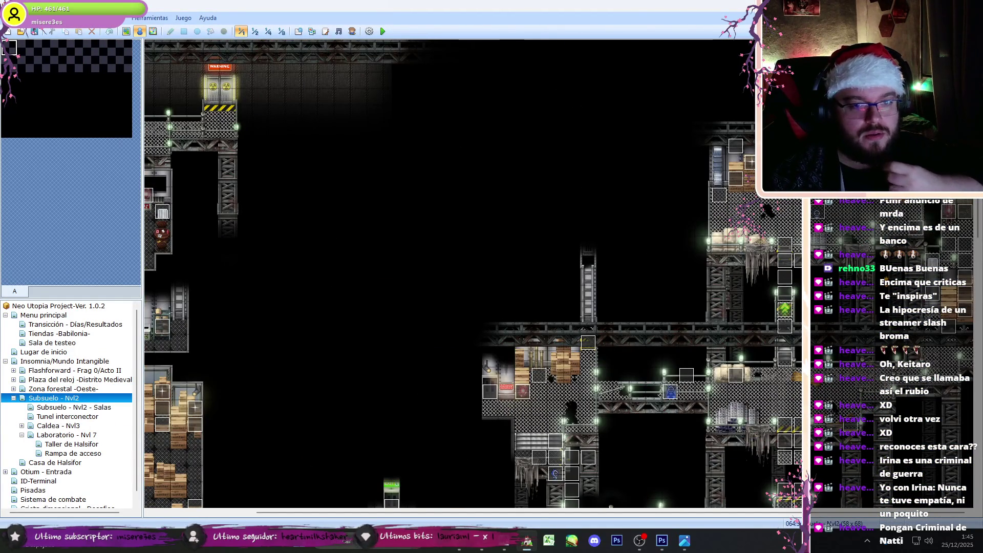
double_click(716, 194)
left_click_drag(695, 189, 700, 406)
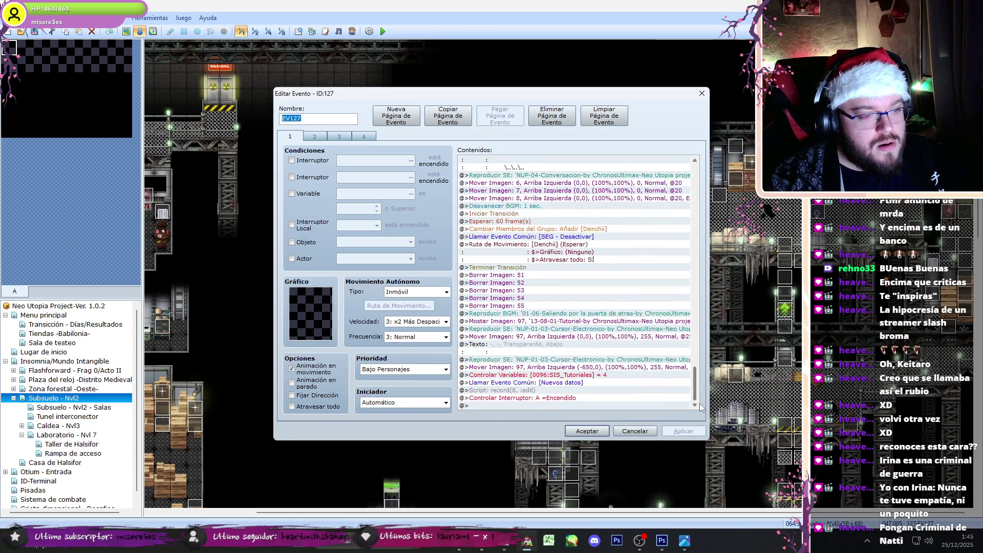
Step: Copy EV127's tutorial picture 97 command block, including the variable change
left_click(580, 314)
left_click(570, 322)
left_click(581, 368, "shift")
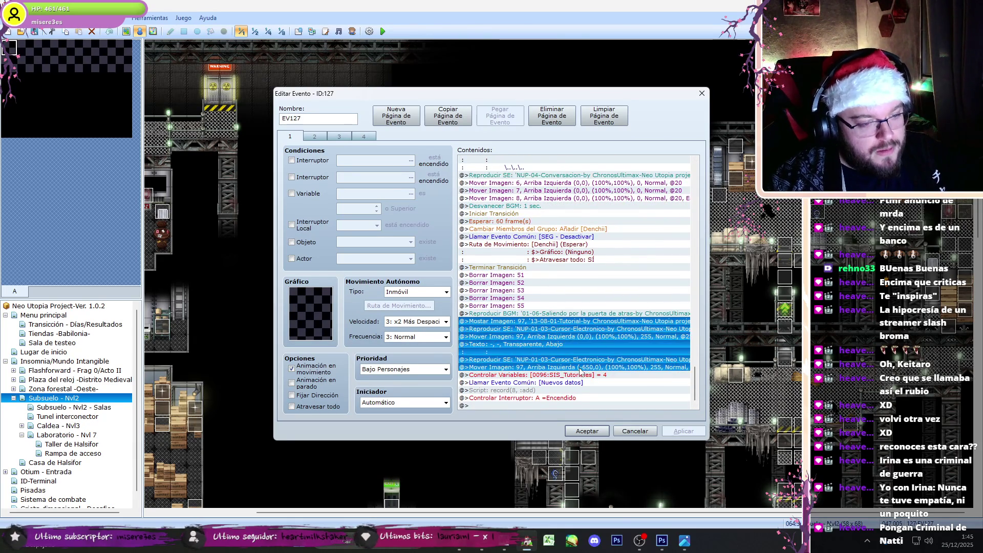
left_click(597, 378, "shift")
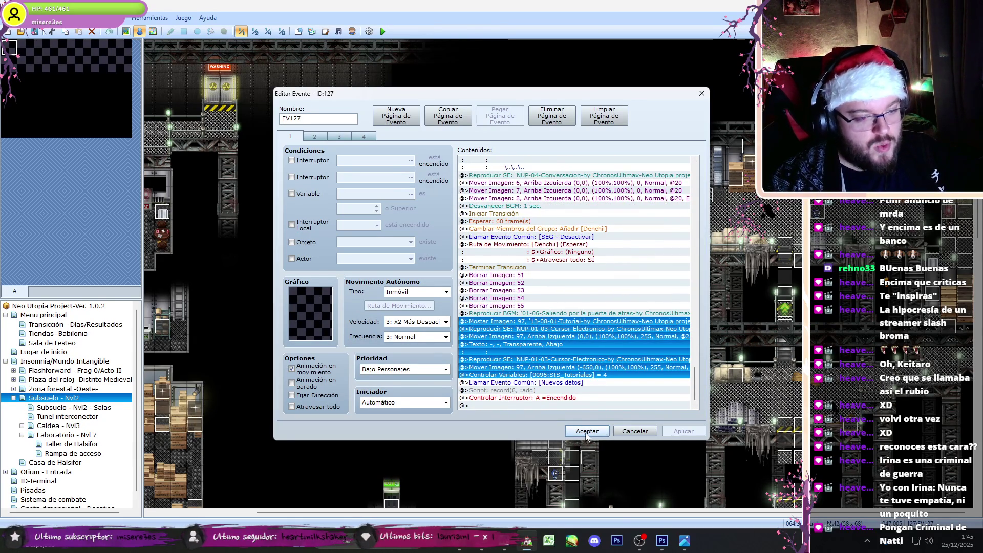
left_click(586, 432)
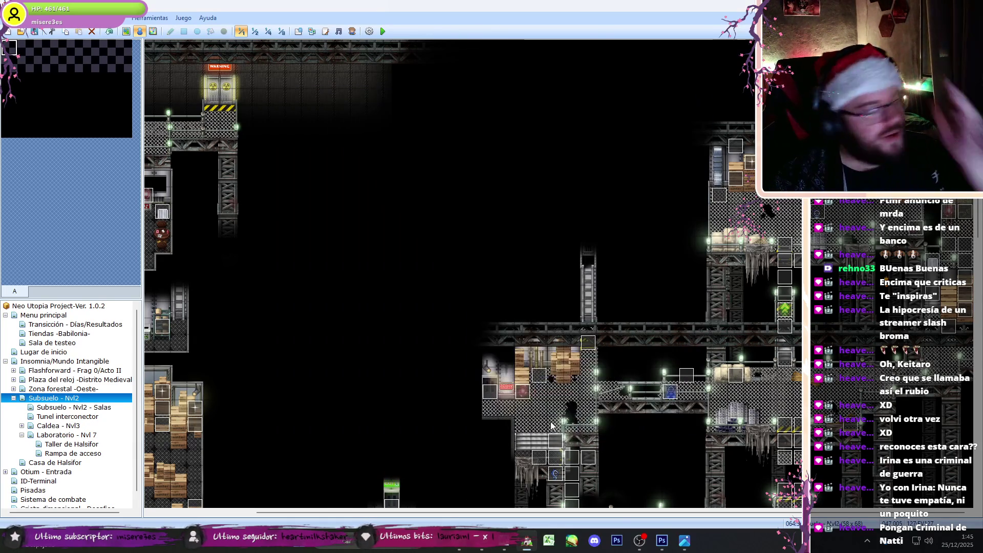
Step: Paste the copied commands at the end of EV032 on Laboratorio - Nvl 7
left_click(91, 407)
left_click(66, 435)
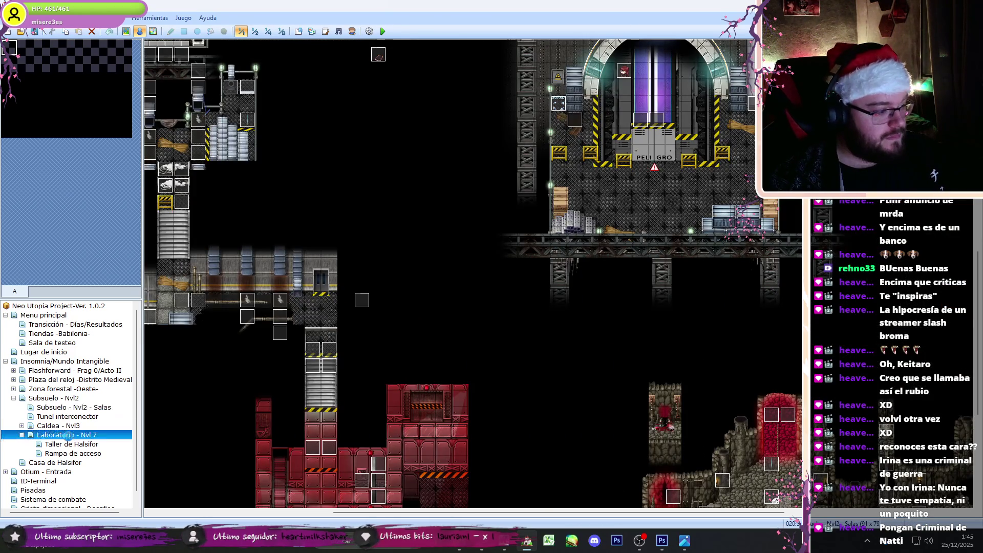
double_click(376, 166)
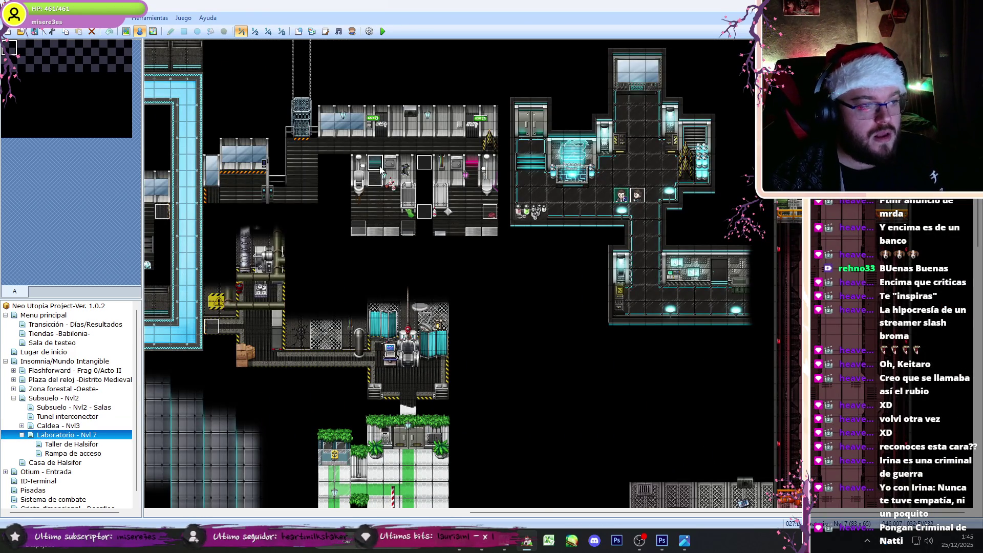
scroll(573, 308, "down", 10)
left_click(582, 404)
key("ctrl+v")
Step: Delete the pasted Controlar Variables command and open picture 97's Mostrar Imagen settings
left_click(580, 398)
key("Delete")
double_click(584, 352)
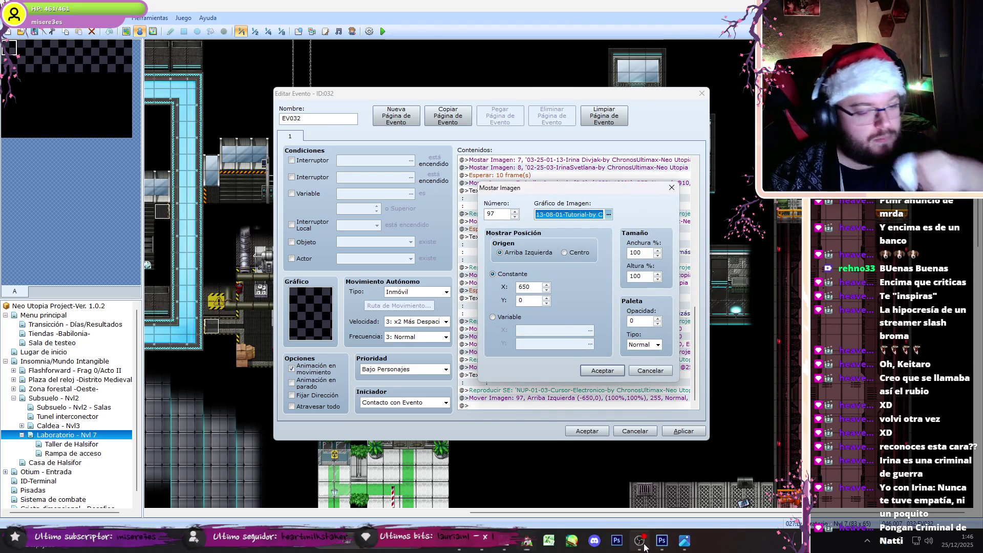
left_click(641, 543)
Step: Collapse the Minijuegos group and close 07-01-Tutoriales.psd, answering the save prompt
left_click(662, 540)
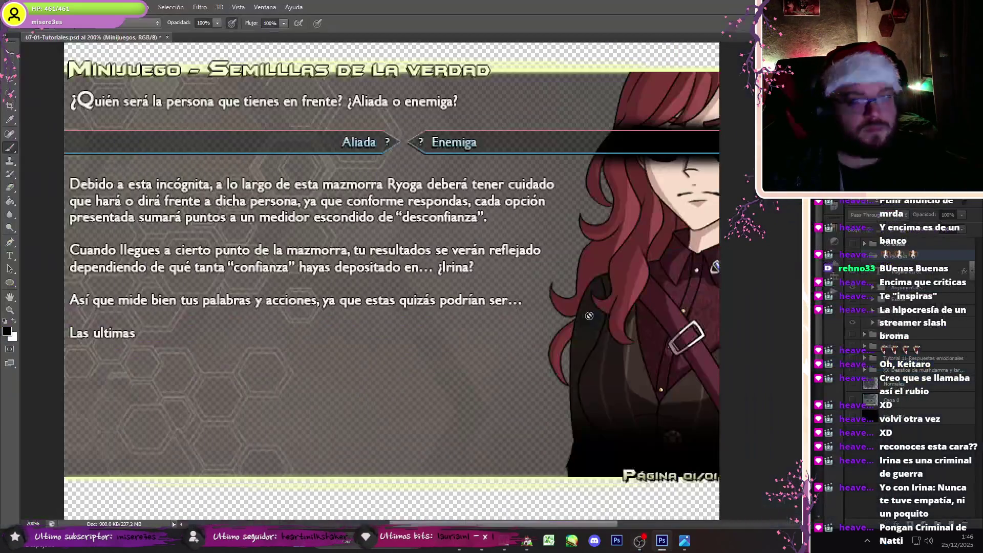
left_click_drag(715, 266, 701, 272)
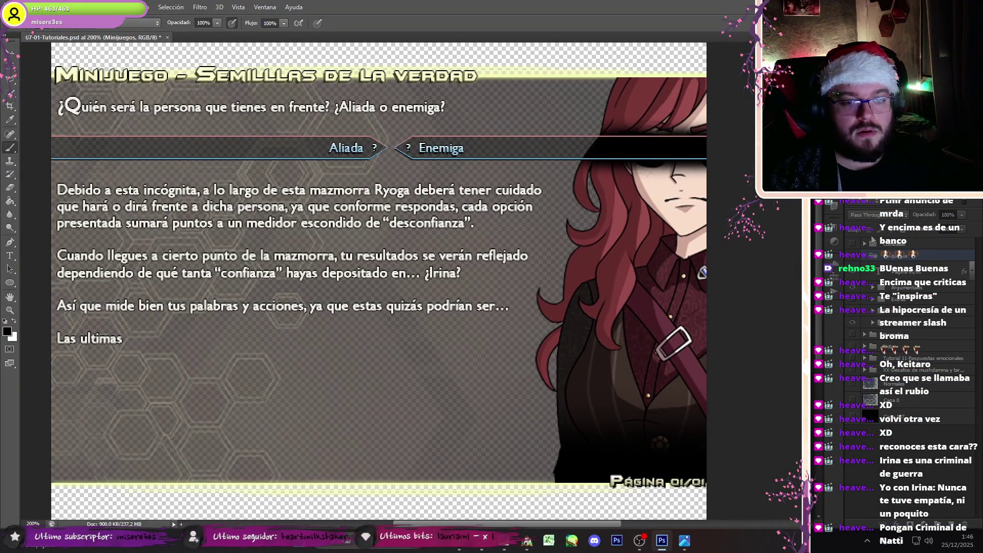
left_click(865, 255)
left_click(166, 37)
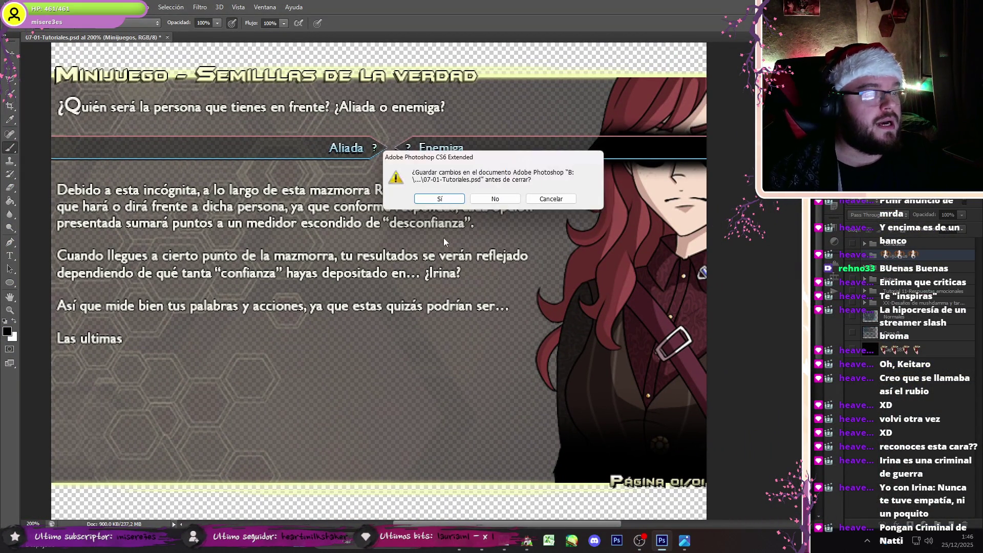
left_click(440, 203)
left_click(527, 542)
key("Down")
key("Down")
key("Down")
Step: Choose the 13-205-01 Semillas de la verdad tutorial for picture 97 and save EV032
key("Down")
key("Down")
key("Down")
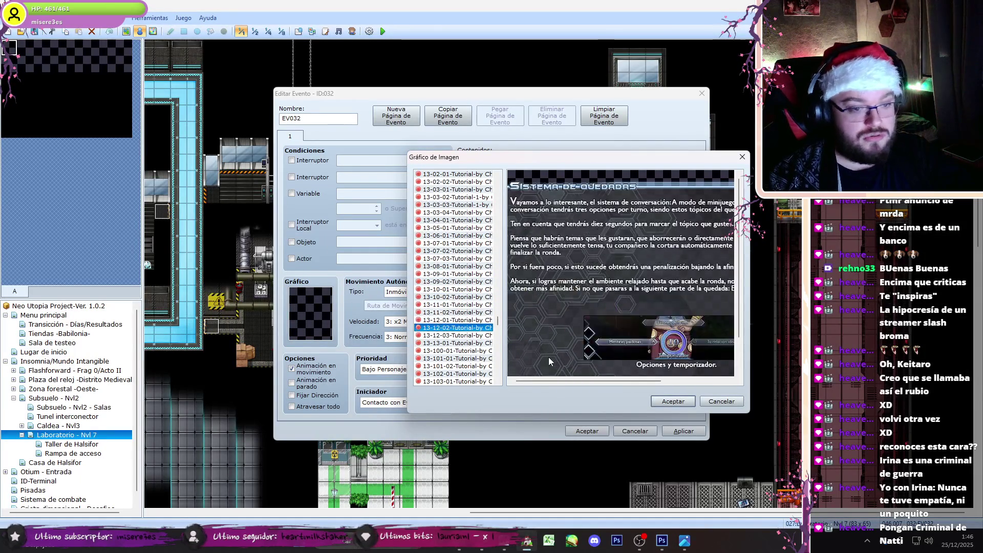
key("Down")
key("Down")
key("Down")
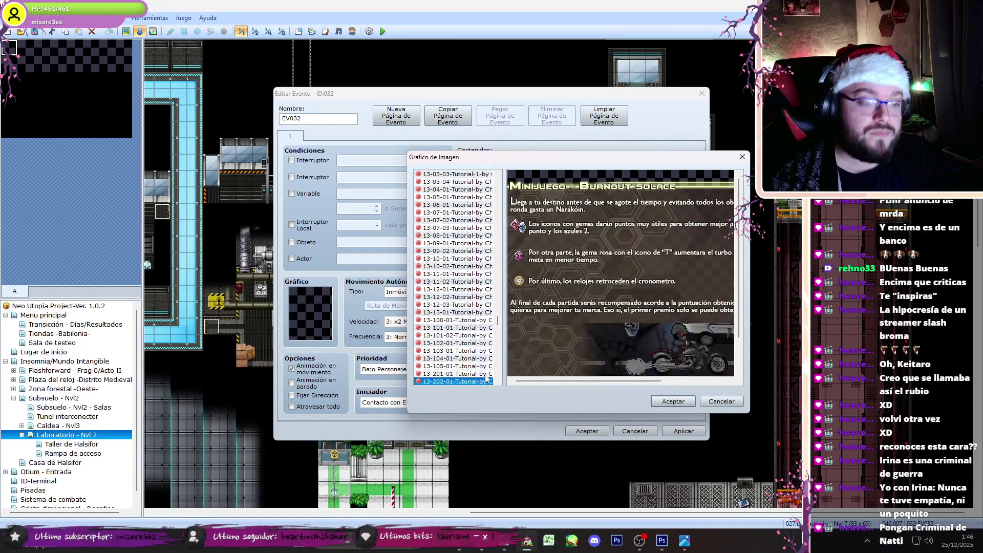
key("Up")
key("Up")
key("Up")
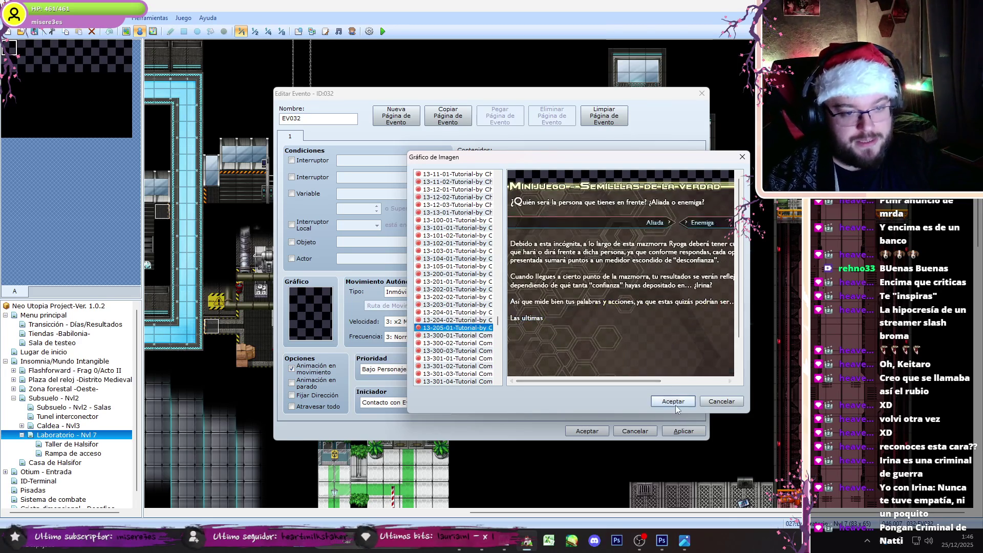
left_click(674, 404)
left_click(588, 380)
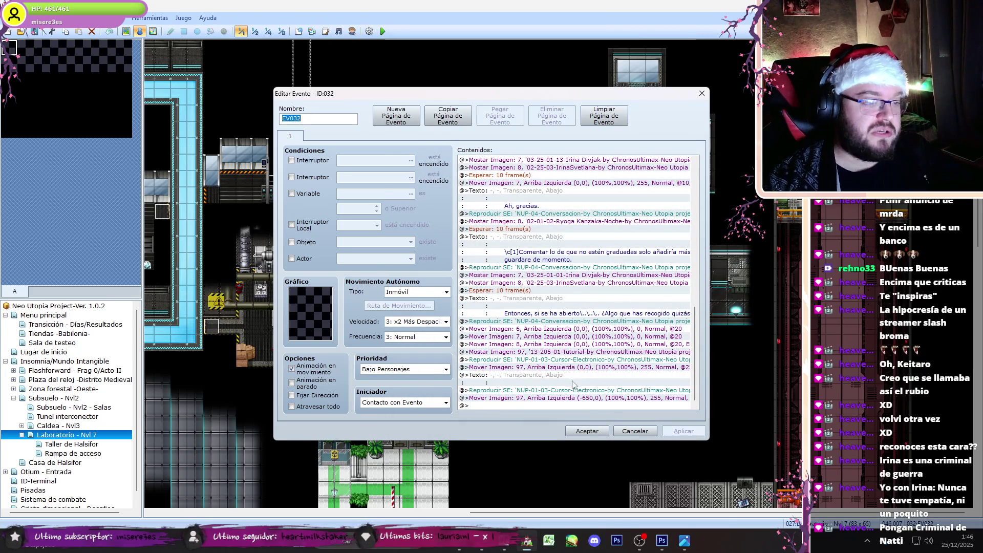
left_click(587, 431)
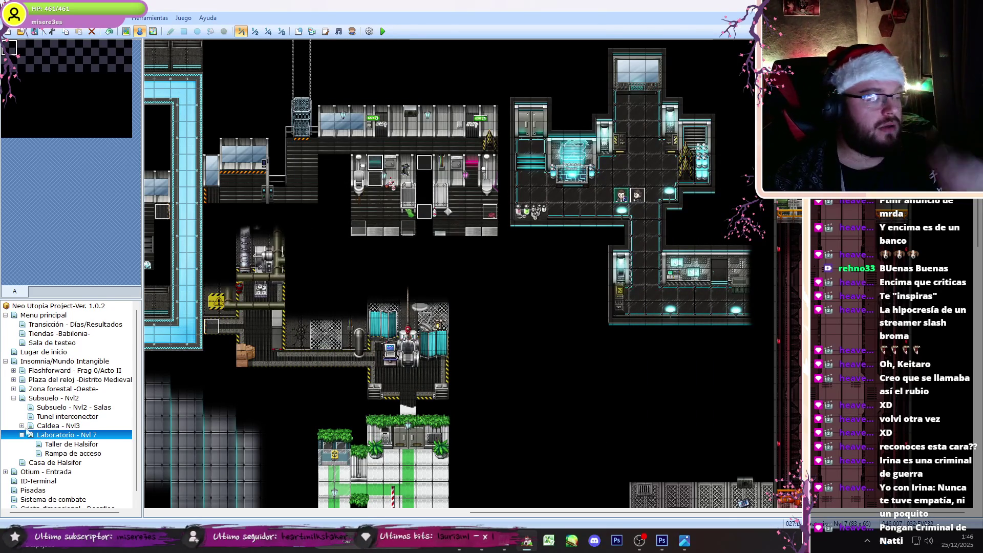
left_click(39, 409)
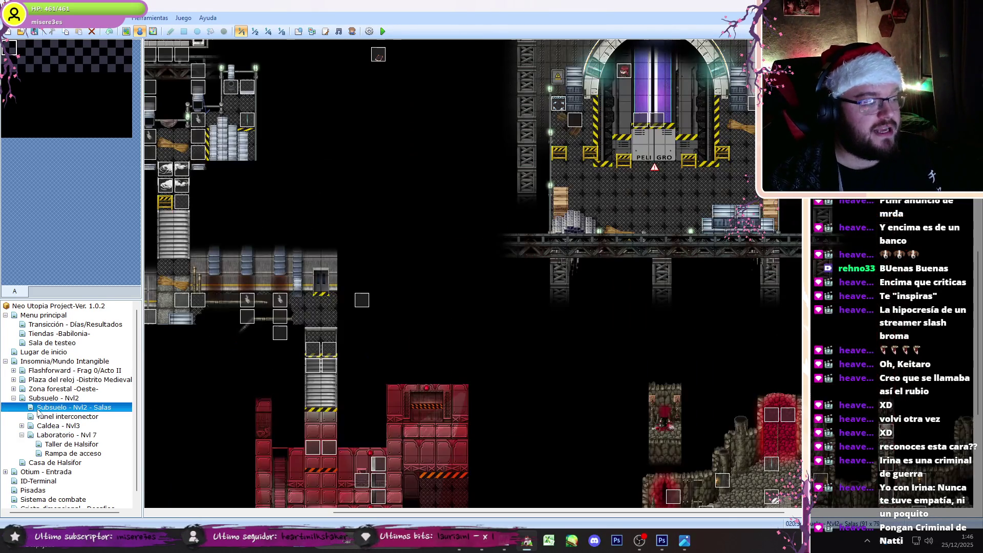
double_click(655, 117)
scroll(686, 358, "down", 10)
mouse_move(704, 397)
left_mouse_down()
mouse_move(725, 348)
mouse_move(723, 398)
left_mouse_up()
key("ctrl+Tab")
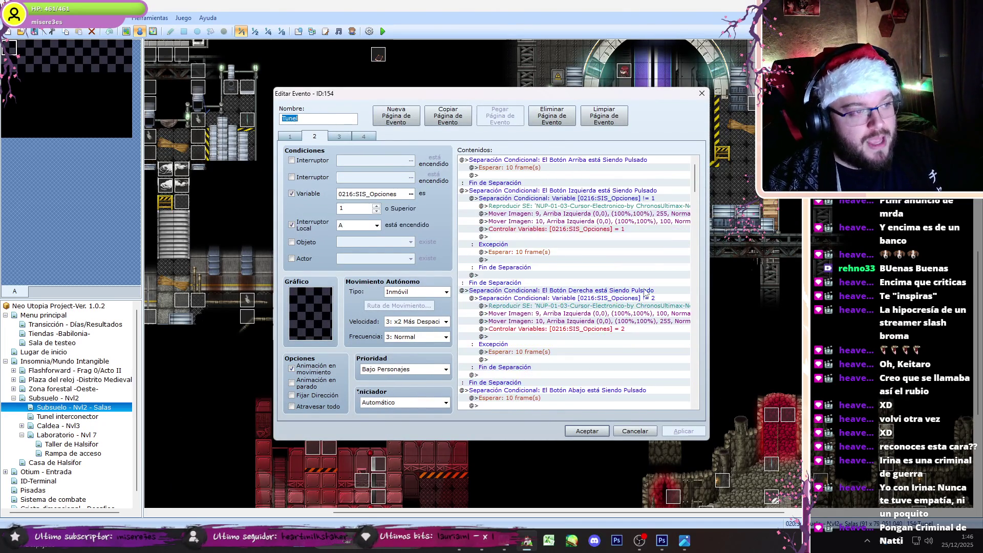
left_click_drag(694, 183, 704, 279)
mouse_move(709, 262)
left_mouse_down()
mouse_move(716, 336)
mouse_move(729, 326)
left_mouse_up()
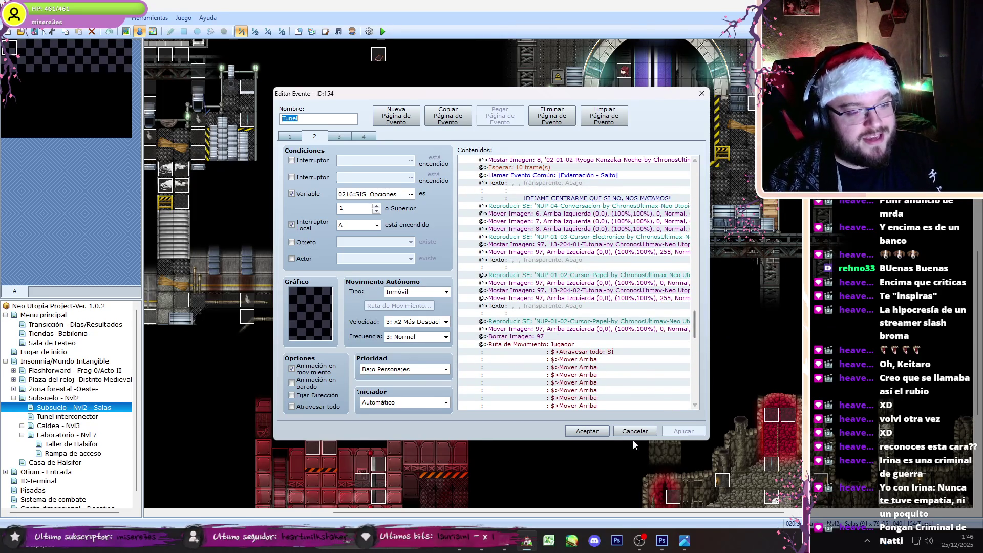
left_click(635, 431)
left_click(55, 436)
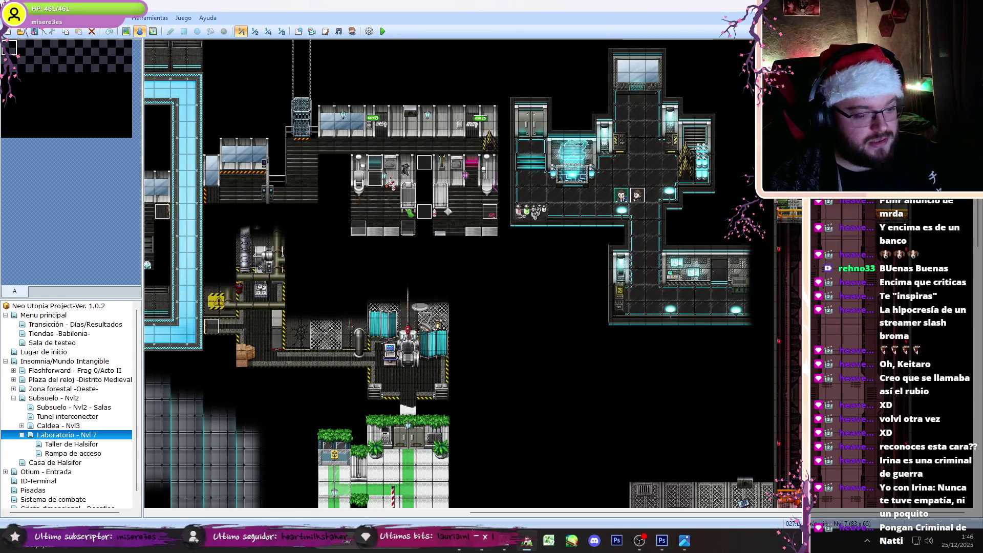
mouse_move(504, 540)
left_click(512, 476)
Step: Move through the Photoshop and RPG Maker windows to reach the Word script
left_click(556, 135)
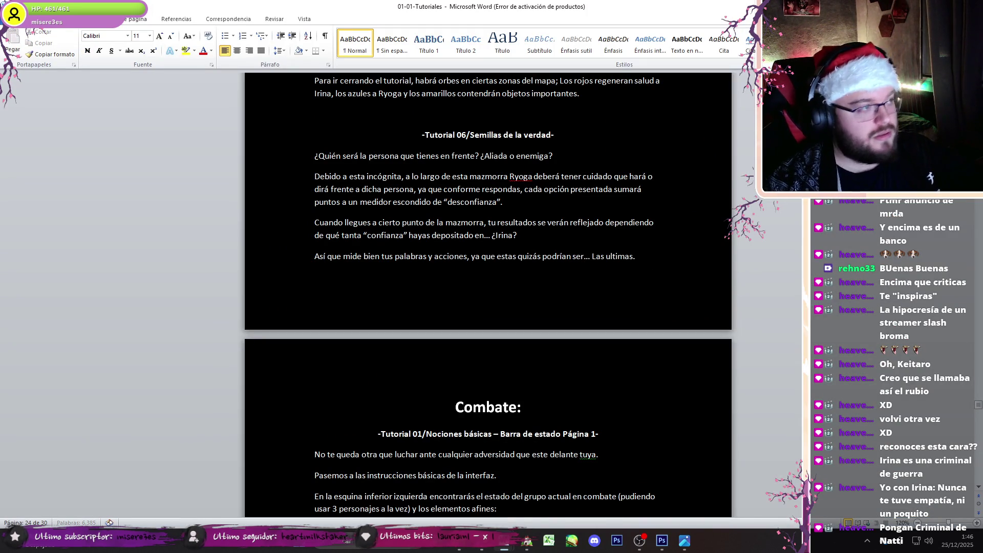
left_click(684, 540)
left_click(665, 541)
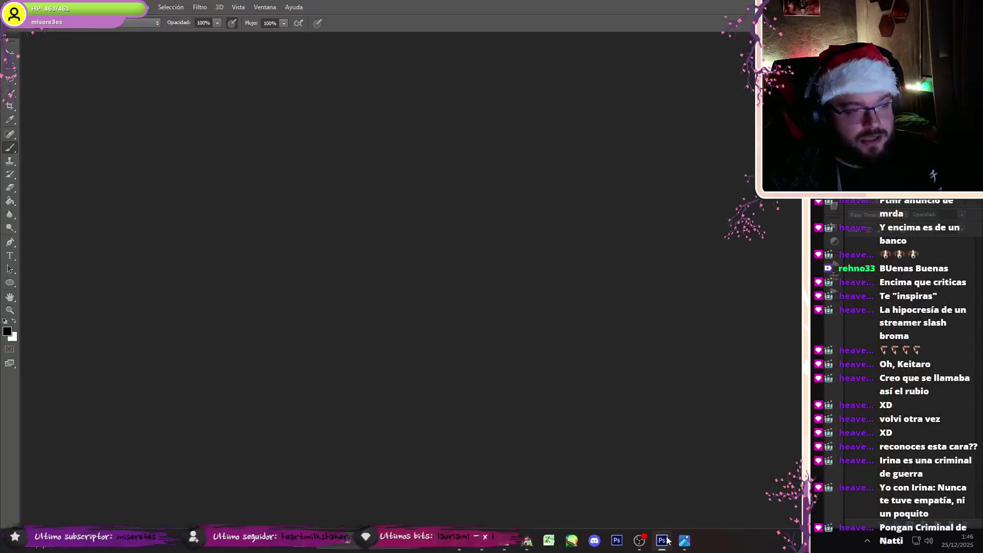
left_click(523, 546)
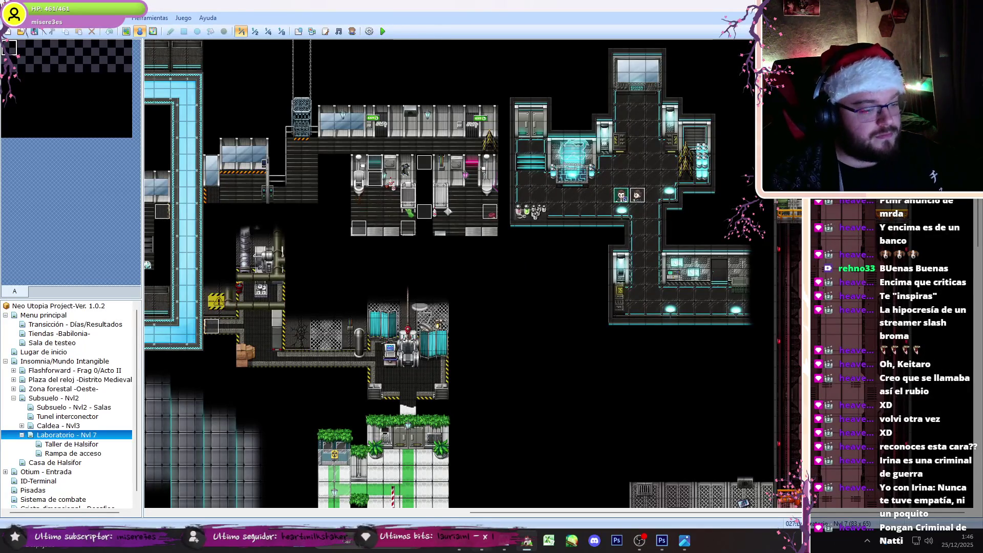
left_click(503, 545)
Step: Scroll the script to 'Mini juego: Semillas de la confianza' with its choices and branch A
middle_click(404, 286)
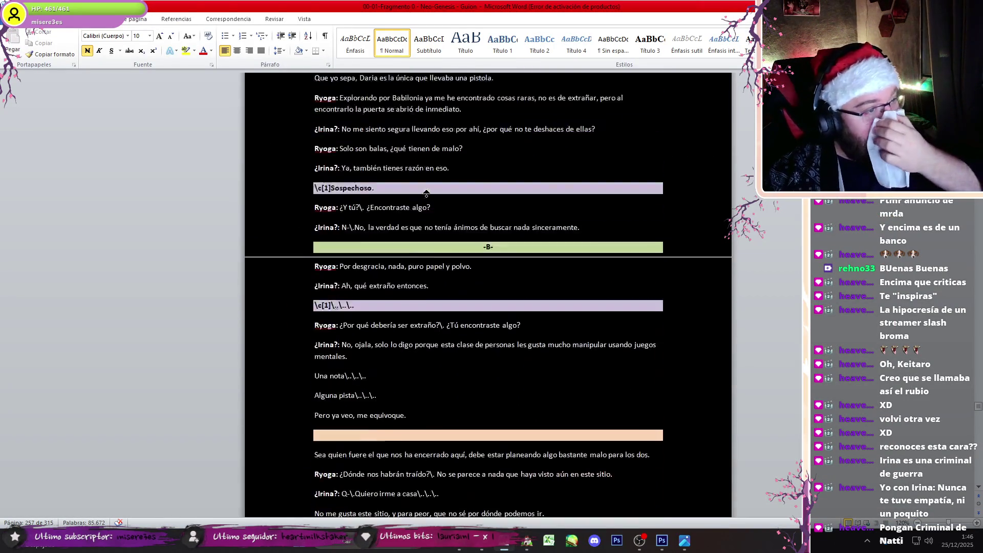
middle_click(452, 176)
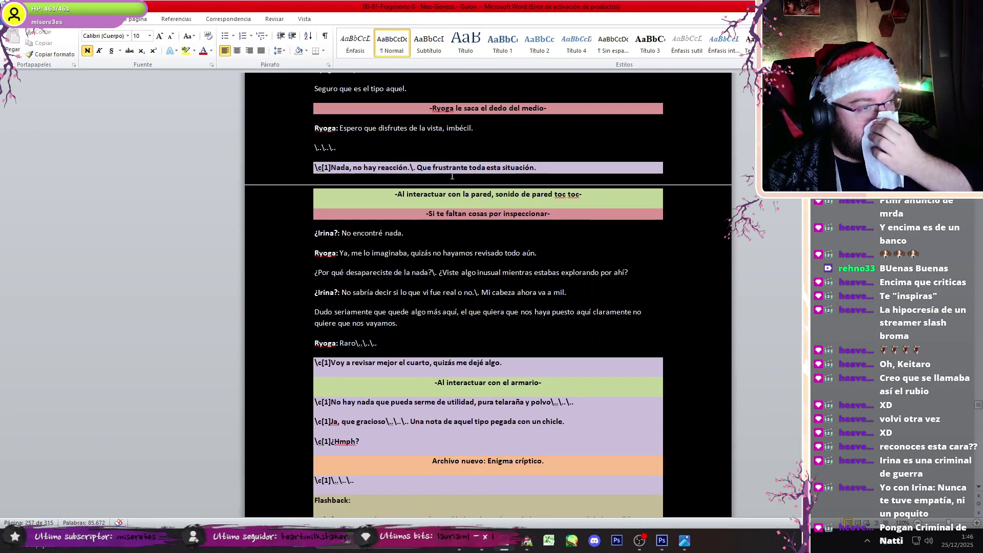
middle_click(438, 276)
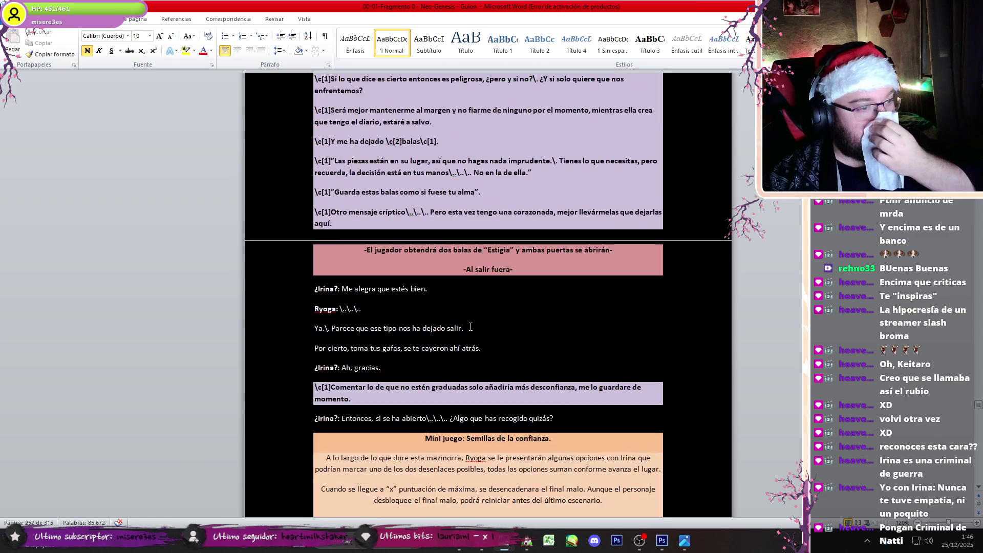
middle_click(448, 333)
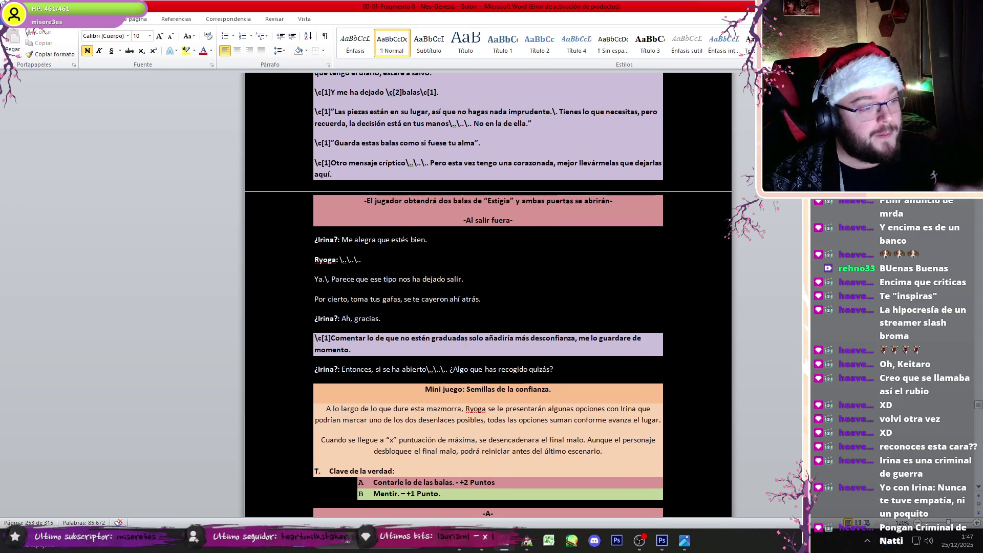
left_click_drag(432, 242, 318, 239)
left_click(377, 279)
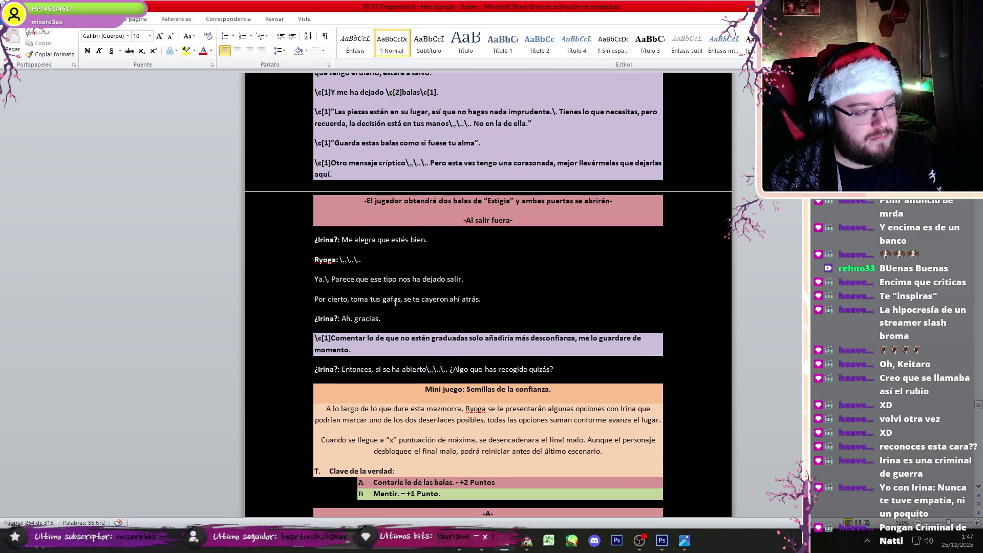
scroll(404, 338, "down", 2)
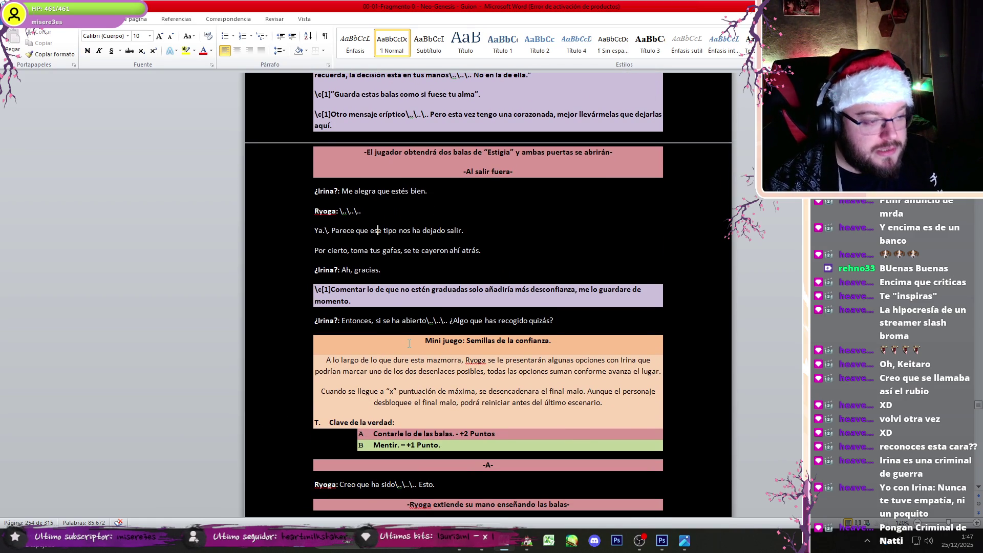
left_click(527, 541)
Step: Open event EV033 to inspect its commands, then close it
double_click(637, 197)
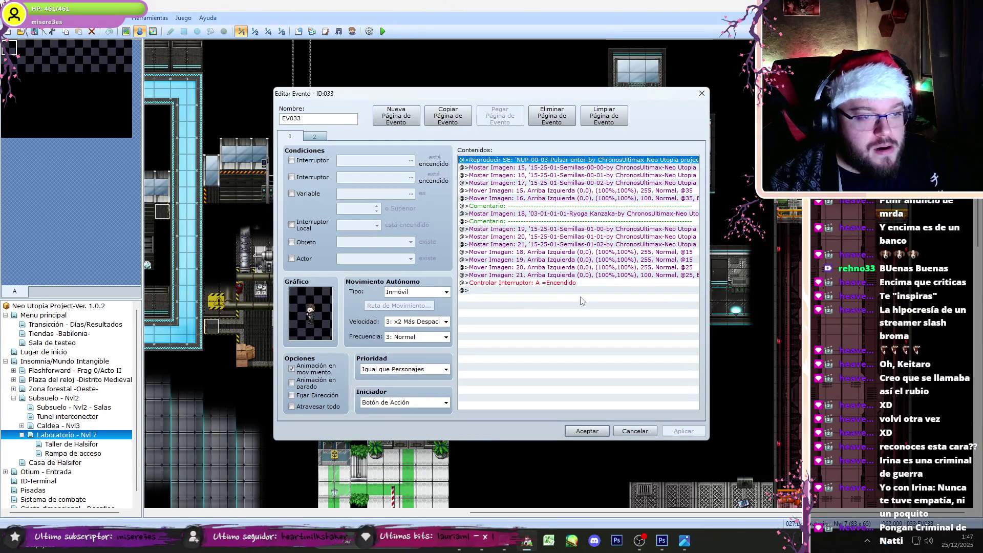
key("ctrl+a")
left_click(576, 432)
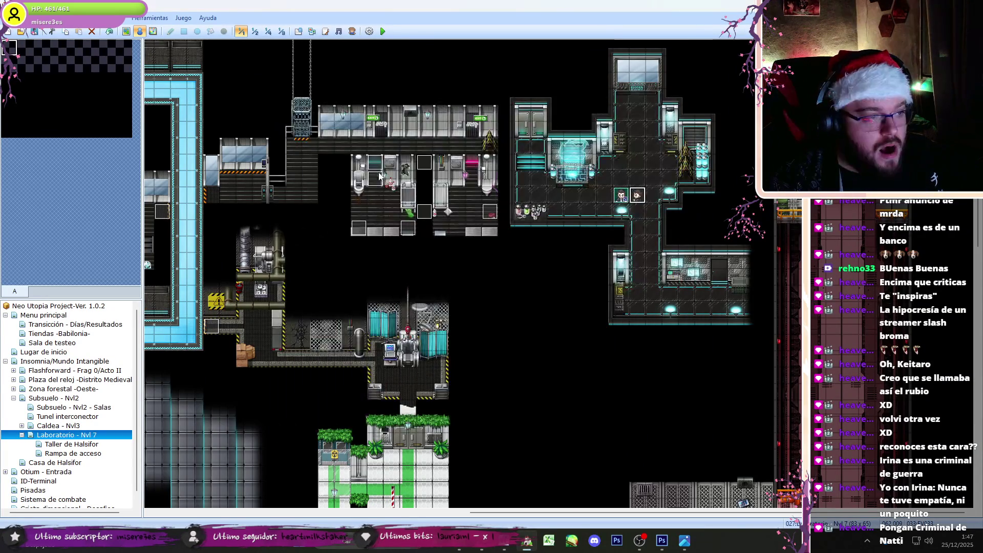
Step: Insert a 45-frame wait in EV032 before the Semillas choice picture commands
double_click(477, 187)
scroll(573, 281, "down", 5)
left_click(526, 405)
left_click(553, 290)
key("Insert")
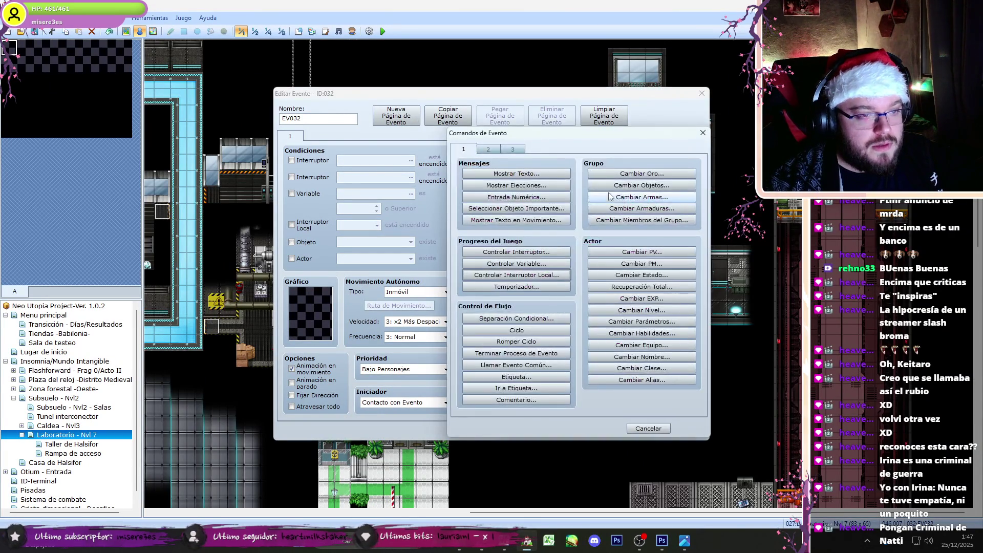
left_click(487, 150)
left_click(631, 176)
type("45")
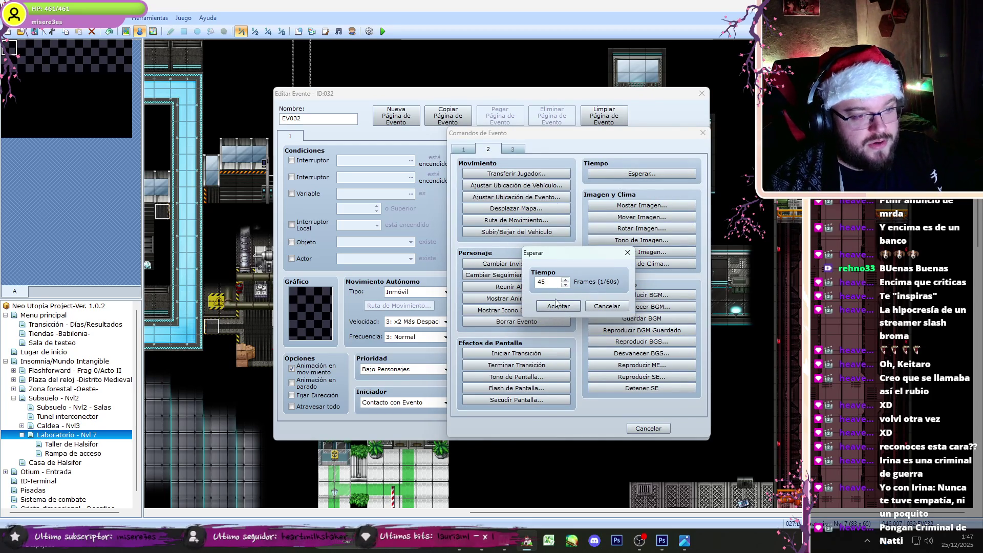
left_click(558, 307)
scroll(552, 337, "down", 1)
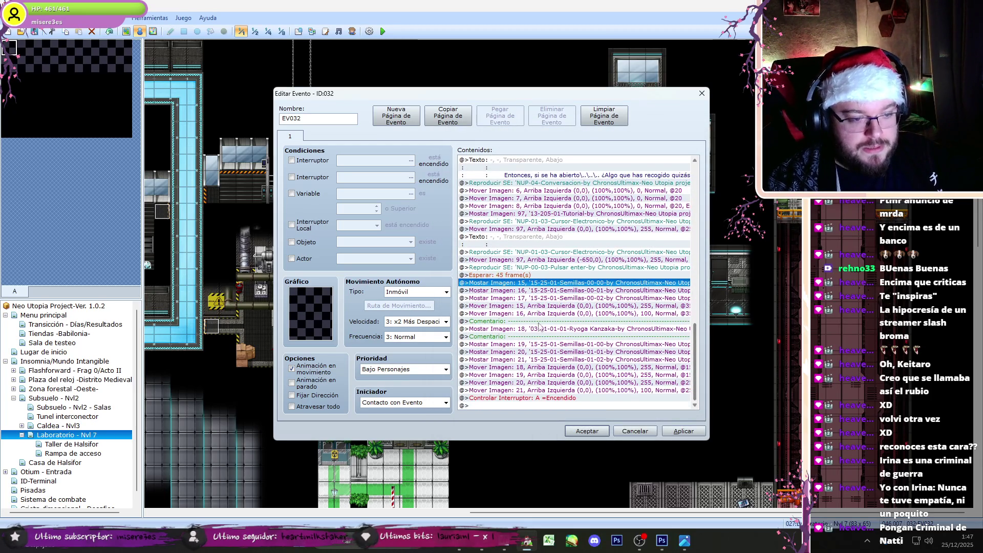
left_click(396, 115)
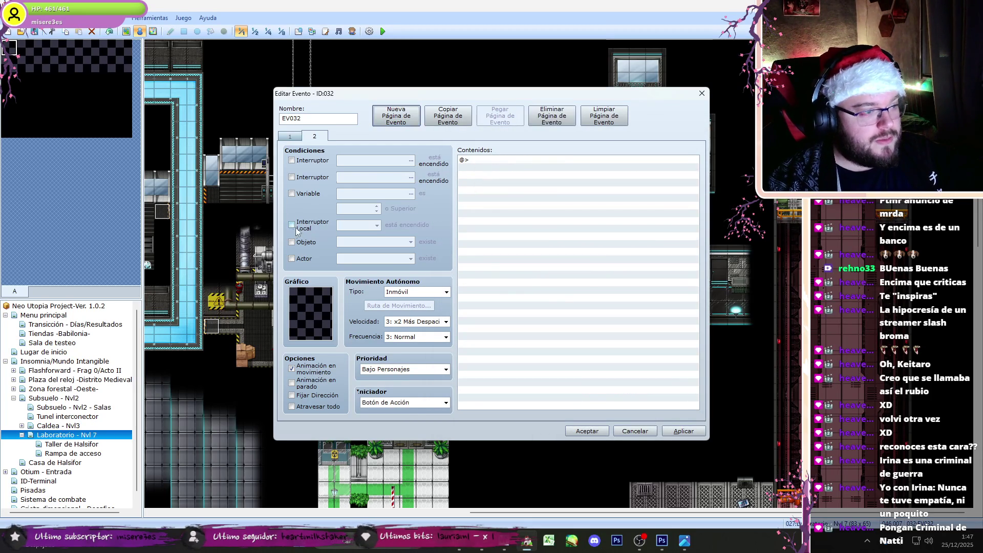
left_click(577, 432)
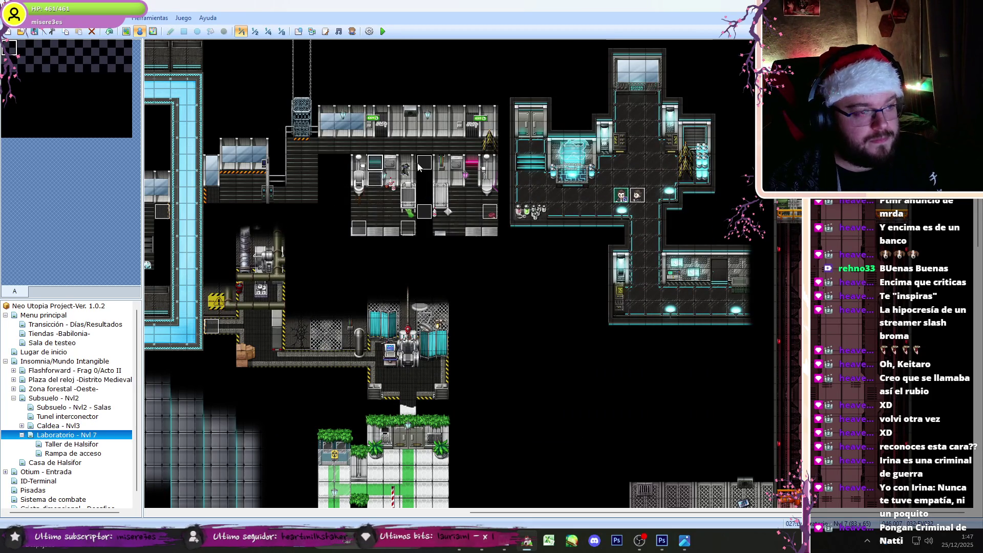
Step: Add another wait, entered as 4, at the end of EV032's command list
double_click(374, 169)
scroll(567, 405, "down", 5)
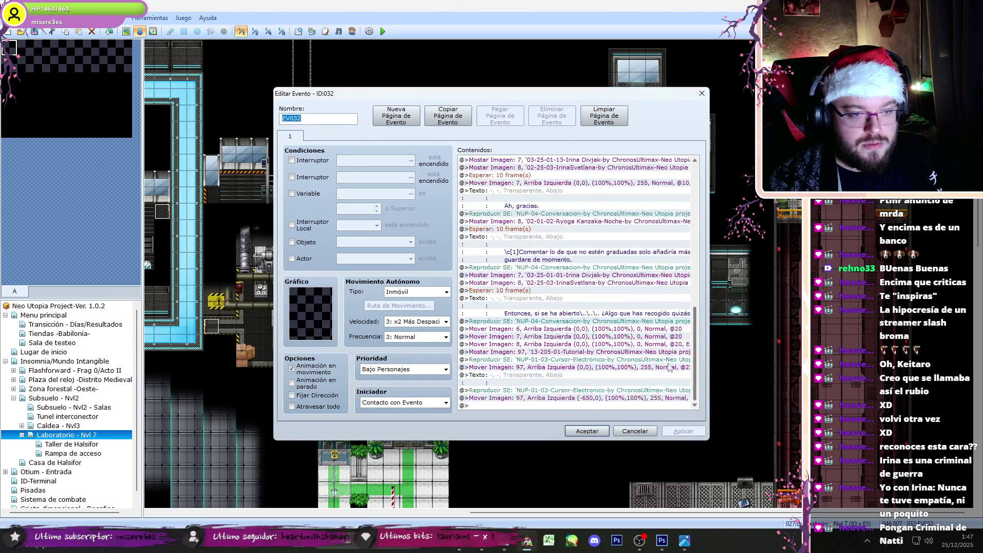
left_click(563, 405)
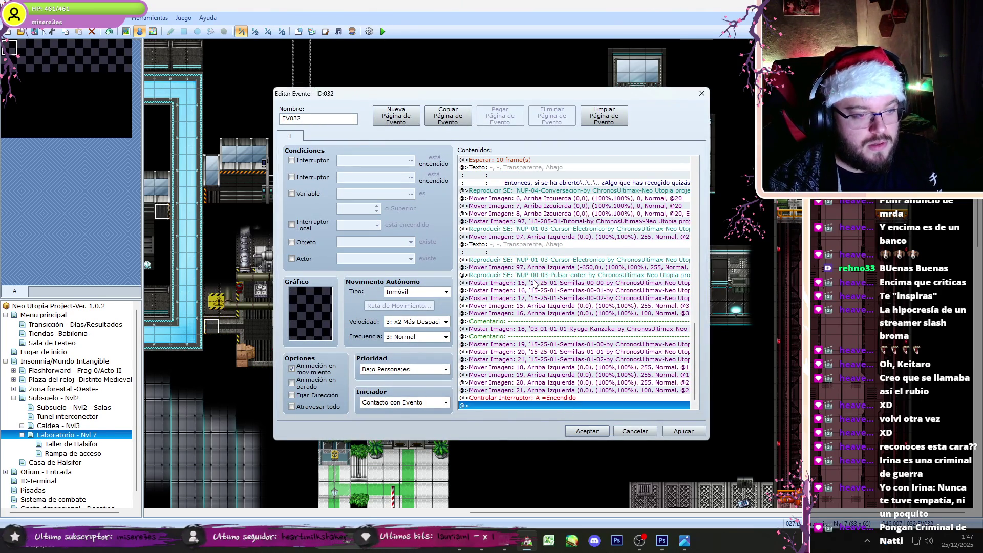
double_click(534, 283)
left_click(641, 173)
type("4")
left_click(547, 308)
left_click(587, 430)
double_click(301, 150)
Step: Copy EV033's second event page
left_click(314, 136)
left_click(448, 115)
left_click(587, 430)
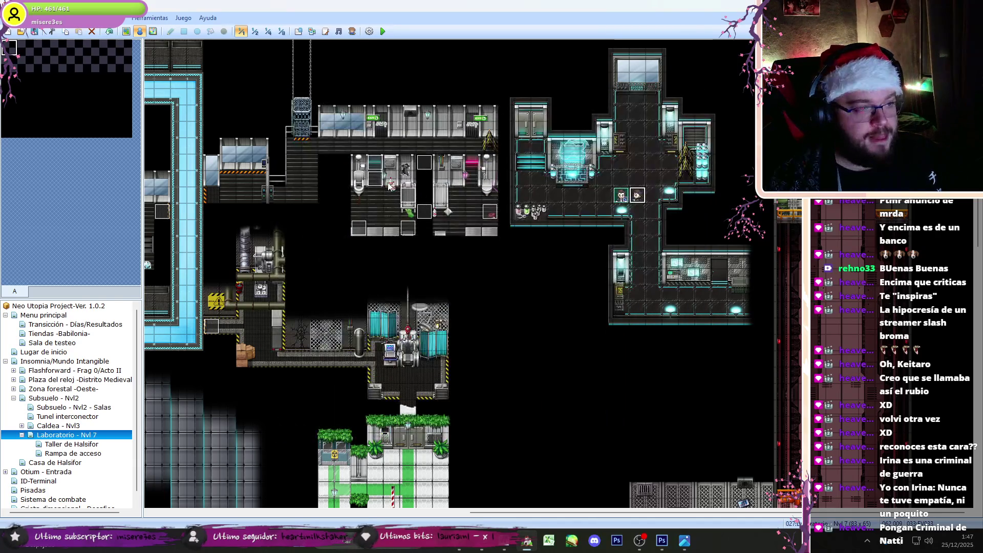
Step: Check EV032's pages, with the pasted self-switch-A autorun page 2, and confirm
double_click(380, 168)
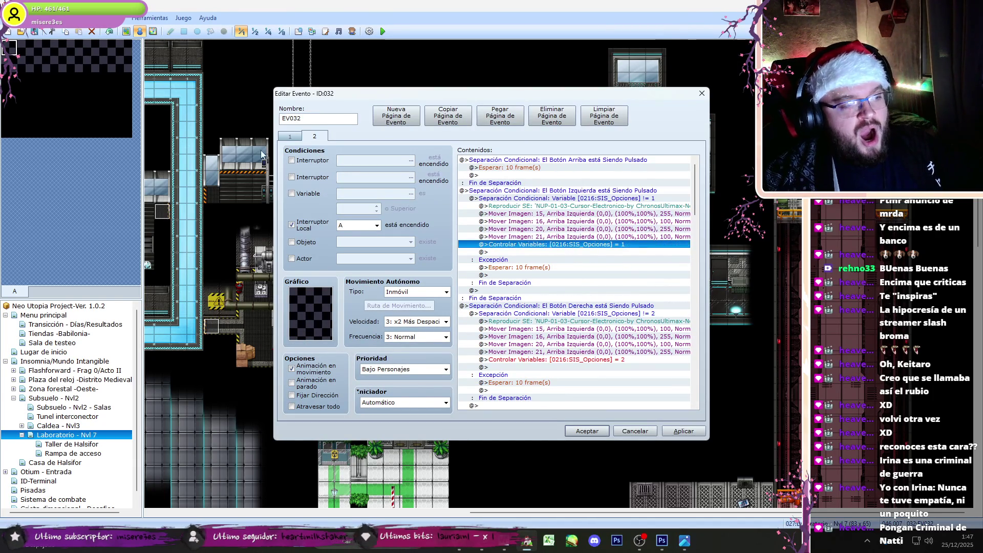
left_click(290, 137)
scroll(573, 323, "down", 10)
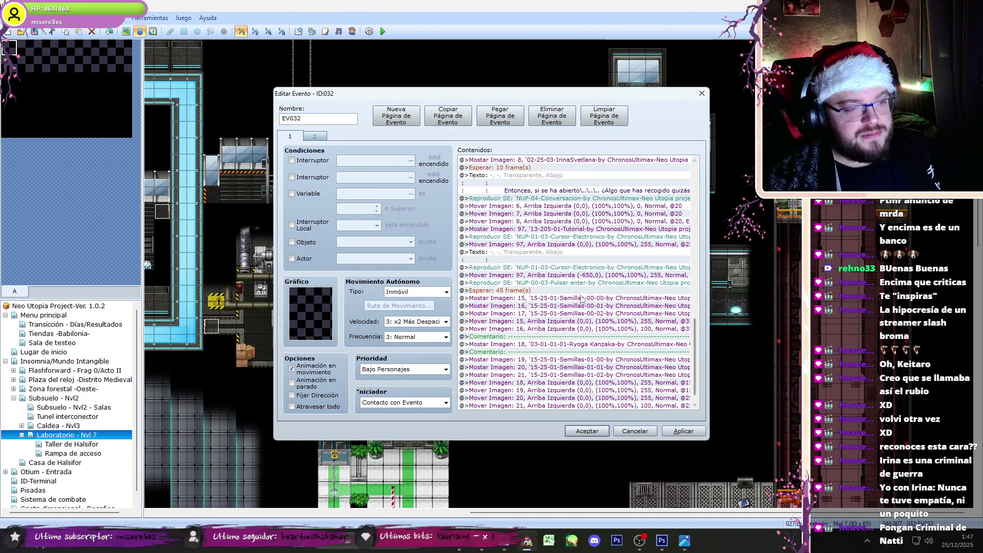
scroll(691, 348, "down", 2)
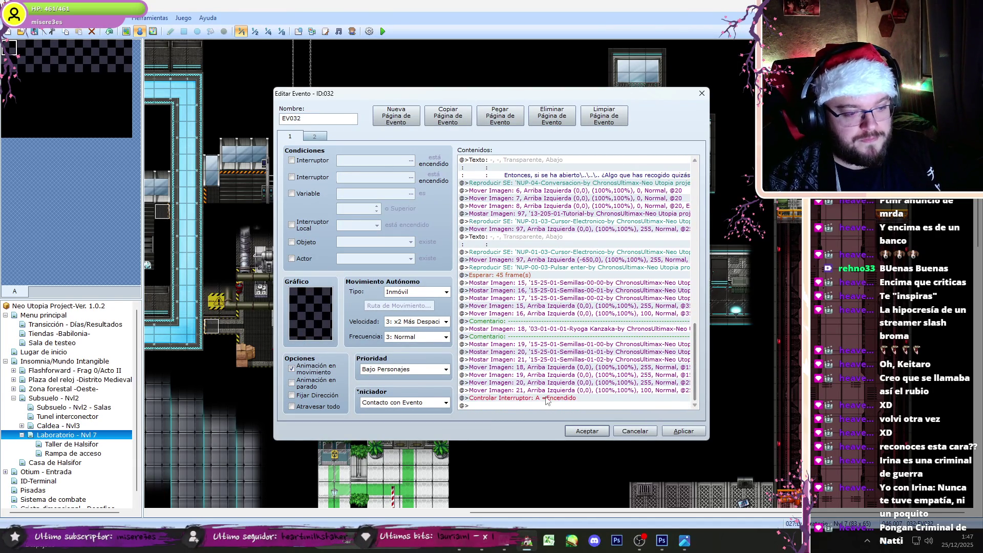
left_click(314, 136)
scroll(691, 233, "down", 5)
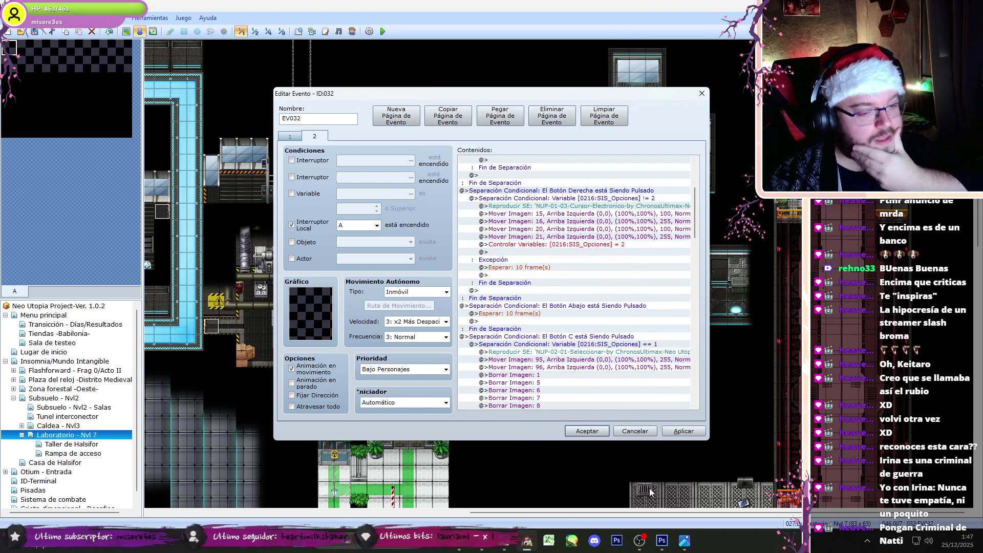
left_click(587, 431)
Step: Open the sound test and close it again
left_click(338, 31)
left_click(564, 150)
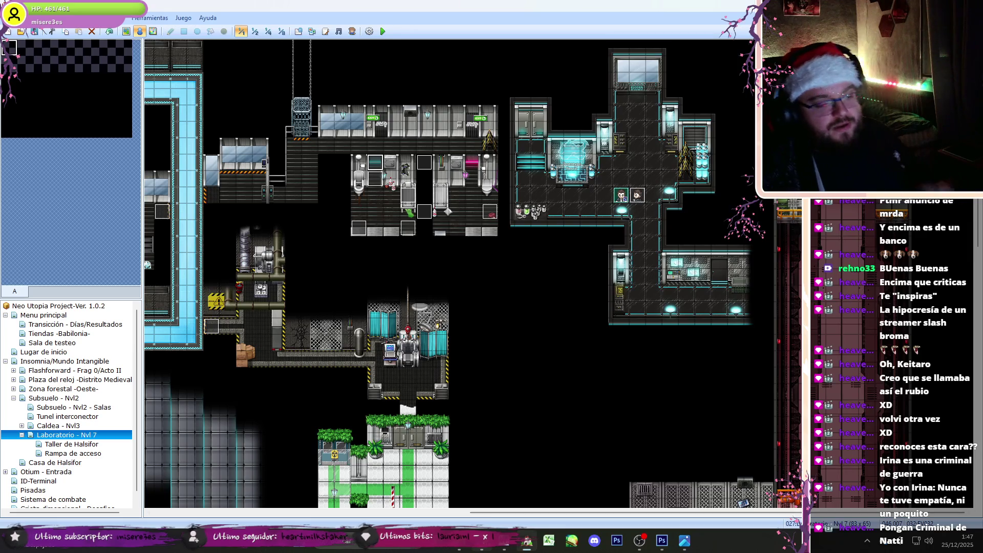
key("alt+Tab")
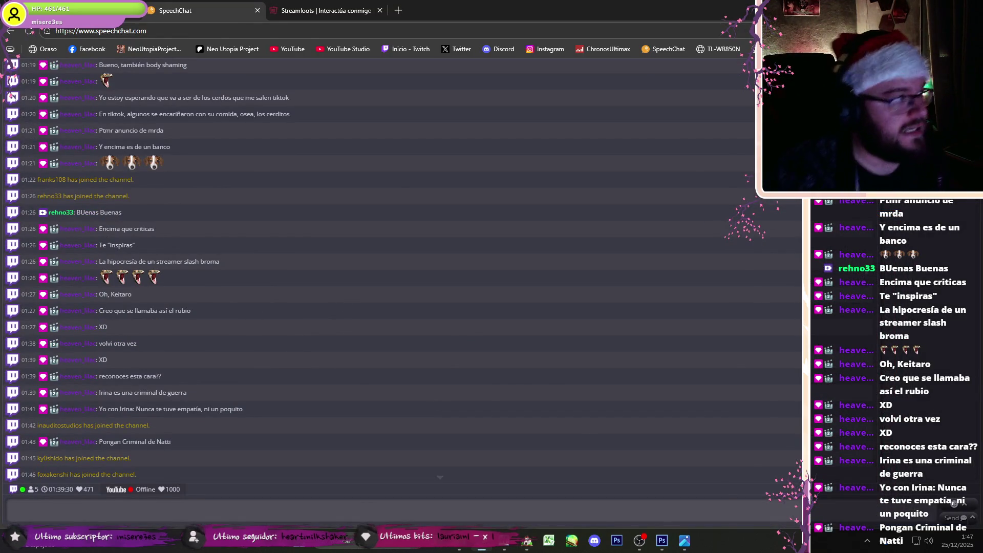
Step: Start the YouTube Christmas music mix, then scroll the Word script to branch -A-
key("alt+Tab")
left_click(303, 177)
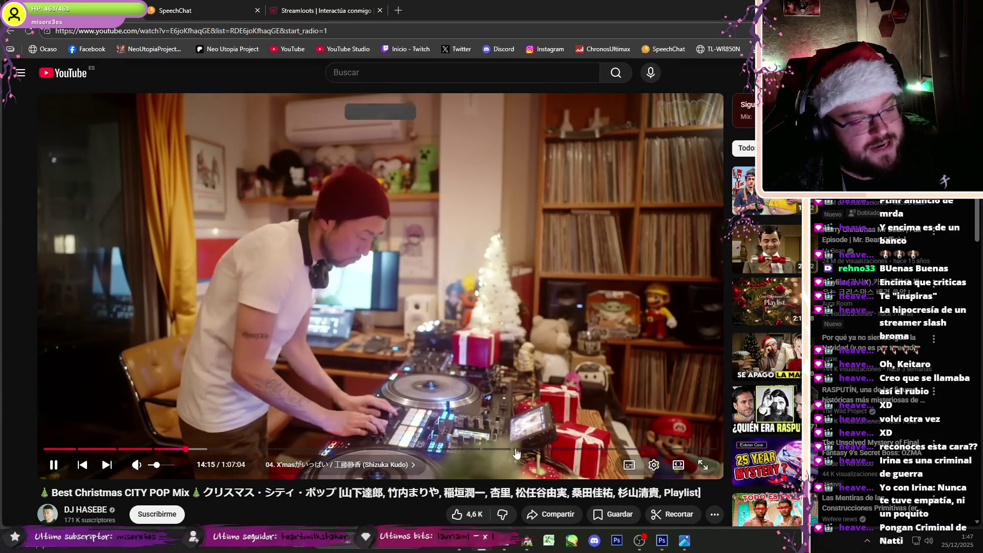
key("alt+Tab")
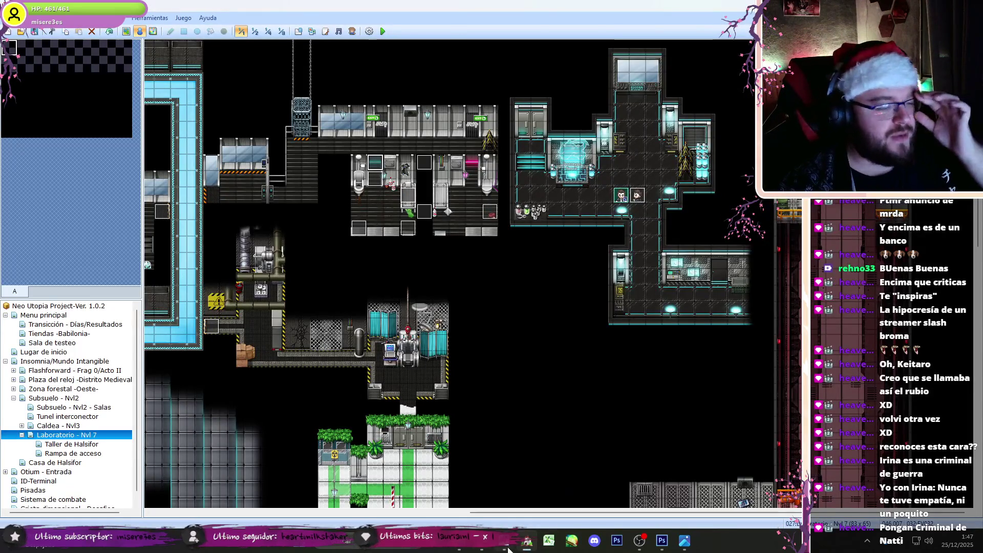
left_click(509, 549)
scroll(411, 289, "down", 5)
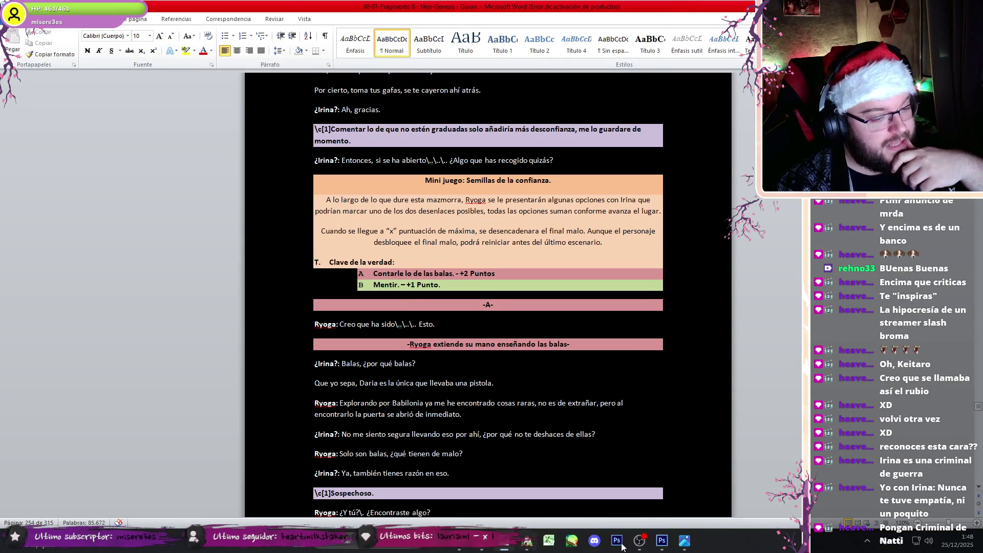
left_click(686, 546)
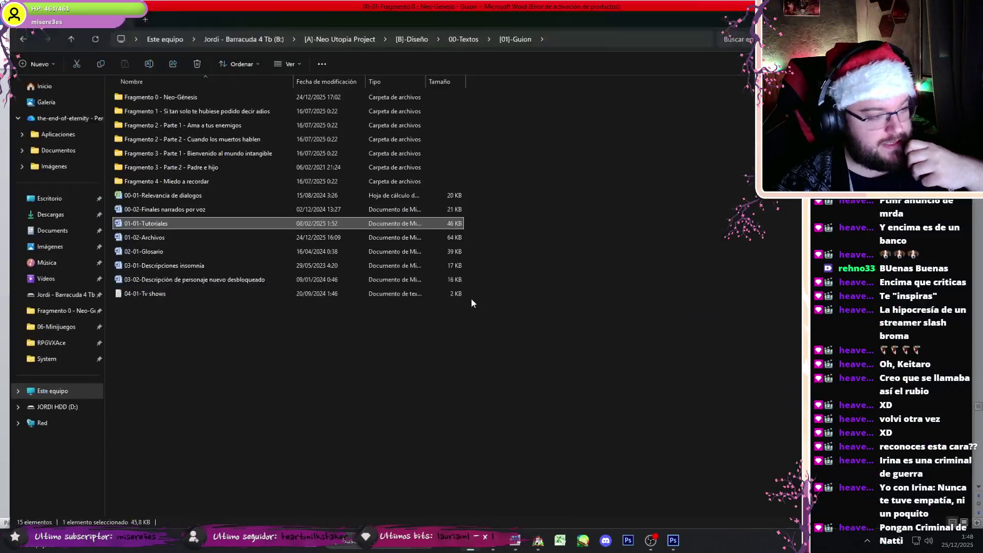
Step: Navigate to B:\[A]-Neo Utopia Project\Graphics in File Explorer
left_click(274, 31)
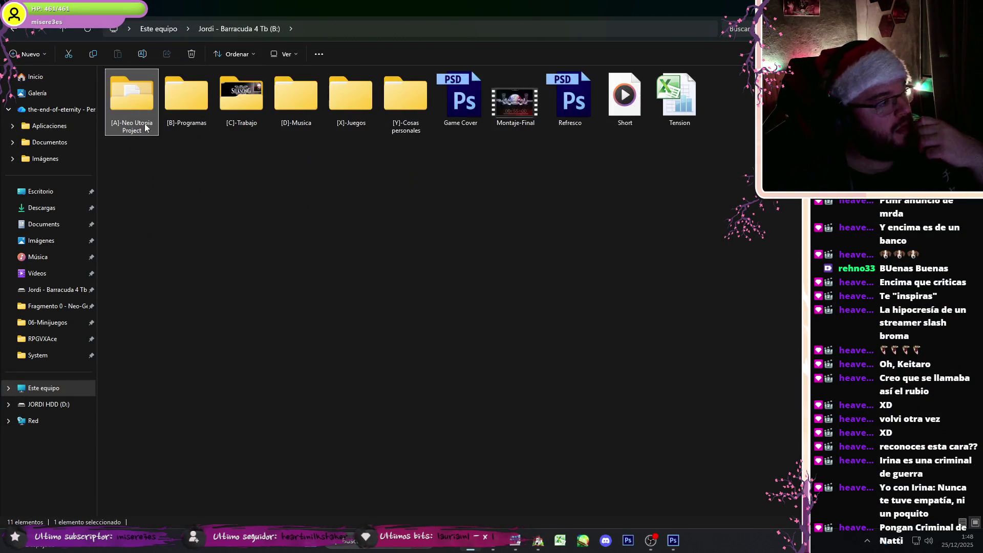
double_click(143, 111)
double_click(143, 111)
left_click(317, 123)
double_click(318, 123)
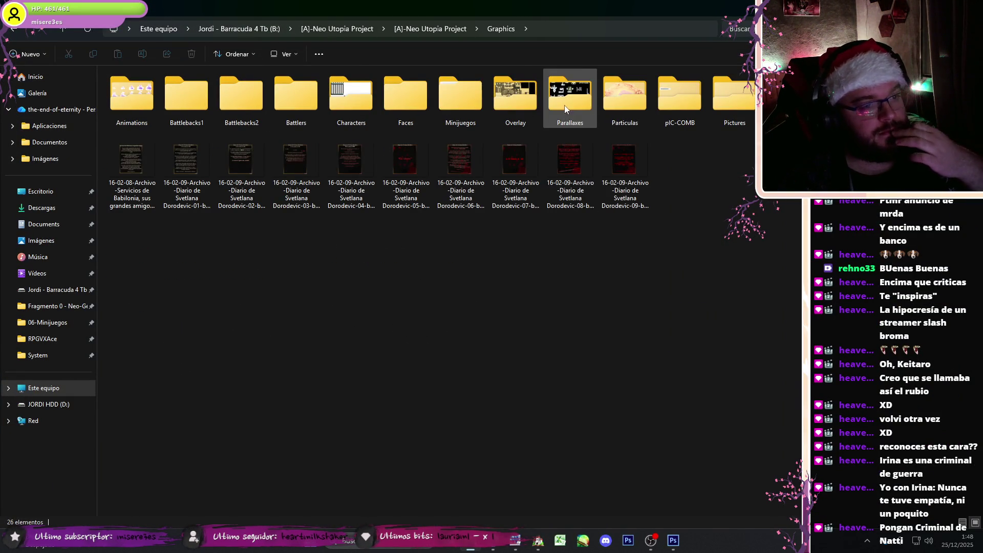
mouse_move(692, 241)
left_mouse_down()
mouse_move(314, 226)
mouse_move(105, 202)
left_mouse_up()
mouse_move(719, 287)
left_mouse_down()
mouse_move(470, 217)
mouse_move(210, 196)
left_mouse_up()
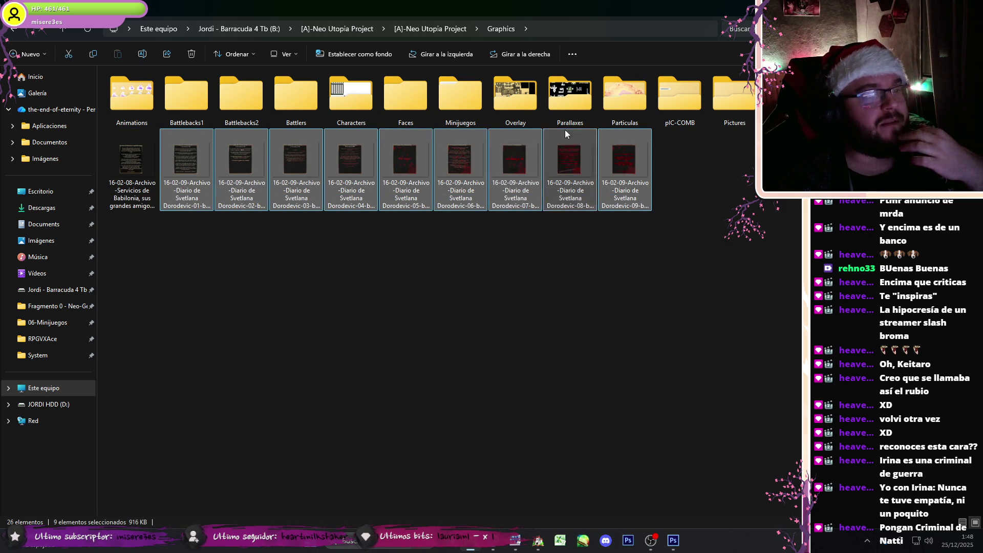
Step: Preview 15-25-01-Semillas-01-01 from Pictures, then scroll the Word script to branch -B-
double_click(733, 98)
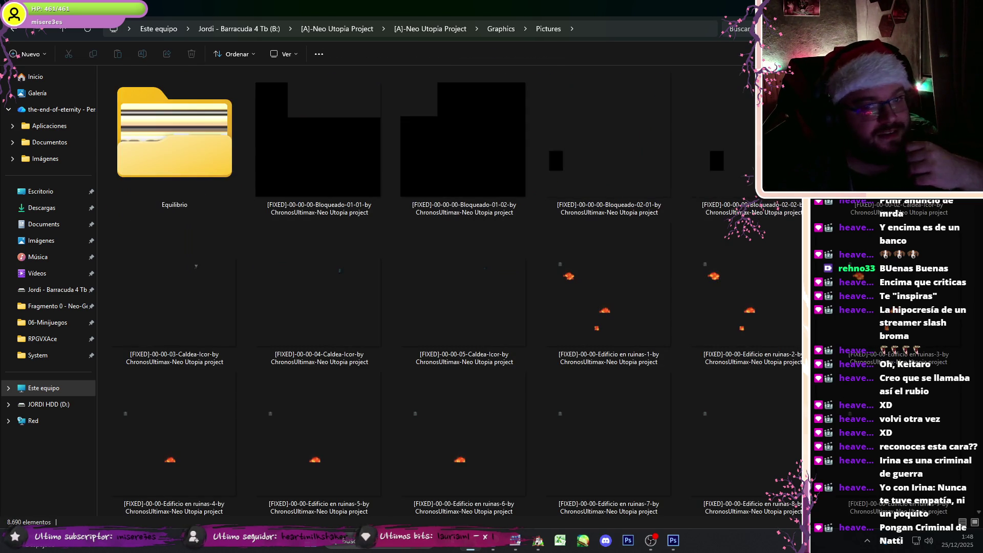
scroll(461, 287, "down", 10)
left_click_drag(979, 259, 979, 420)
double_click(521, 210)
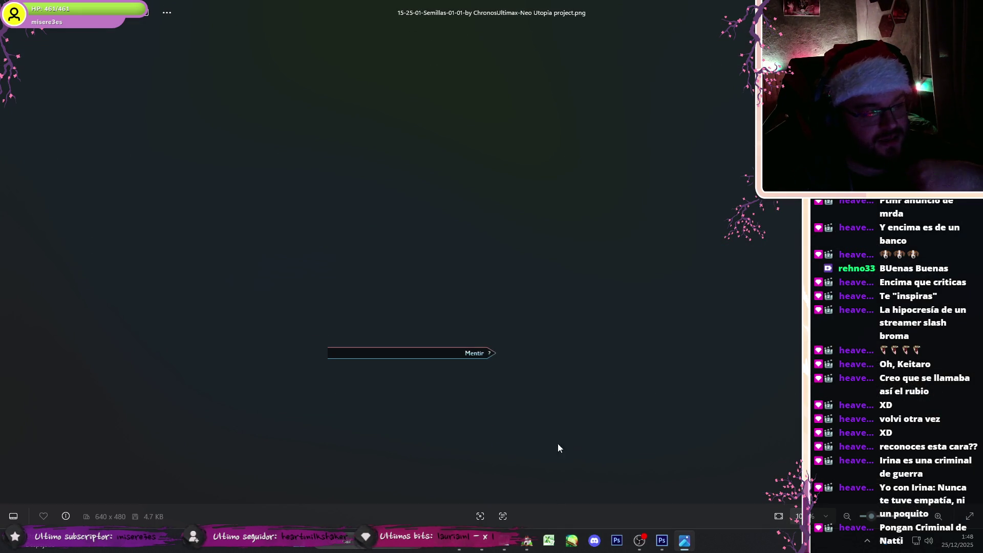
left_click(498, 532)
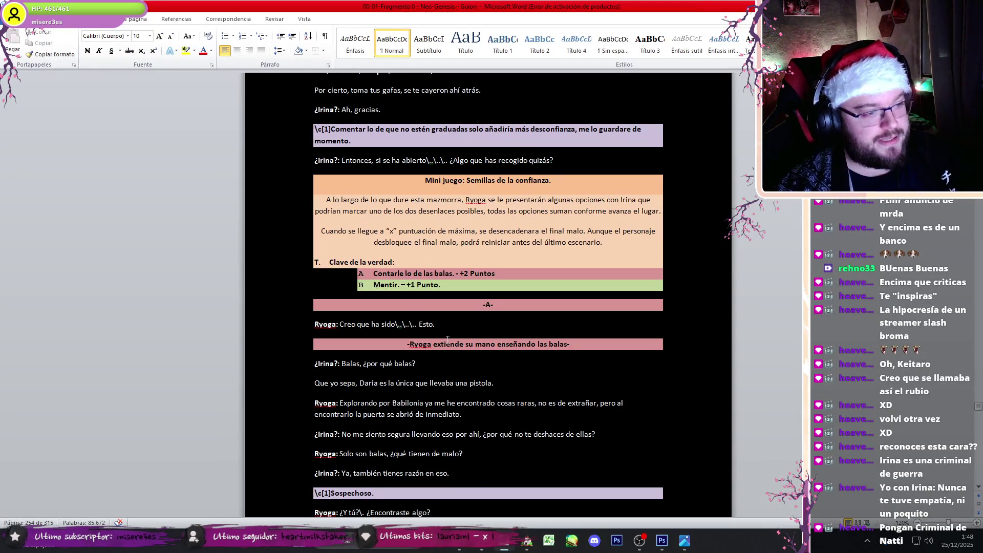
scroll(447, 339, "down", 10)
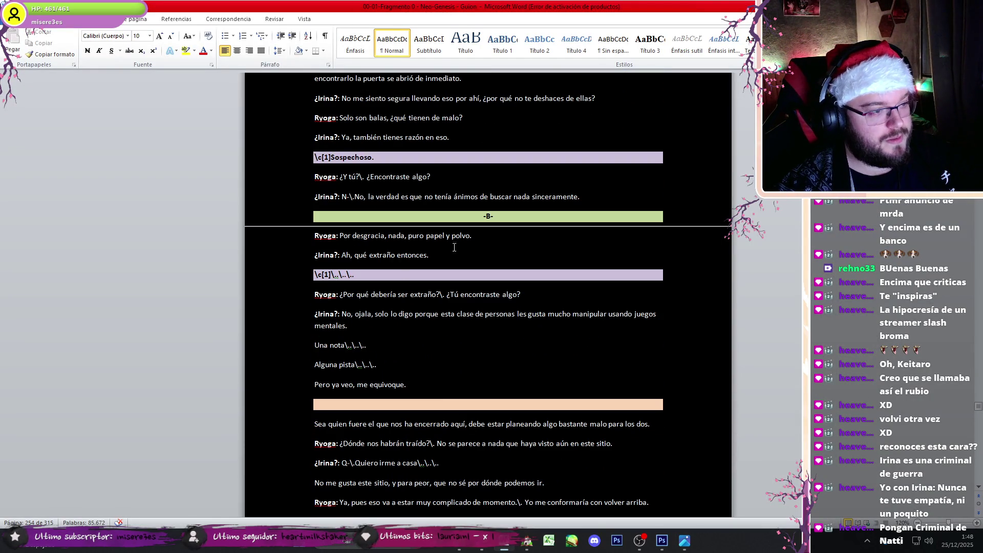
left_click(527, 540)
Step: Open event EV032 and compare the erase-picture commands on pages 2 and 1
double_click(377, 164)
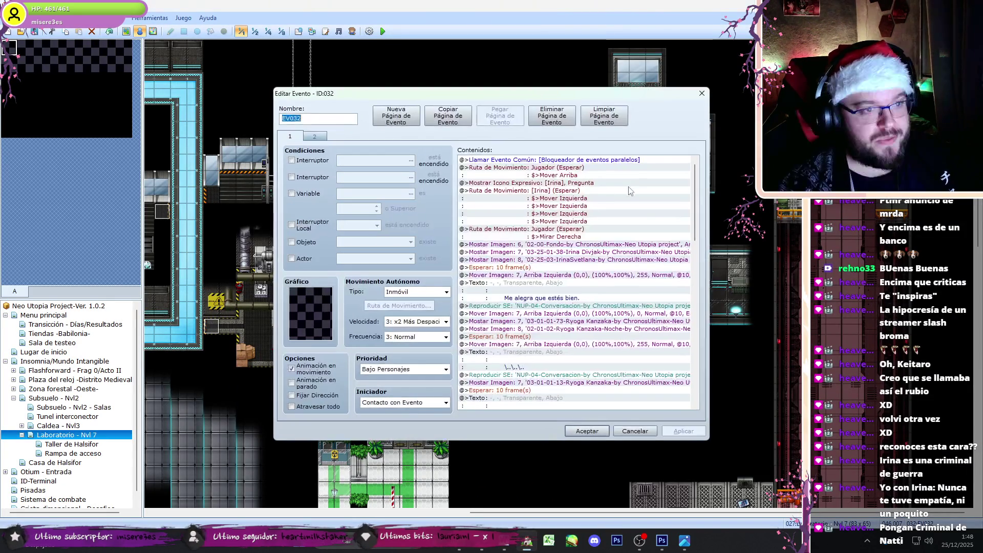
left_click(580, 247)
left_click(314, 136)
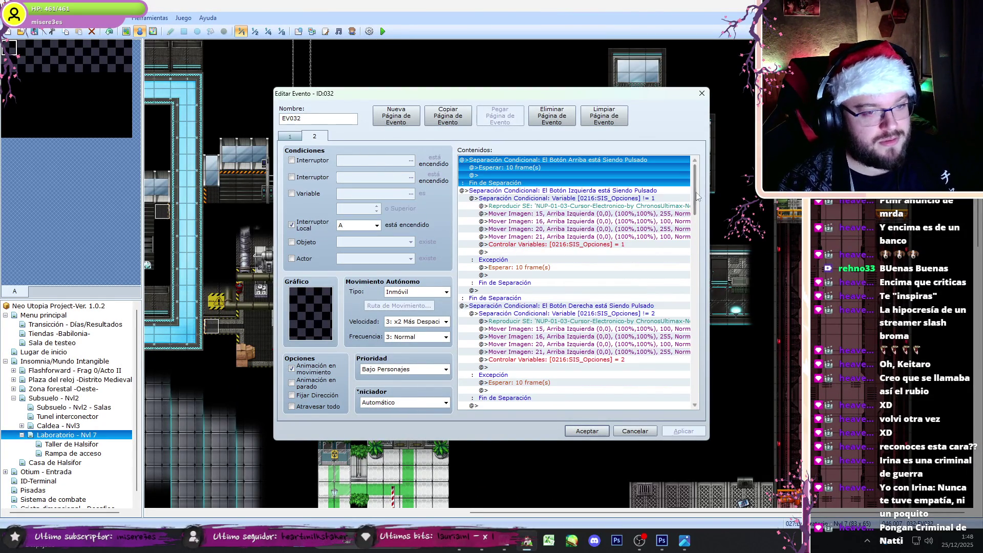
scroll(696, 241, "down", 10)
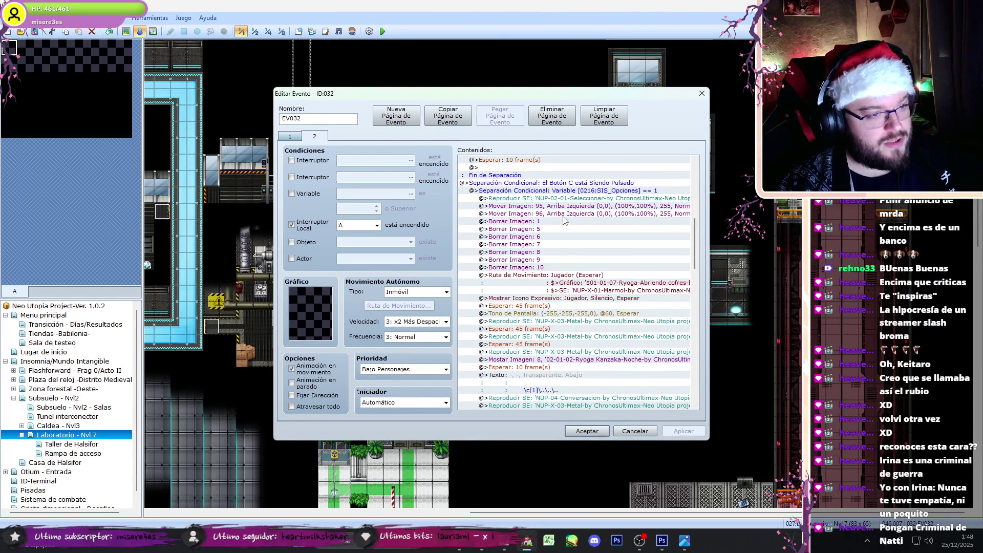
left_click(540, 222)
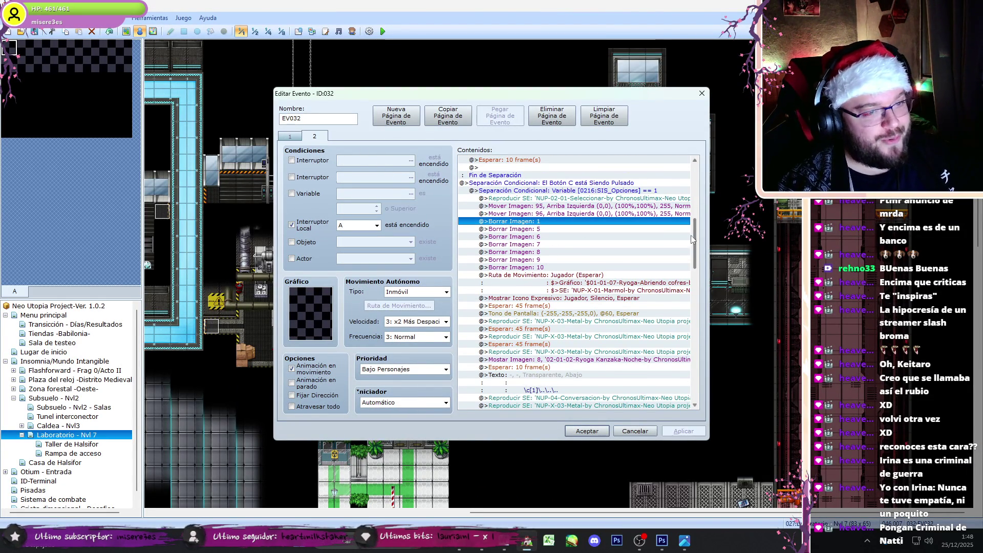
left_click(290, 136)
left_click_drag(695, 241, 710, 346)
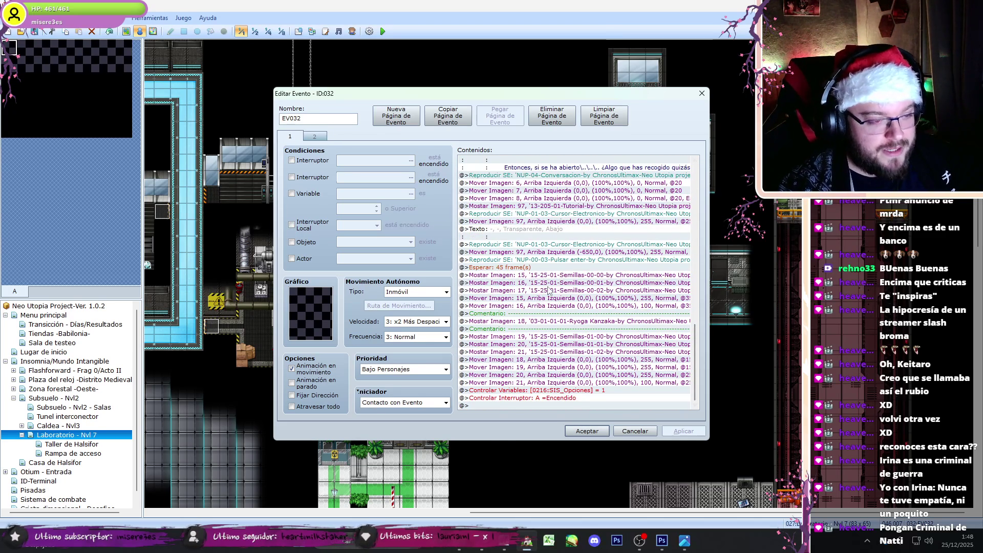
left_click(314, 136)
Step: Renumber the first four Borrar Imagen commands under Botón C to pictures 15–18
left_click(624, 336)
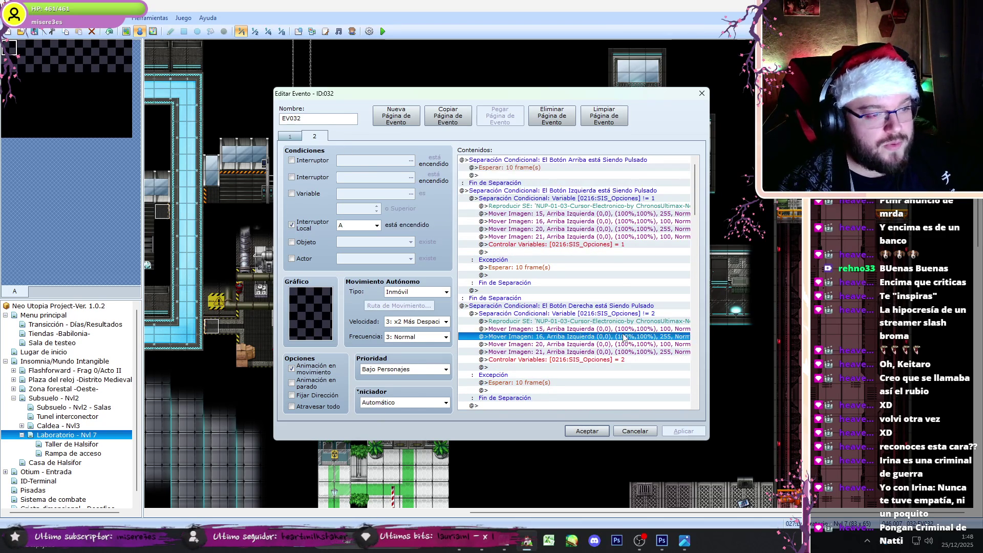
scroll(681, 201, "down", 9)
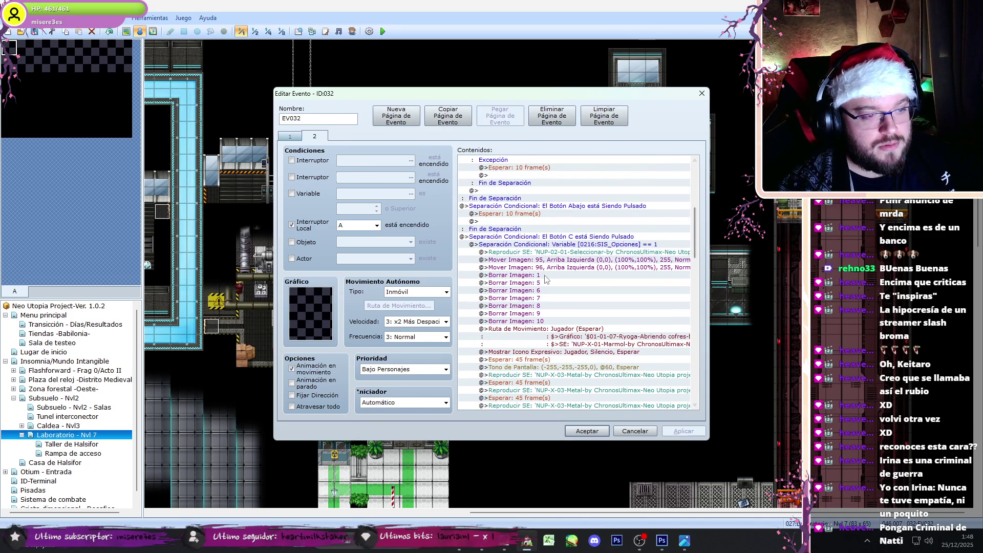
left_click(547, 276)
double_click(547, 277)
key("Return")
double_click(547, 280)
key("Return")
double_click(507, 291)
key("Return")
double_click(506, 297)
type("18")
key("Return")
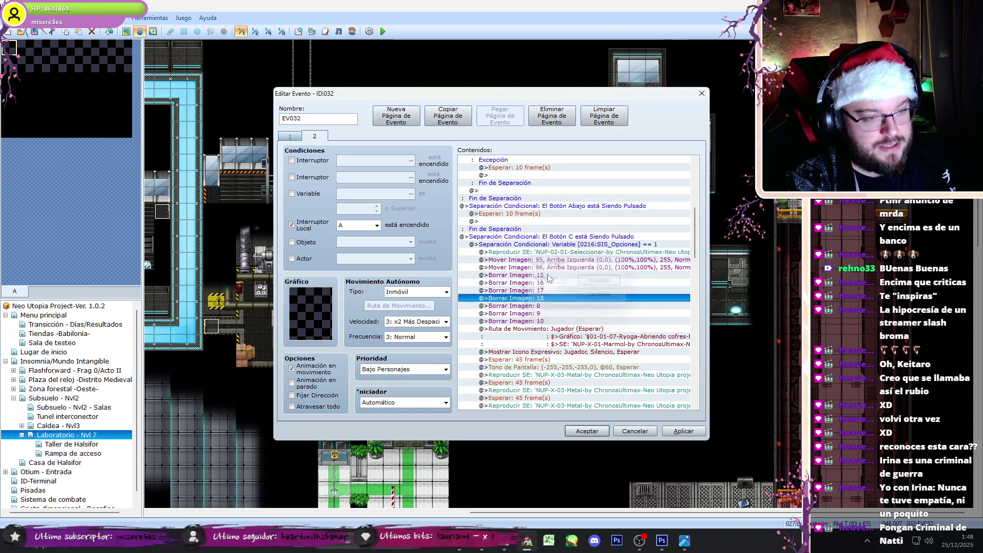
Step: Renumber the remaining erase commands to pictures 19, 20 and 21
double_click(549, 277)
key("Return")
double_click(549, 277)
type("20")
key("Return")
key("Down")
key("Return")
type("21")
key("Return")
Step: Select the picture 95 and 96 move commands and bring up page 1
left_click_drag(571, 262, 563, 271)
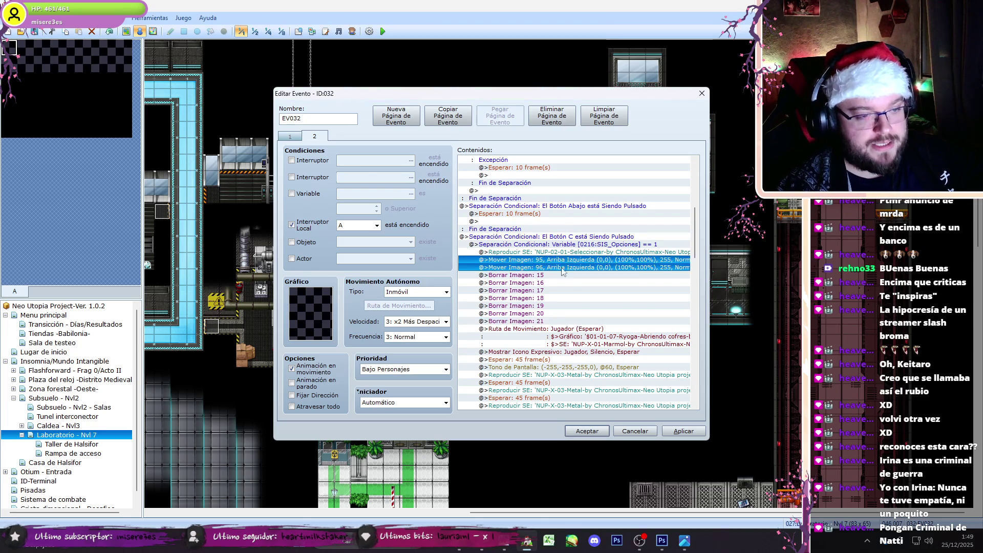
key("ctrl+Tab")
left_click_drag(695, 176, 695, 338)
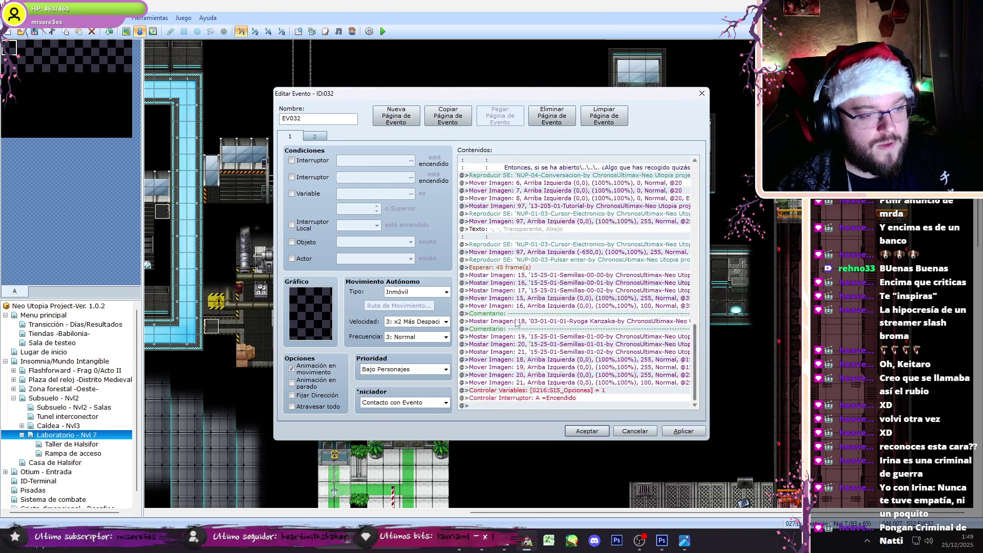
Step: Set the Mover Imagen commands for pictures 95 and 96 on page 1 to opacity 0
double_click(535, 279)
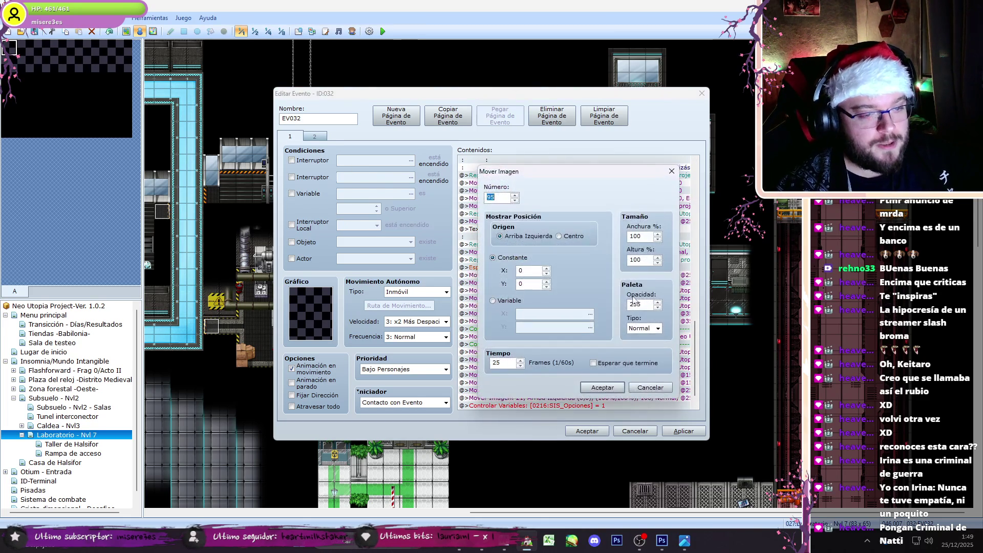
key("Return")
key("Down")
key("Return")
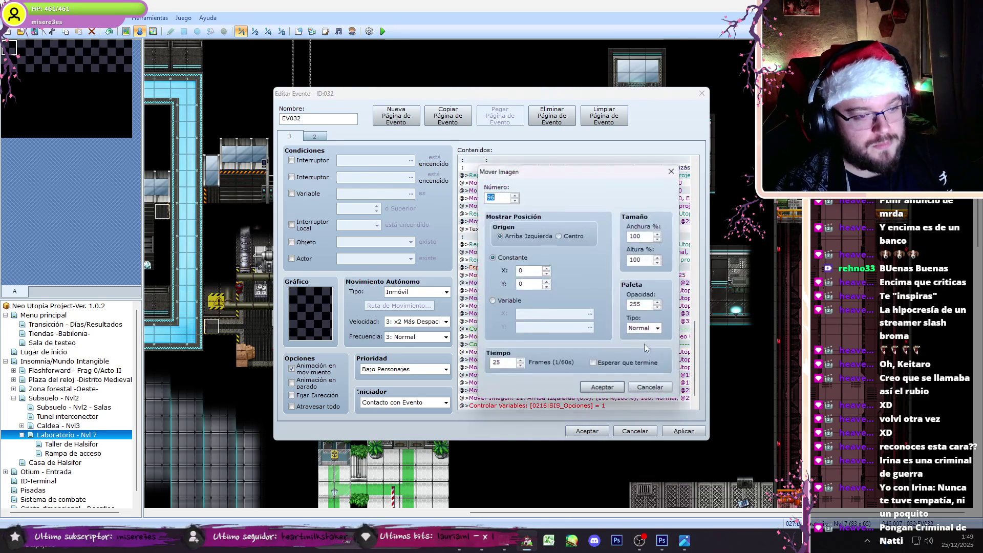
type("0")
key("Return")
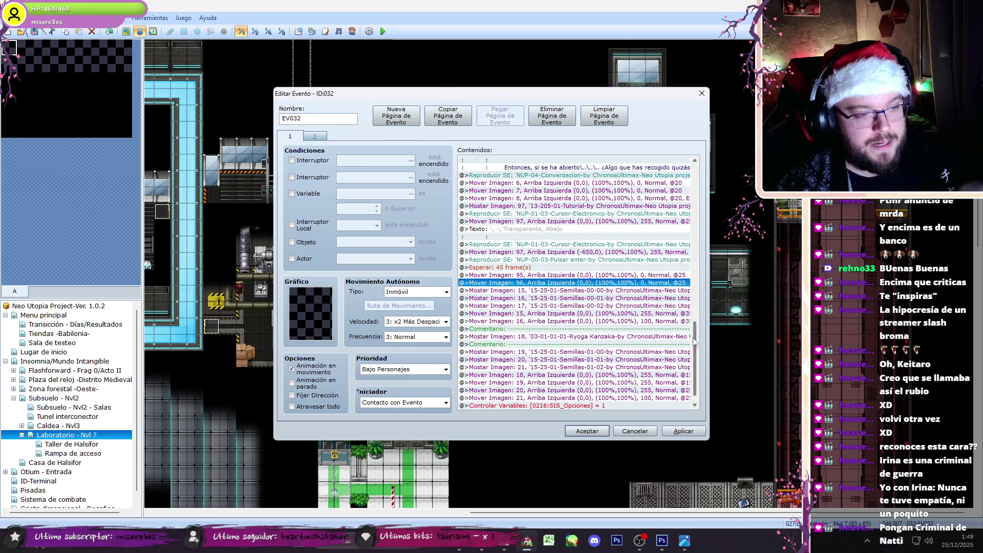
scroll(695, 342, "down", 1)
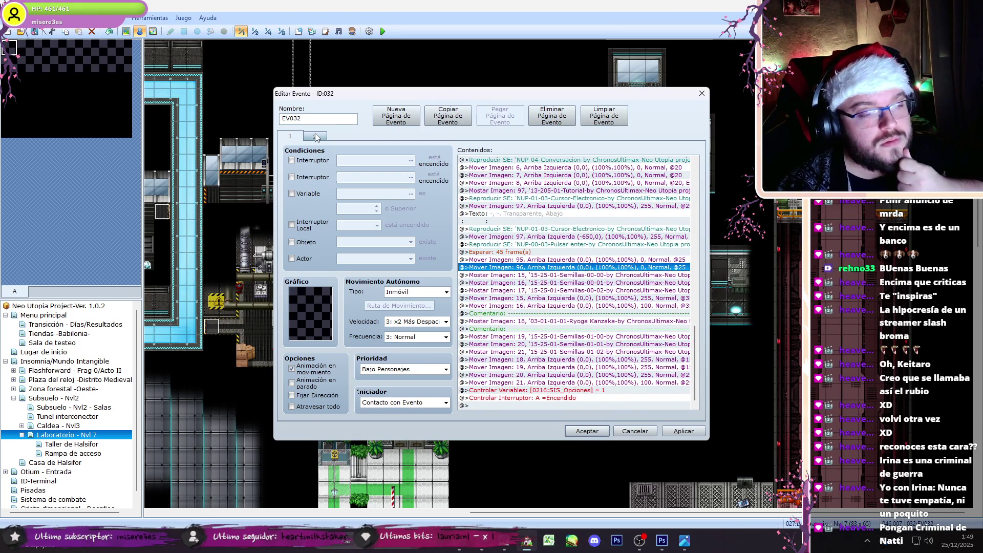
Step: Delete the old dialogue commands from both choice branches on page 2
left_click(316, 137)
scroll(699, 229, "down", 5)
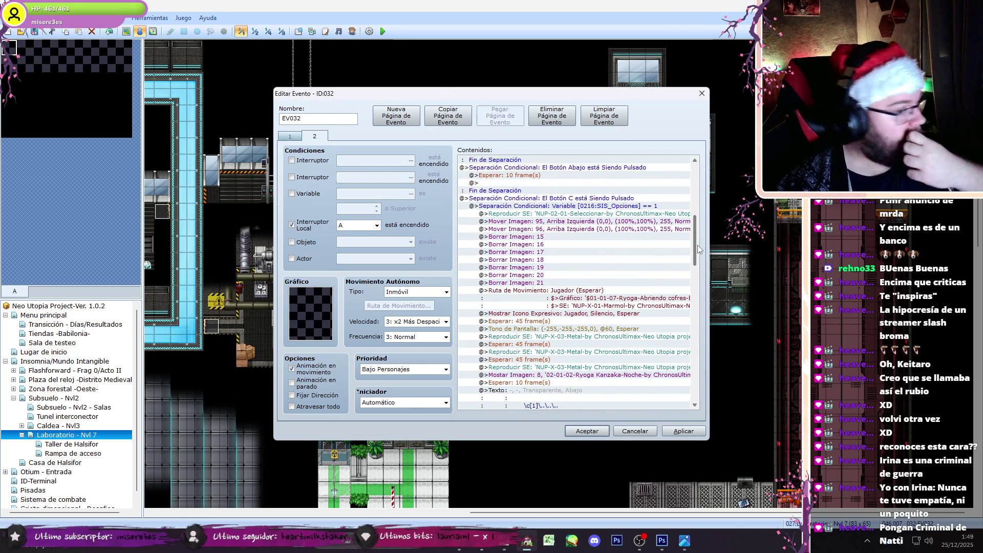
left_click_drag(697, 248, 703, 342)
left_click(604, 276, "shift")
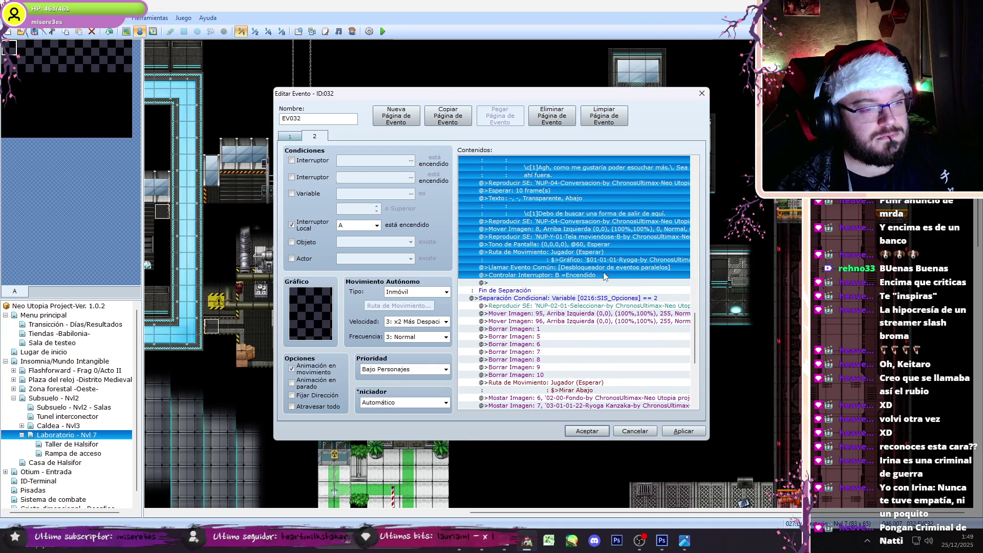
key("Delete")
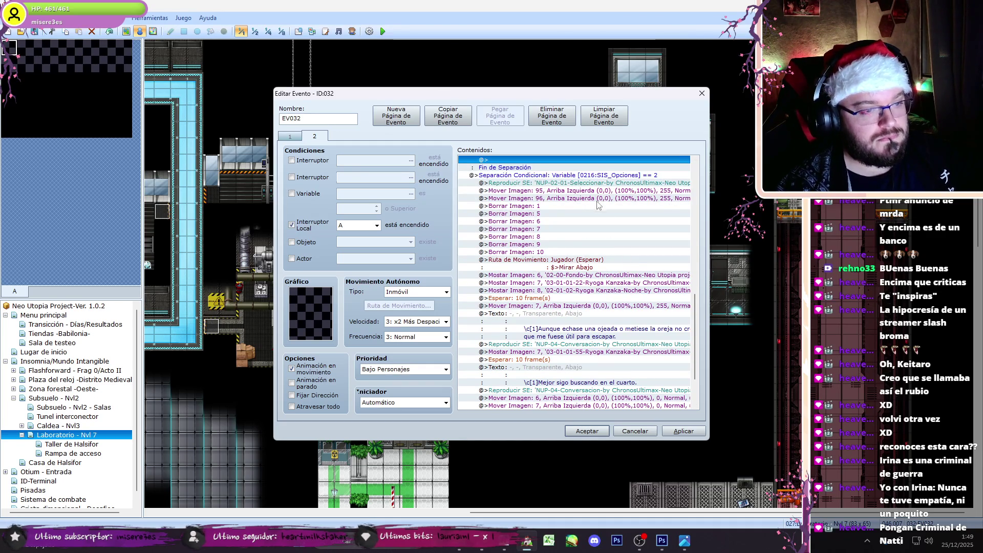
left_click(593, 185)
left_click_drag(698, 302, 705, 384)
left_click(583, 367, "shift")
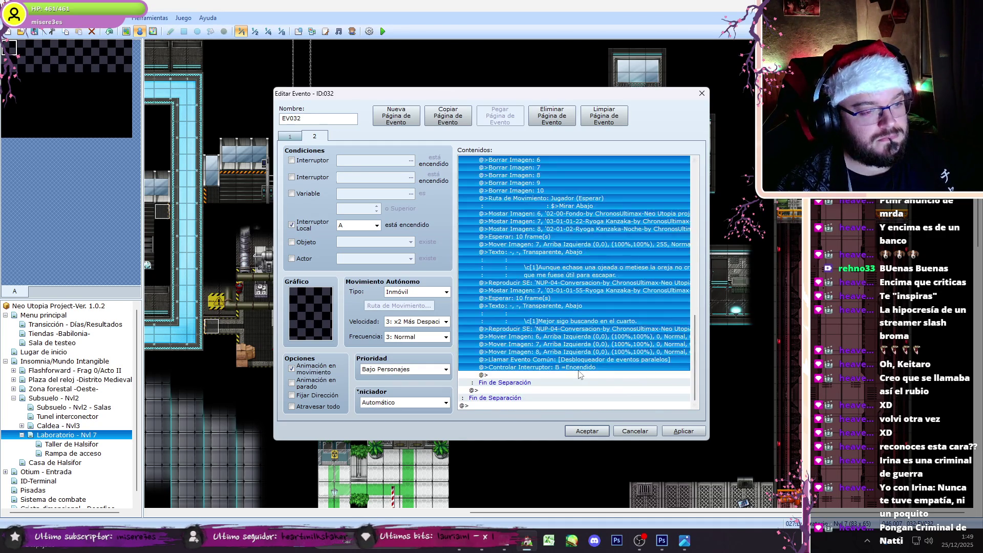
key("Delete")
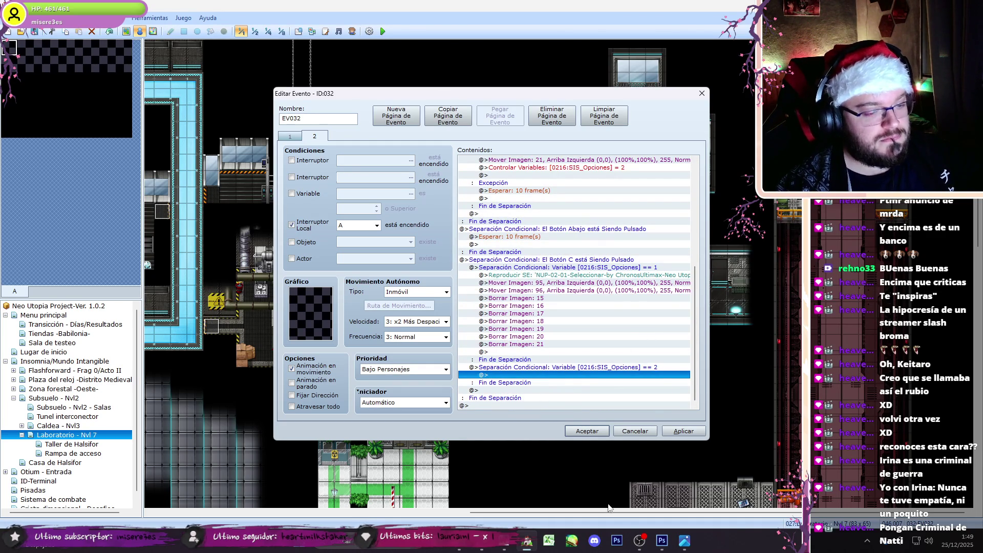
left_click(642, 549)
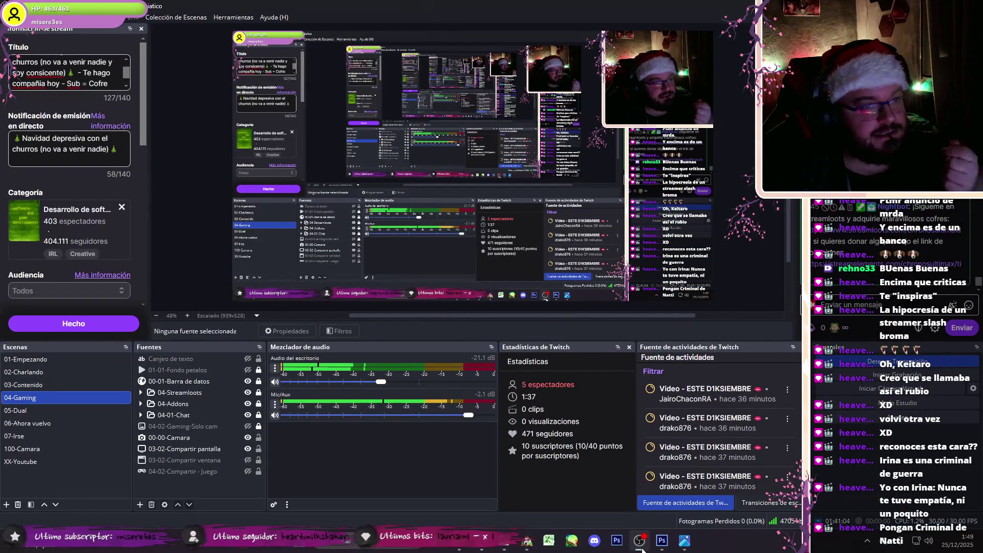
left_click(90, 374)
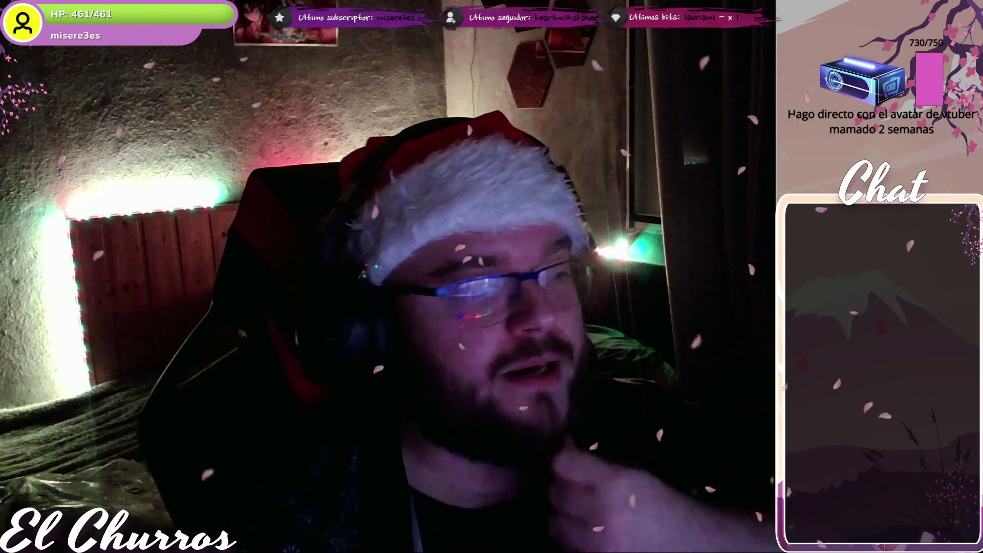
left_click(67, 397)
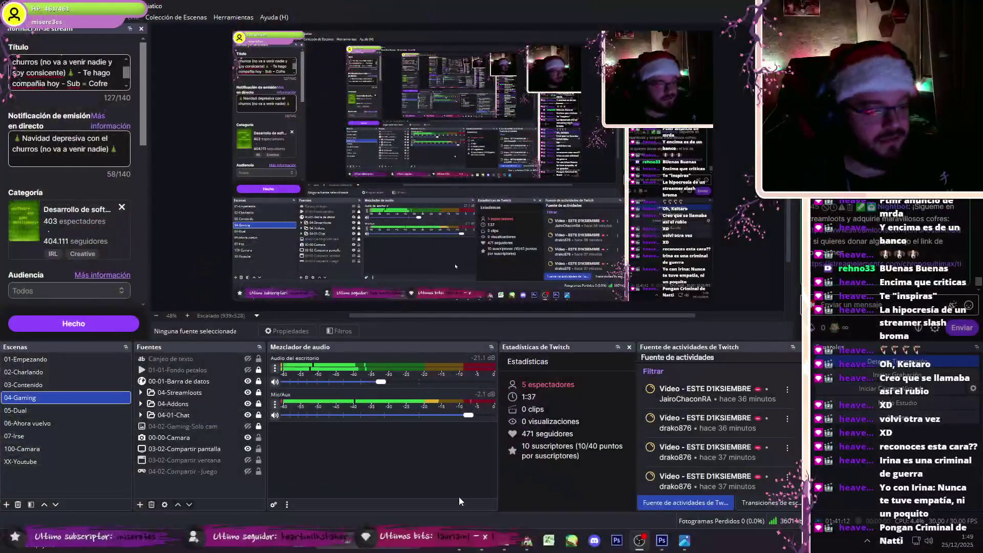
left_click(525, 538)
left_click(288, 137)
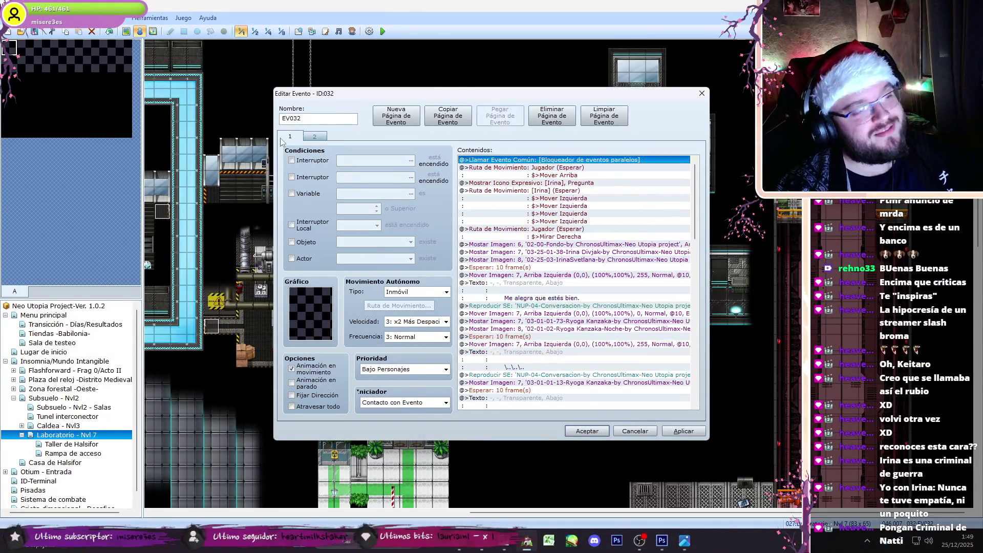
Step: On page 1, select Ryoga's commands from Mostrar Imagen 7 through Reproducir SE
left_click(572, 246)
left_click(318, 135)
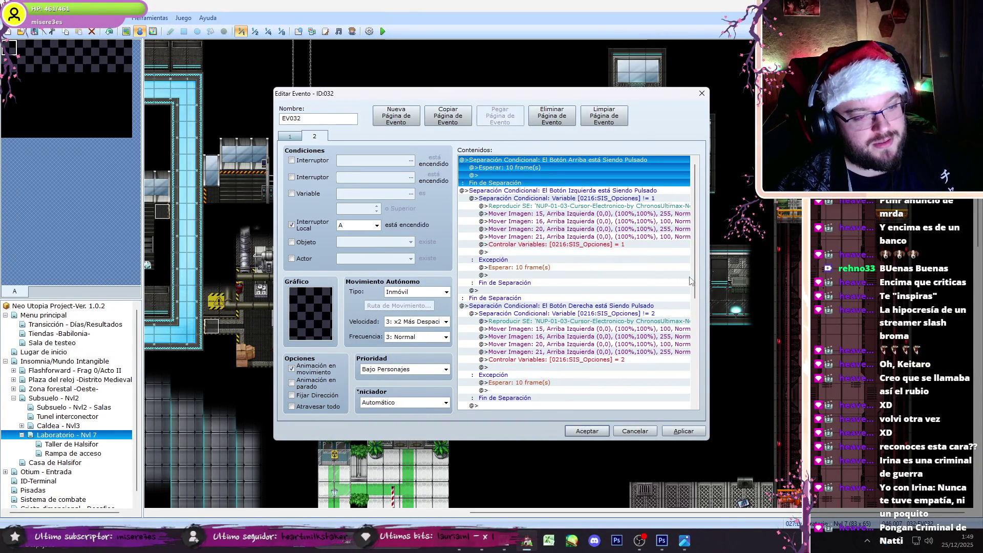
scroll(553, 375, "down", 7)
left_click(529, 390)
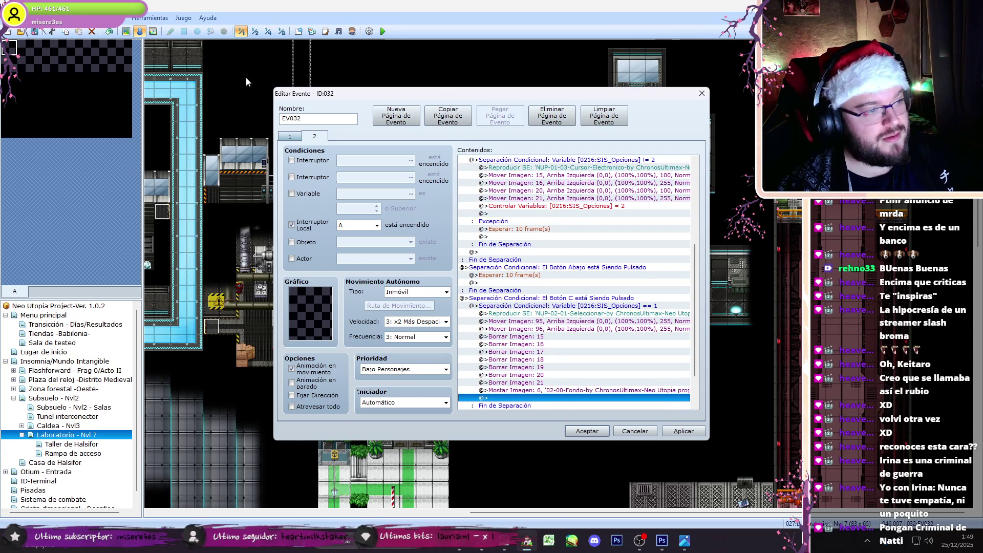
left_click(290, 136)
mouse_move(695, 174)
left_mouse_down()
mouse_move(702, 262)
mouse_move(710, 245)
left_mouse_up()
left_click(605, 229)
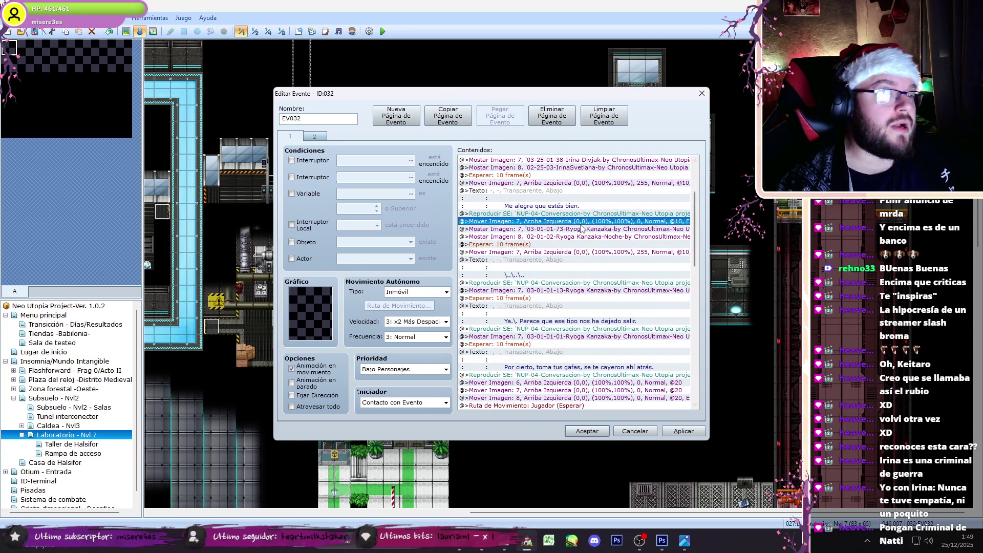
left_click(577, 282, "shift")
Step: Paste Ryoga's commands into page 2's Button C branch after the background image
left_click(314, 136)
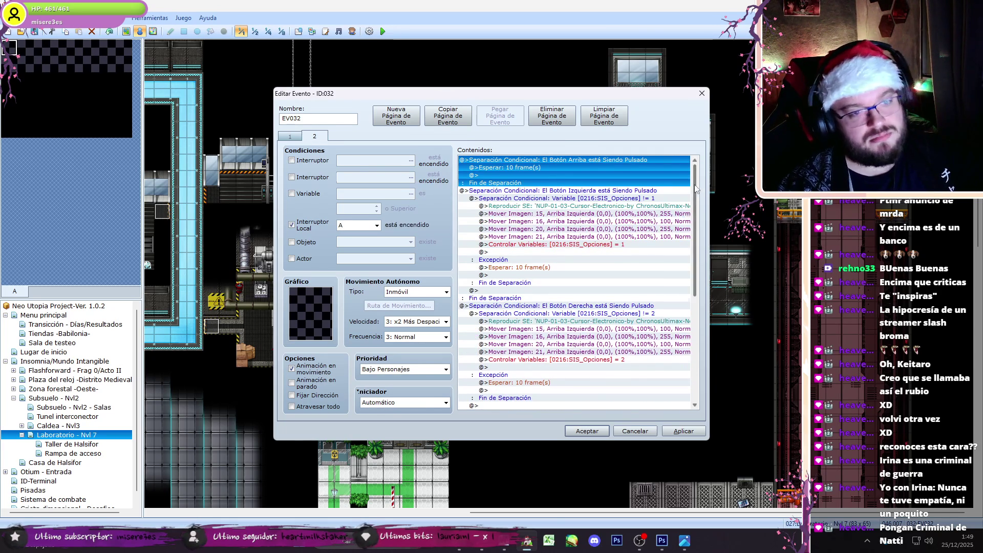
scroll(531, 307, "down", 10)
left_click(530, 356)
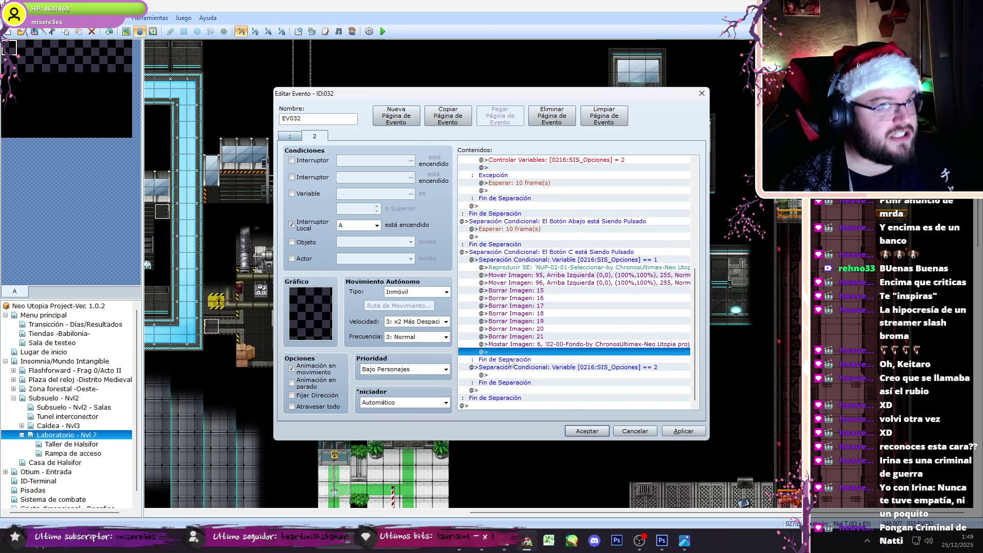
key("ctrl+v")
Step: In the Word script, select Ryoga's line 'Por desgracia, nada, puro papel y polvo.'
left_click(525, 550)
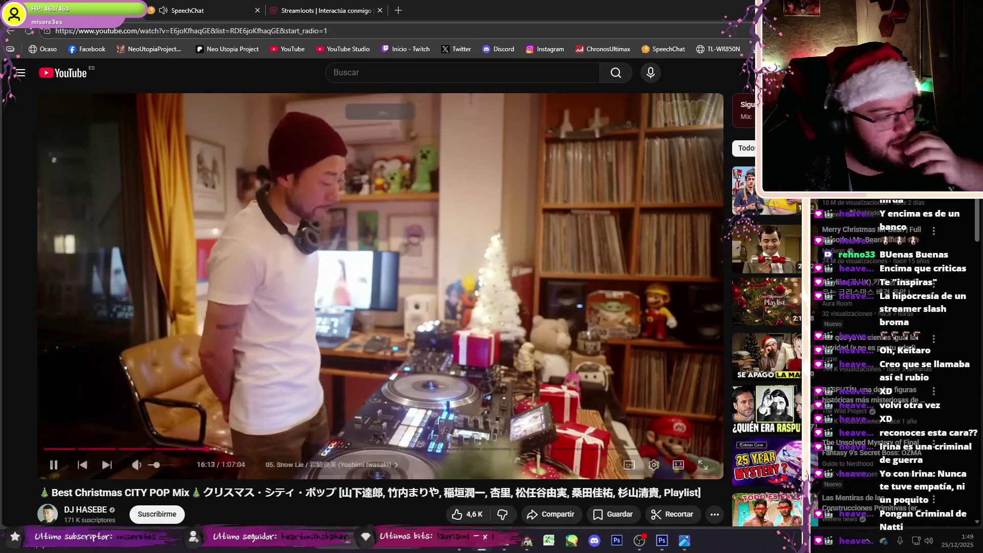
key("alt+Tab")
left_click_drag(471, 236, 338, 236)
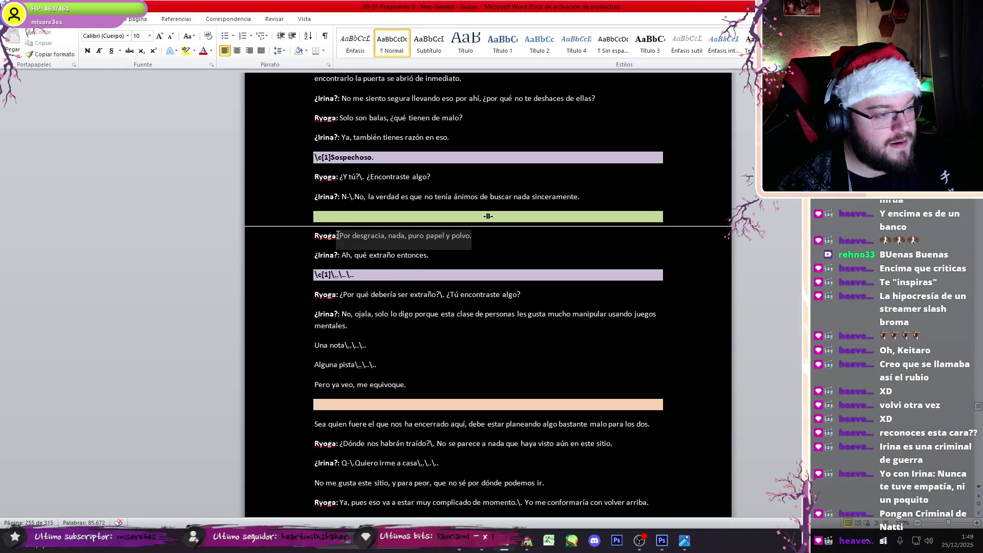
Step: Replace the pasted Texto command's text with 'Por desgracia, nada, puro papel y polvo.'
left_click(534, 548)
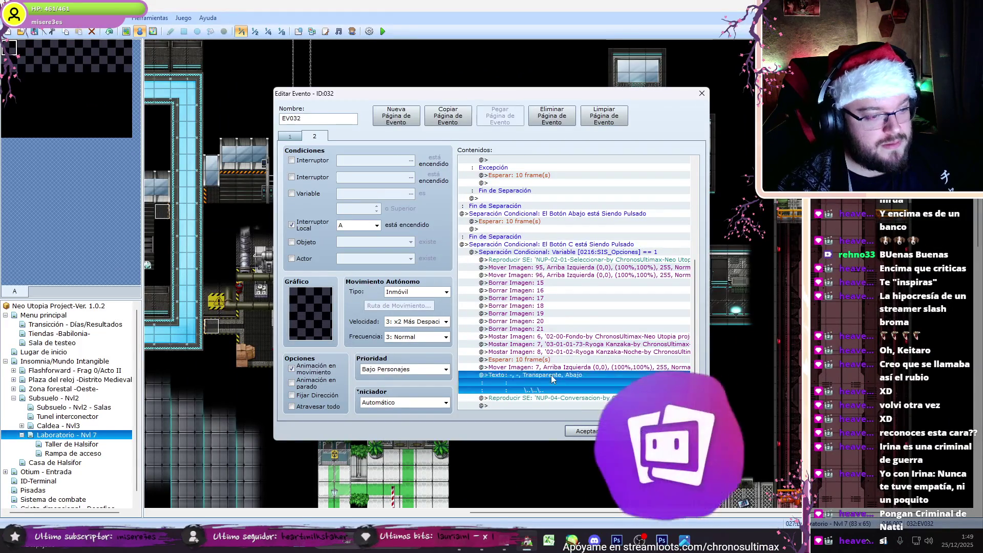
double_click(512, 379)
triple_click(526, 264)
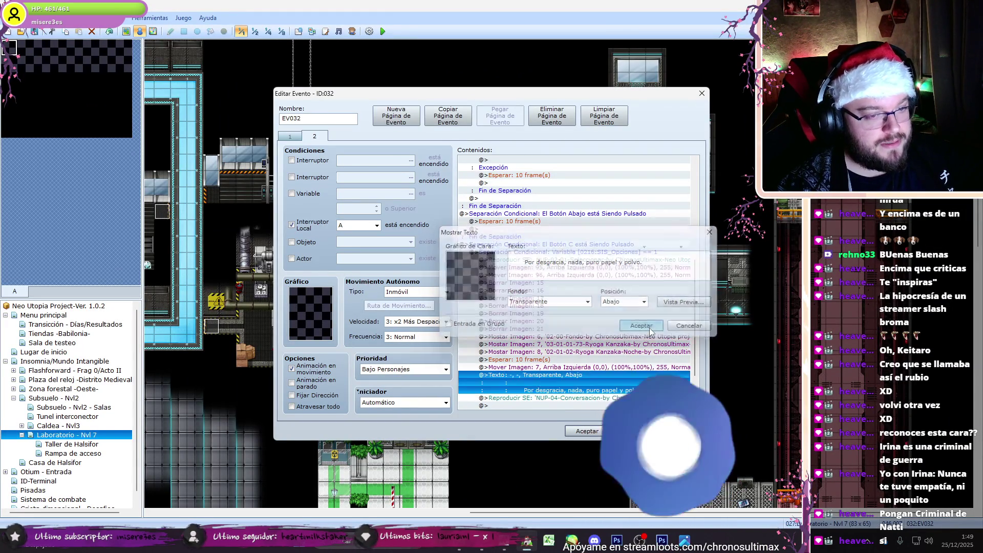
left_click(642, 326)
left_click(639, 541)
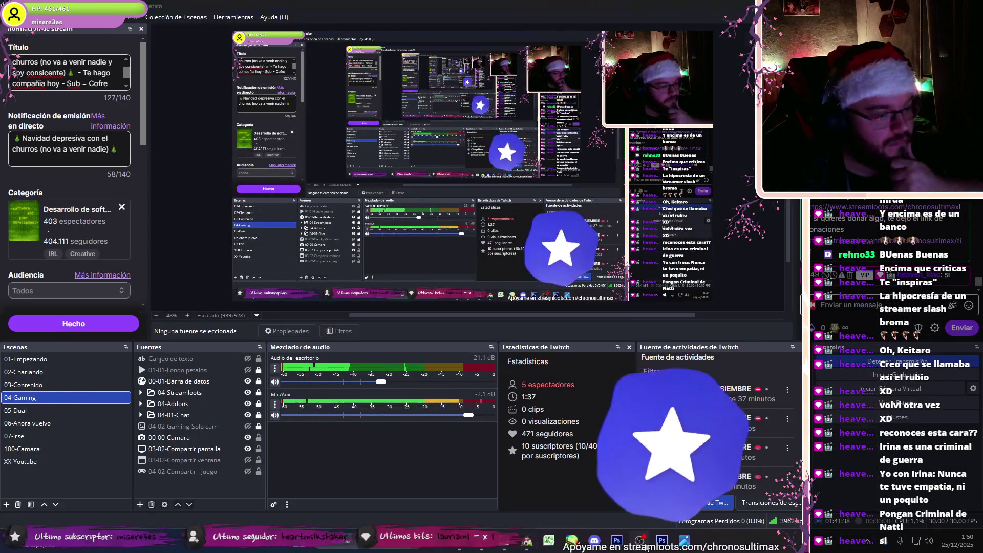
left_click(641, 544)
left_click(577, 344)
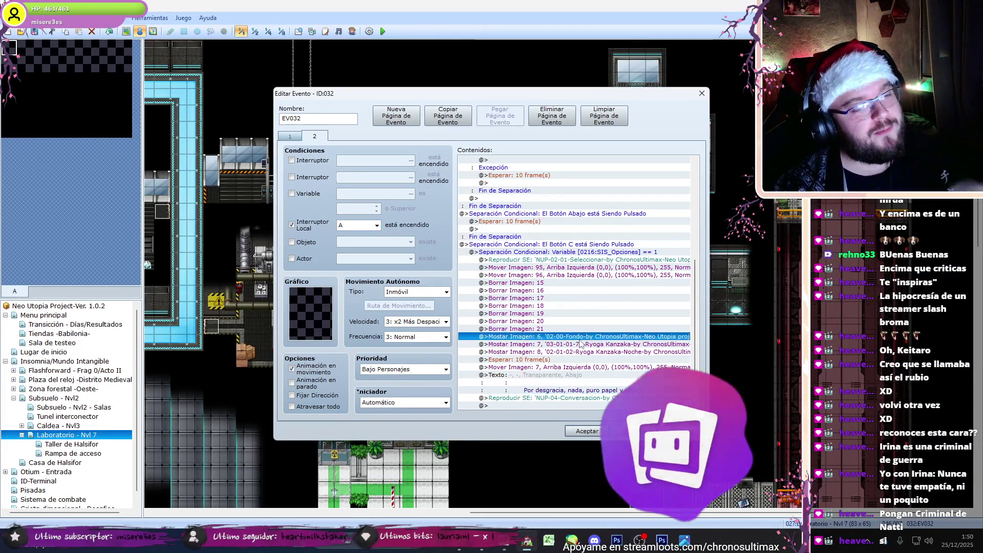
Step: Open Ryoga's Mostrar Imagen 7 portrait command and check his mood in the script
double_click(577, 344)
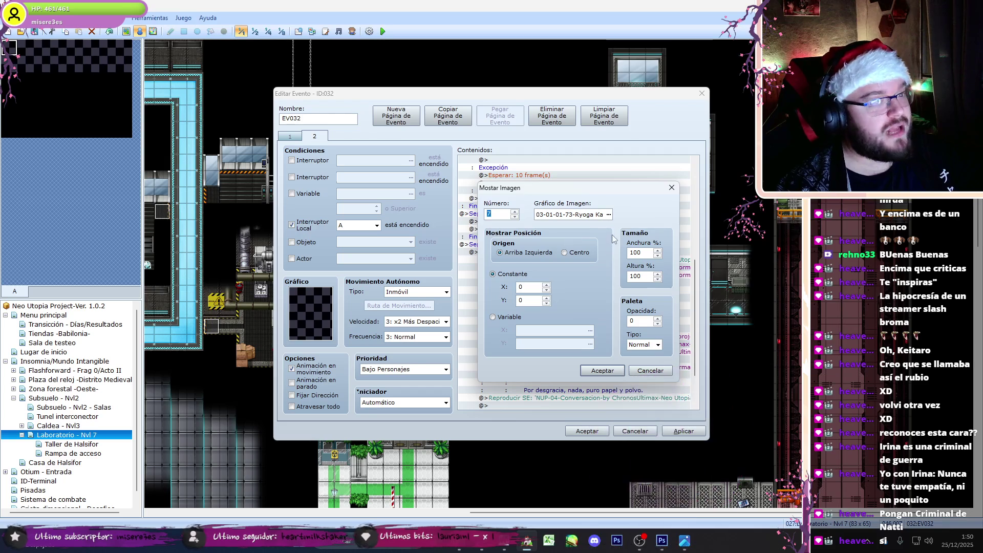
left_click(609, 215)
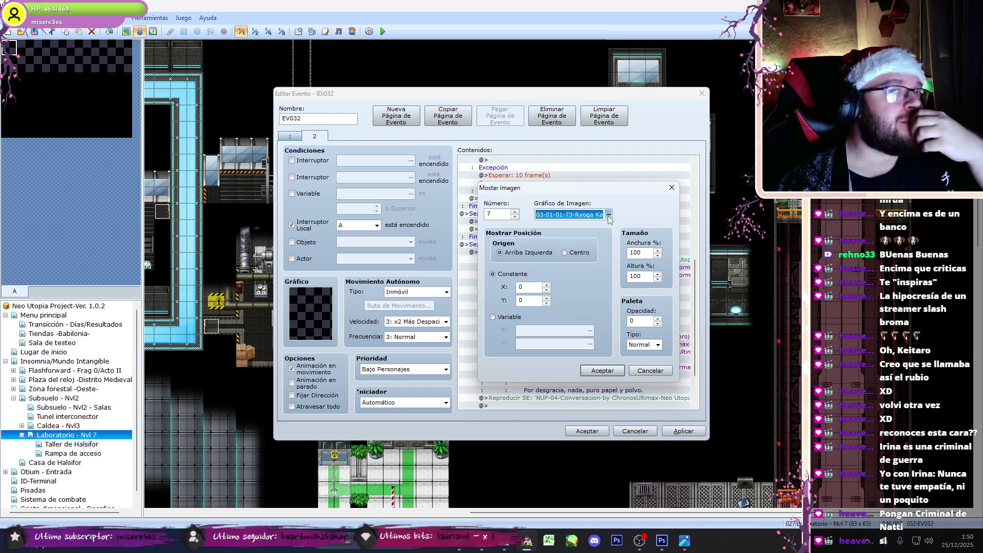
key("alt+Tab")
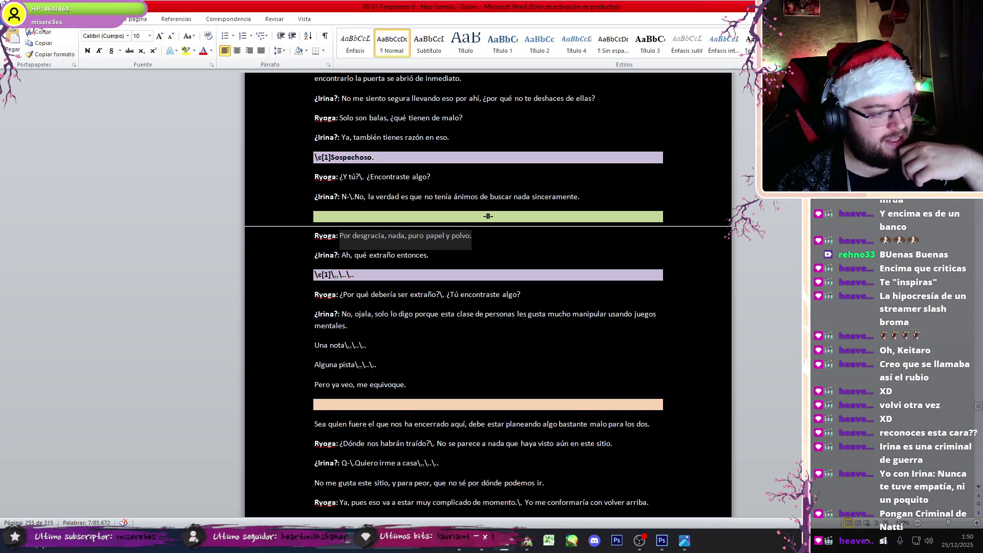
left_click(344, 276)
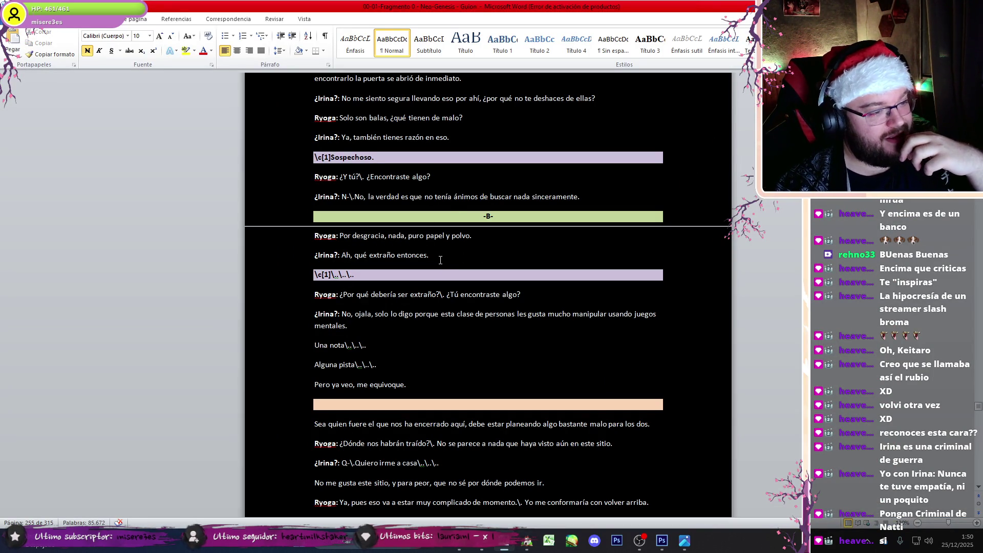
mouse_move(435, 314)
left_mouse_down()
mouse_move(408, 312)
mouse_move(457, 315)
left_mouse_up()
key("alt+Tab")
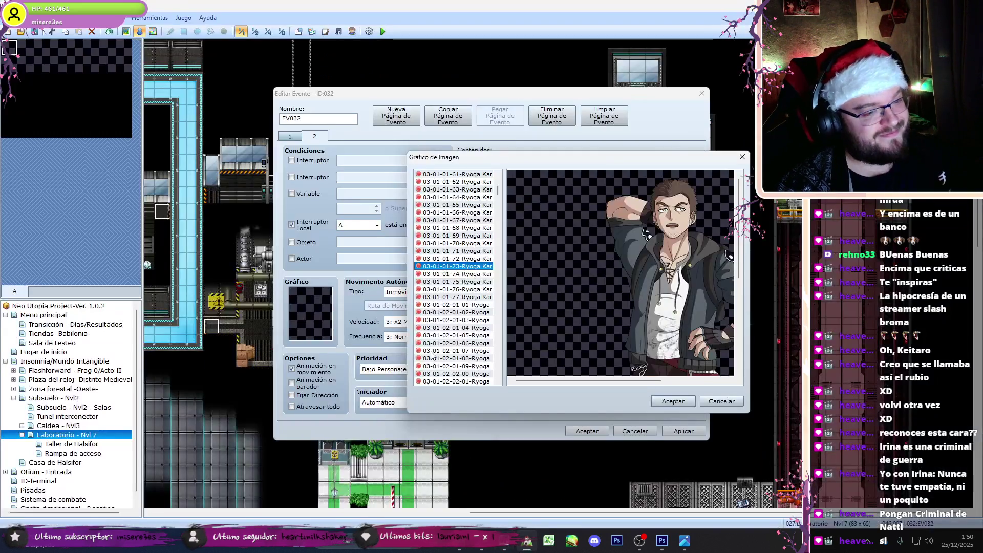
Step: Choose the 03-01-01-18 Ryoga pose as the portrait graphic and confirm the command
key("Up")
key("Up")
key("Up")
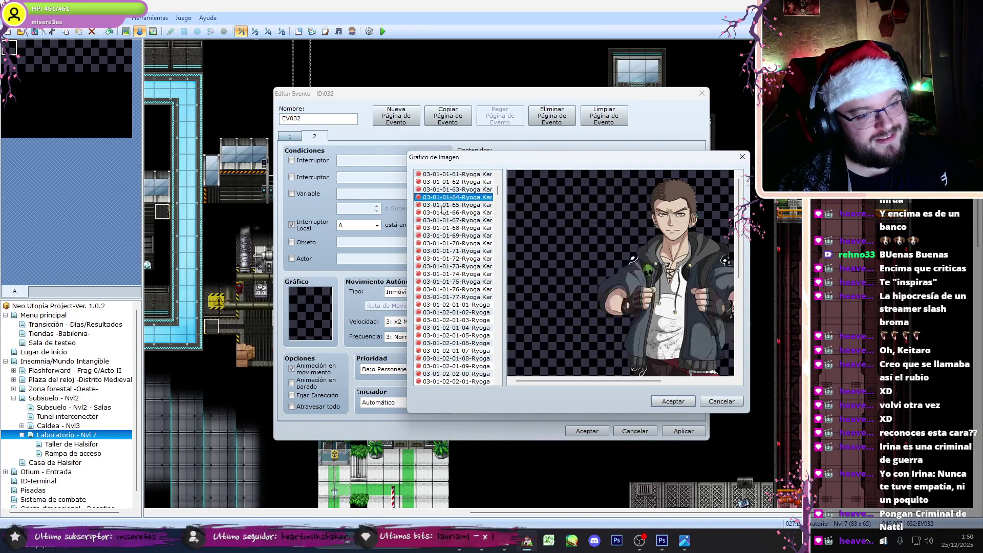
key("Up")
key("Up")
key("Up")
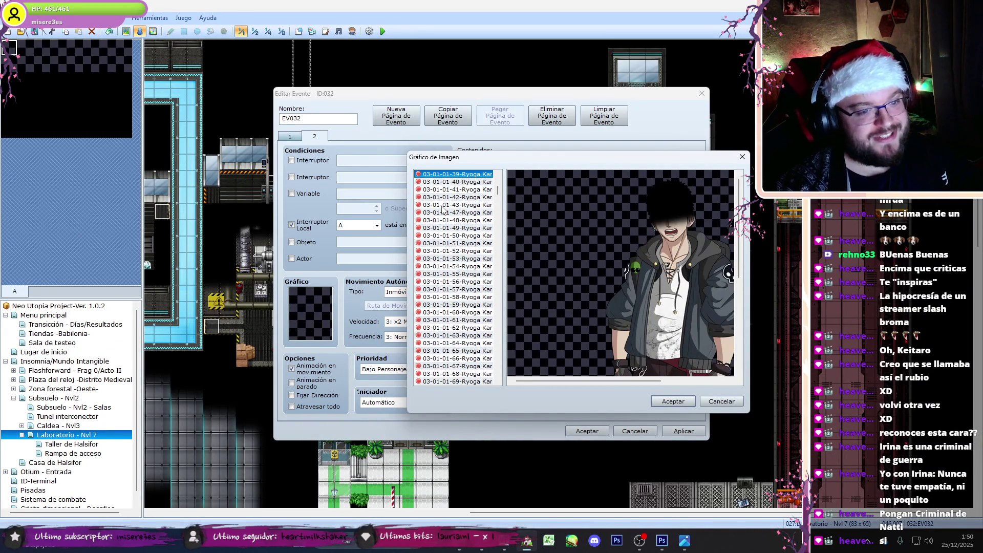
key("Up")
key("Up")
key("Up")
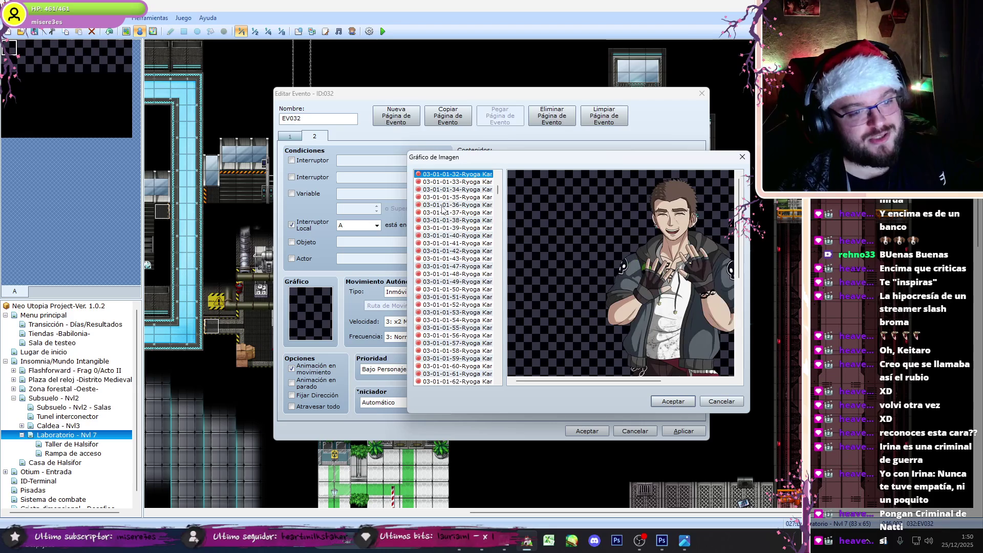
key("Up")
key("Up")
key("Up")
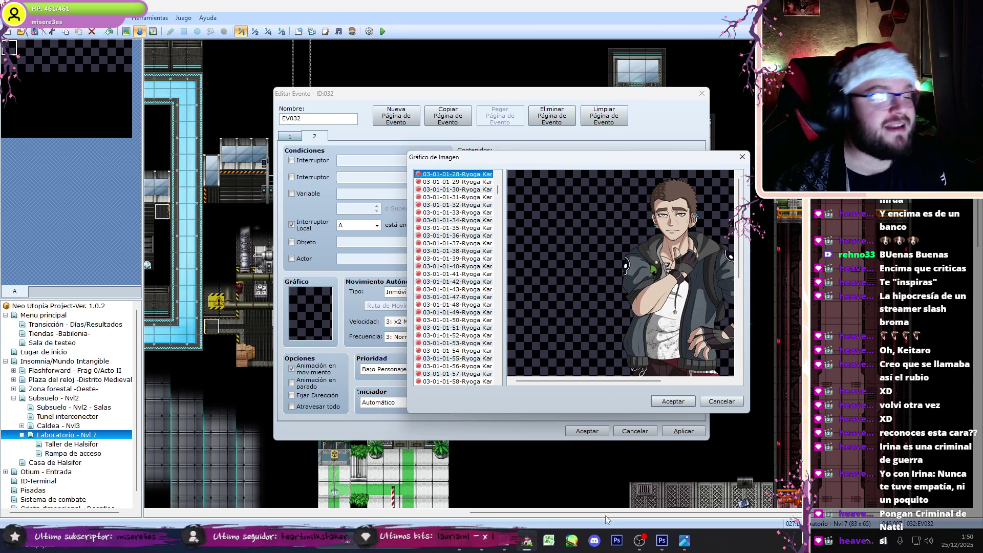
left_click(639, 539)
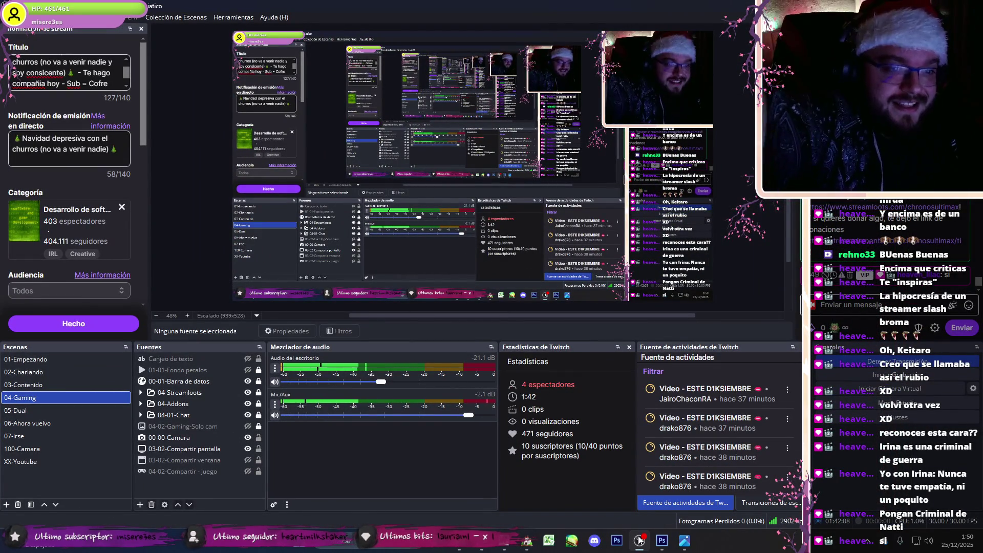
left_click(639, 540)
key("Up")
key("Up")
key("Up")
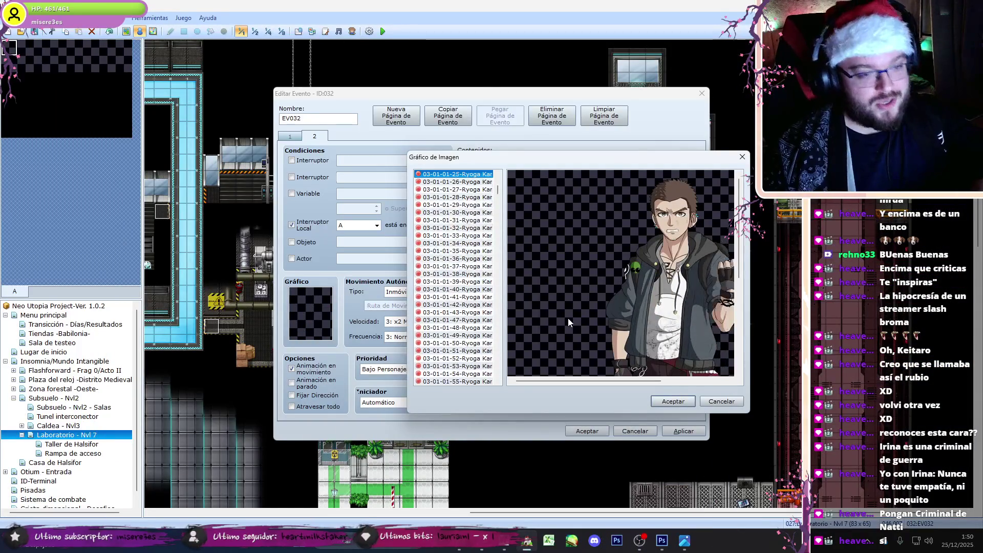
key("Up")
key("Up")
key("Up")
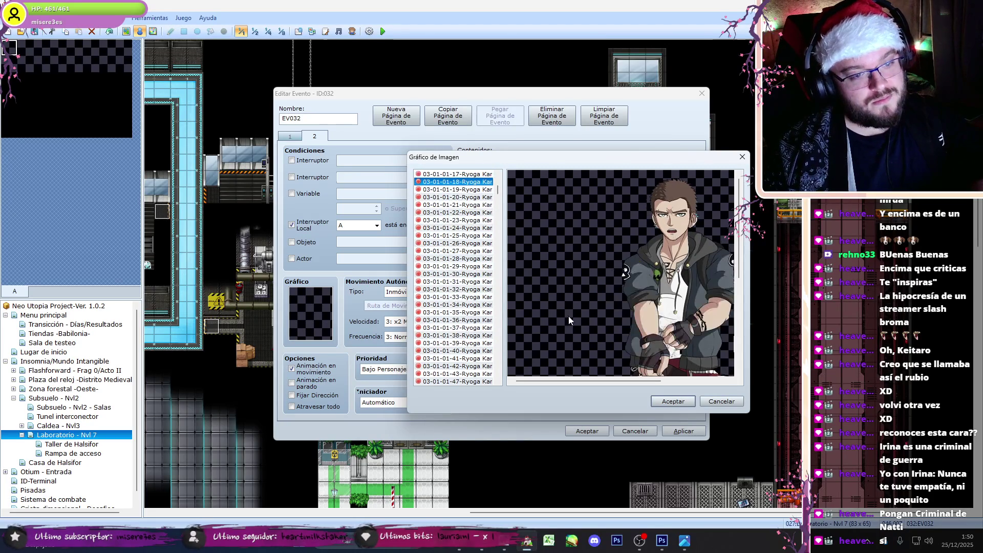
left_click(672, 402)
left_click(622, 377)
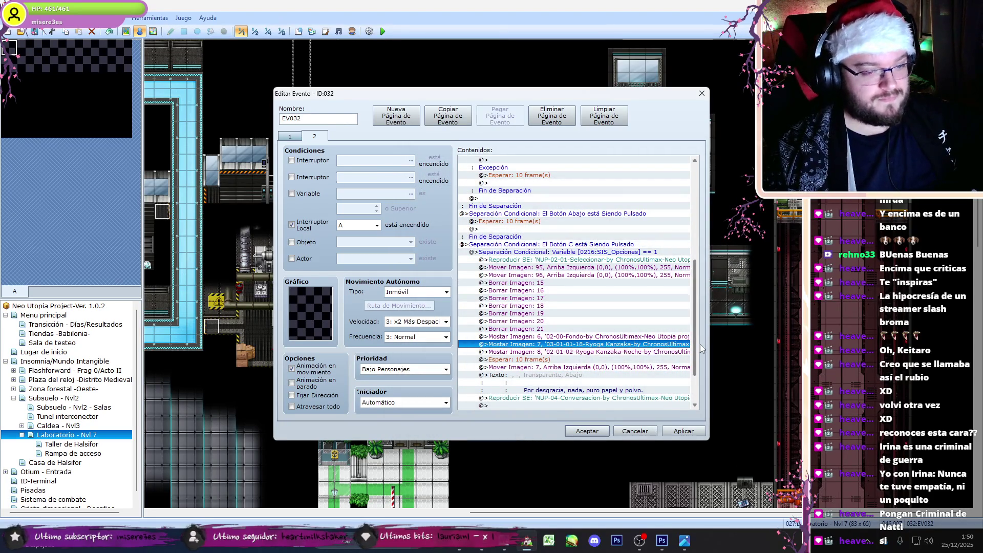
Step: Copy Irina's portrait, dialogue and sound commands from page 1
left_click(290, 136)
left_click(602, 314)
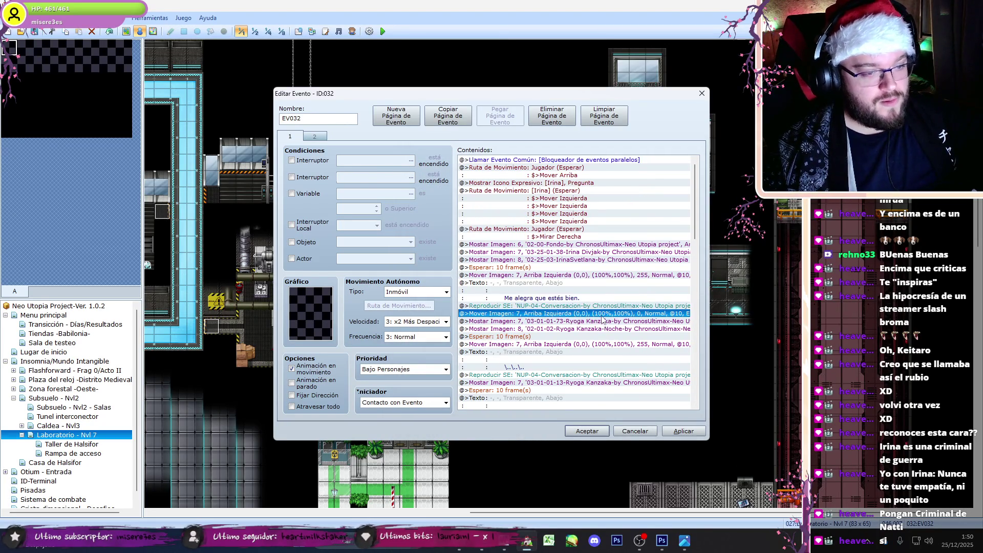
left_click(314, 136)
left_click_drag(695, 200, 695, 340)
left_click(547, 345)
left_click(290, 136)
left_click(573, 307)
left_click(586, 252)
left_click(586, 306, "shift")
key("ctrl+c")
Step: Paste Irina's commands at the end of page 2's Button C branch, after Ryoga's line
left_click(314, 137)
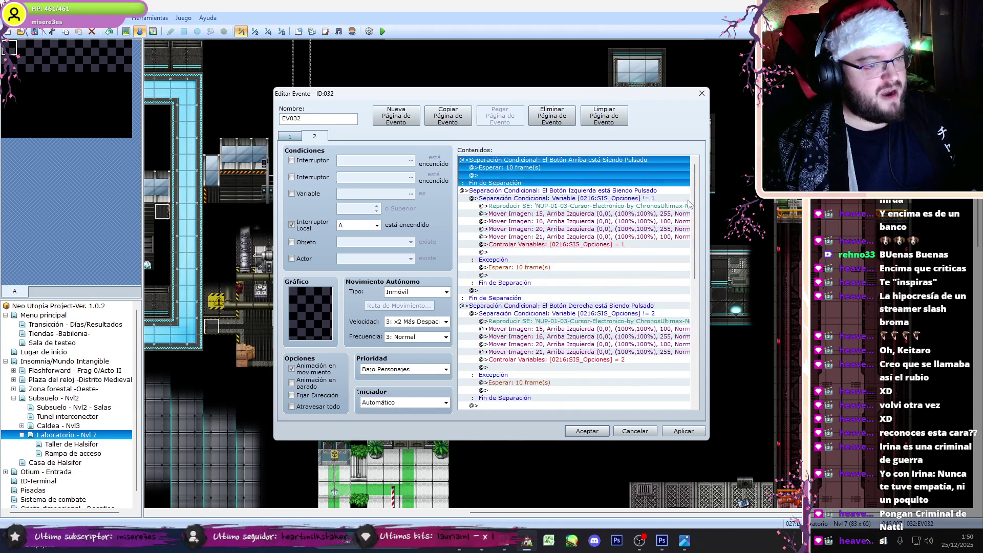
scroll(552, 307, "down", 10)
left_click(553, 381)
key("ctrl+v")
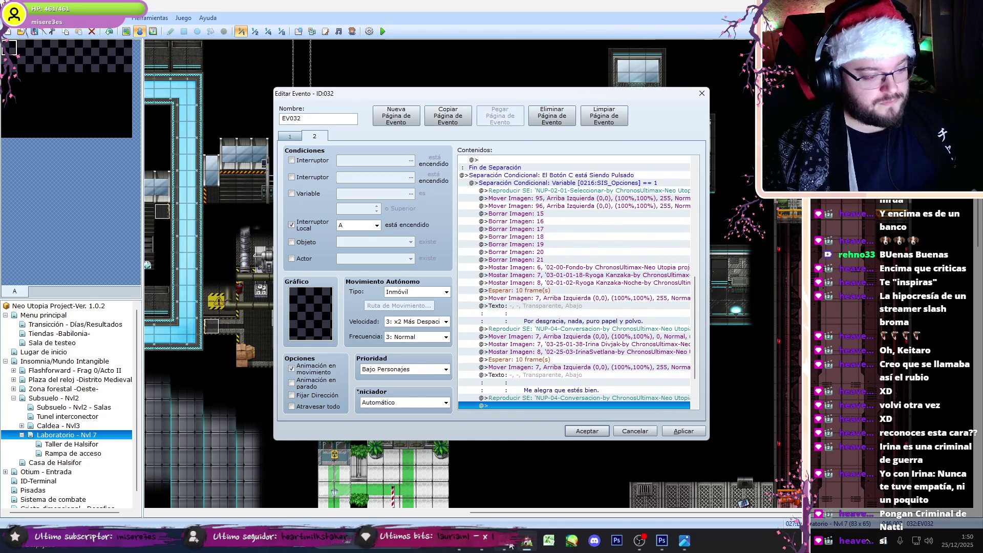
Step: Edit and copy Irina's script line 'Ah,\.\. qué extraño entonces.' in Word
left_click(527, 543)
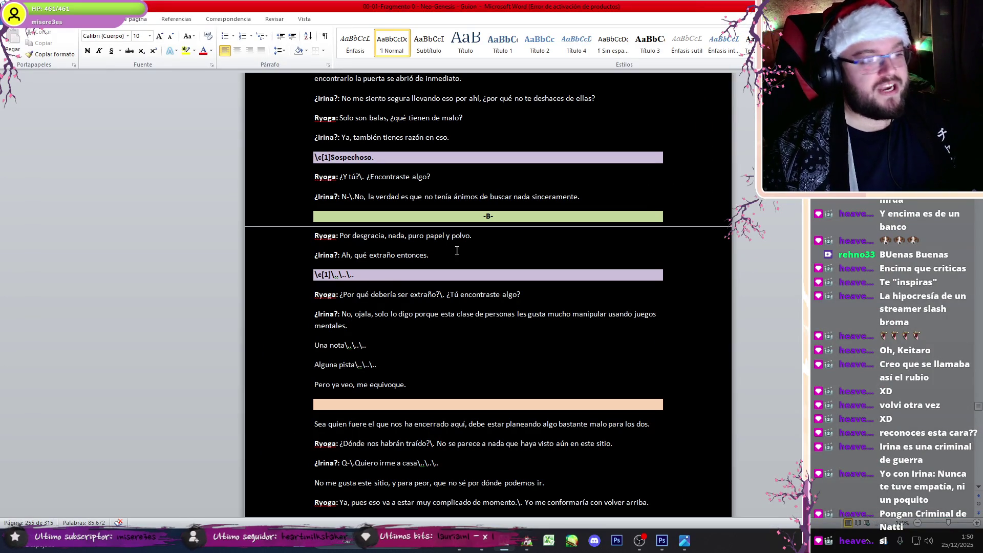
left_click_drag(461, 262, 349, 261)
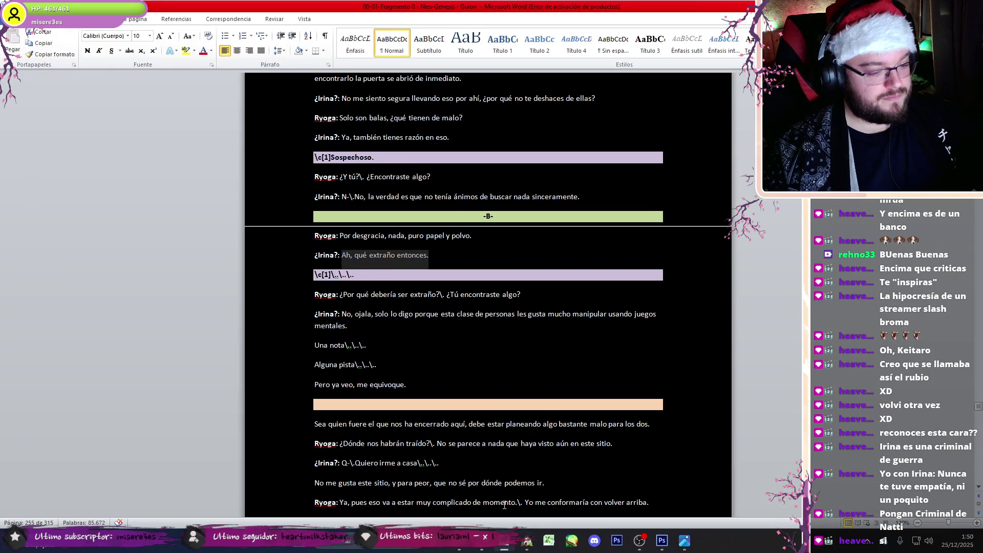
key("ctrl+c")
left_click(527, 542)
left_click(499, 549)
left_click(352, 254)
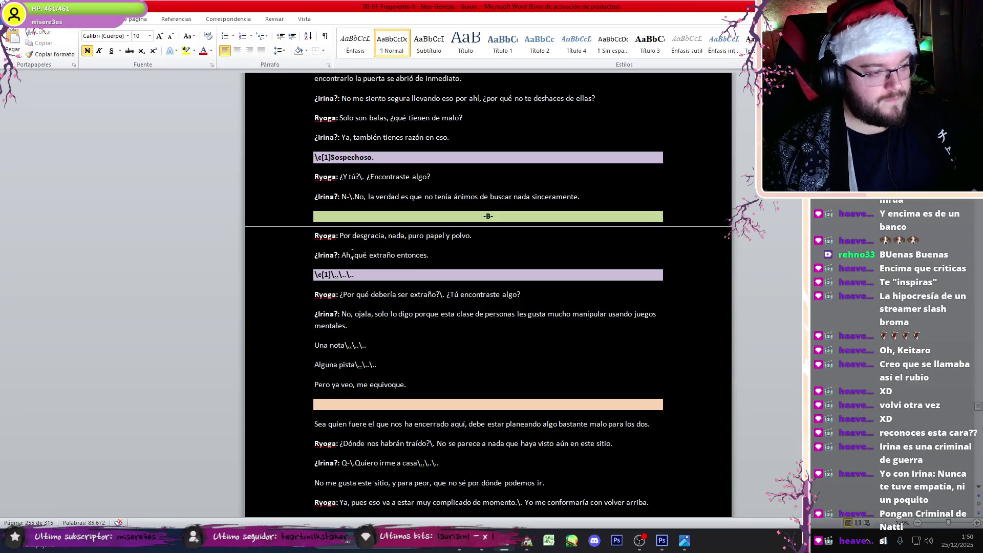
left_click_drag(439, 261, 349, 259)
key("ctrl+c")
Step: Replace the 'Me alegra que estés bien.' text with Irina's copied line
left_click(522, 544)
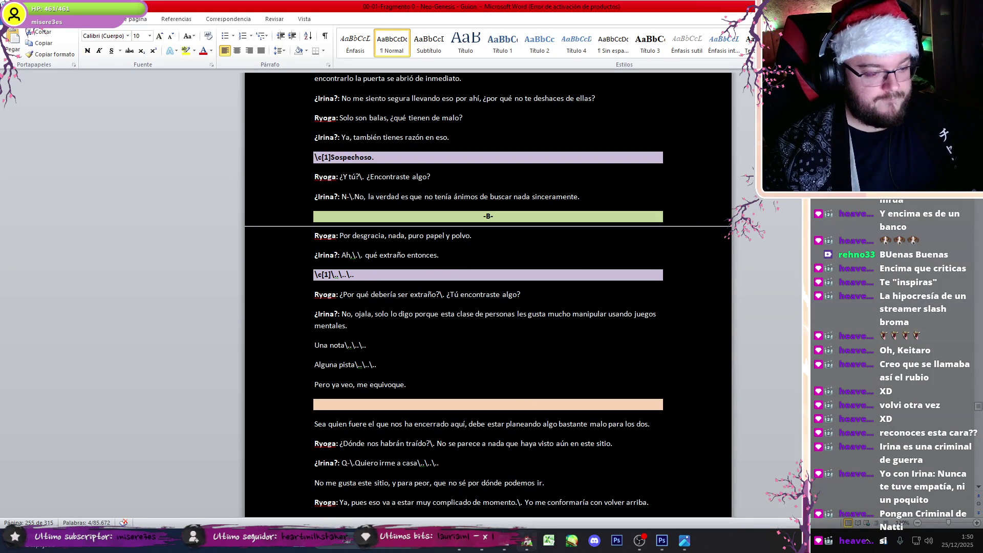
left_click(523, 541)
double_click(529, 380)
key("ctrl+a")
key("ctrl+v")
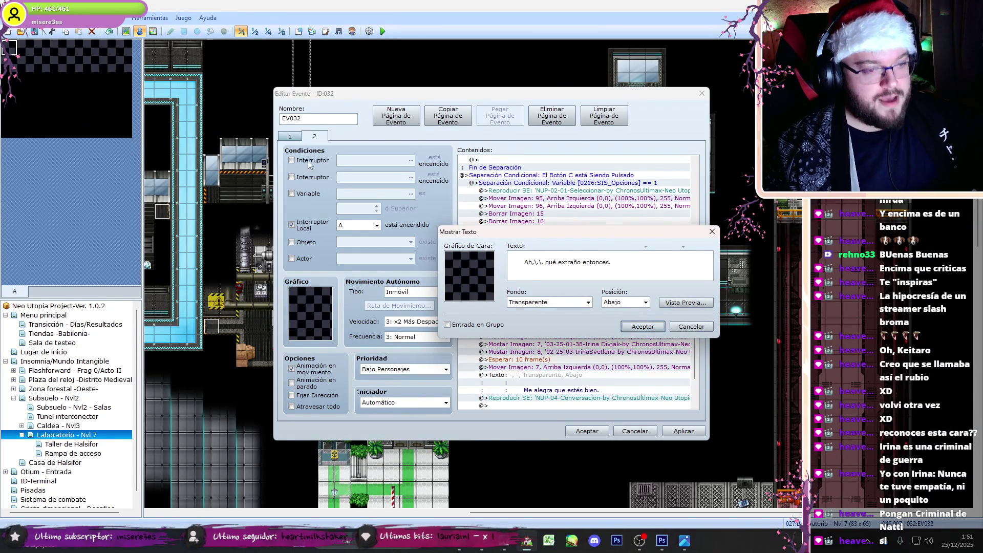
key("Return")
left_click(289, 136)
left_click(529, 214)
scroll(686, 348, "up", 5)
left_click(588, 257)
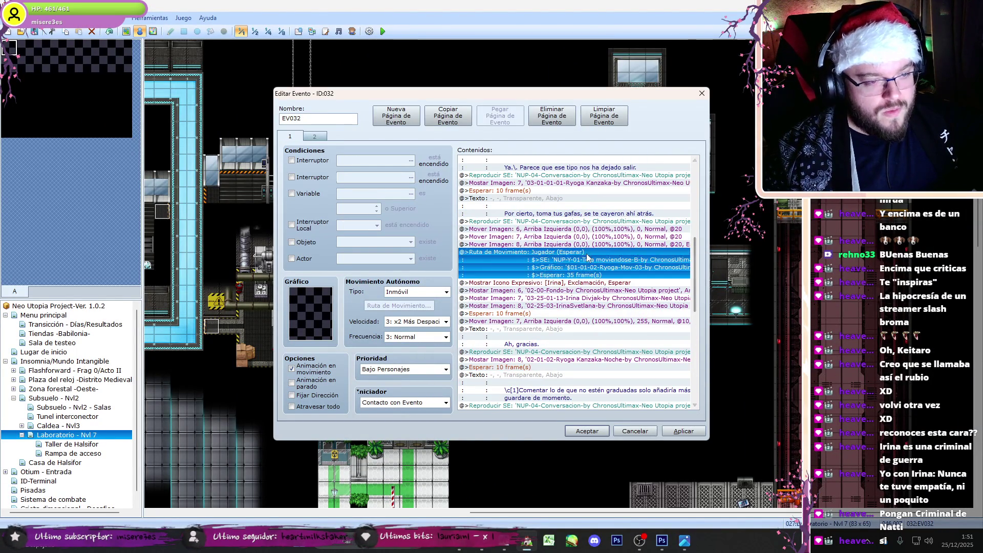
left_click(579, 361)
key("ctrl+v")
double_click(579, 361)
double_click(411, 212)
key("Up")
key("Up")
key("Up")
left_click(646, 381)
double_click(450, 204)
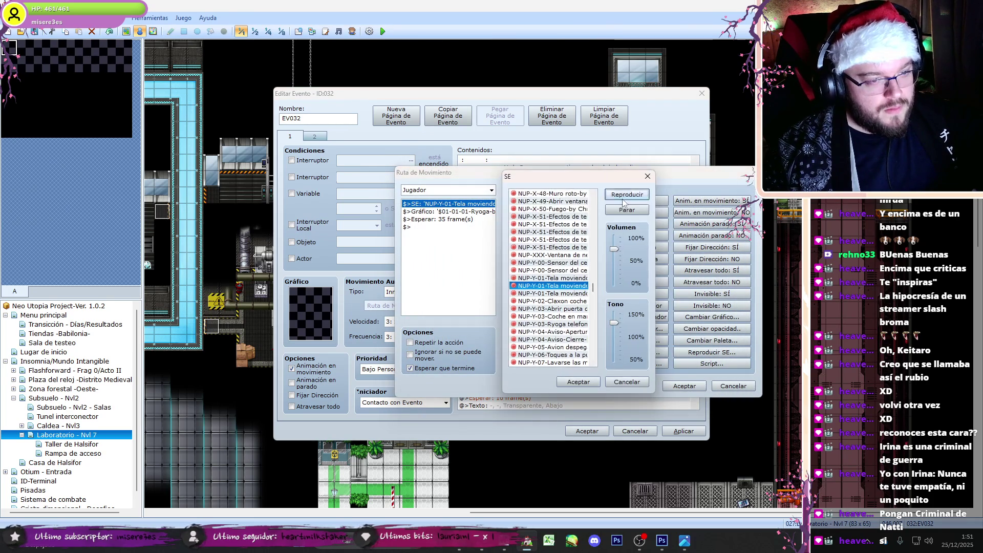
left_click(578, 382)
left_click(684, 386)
double_click(606, 362)
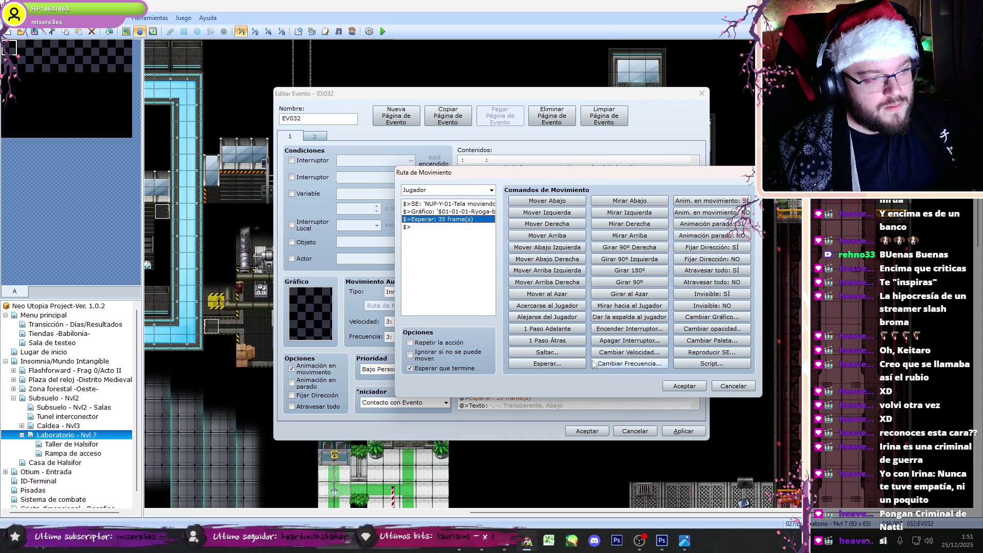
left_click(684, 385)
key("ctrl+Tab")
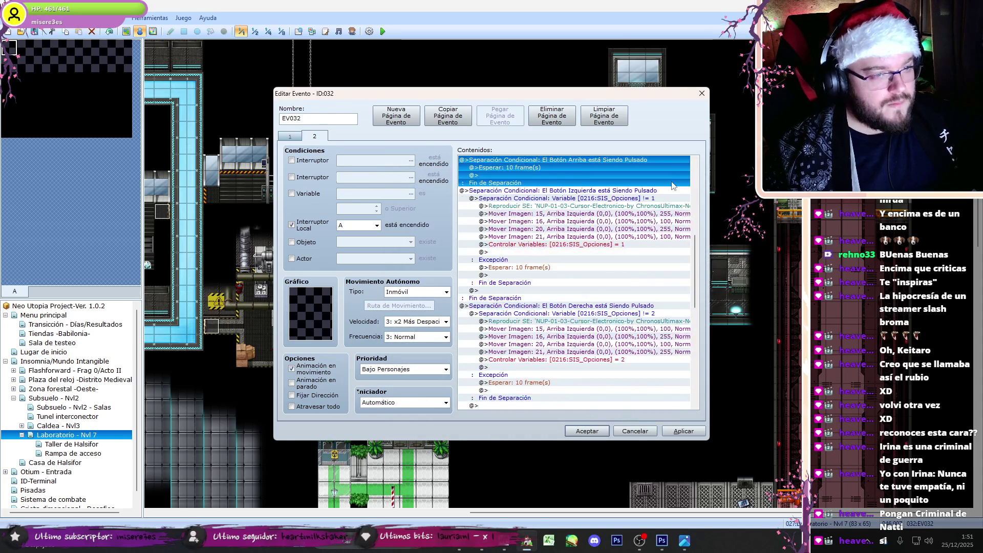
Step: Change Irina's Show Picture 7 portrait to one of her glasses poses
scroll(696, 190, "down", 10)
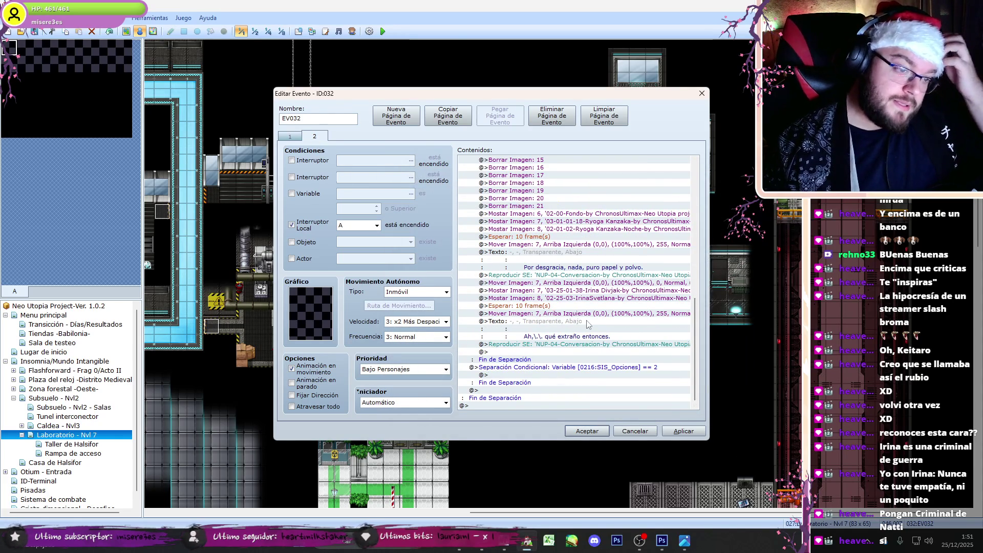
double_click(594, 291)
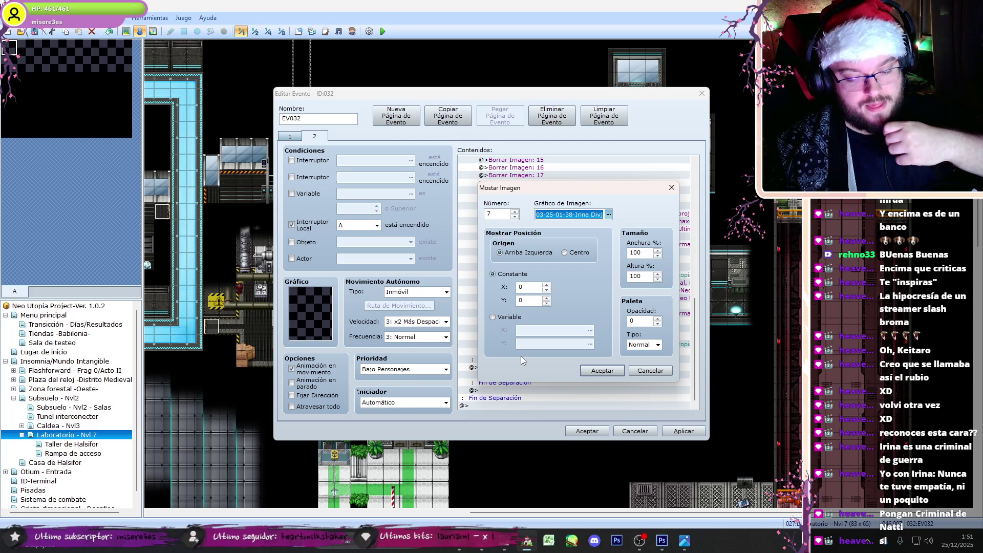
key("Return")
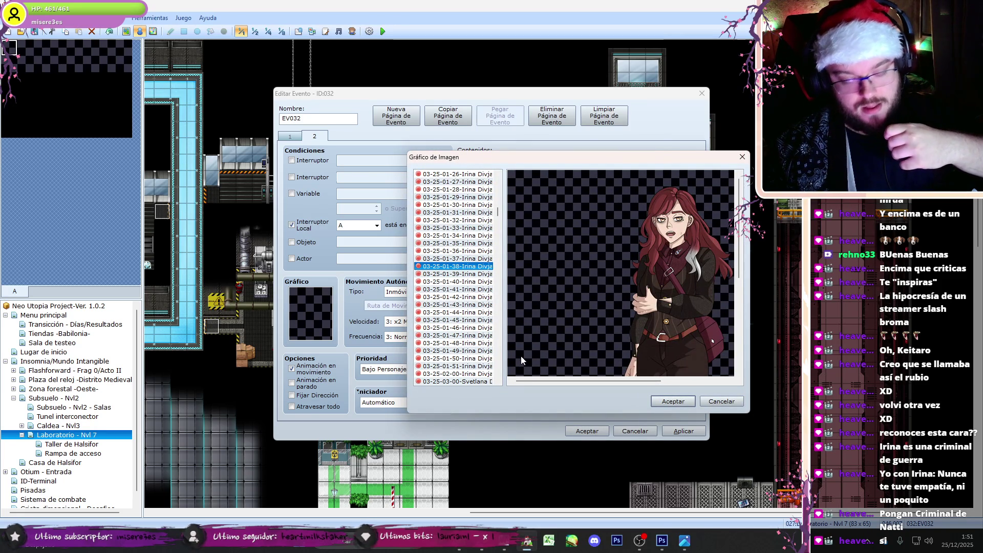
left_click(483, 273)
key("Up")
key("Up")
key("Up")
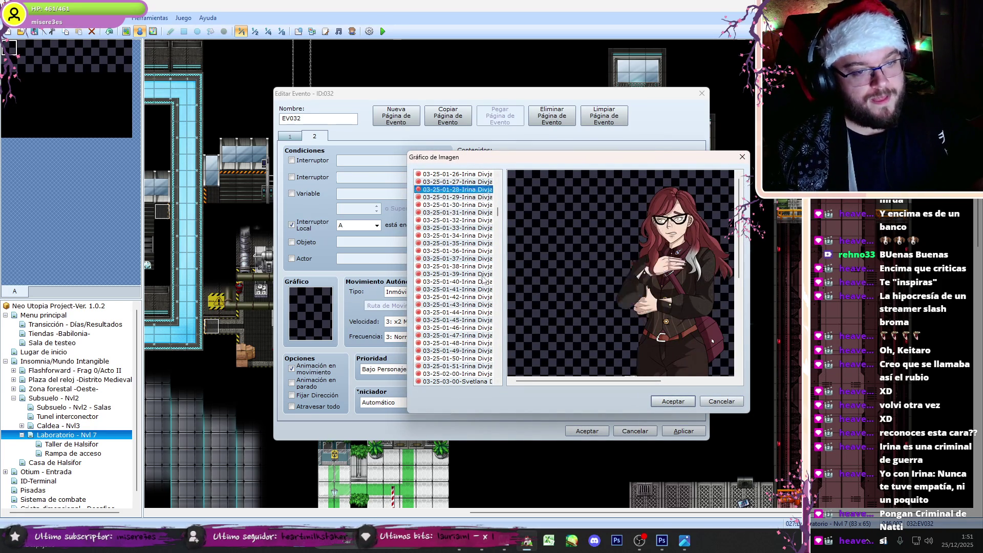
key("Up")
key("Up")
key("Up")
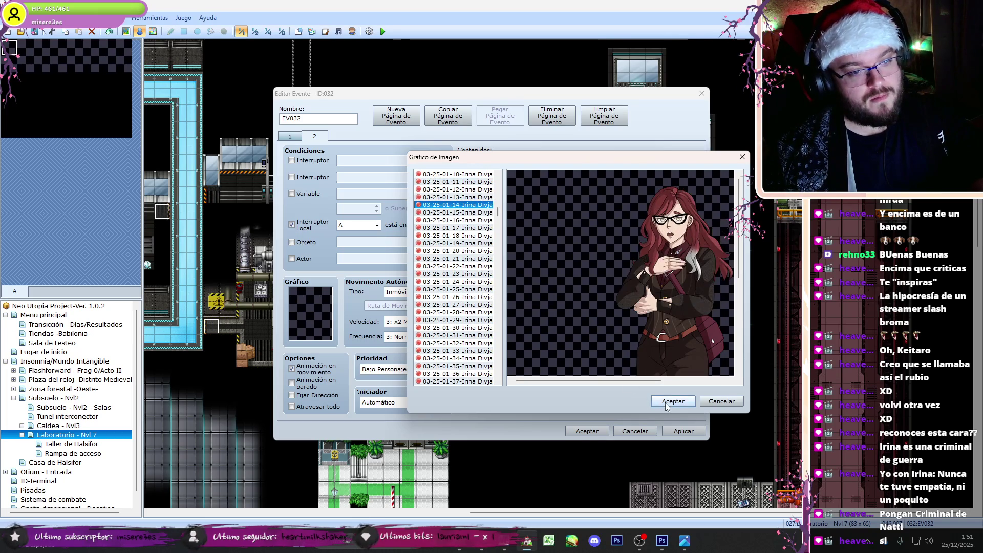
left_click(668, 403)
left_click(587, 369)
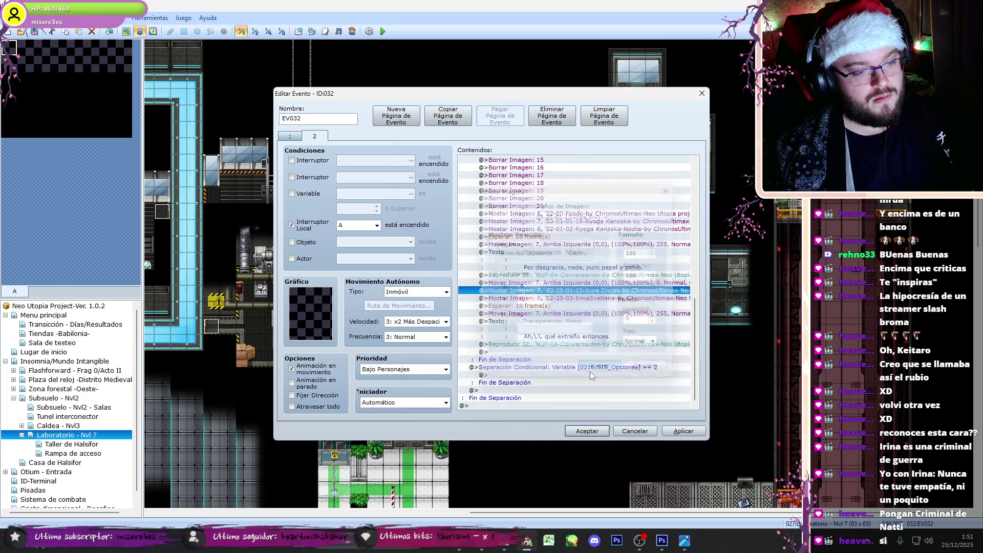
Step: Duplicate the conversation Play SE command above Irina's line
left_click(609, 344)
key("ctrl+c")
left_click(609, 321)
key("ctrl+v")
double_click(609, 321)
Step: Set the duplicated sound effect to NUP-W-02-Decepcion B2
left_click_drag(593, 202, 602, 266)
left_click(566, 210)
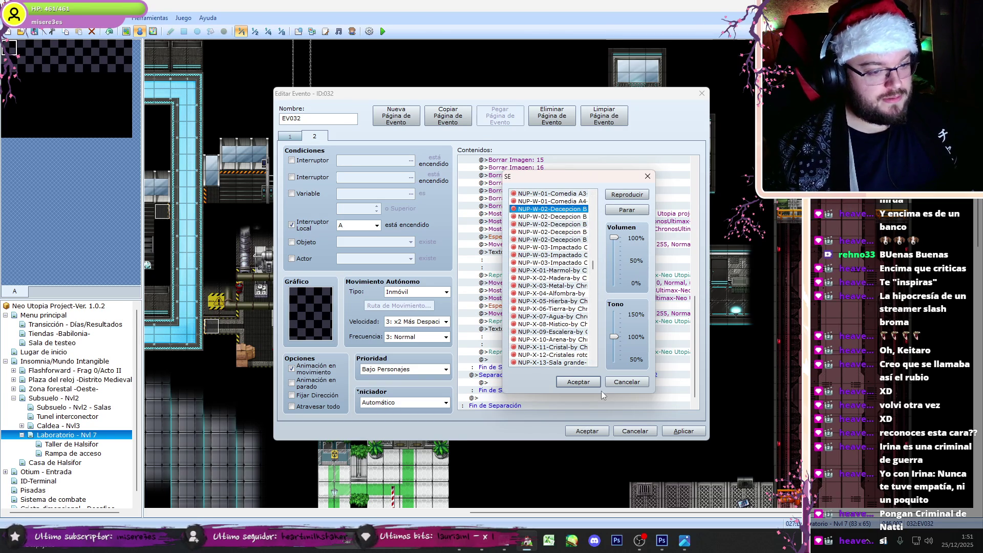
left_click(561, 248)
left_click(571, 232)
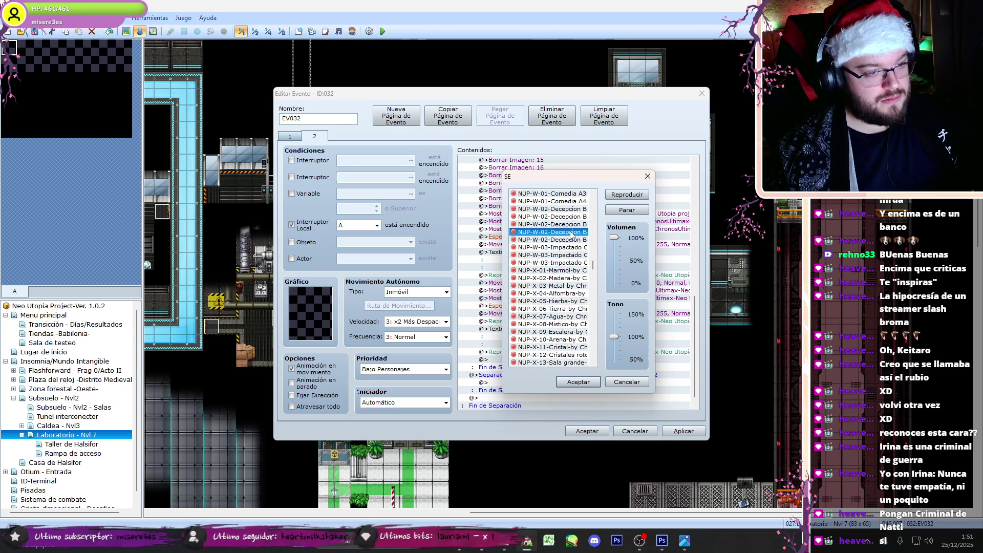
left_click(571, 225)
left_click(574, 240)
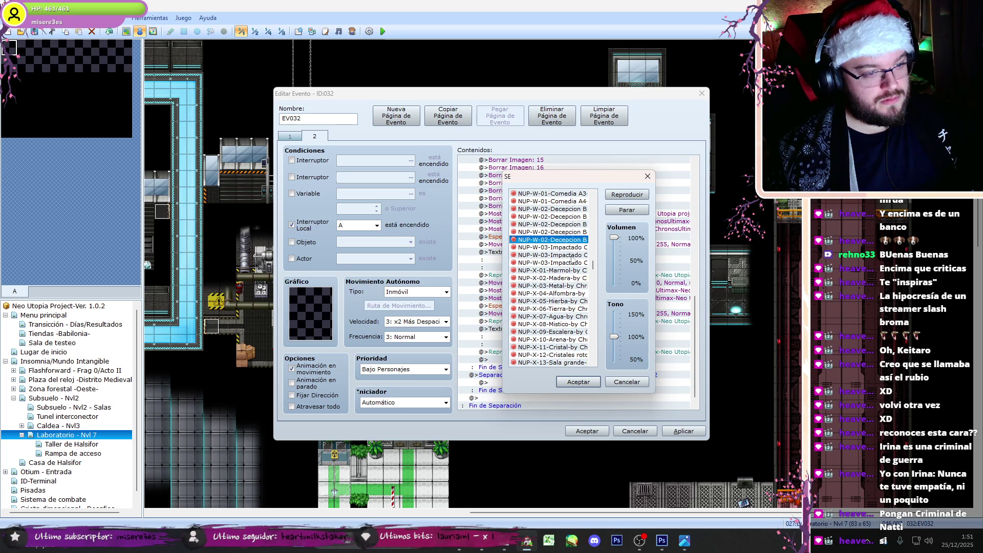
left_click(573, 255)
left_click(573, 263)
left_click(577, 217)
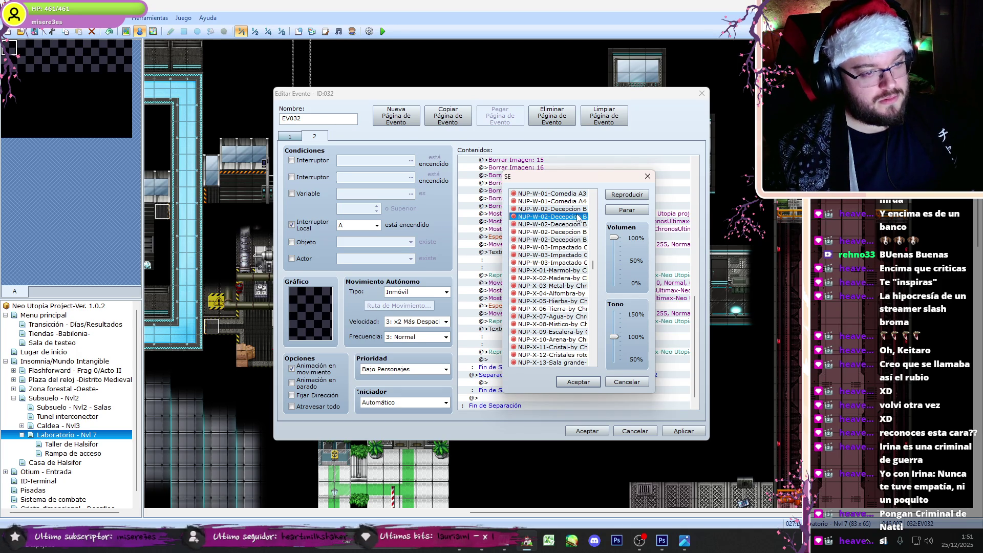
left_click(578, 382)
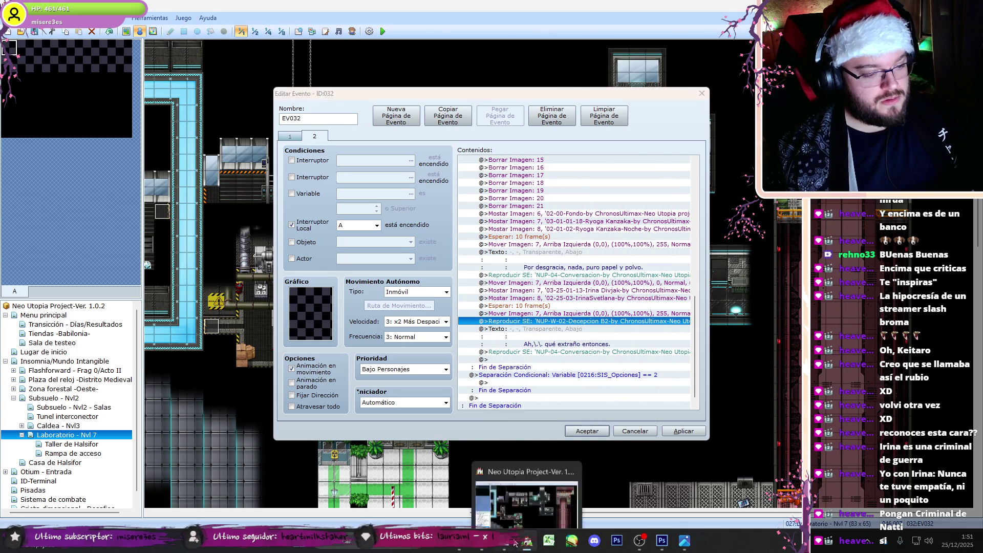
Step: Open the Guion Parte 1 script from the Fragmento 1 folder in File Explorer
left_click(527, 542)
left_click(527, 541)
left_click(595, 230)
left_click(594, 282, "shift")
left_click(512, 359)
key("alt+Tab")
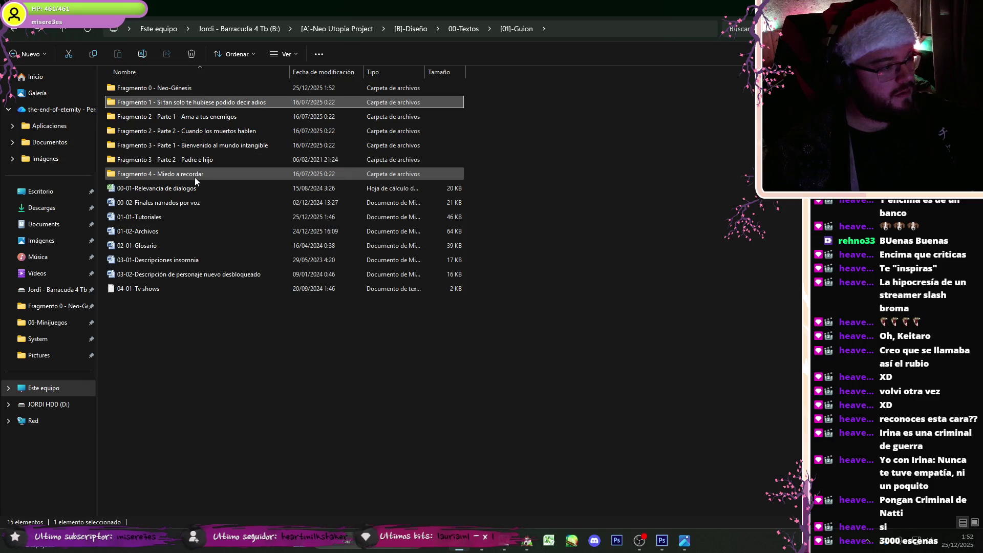
double_click(218, 102)
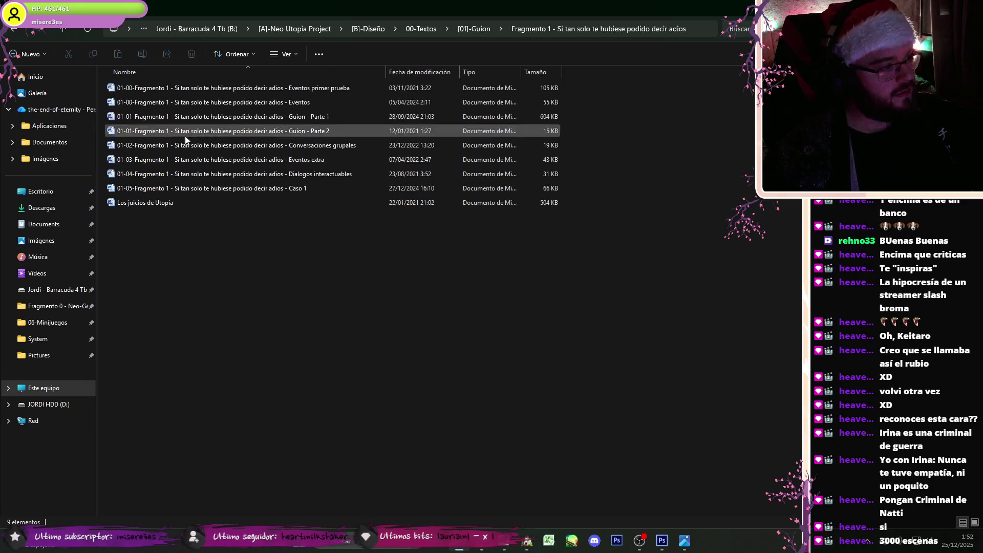
double_click(212, 117)
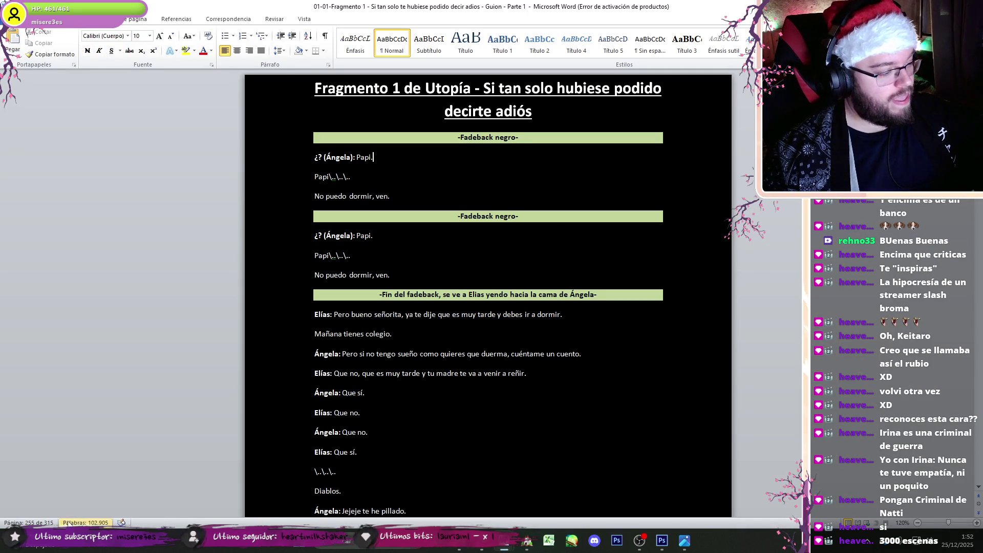
Step: Check Parte 1's word count, close it unsaved, then open and close Guion Parte 2
left_click(67, 523)
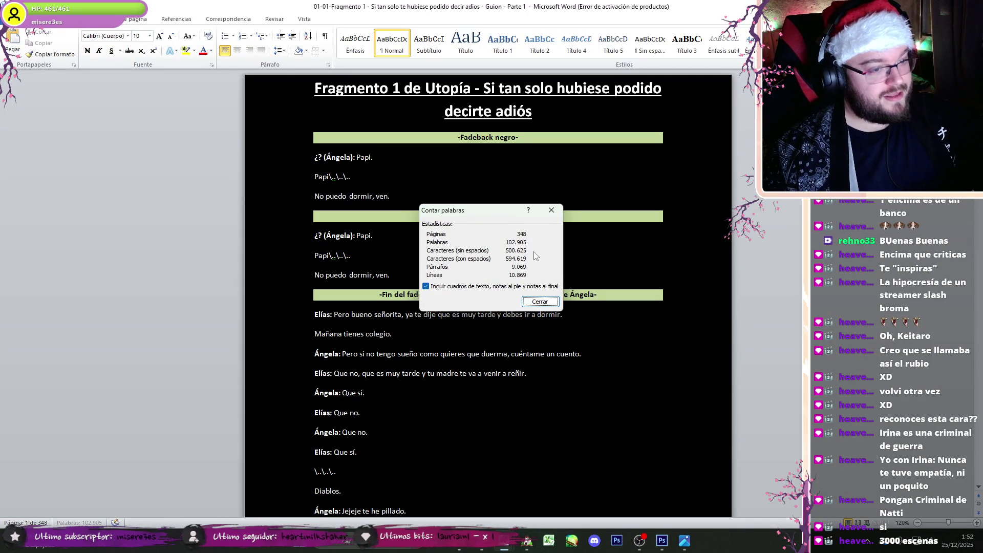
left_click(544, 303)
key("alt+F4")
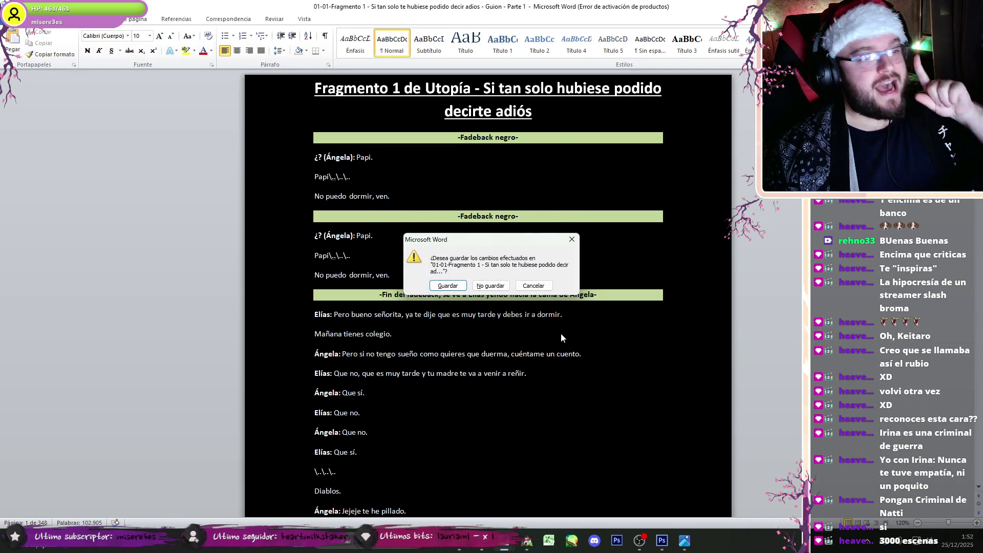
left_click(499, 291)
double_click(268, 135)
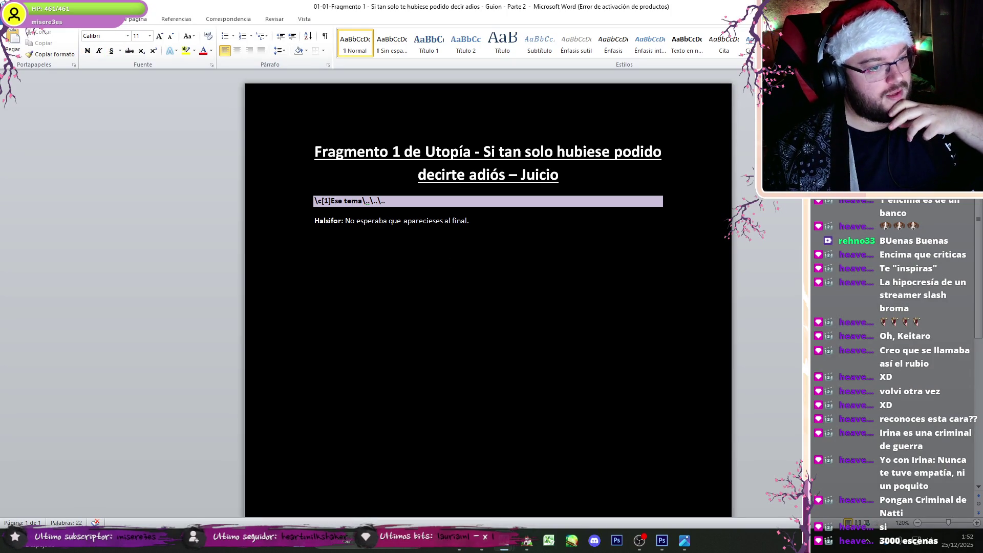
key("alt+F4")
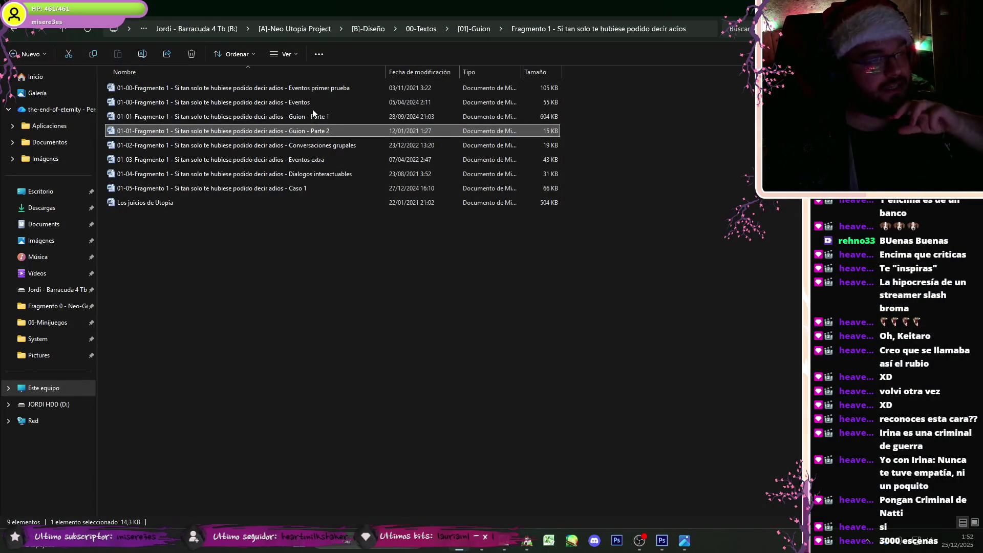
Step: Reopen the Caso 1 document to bring Ryoga and Irina's script back into Word
left_click(309, 187)
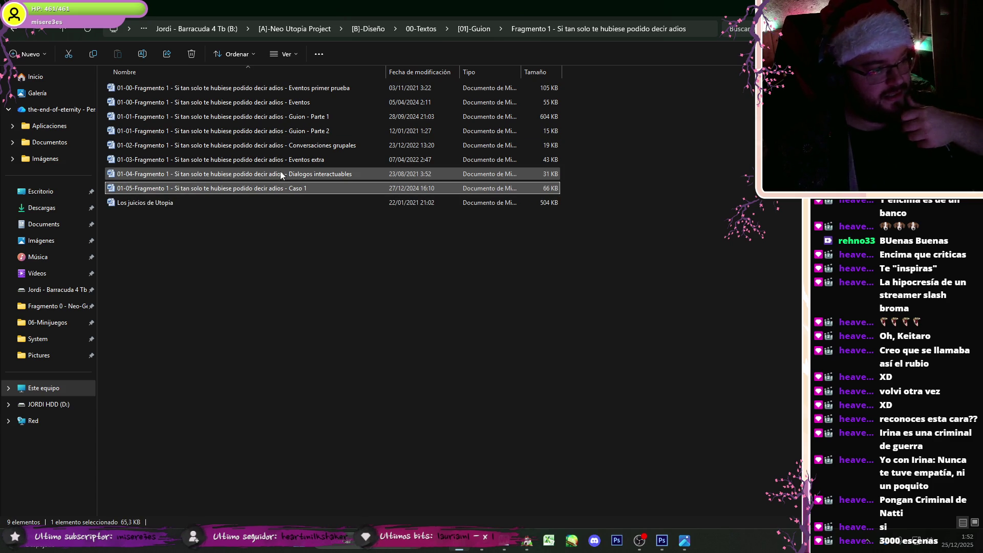
double_click(279, 190)
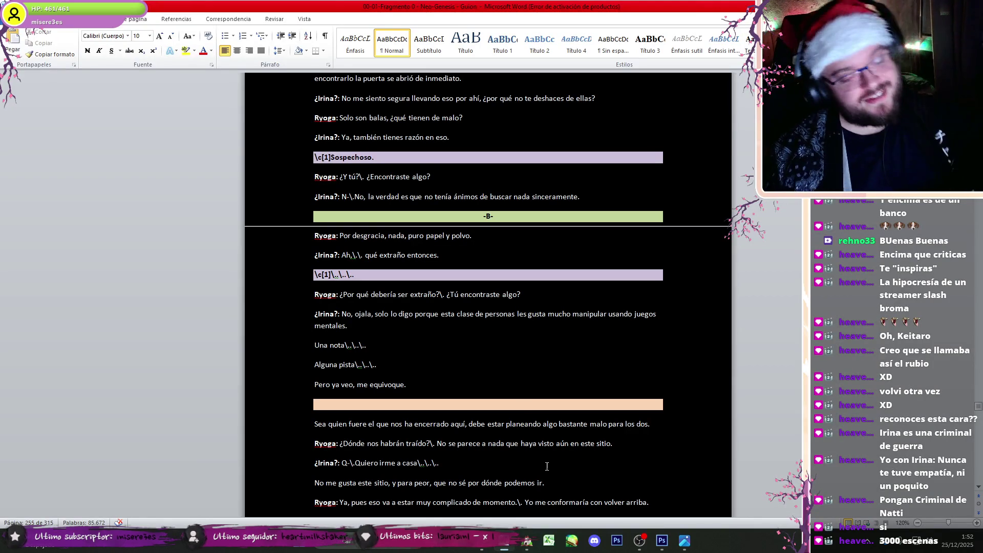
Step: Copy the portrait-and-sound command rows and the fade-out command to the end of EV032's list
left_click(528, 541)
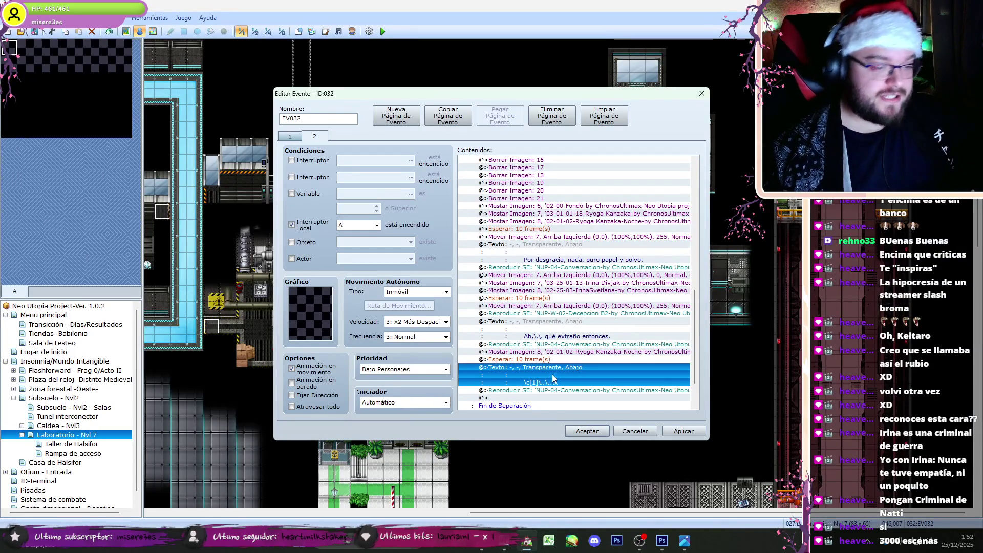
left_click(584, 353)
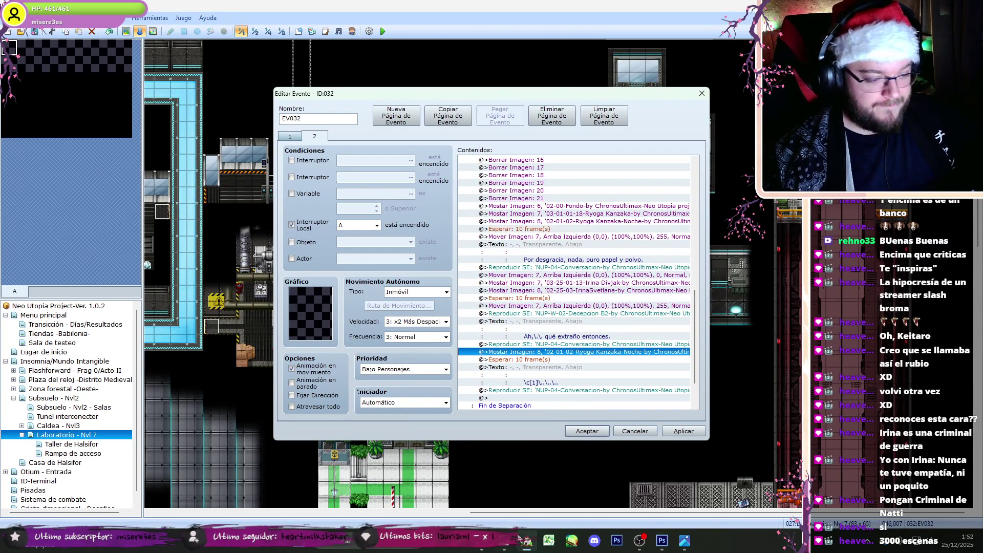
left_click(526, 540)
left_click(526, 540)
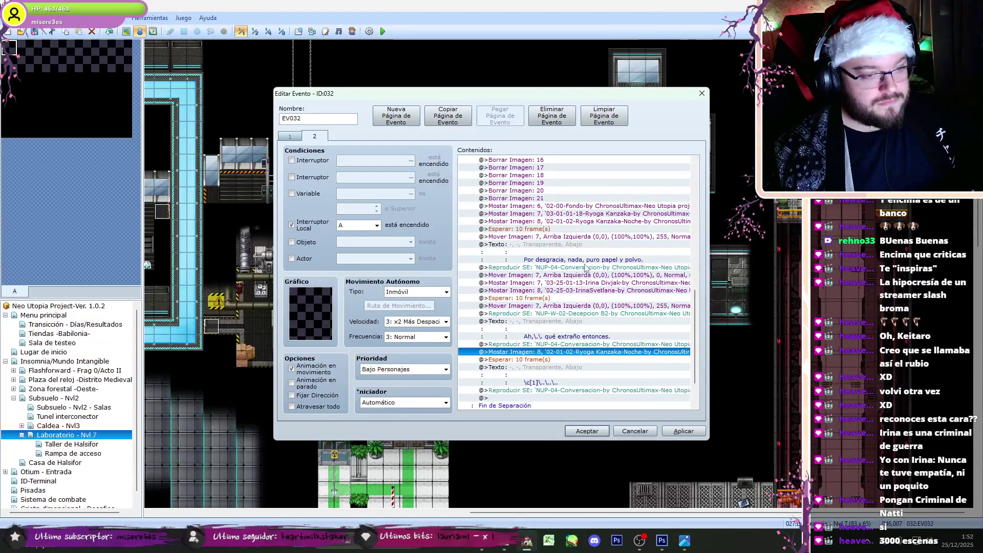
left_click_drag(581, 217, 582, 268)
key("ctrl+c")
left_click(561, 398)
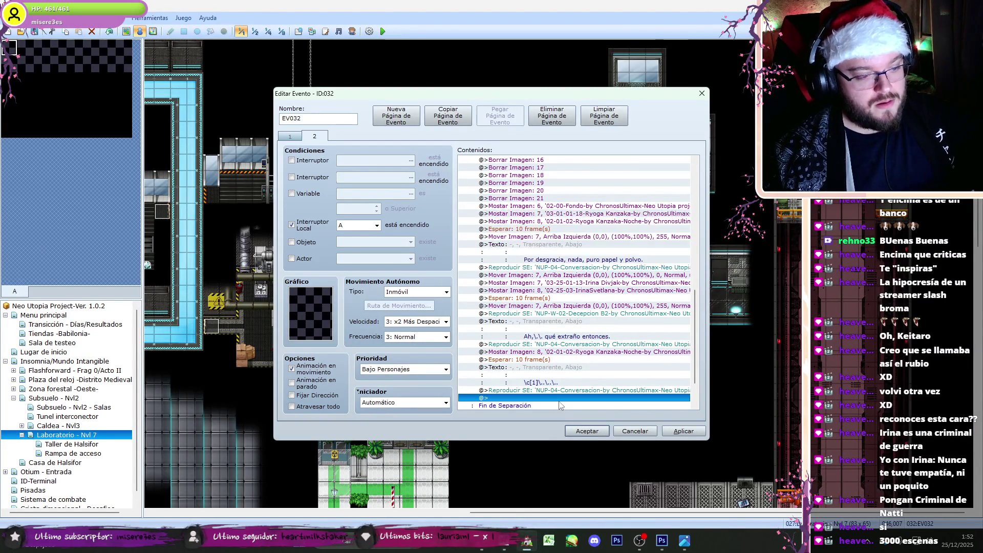
key("ctrl+v")
left_click(578, 231)
left_click(580, 223)
key("ctrl+c")
left_click(566, 344)
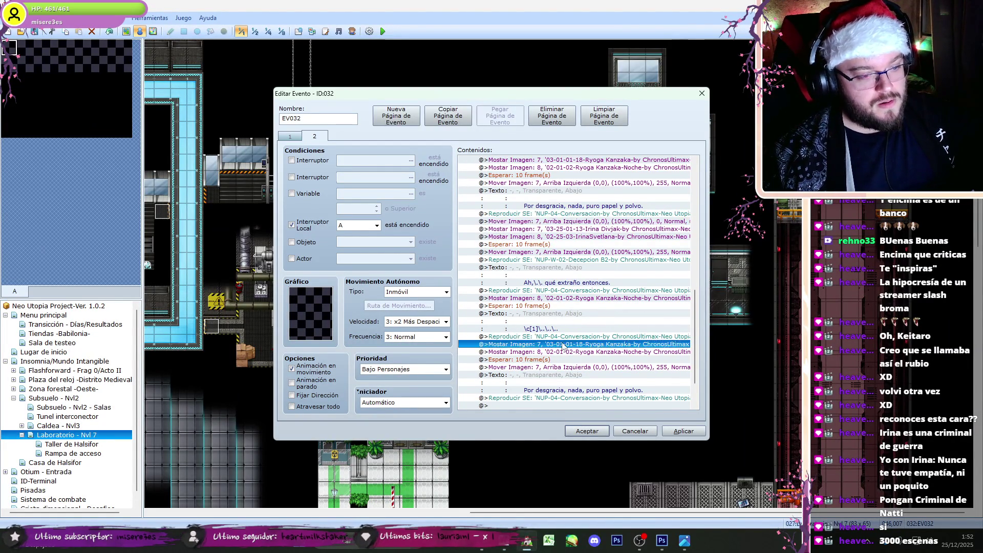
key("ctrl+v")
Step: Set the new Ryoga portrait command to pose 03-01-01-54
double_click(566, 351)
key("Tab")
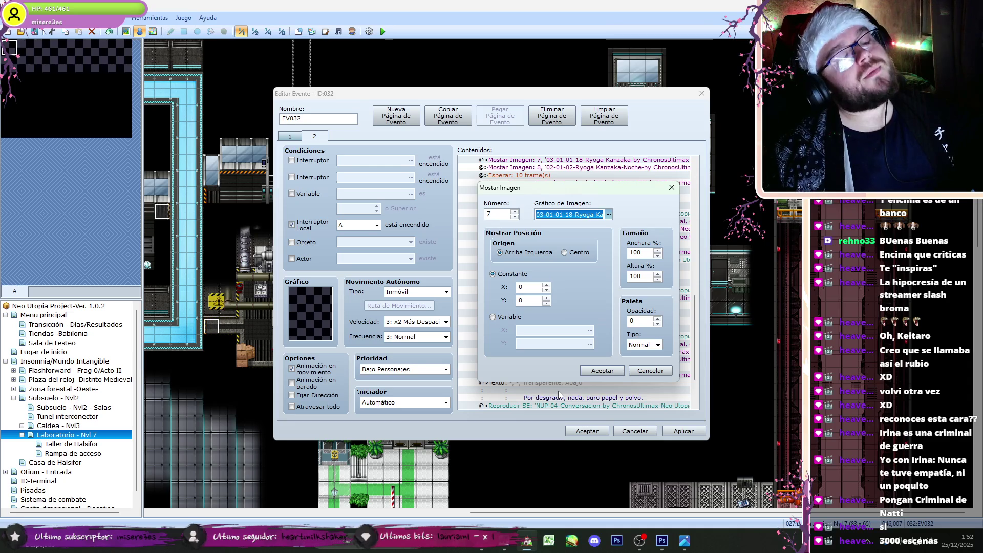
key("Return")
key("Up")
key("Up")
key("Up")
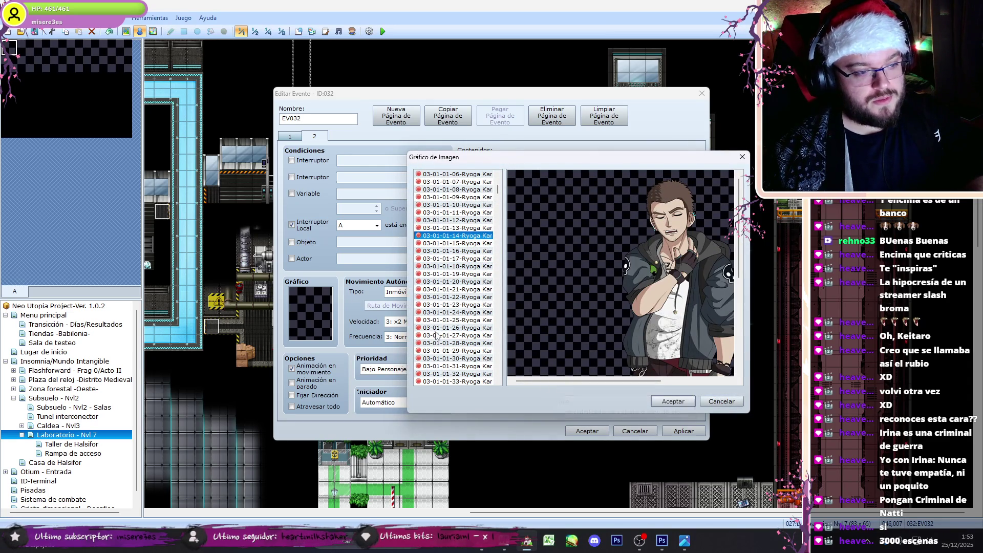
key("Down")
key("Down")
key("Down")
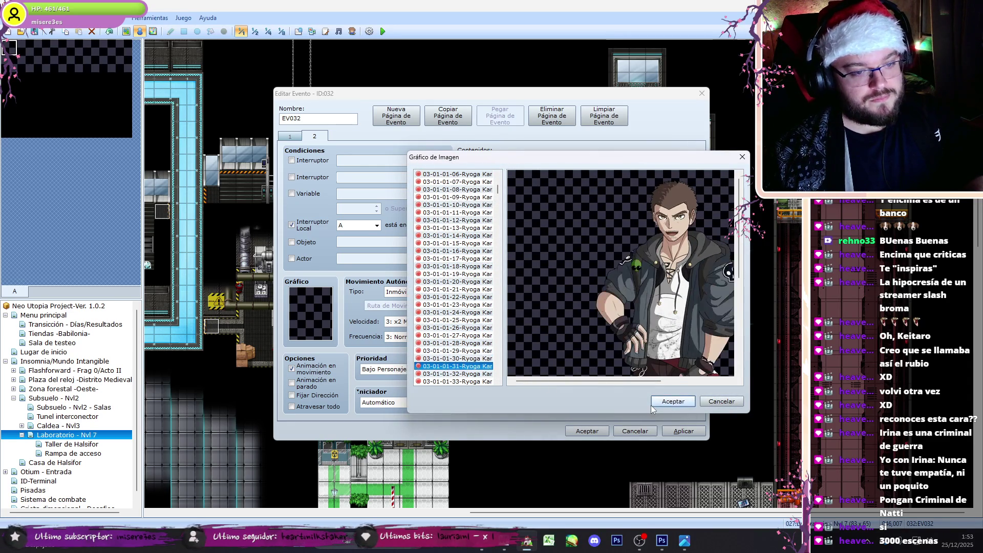
key("Down")
key("Down")
key("Down")
key("Down")
key("Down")
key("Down")
key("Down")
key("Down")
key("Down")
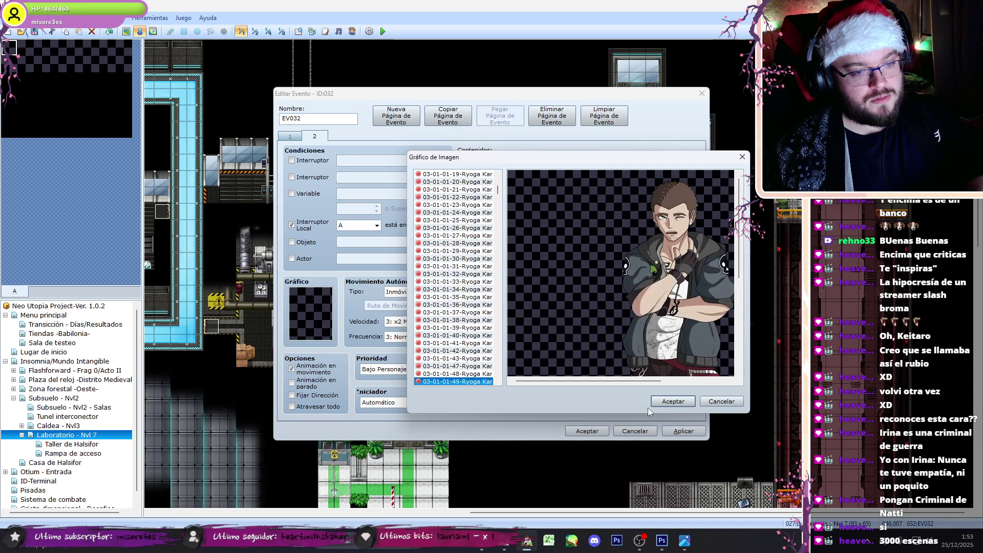
key("Down")
key("Up")
key("Up")
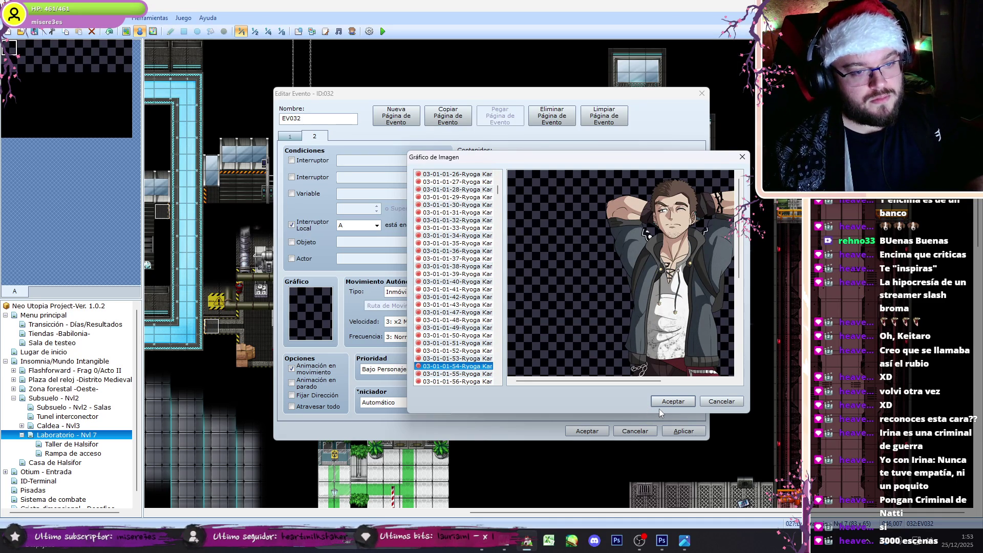
left_click(664, 403)
left_click(612, 370)
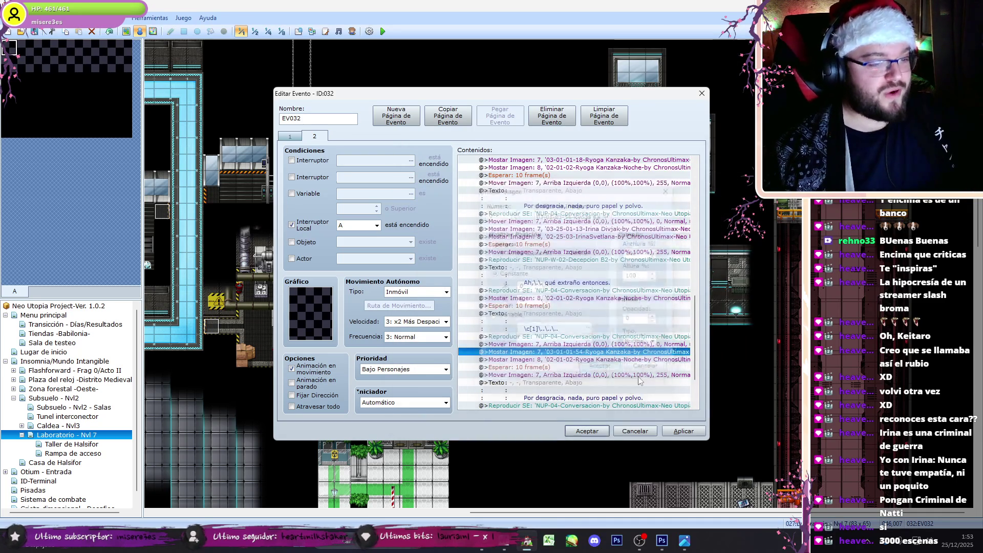
Step: Replace the copied dialogue text with Ryoga's next line from the script
scroll(698, 355, "down", 5)
left_click(614, 357)
double_click(614, 357)
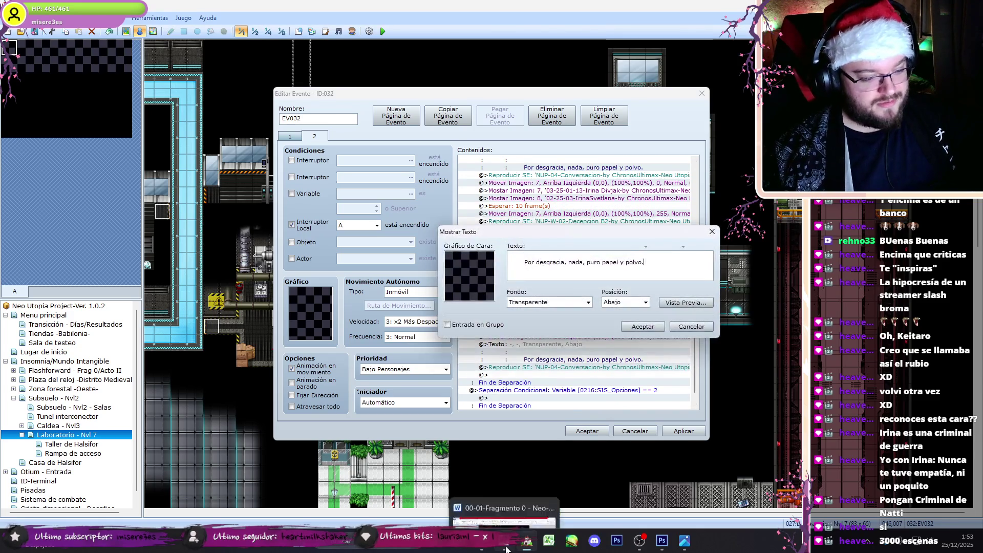
key("alt+Tab")
left_click_drag(547, 304, 338, 301)
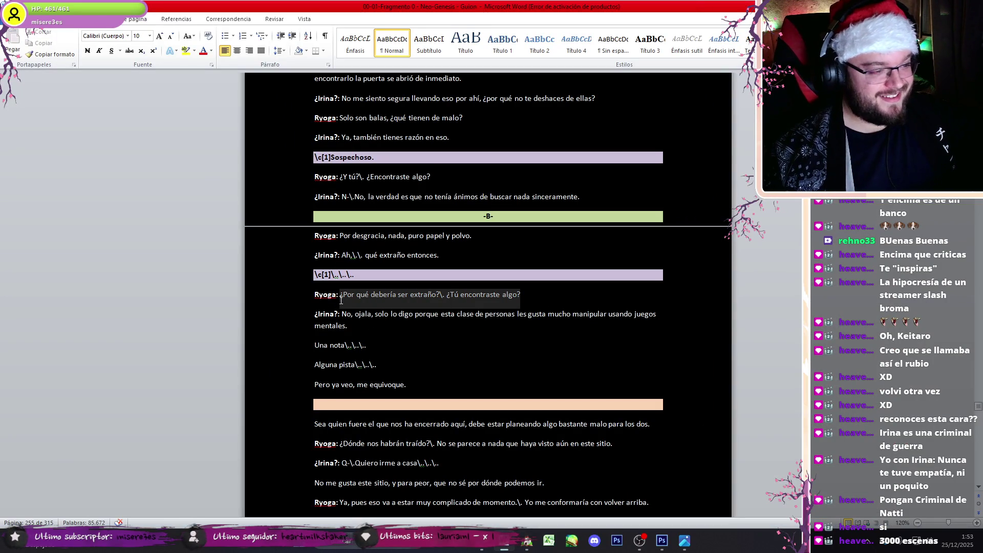
left_click(528, 540)
left_click_drag(524, 262, 645, 262)
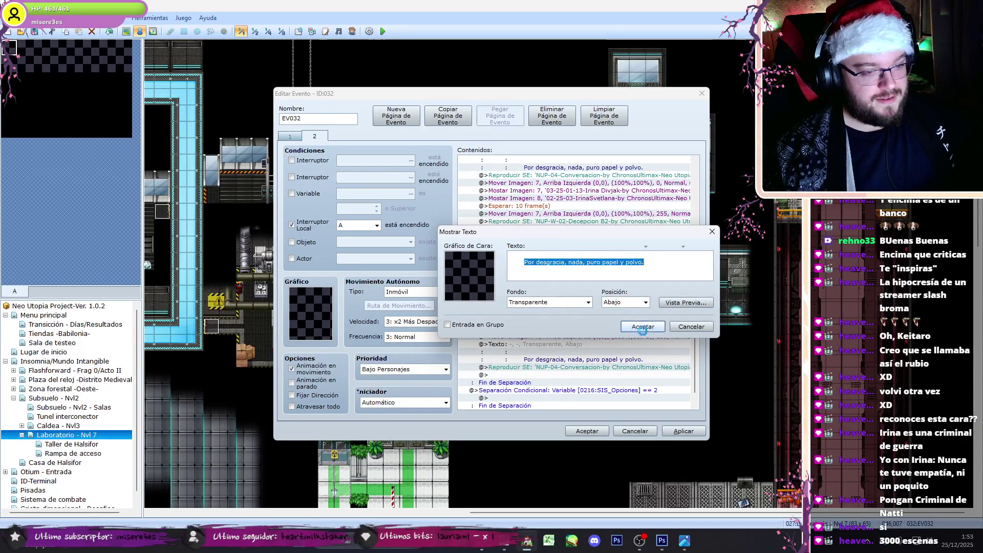
key("ctrl+v")
left_click(642, 326)
Step: Add a sound command above Ryoga's line set to NUP-W-03-Impactado
left_click(603, 222)
key("ctrl+c")
left_click(581, 355)
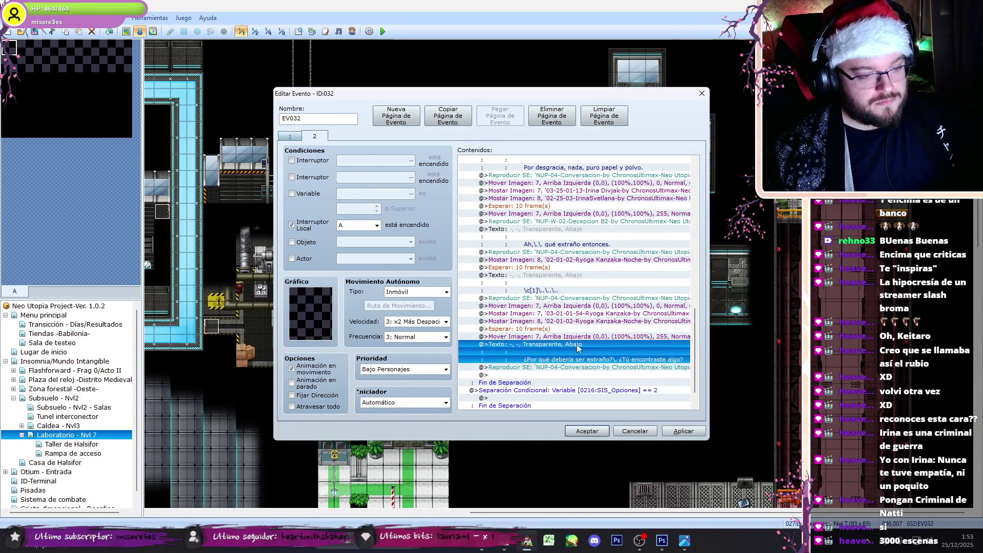
key("ctrl+v")
double_click(616, 222)
left_click(571, 317)
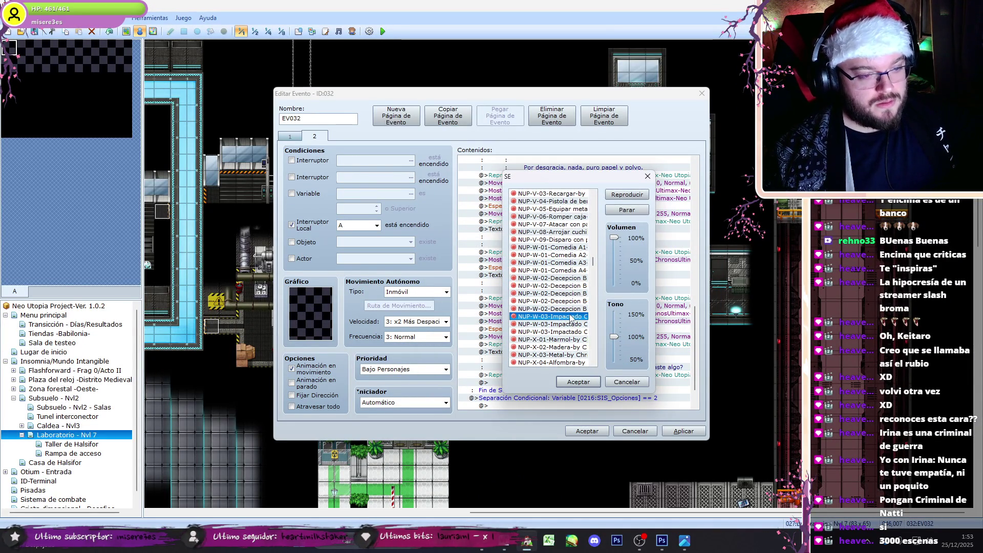
left_click(597, 385)
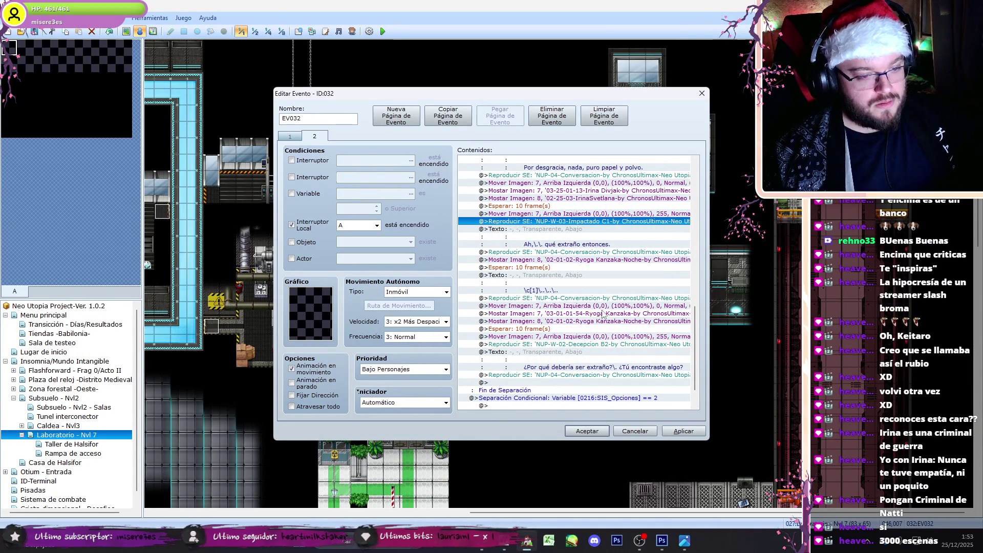
Step: Copy the sound, portrait and dialogue block to the end of the event list
left_click(603, 313)
left_click(590, 183)
left_click(584, 254, "shift")
key("ctrl+c")
left_click(599, 383)
key("ctrl+v")
Step: Fill the copied text with Irina's reply 'No, ojala, solo lo digo porque…' split over two lines
double_click(576, 375)
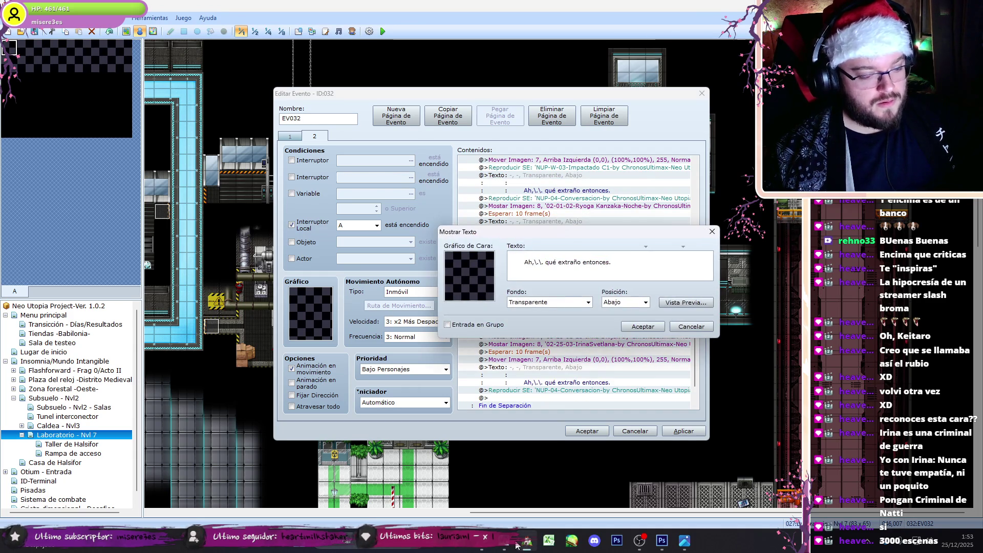
key("alt+Tab")
left_click_drag(349, 325, 343, 314)
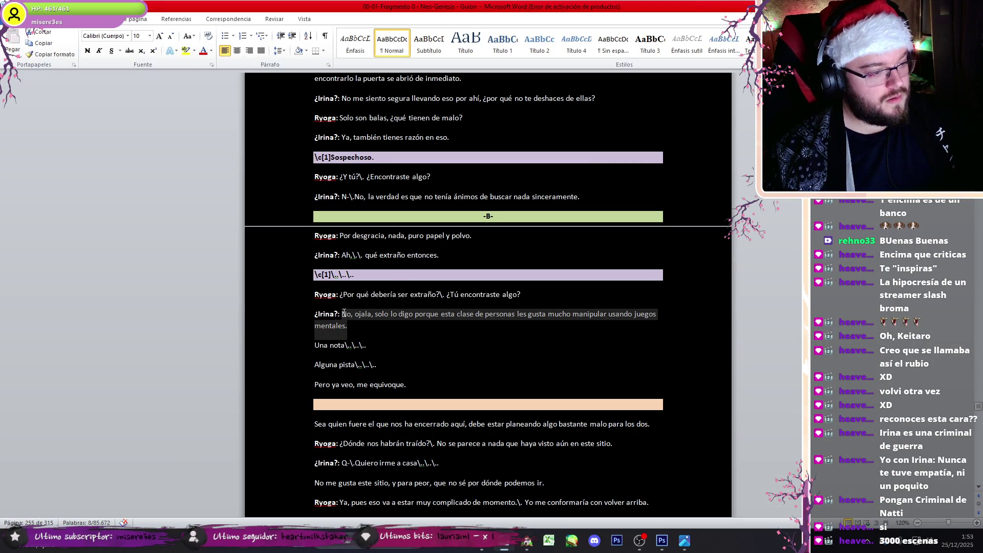
key("ctrl+c")
key("alt+Tab")
key("ctrl+a")
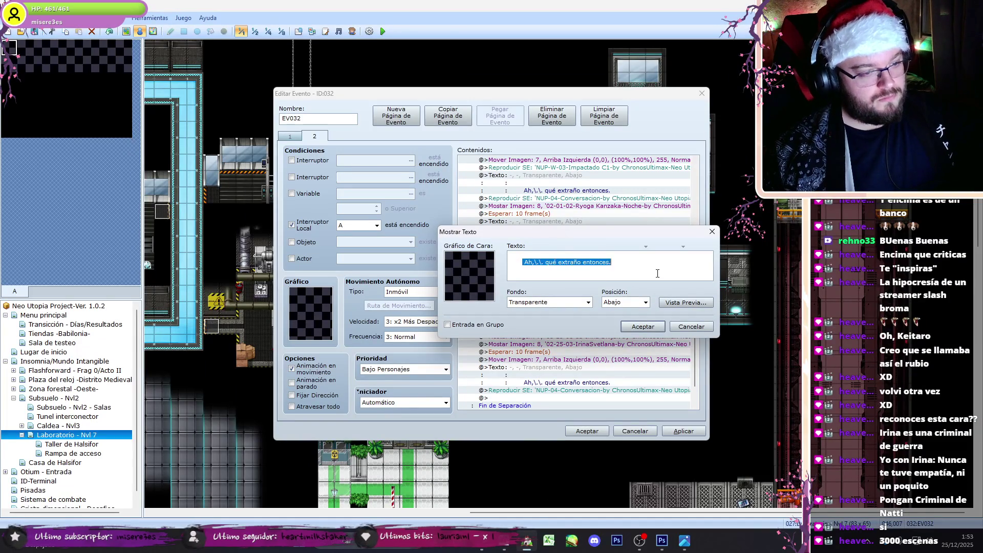
key("ctrl+v")
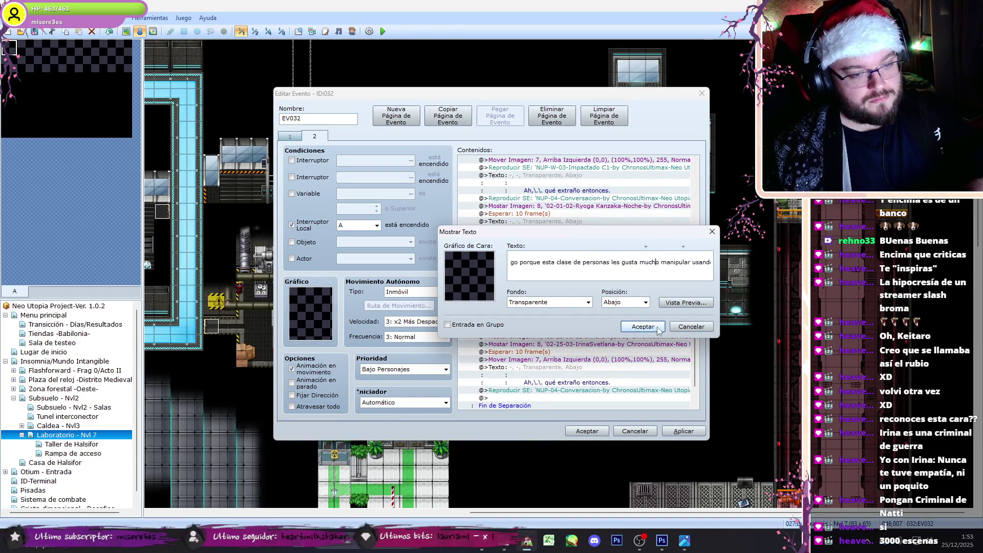
key("Return")
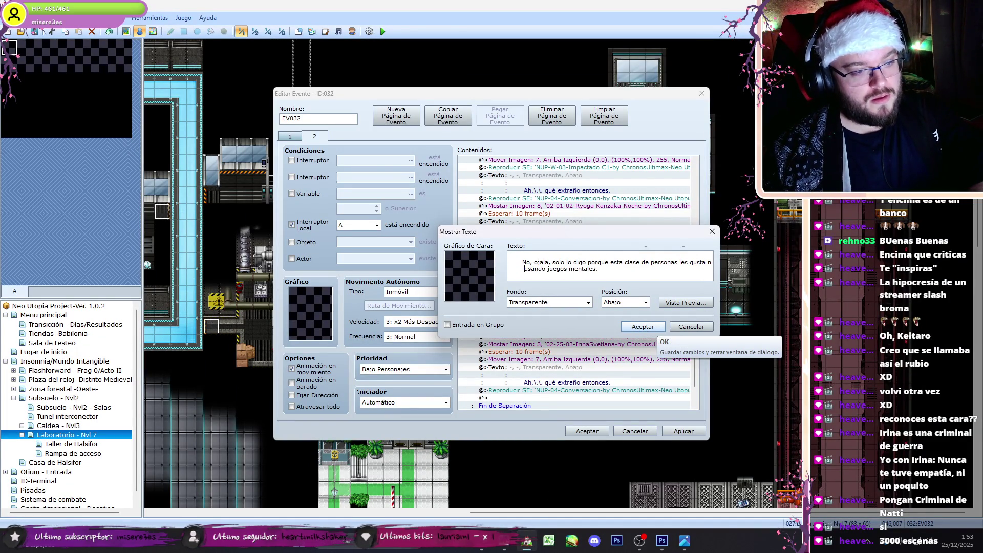
left_click(648, 331)
double_click(566, 333)
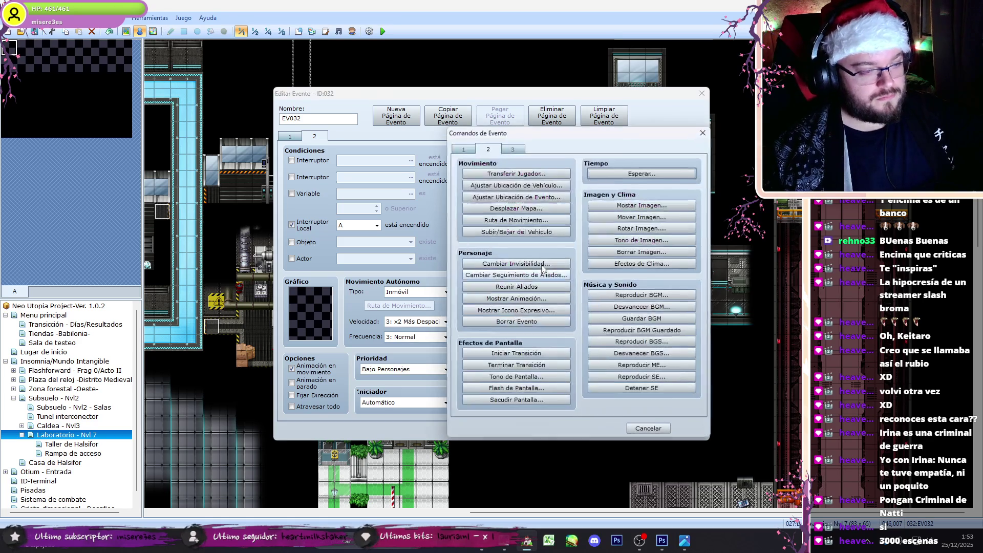
Step: Add a movement route making Irina turn to face right
left_click(519, 220)
left_click(490, 190)
scroll(451, 318, "down", 2)
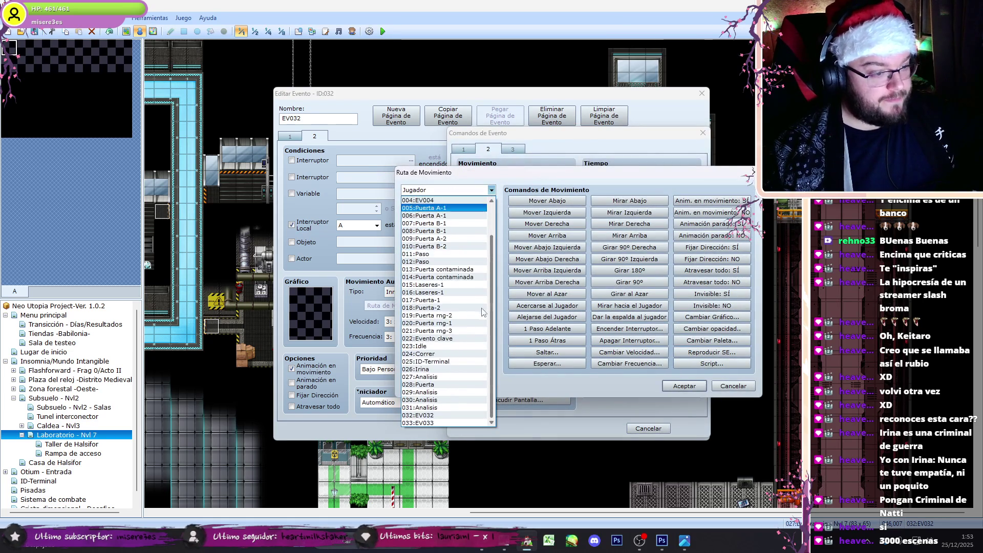
left_click(445, 368)
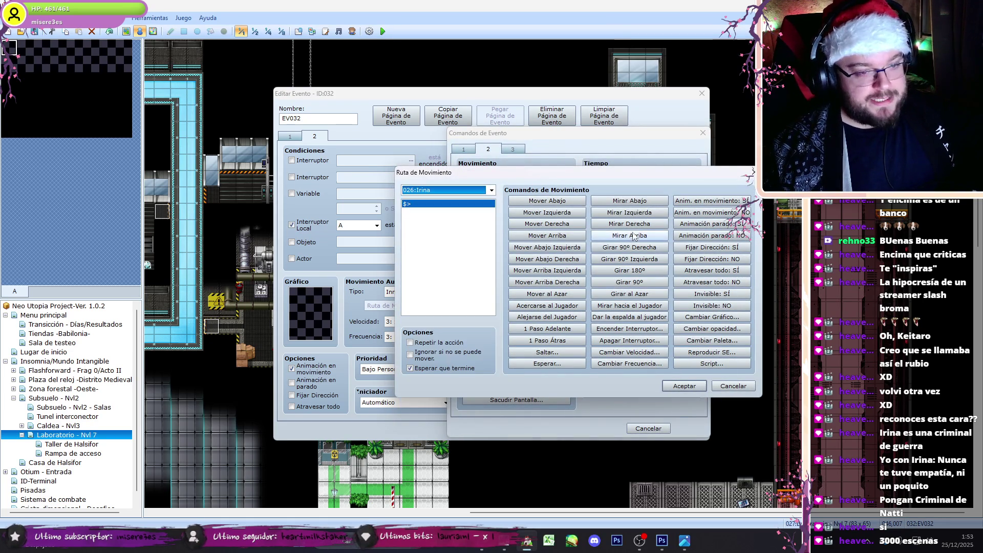
left_click(629, 224)
left_click(685, 386)
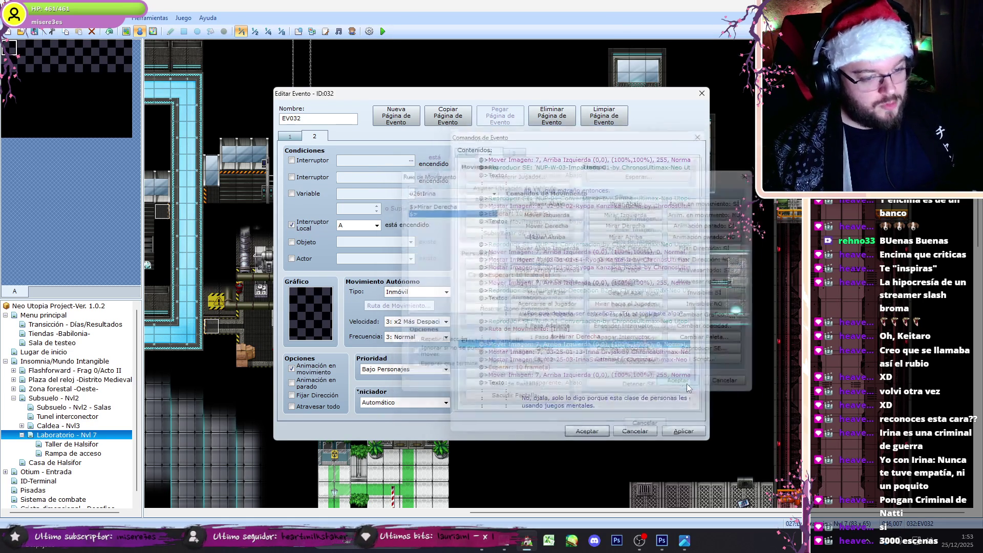
Step: Change Irina's portrait command to pose 03-25-01-17
scroll(692, 350, "down", 3)
left_click(594, 320)
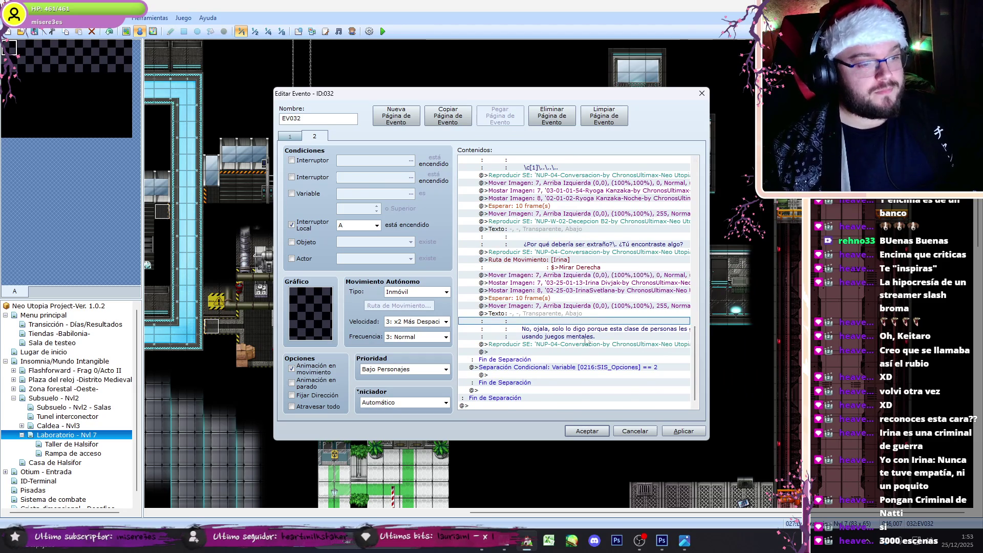
double_click(576, 285)
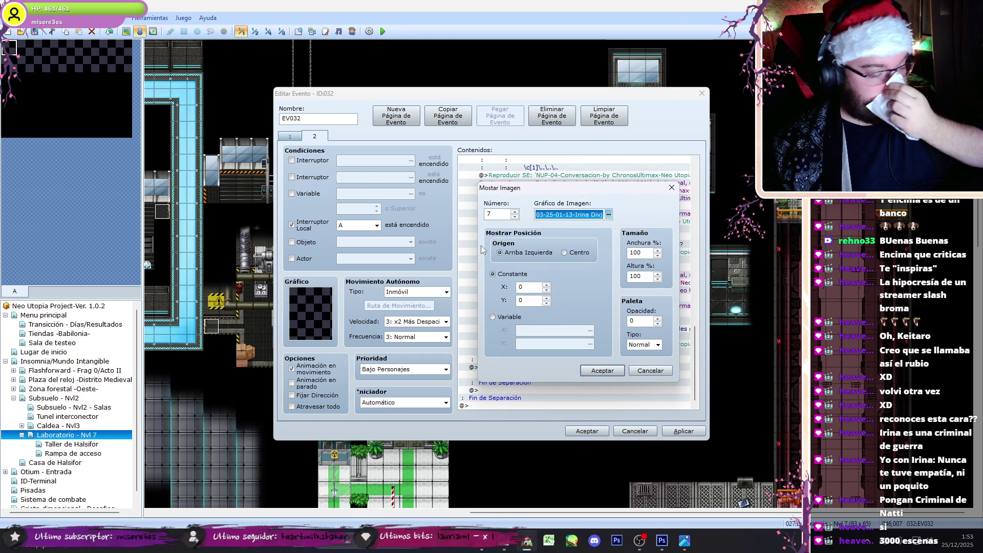
left_click(609, 213)
left_click(472, 258)
key("Up")
key("Up")
key("Up")
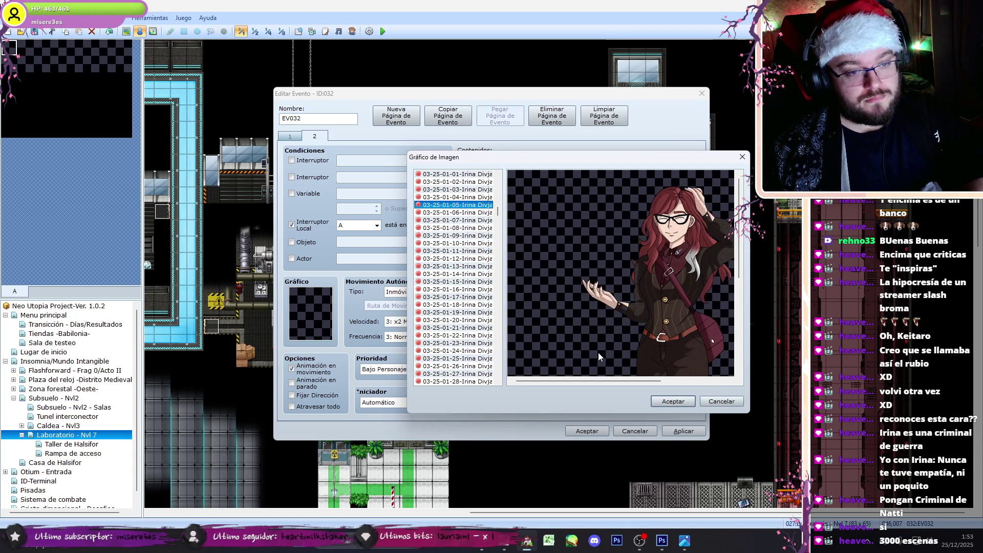
left_click(474, 282)
key("Down")
key("Down")
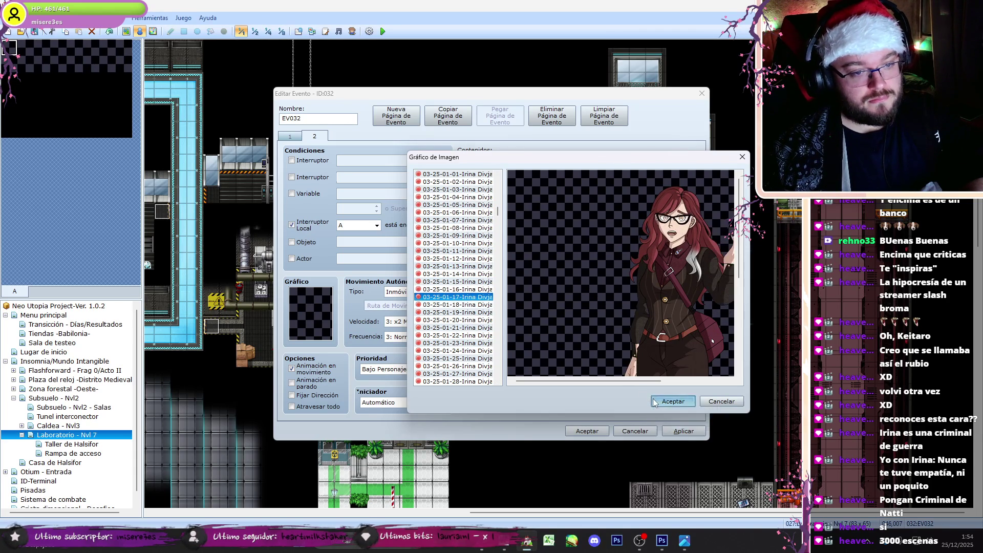
left_click(653, 403)
left_click(604, 376)
Step: Duplicate Irina's portrait and dialogue commands at the end of branch B
key("alt+Tab")
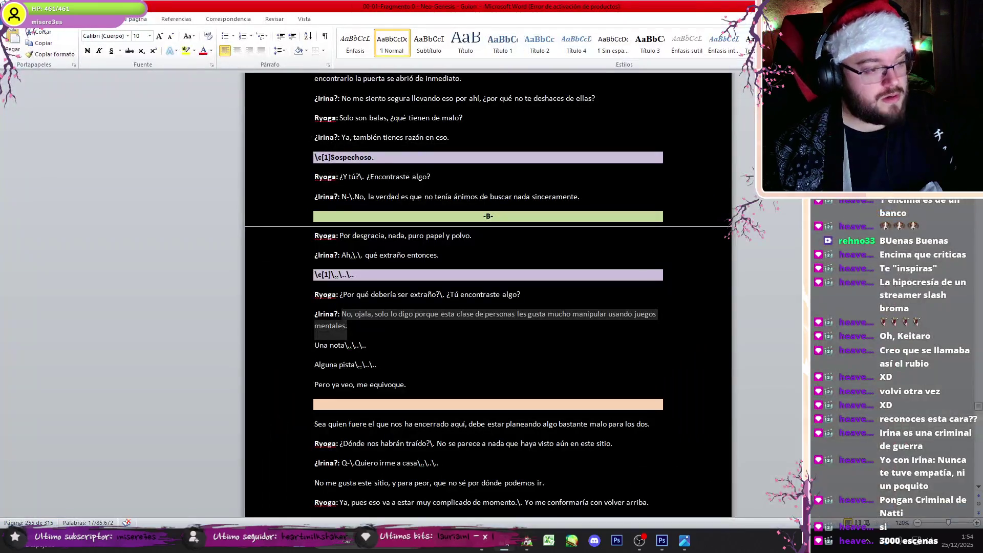
key("alt+Tab")
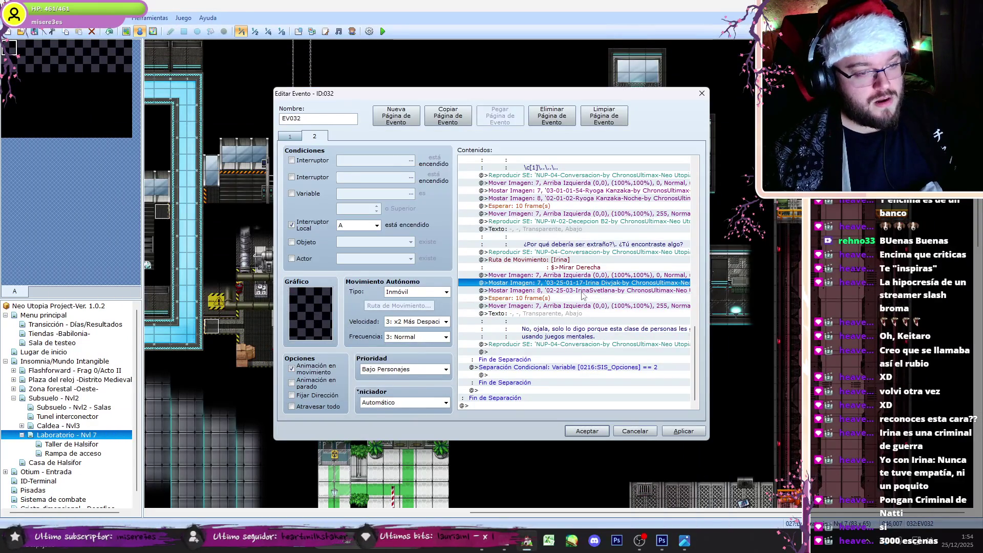
key("ctrl+c")
left_click(570, 352)
key("ctrl+v")
left_click(570, 344)
left_click(563, 313, "shift")
key("ctrl+c")
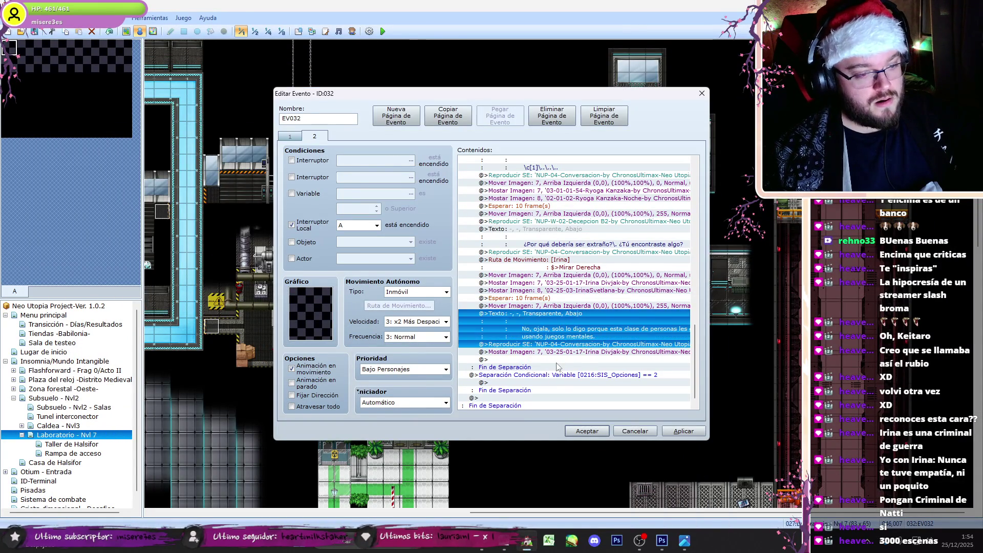
Step: Copy the Wait command above the new dialogue line and open that line for editing
left_click(559, 360)
key("ctrl+v")
left_click(543, 302)
key("ctrl+c")
left_click(551, 359)
key("ctrl+v")
double_click(558, 371)
left_click(510, 550)
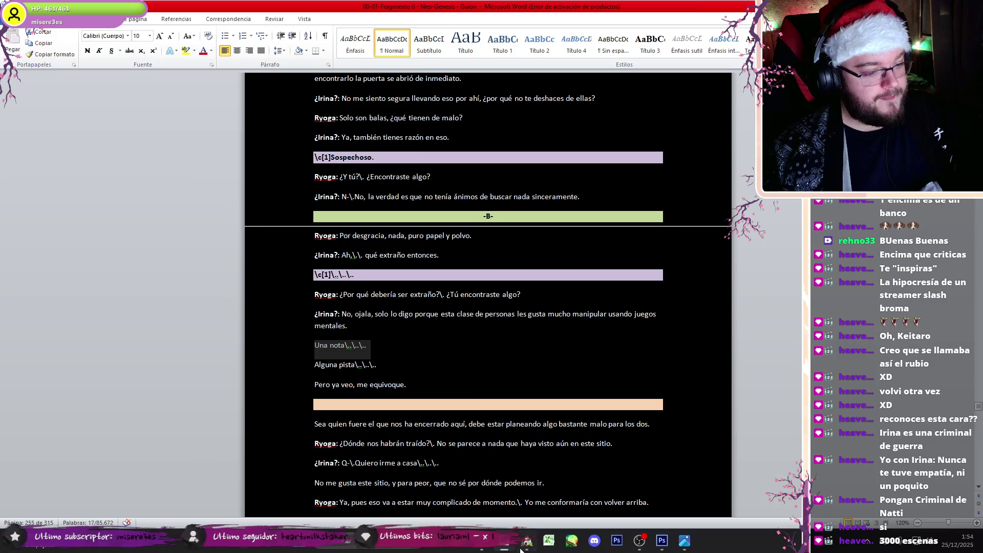
Step: Replace Irina's dialogue line with 'Una nota…' from the script
left_click(526, 541)
key("ctrl+a")
key("ctrl+v")
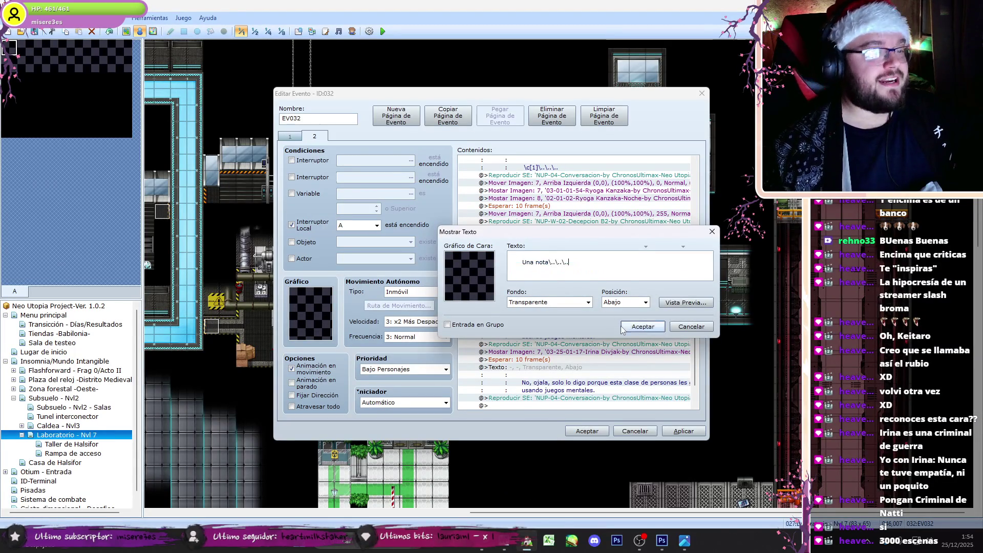
left_click(637, 326)
Step: Change picture 7's portrait before that line to Irina's pose 03-25-01-26
double_click(607, 343)
double_click(629, 320)
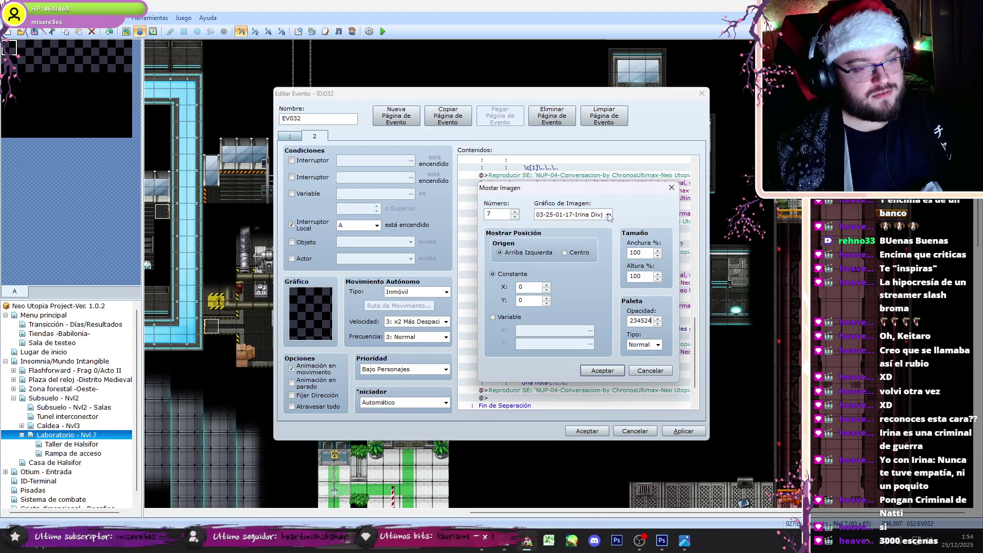
left_click(609, 217)
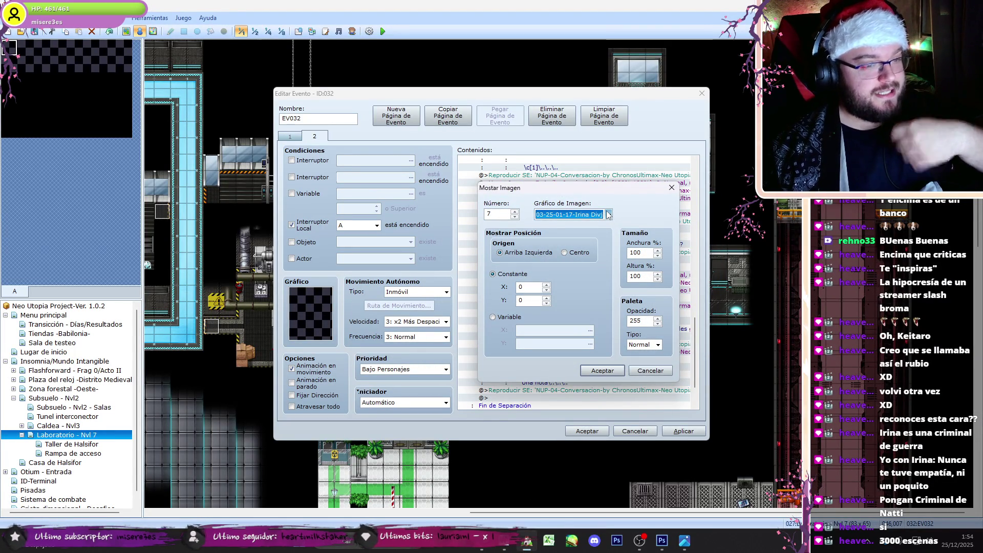
left_click(607, 214)
key("Down")
key("Down")
key("Down")
key("Down")
key("Down")
key("Down")
key("Up")
left_click(659, 401)
left_click(547, 363)
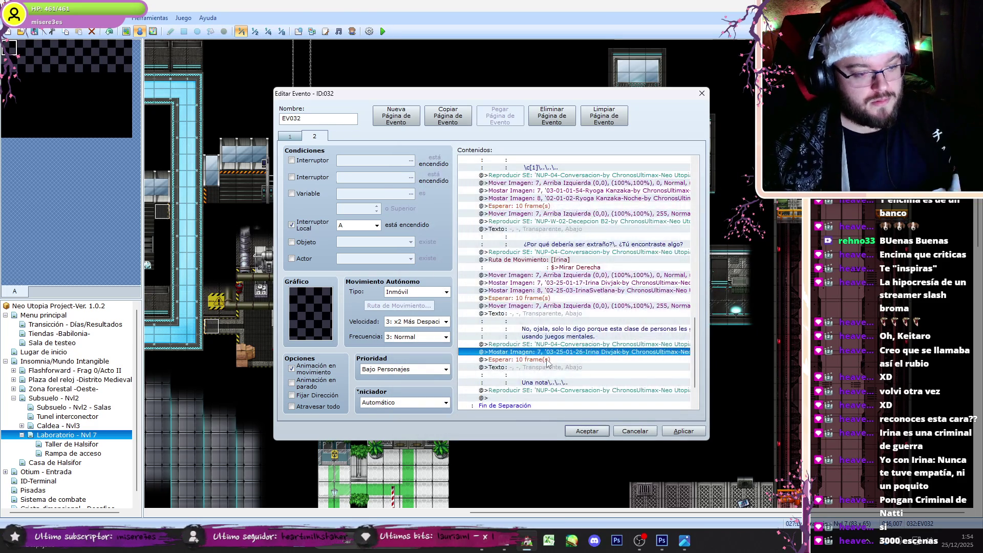
Step: Set Irina's next line to 'Alguna pista…' and browse her poses for its portrait
double_click(561, 383)
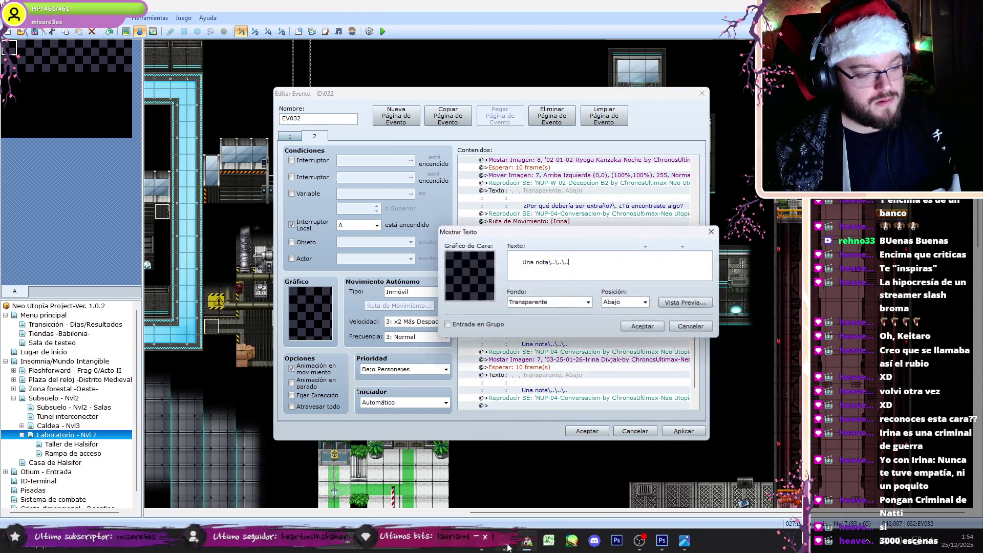
key("alt+Tab")
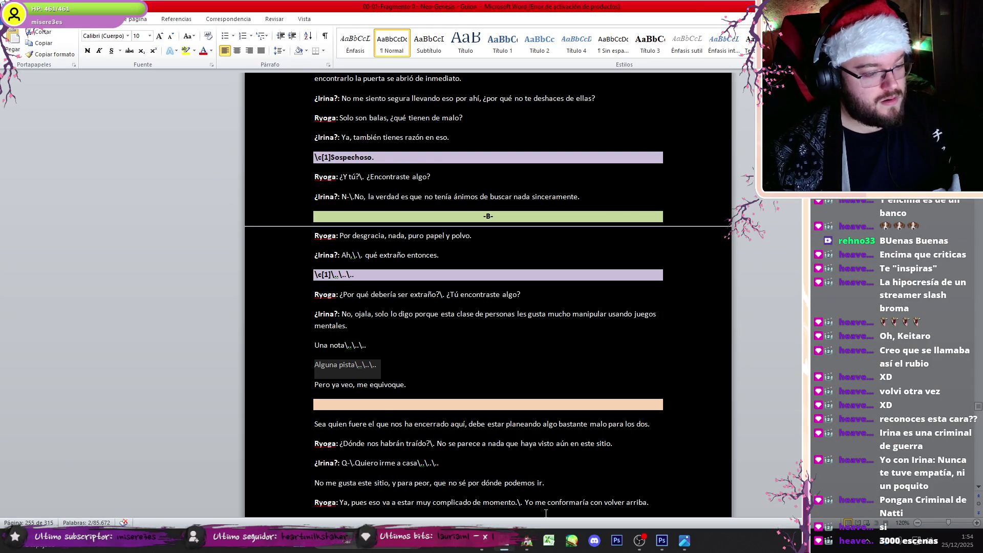
left_click(523, 542)
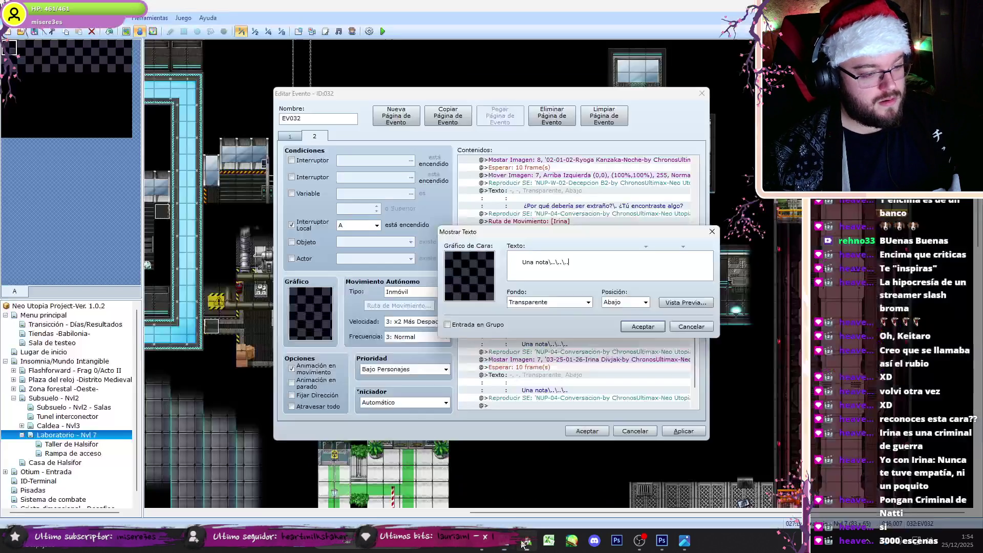
left_click(643, 326)
double_click(585, 359)
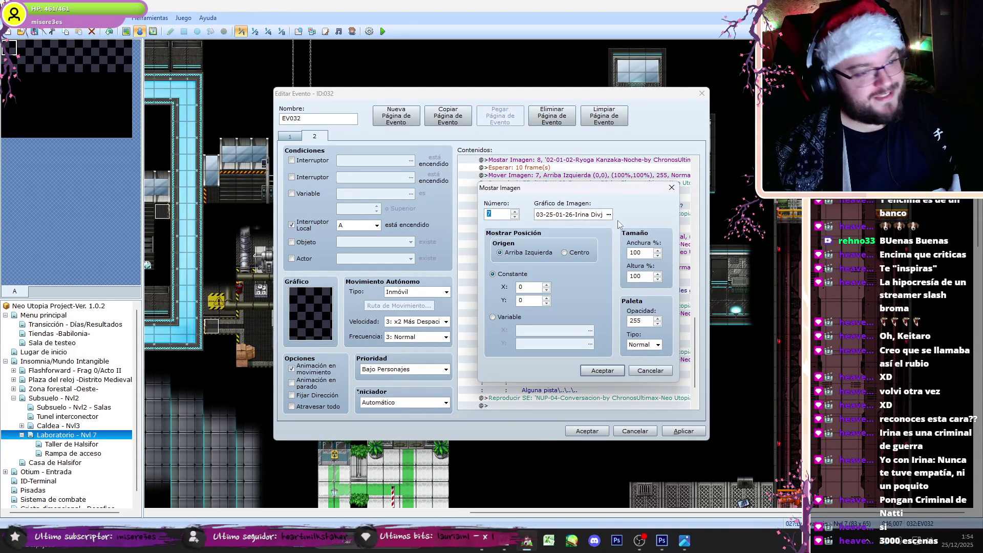
left_click(645, 544)
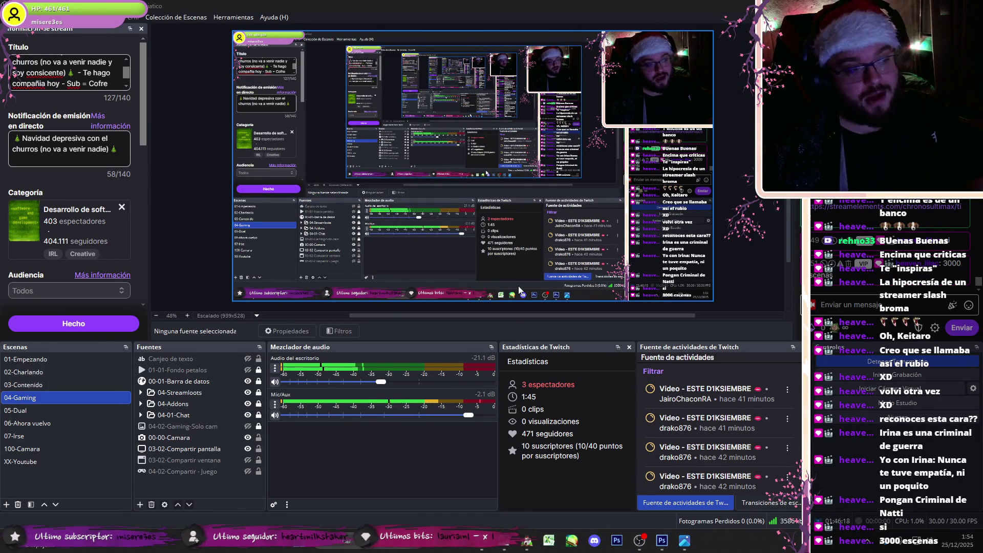
key("alt+Tab")
key("Up")
key("Up")
key("Up")
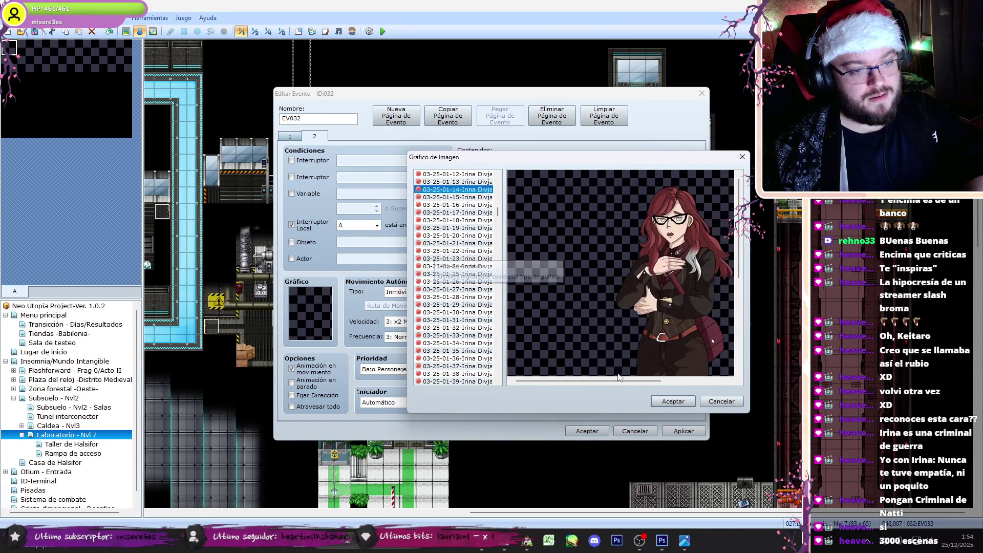
Step: Show Irina's pose 03-25-01-29 for the 'Alguna pista' line
key("Up")
key("Up")
key("Up")
key("Up")
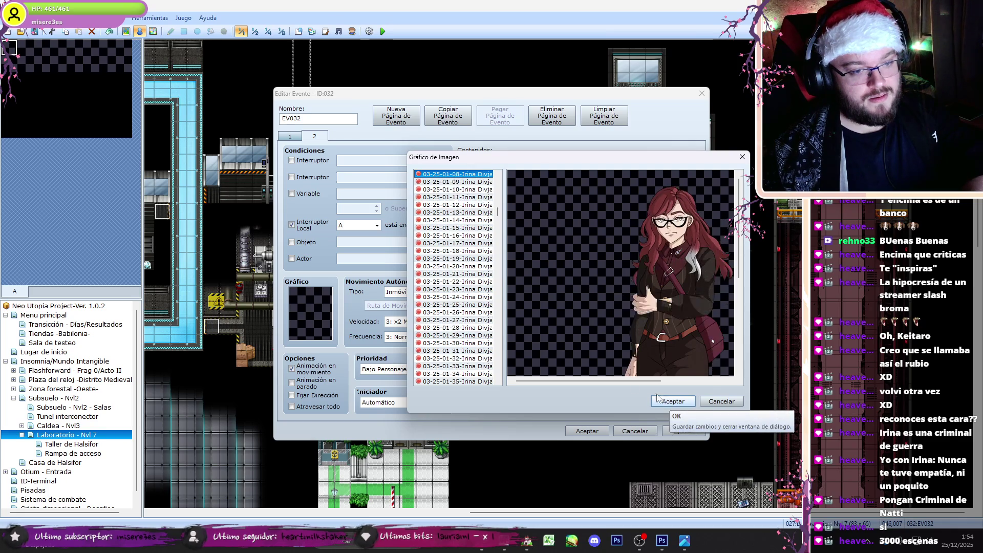
key("Up")
key("Up")
key("Up")
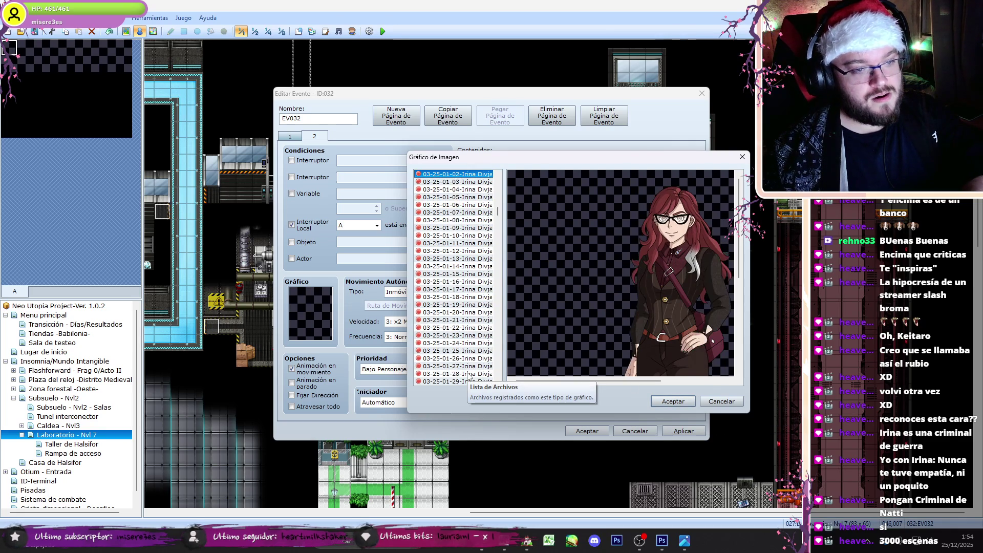
left_click(467, 374)
key("Down")
key("Down")
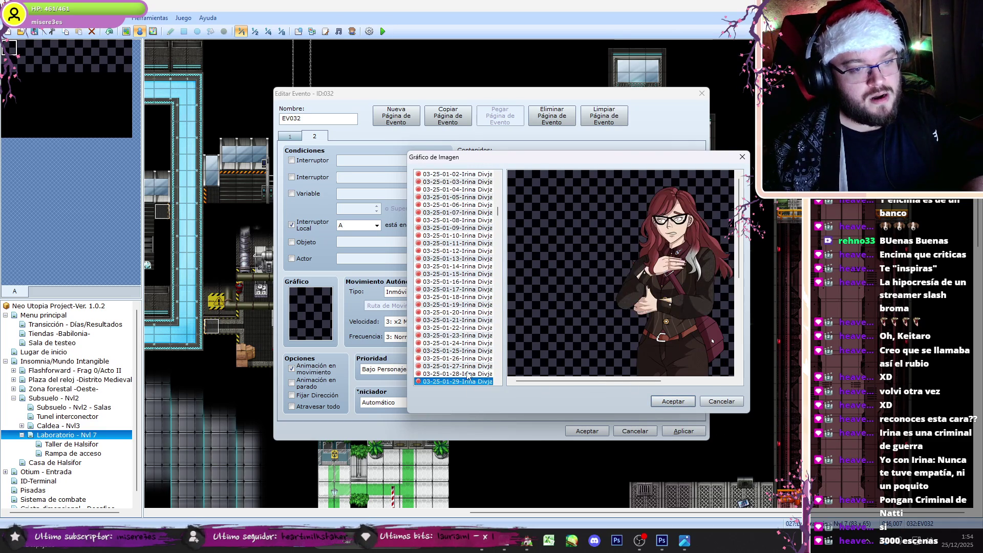
left_click(672, 401)
Step: Duplicate the wait, dialogue and sound block at the end of the branch
double_click(574, 383)
left_click(503, 547)
key("alt+Tab")
key("Escape")
left_click(566, 367)
left_click(568, 398, "shift")
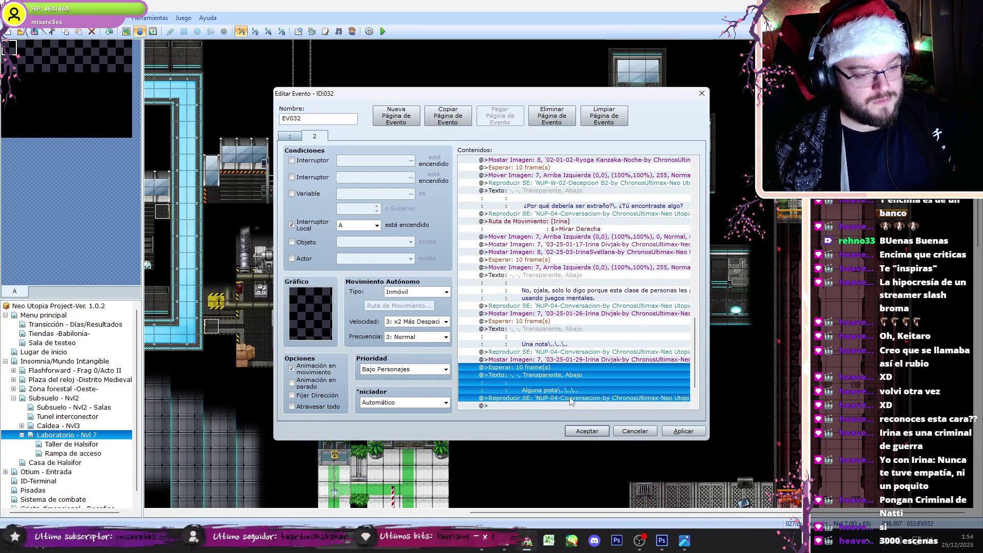
key("ctrl+c")
left_click(568, 406)
key("ctrl+v")
Step: Change the duplicated line's text to 'Pero ya veo, me equivoque.'
double_click(557, 387)
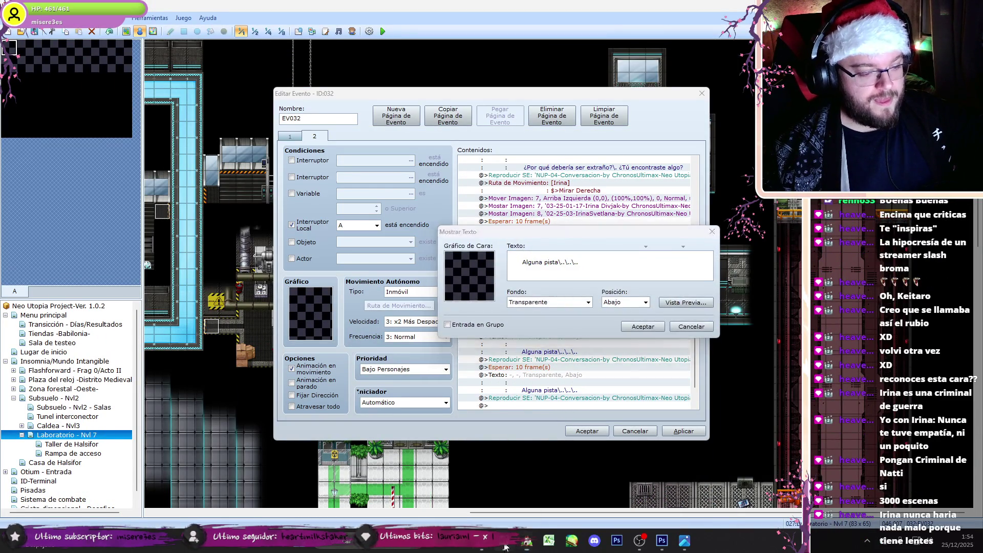
key("alt+Tab")
left_click_drag(285, 384, 284, 395)
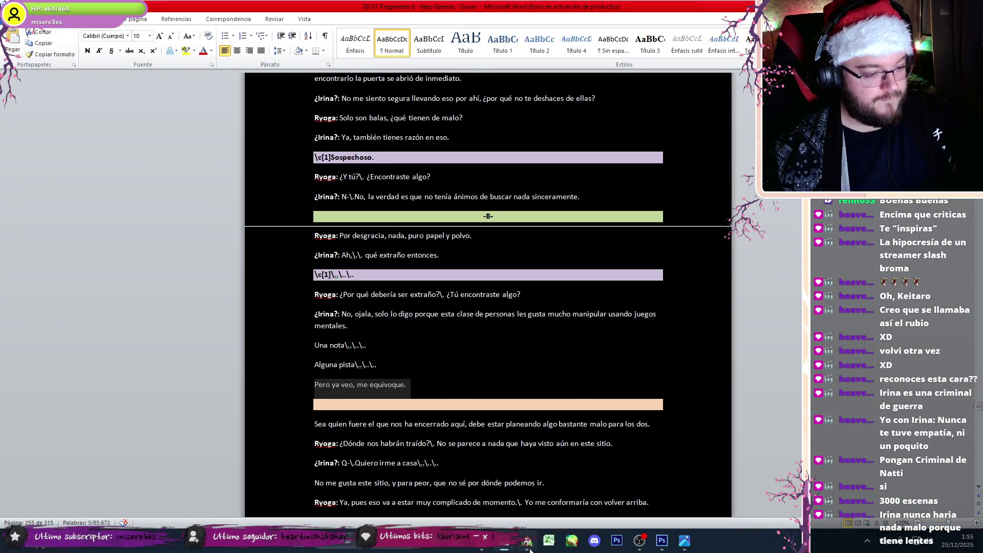
left_click(529, 548)
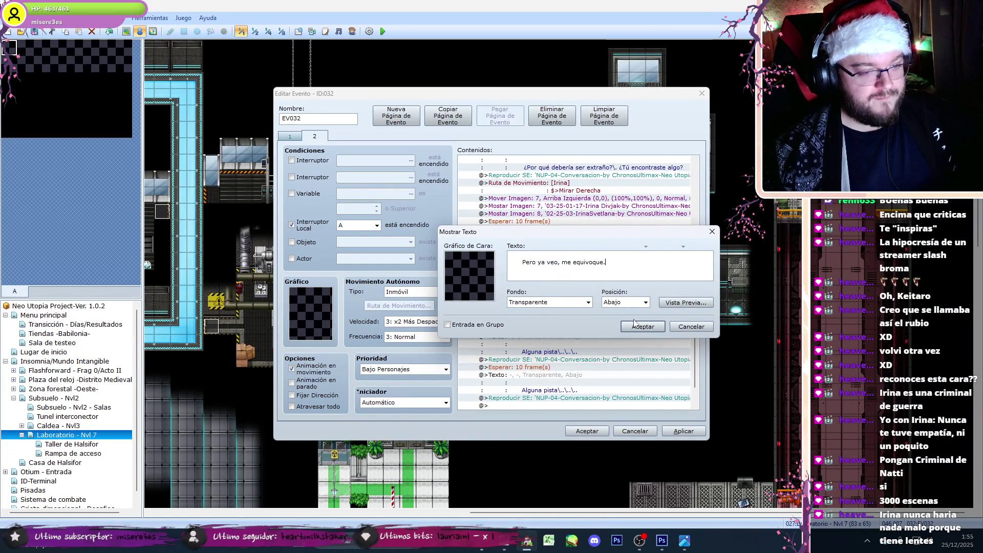
left_click(635, 324)
left_click(646, 548)
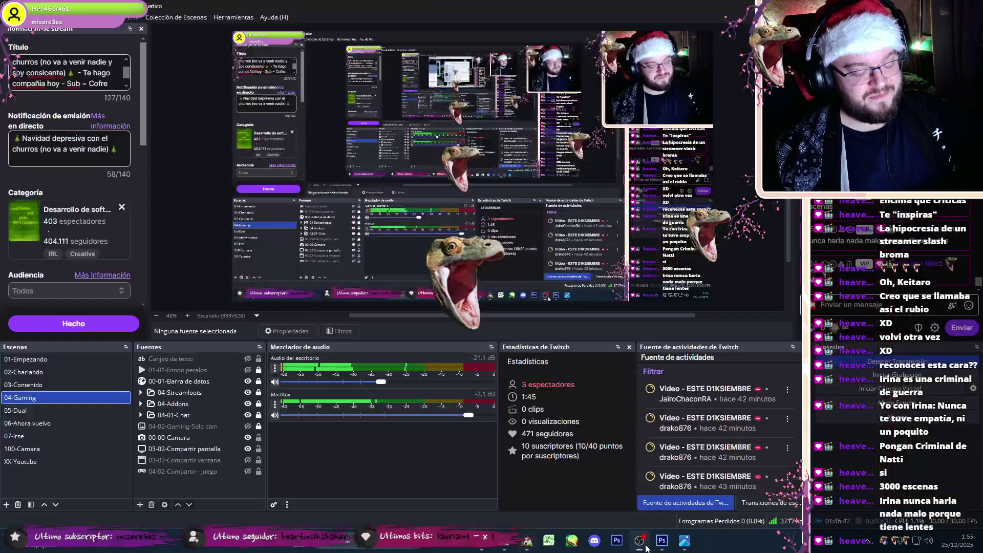
Step: Move the opening sound and picture-cleanup commands from branch 1 into branch 2
left_click(646, 547)
scroll(675, 290, "down", 7)
scroll(691, 253, "up", 11)
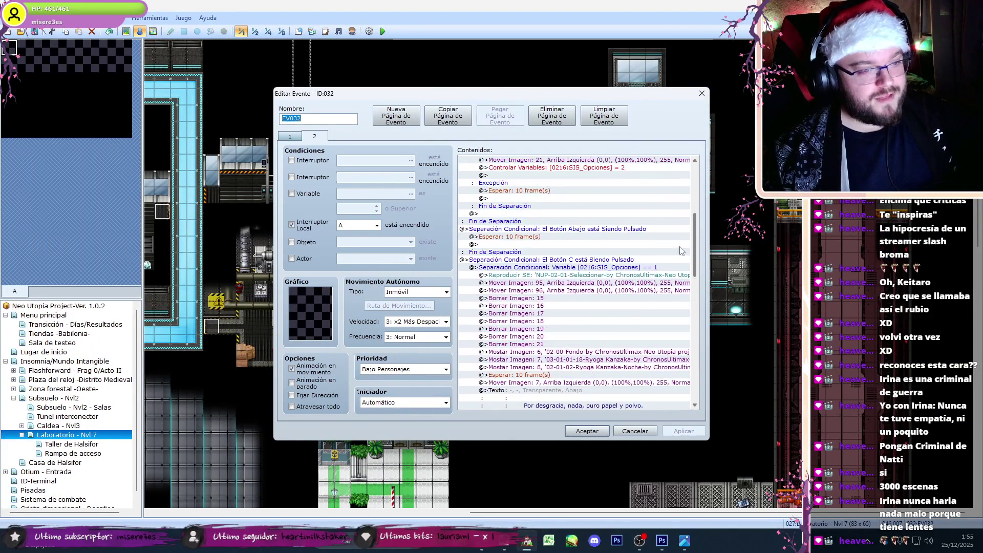
left_click(584, 274)
left_click(592, 349, "shift")
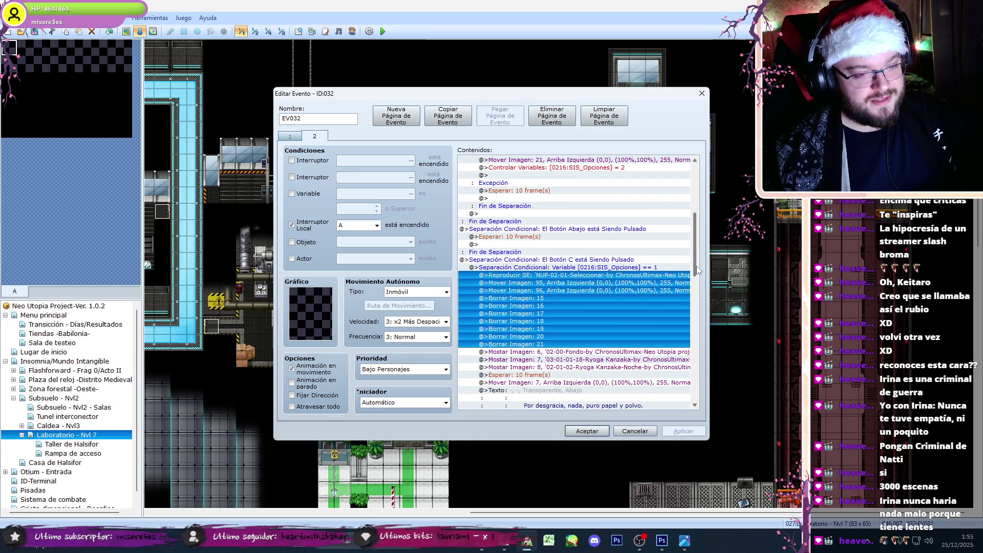
key("ctrl+x")
left_click(562, 376)
key("ctrl+v")
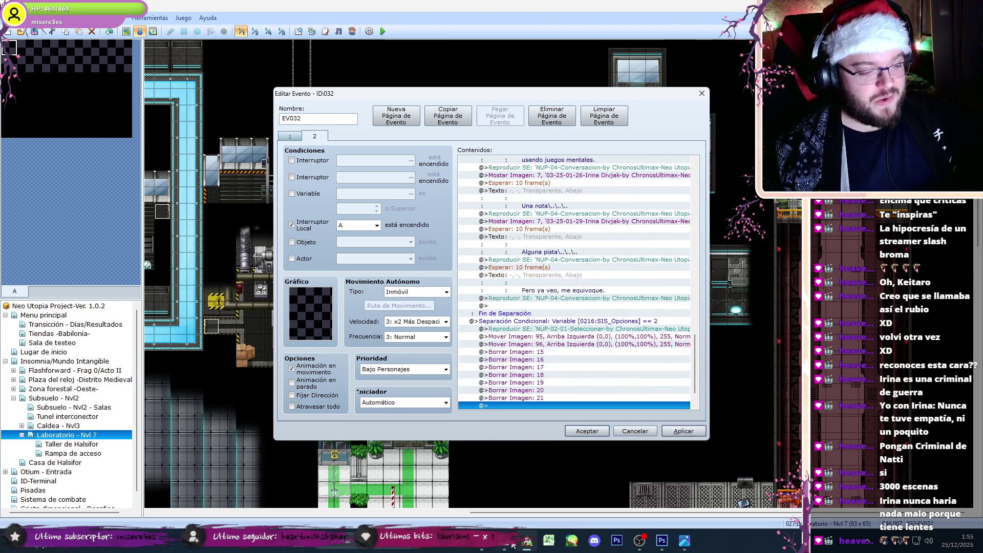
Step: Add a Set Move Route making Irina turn left at the end of branch 1
key("alt+Tab")
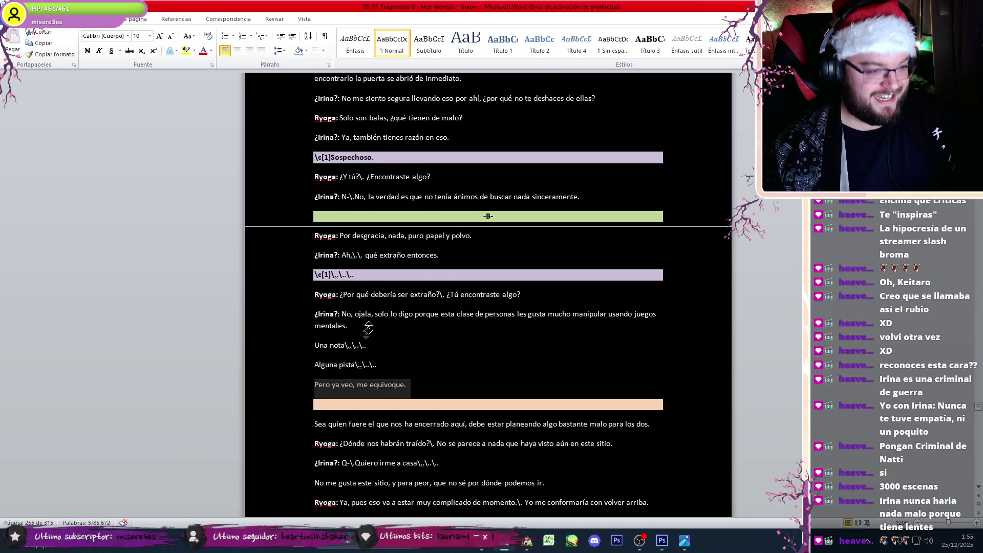
scroll(366, 331, "up", 5)
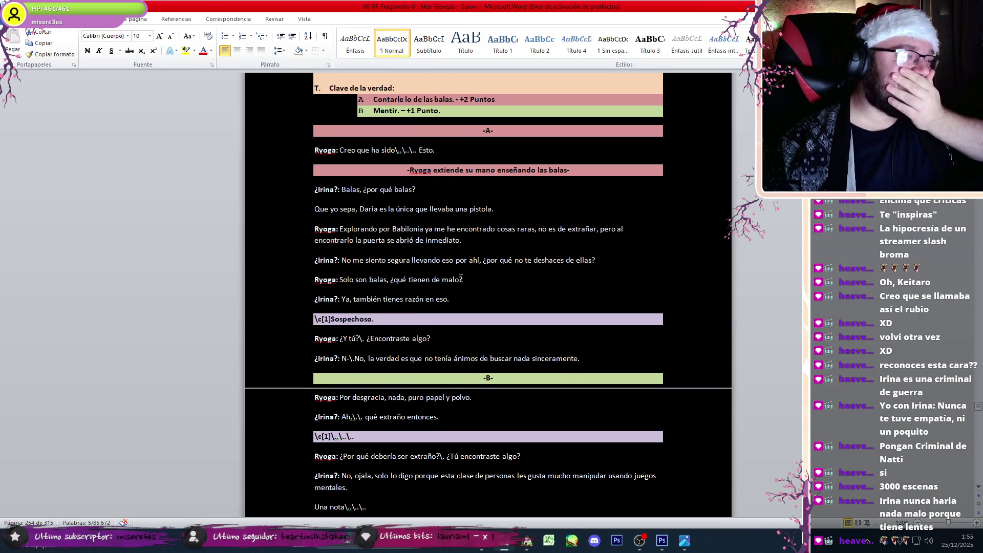
left_click(527, 540)
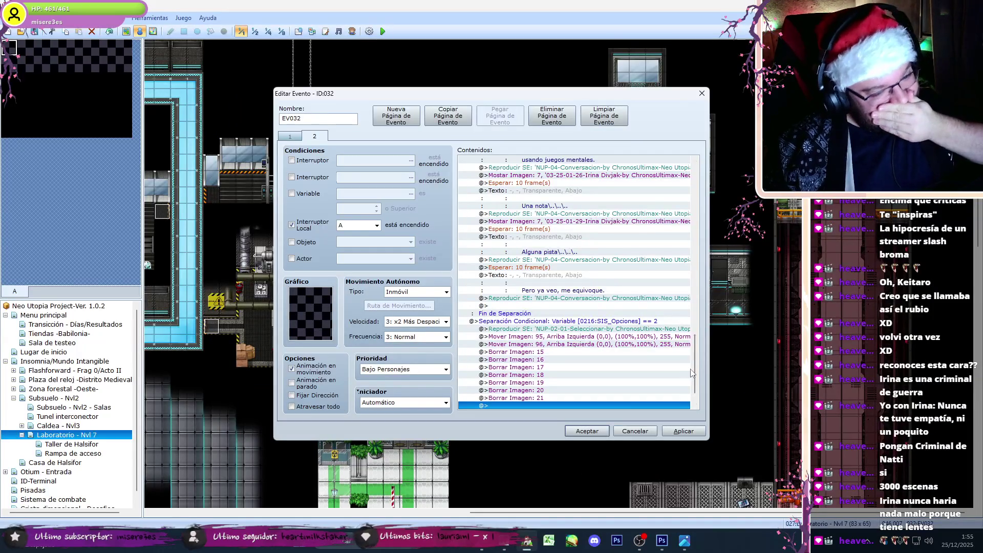
scroll(690, 373, "down", 2)
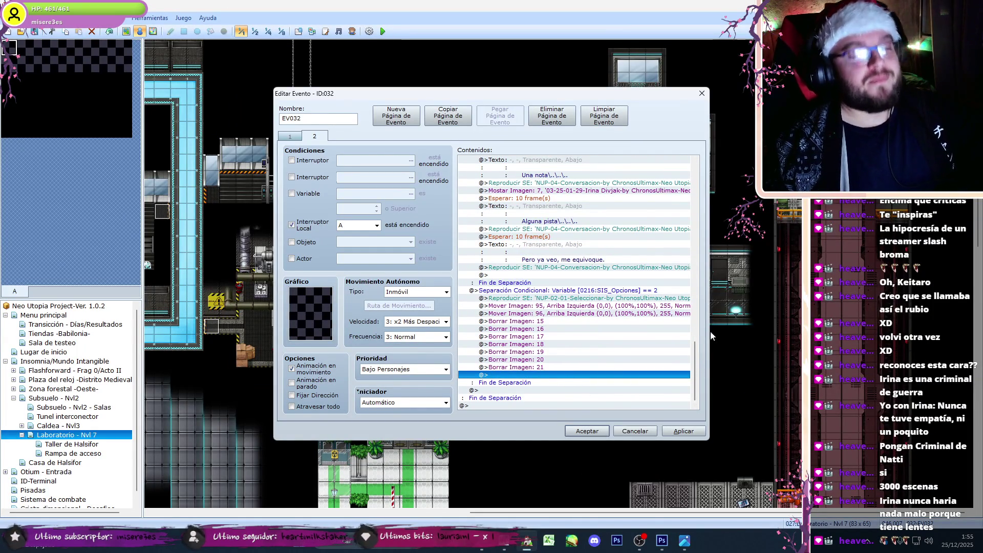
left_click_drag(695, 352, 705, 316)
left_click(584, 205)
scroll(569, 246, "down", 6)
left_click(553, 276)
double_click(553, 279)
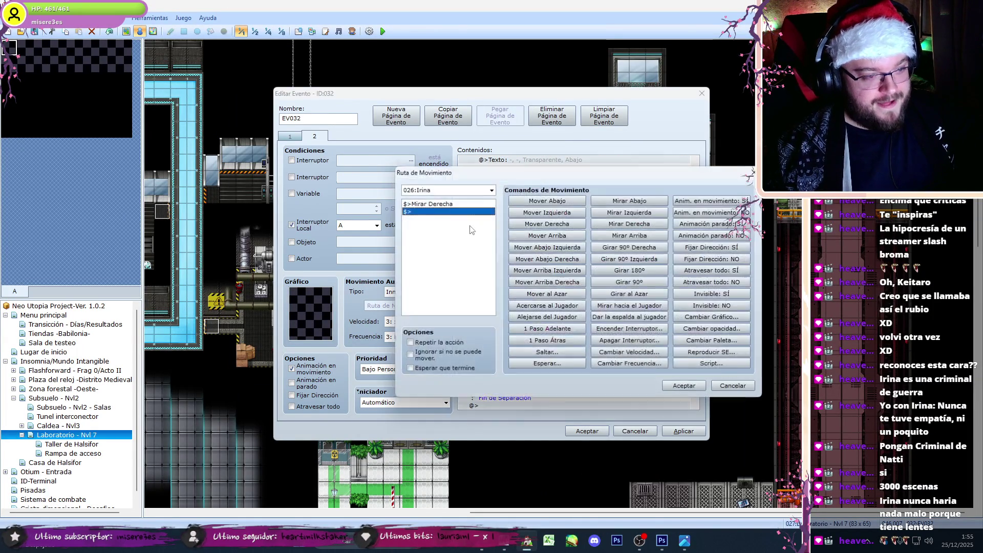
left_click(608, 213)
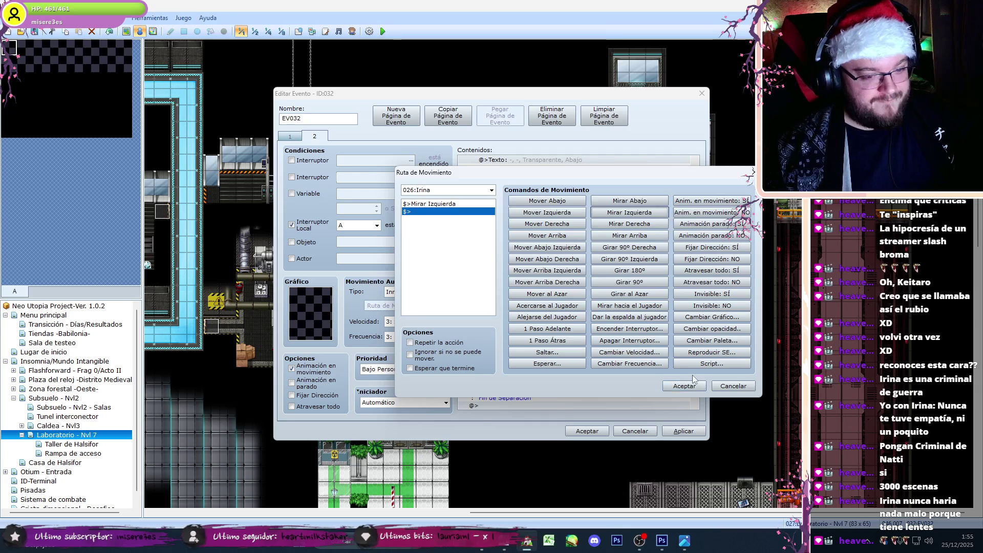
left_click(685, 385)
Step: Show an Exclamación emote icon over Irina in the second branch
double_click(543, 391)
left_click(516, 310)
left_click(585, 272)
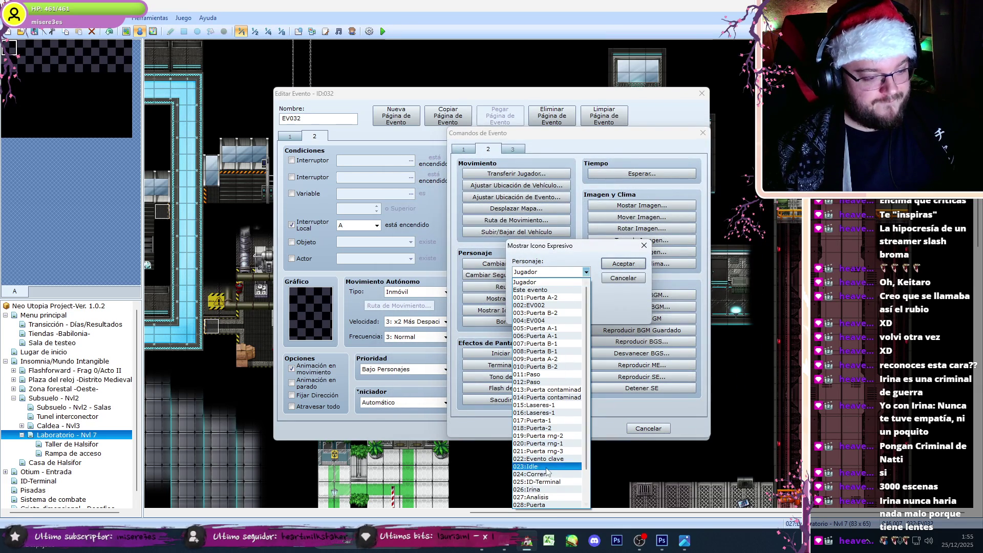
left_click(542, 489)
left_click(586, 296)
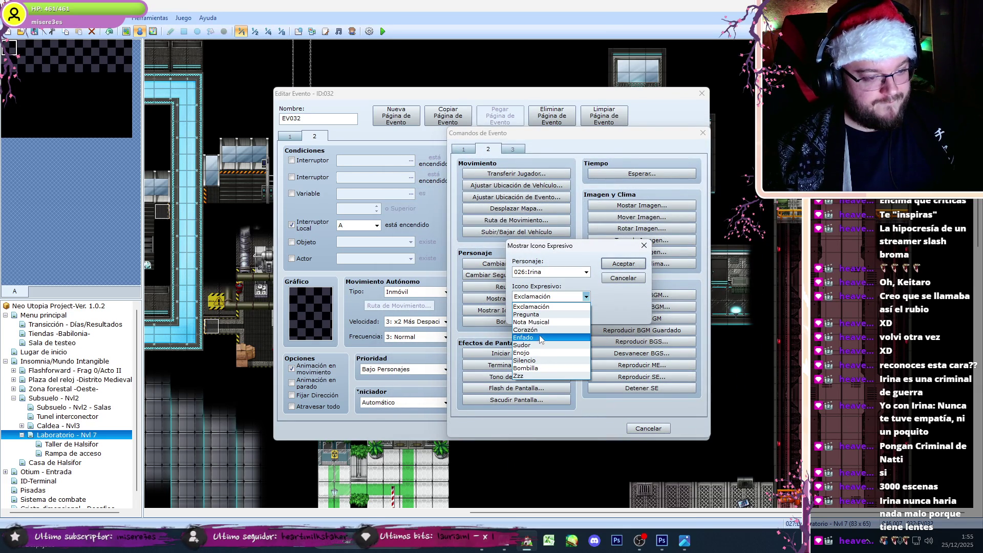
left_click(535, 307)
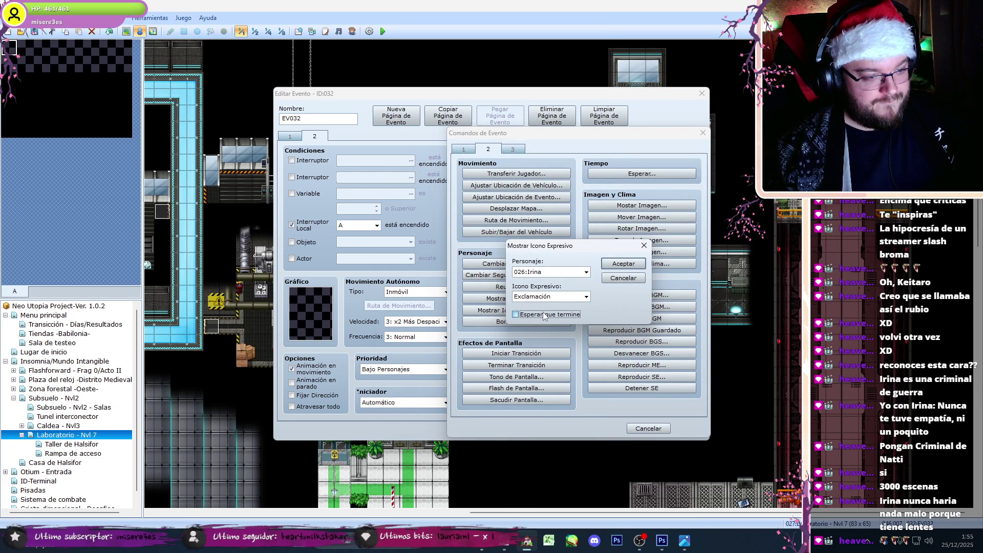
left_click(624, 264)
left_click_drag(696, 358, 703, 332)
left_click(609, 283)
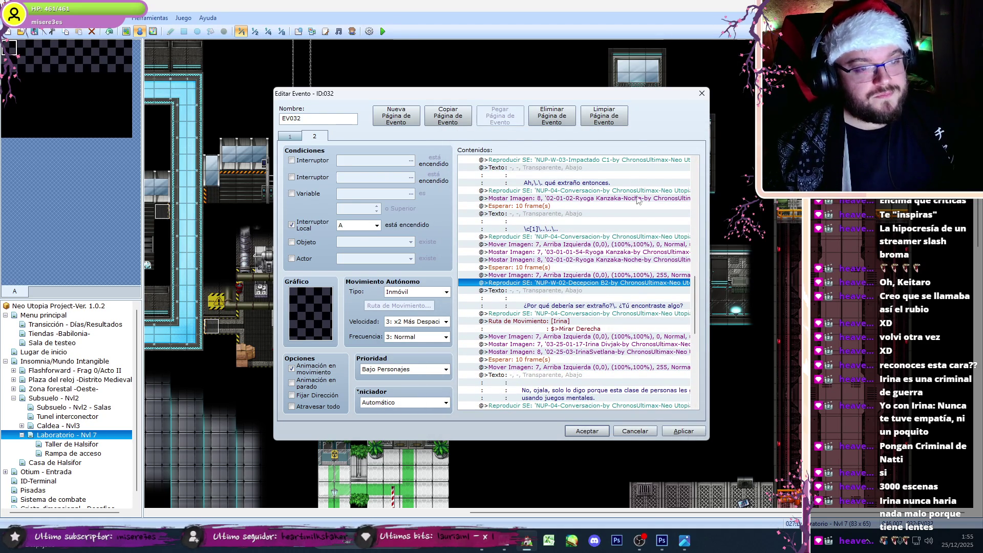
left_click_drag(692, 297, 699, 333)
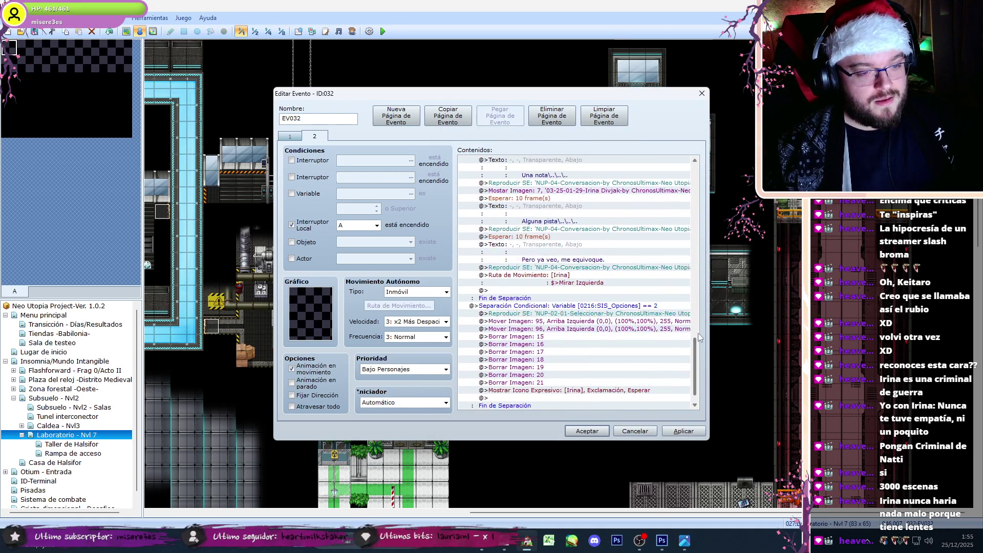
Step: Copy the Show Picture 6 background command below Irina's exclamation emote in EV032
left_click(587, 430)
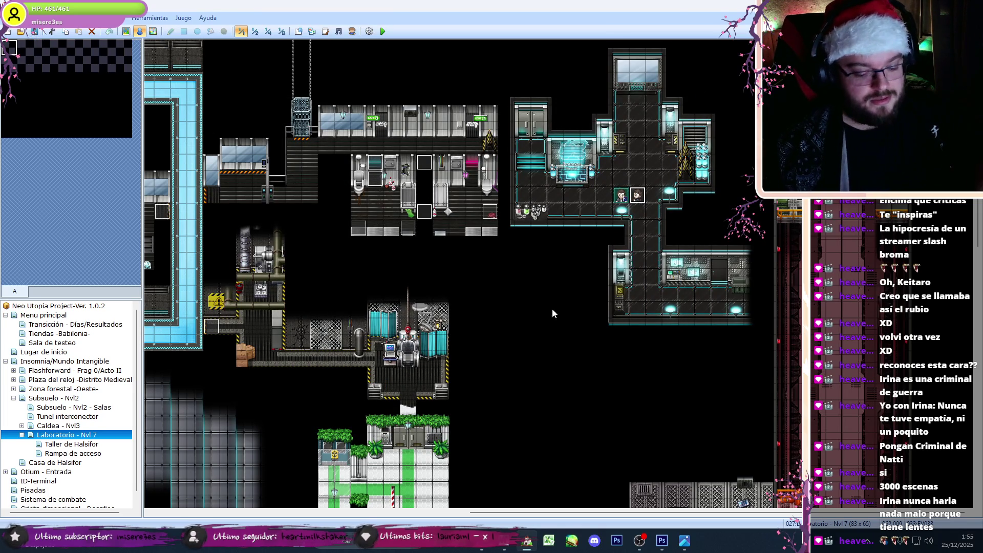
double_click(382, 167)
mouse_move(694, 195)
left_mouse_down()
mouse_move(707, 342)
mouse_move(694, 380)
mouse_move(710, 284)
mouse_move(695, 362)
mouse_move(700, 323)
mouse_move(644, 241)
left_mouse_up()
left_click(586, 199)
left_click(585, 378)
key("ctrl+v")
mouse_move(577, 256)
left_mouse_down()
mouse_move(592, 309)
mouse_move(621, 315)
left_mouse_up()
Step: Replace Irina's first second-branch message with the script line 'Balas, ¿por qué balas?'
left_click_drag(692, 294, 695, 389)
scroll(585, 378, "down", 2)
double_click(581, 395)
key("alt+Tab")
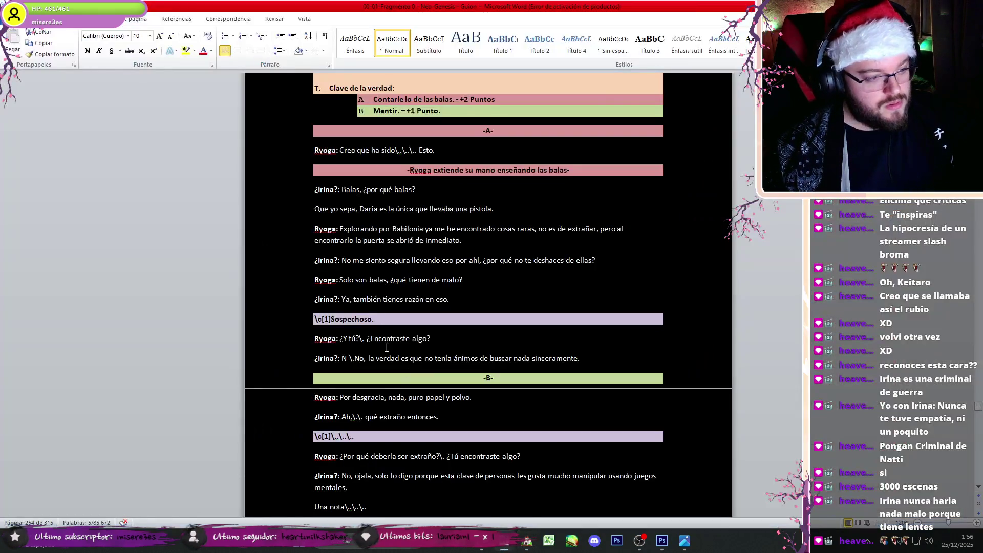
left_click_drag(415, 191, 356, 197)
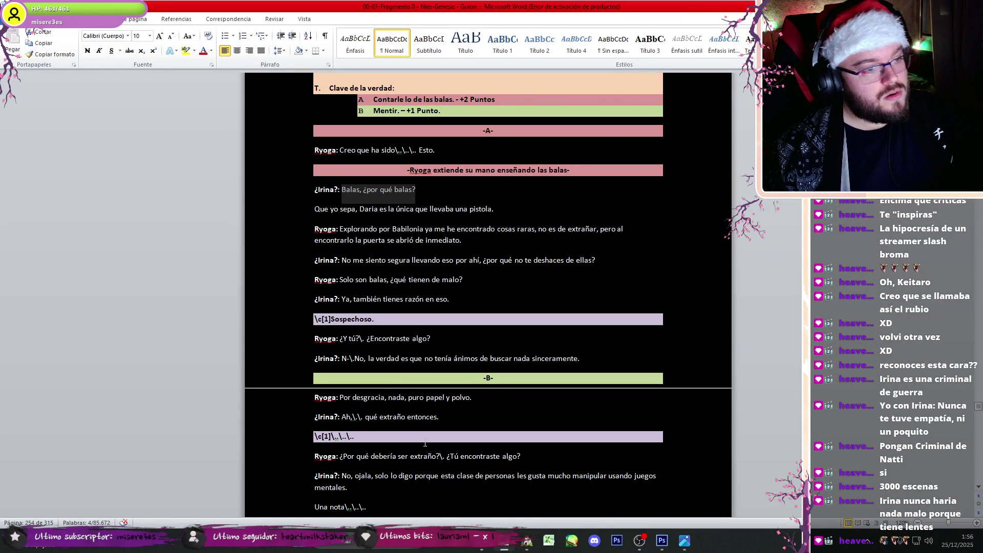
left_click(527, 541)
key("ctrl+a")
key("ctrl+v")
left_click(643, 326)
double_click(588, 336)
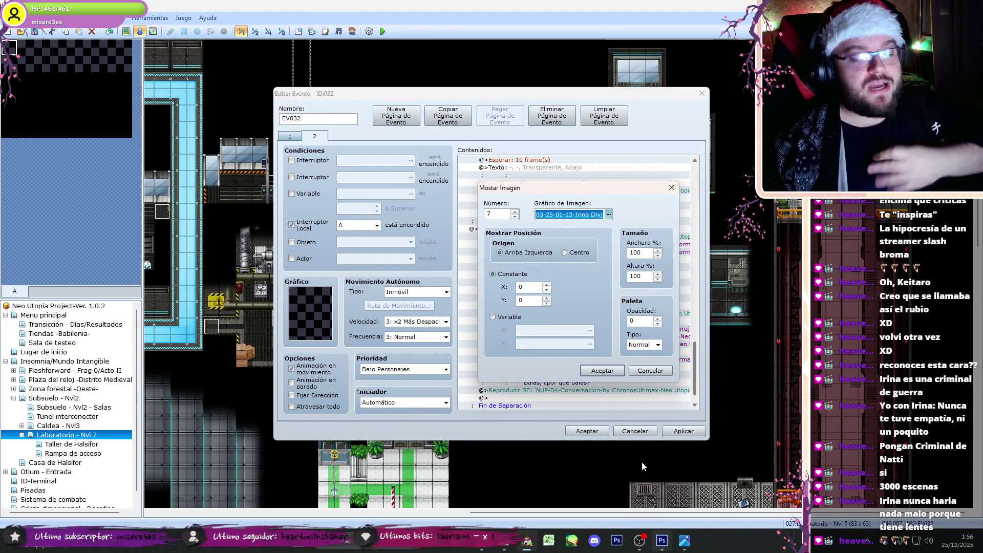
Step: Switch Show Picture 7's graphic to Irina's portrait 03-25-01-17
mouse_move(661, 541)
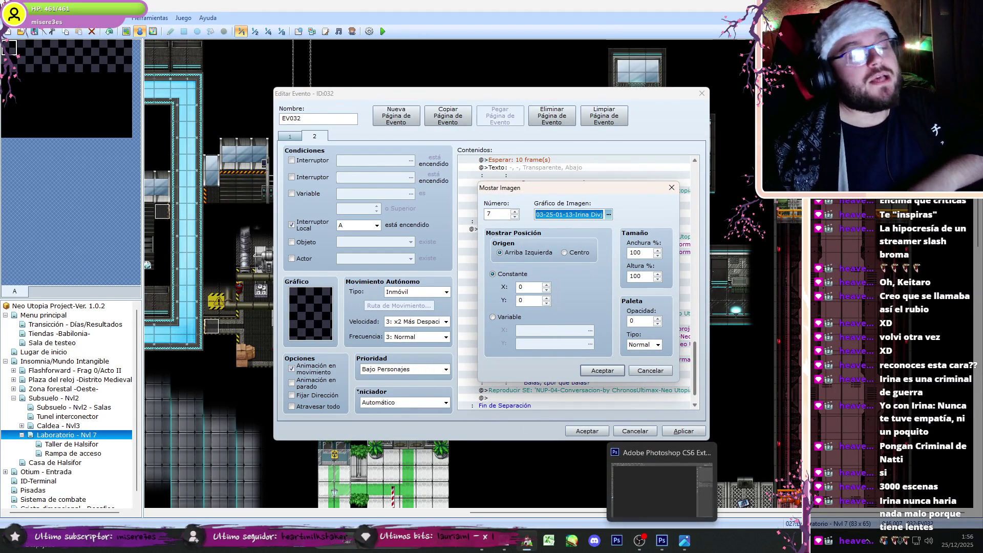
key("space")
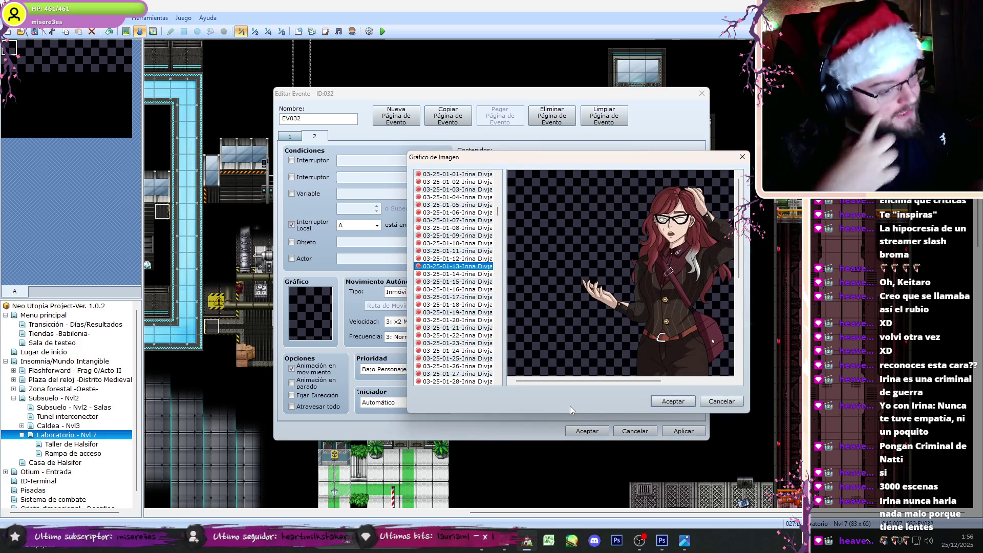
key("Down")
key("Down")
key("Down")
key("Up")
key("Up")
key("Up")
key("Up")
key("Up")
key("Up")
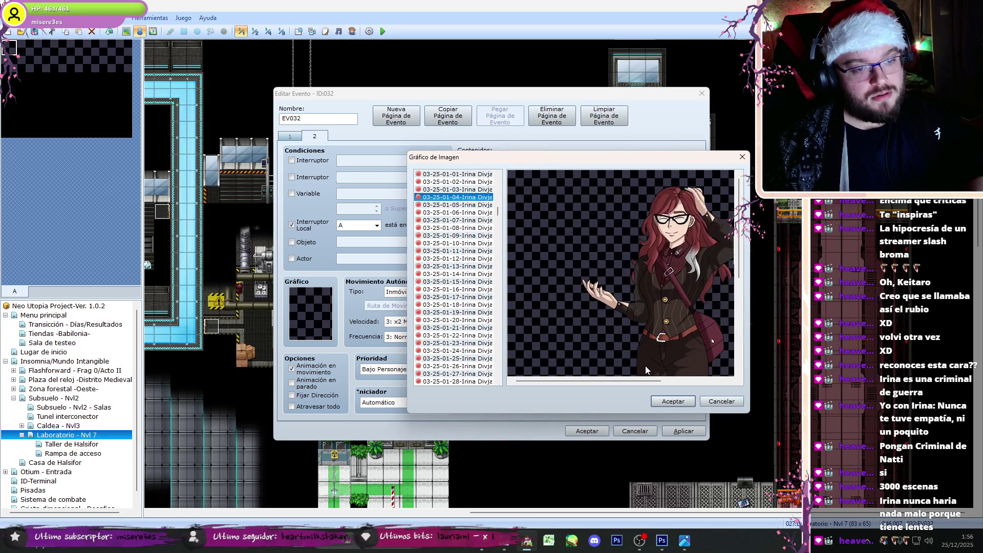
key("Up")
key("Down")
key("Down")
key("Down")
key("Up")
key("Down")
key("Up")
key("Return")
left_click(594, 370)
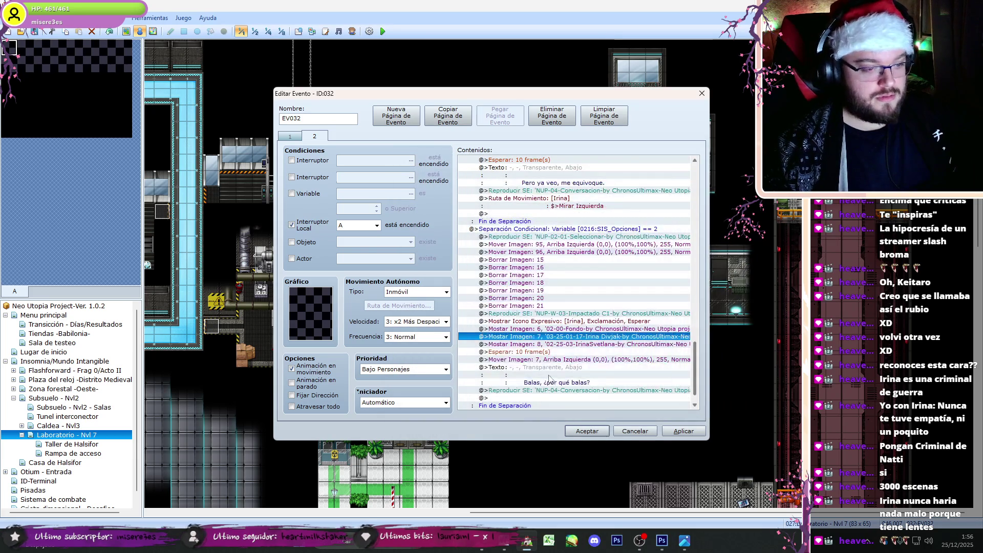
Step: Replace the duplicated Balas message with Irina's pistol line 'Que yo sepa…'
left_click(545, 336)
left_click(552, 378)
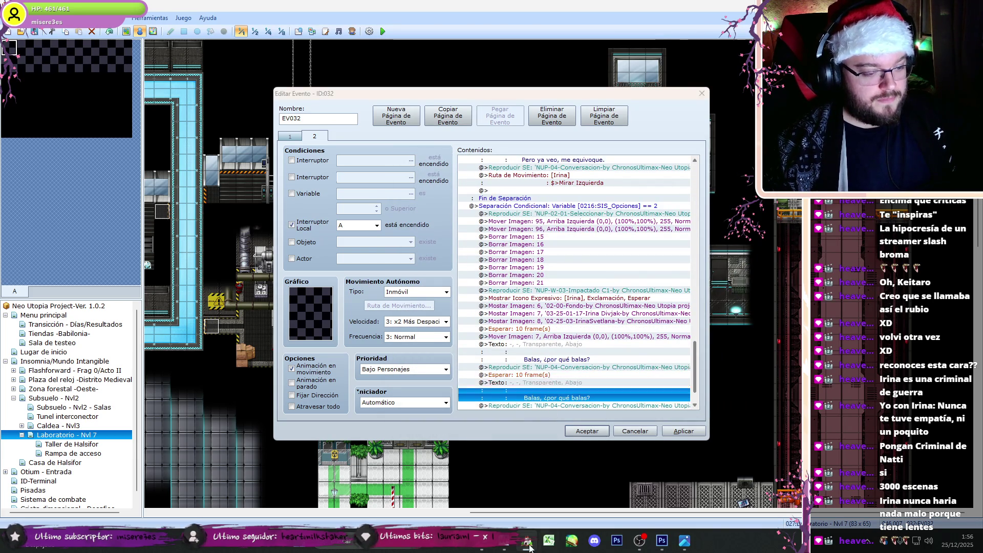
key("alt+Tab")
left_click_drag(494, 208, 314, 209)
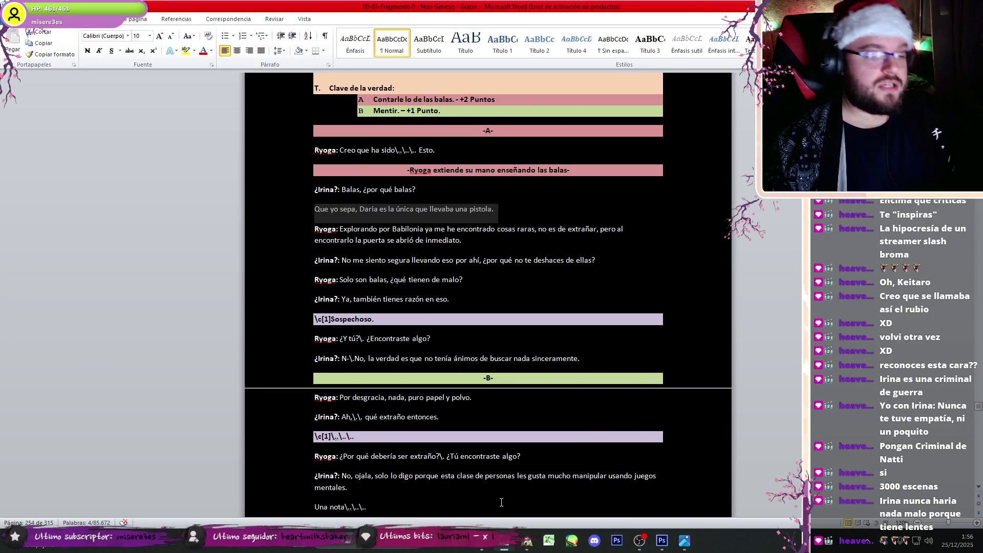
key("ctrl+c")
key("alt+Tab")
key("ctrl+a")
key("ctrl+v")
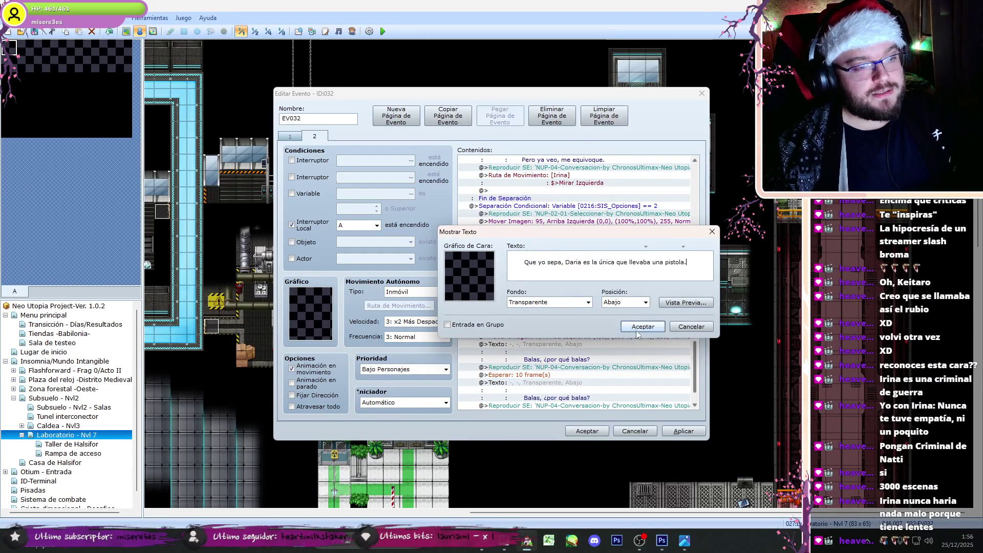
key("ctrl+Return")
Step: Select a block of picture commands in EV032's command list
key("alt+Tab")
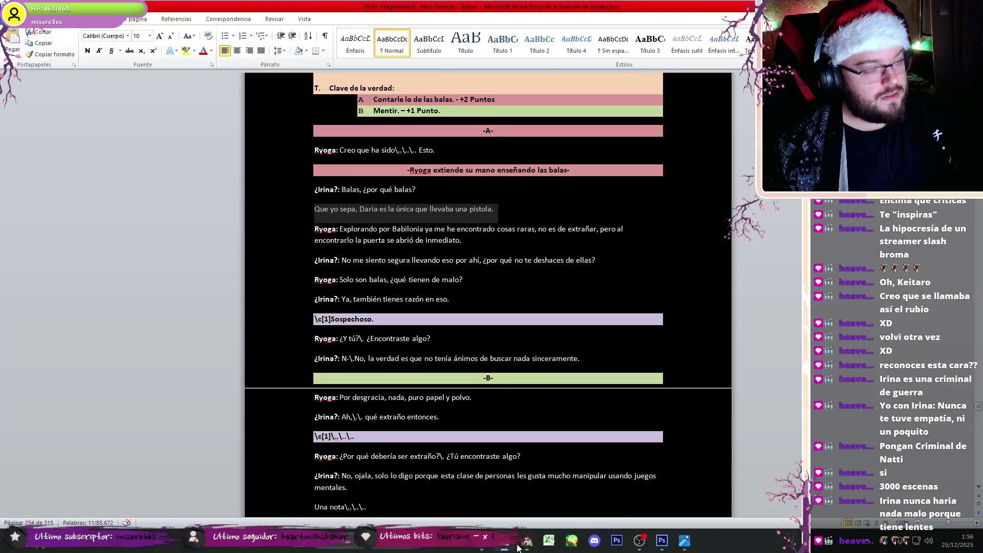
left_click(527, 541)
left_click(572, 309)
scroll(585, 322, "up", 15)
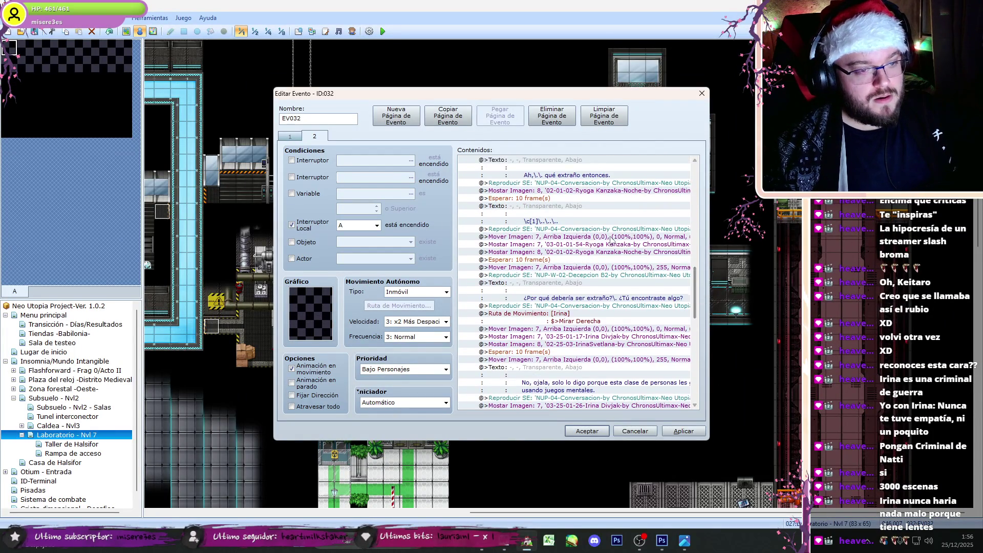
left_click(611, 238)
left_click(620, 310, "shift")
scroll(590, 385, "down", 15)
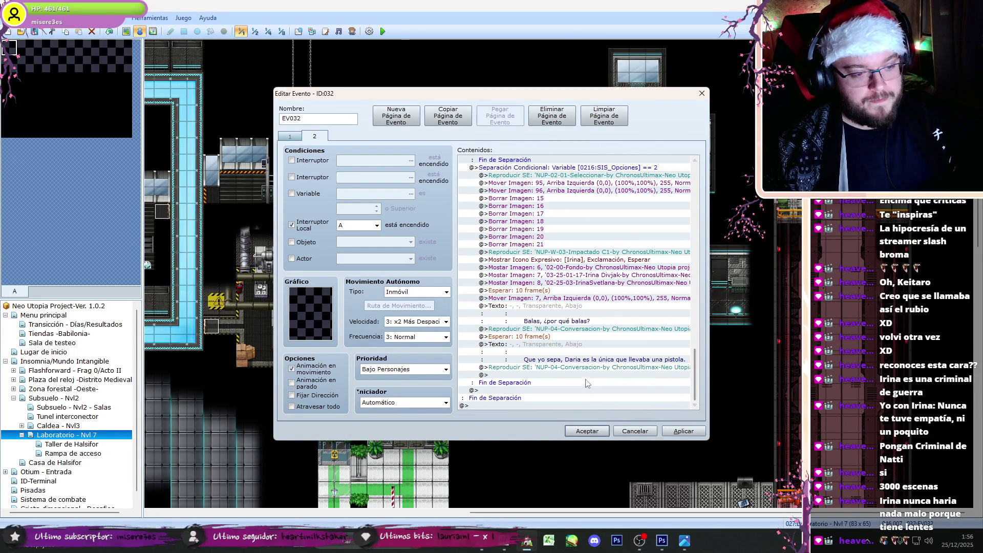
Step: Fill the next message with Ryoga's two-line reply 'Explorando por Babilonia…'
double_click(581, 379)
left_click(495, 529)
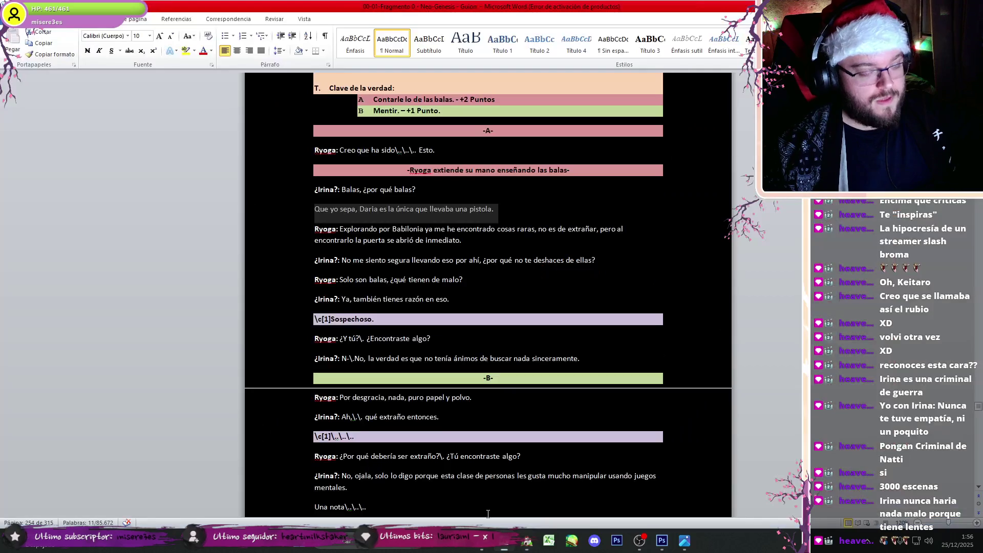
left_click_drag(462, 240, 339, 229)
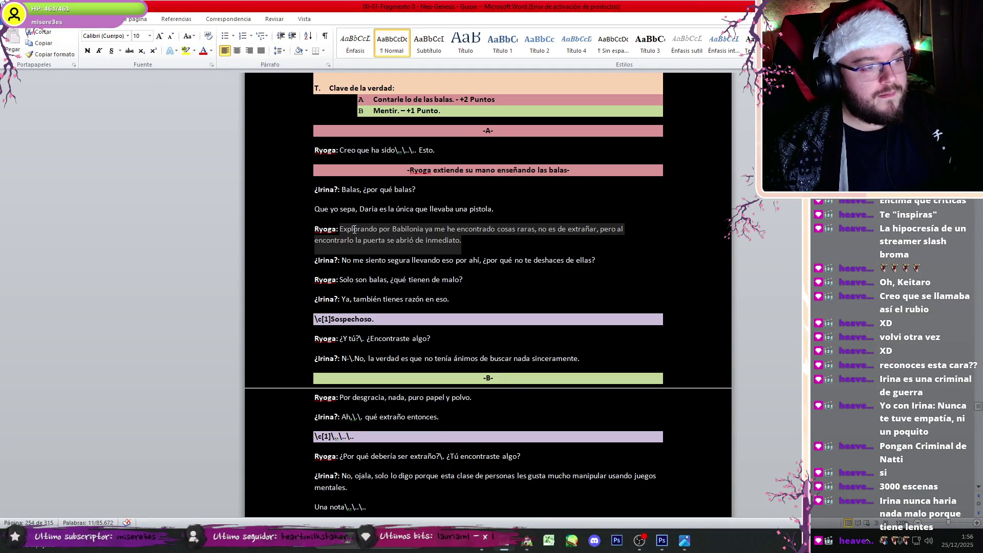
mouse_move(515, 549)
left_click(527, 501)
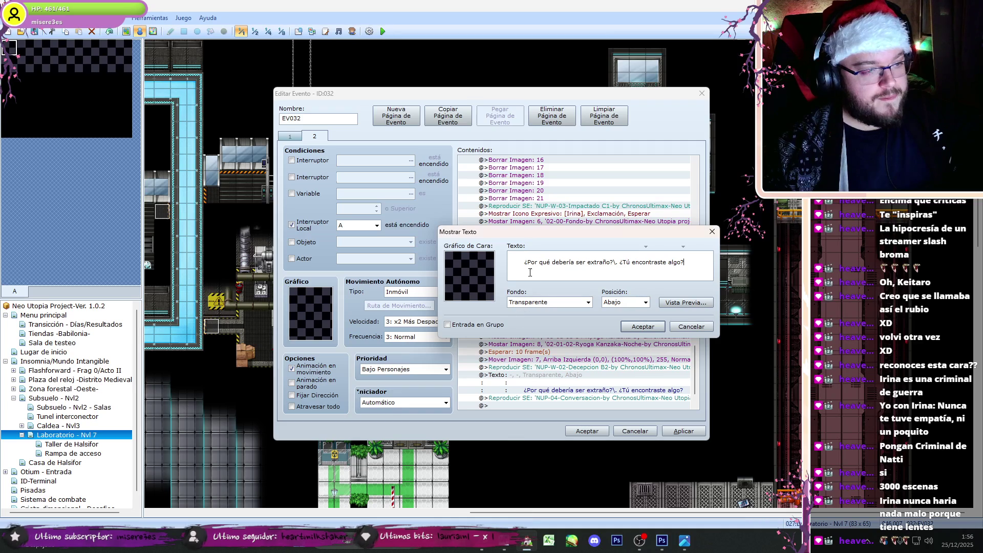
key("Home")
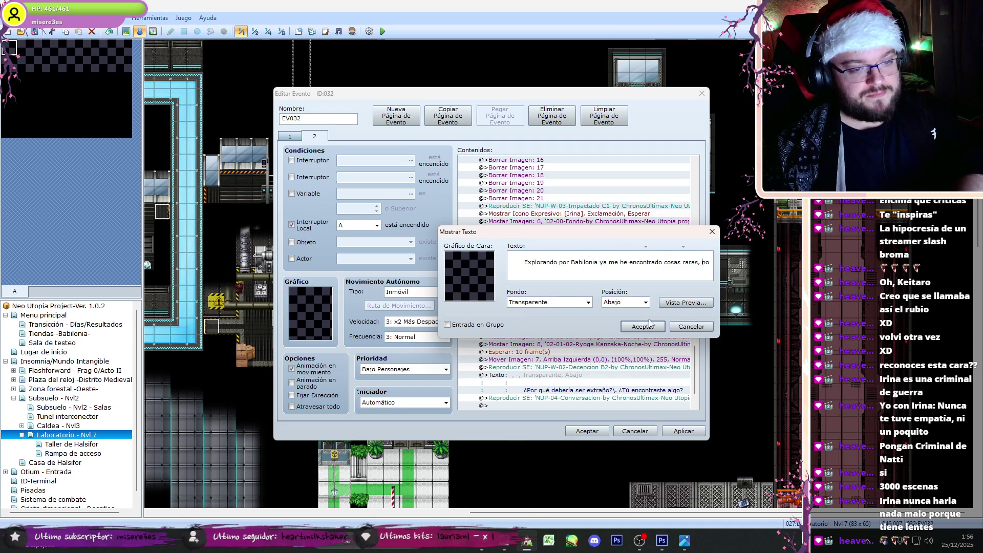
key("Return")
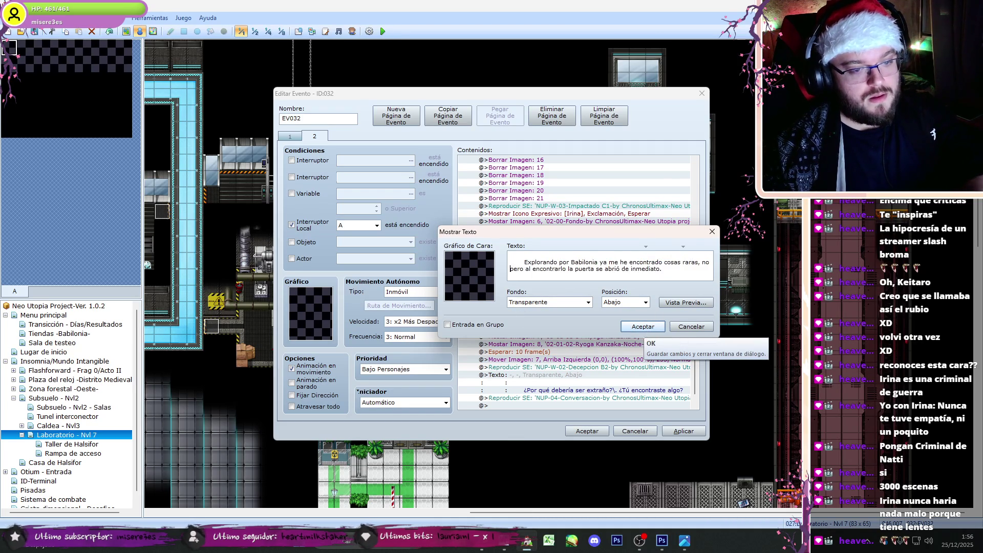
left_click(643, 327)
double_click(606, 338)
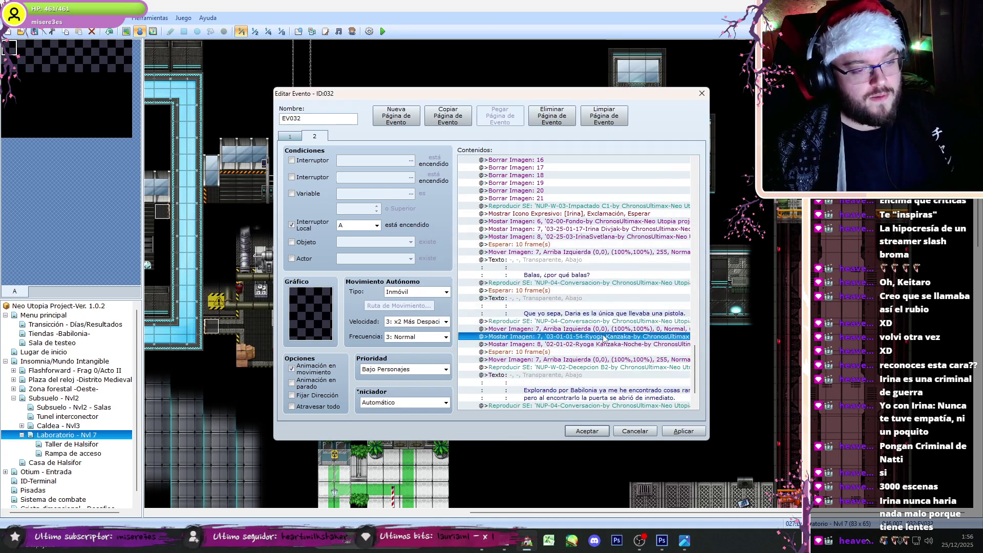
left_click(648, 542)
left_click(646, 542)
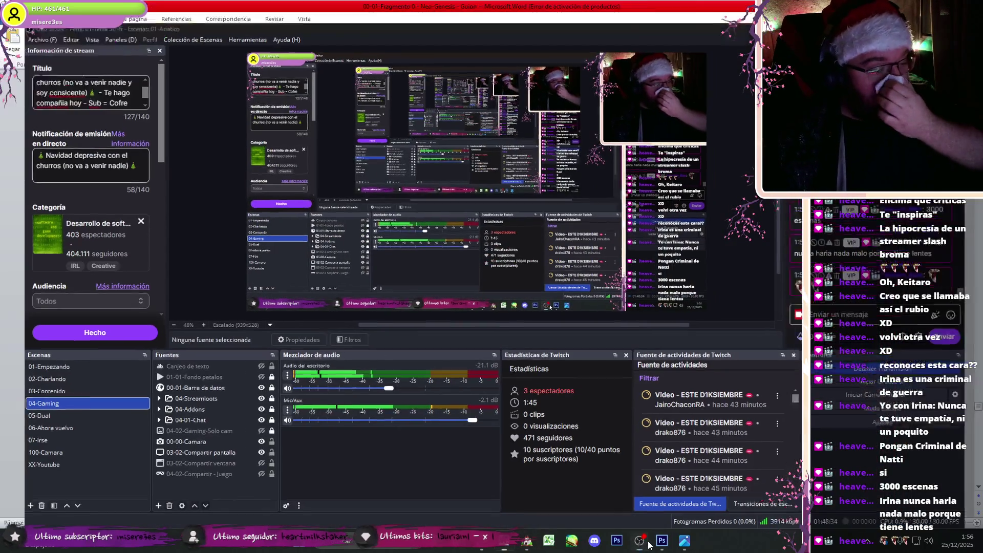
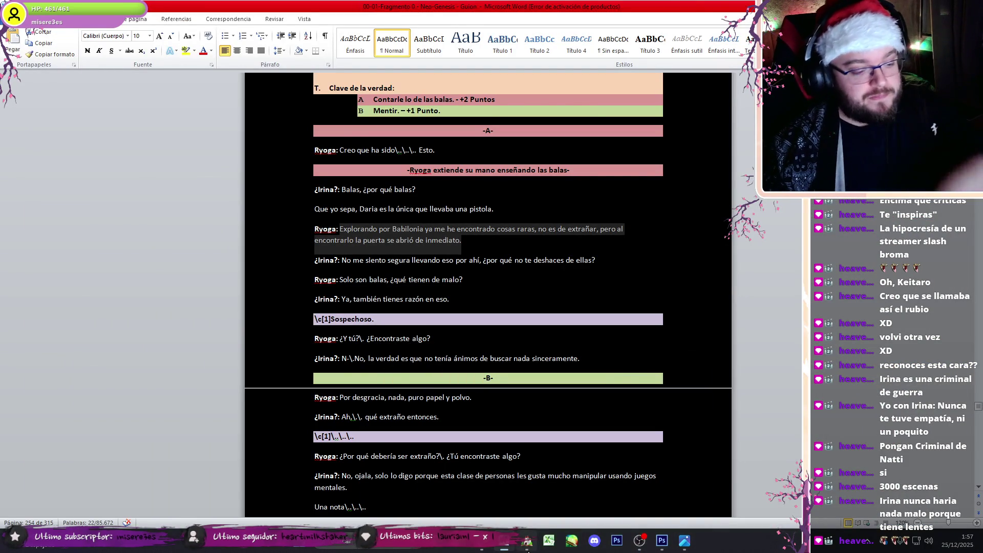
Step: Pick Ryoga portrait 03-01-01-60 for the picture and confirm the image settings
key("alt+Tab")
key("Down")
key("Down")
key("Down")
key("Down")
key("Down")
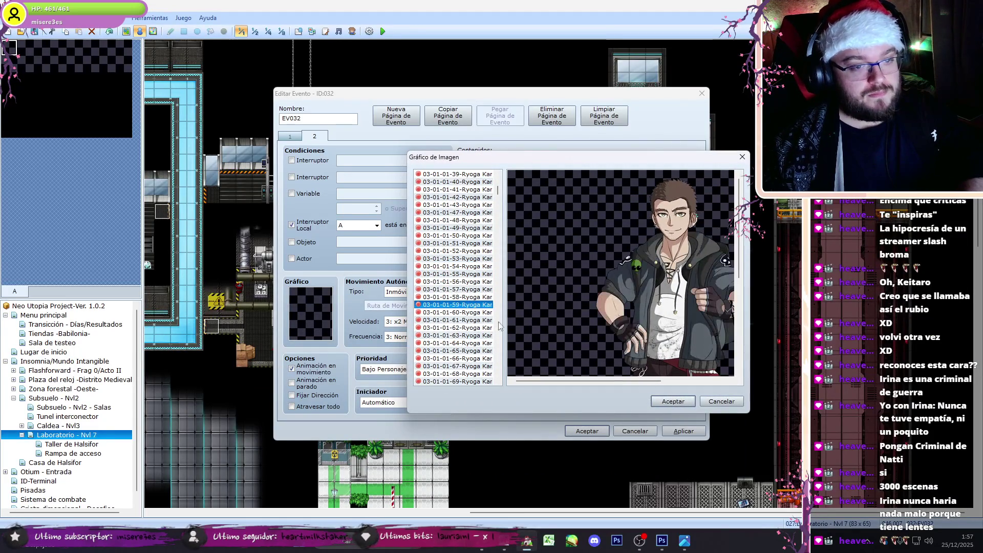
key("Up")
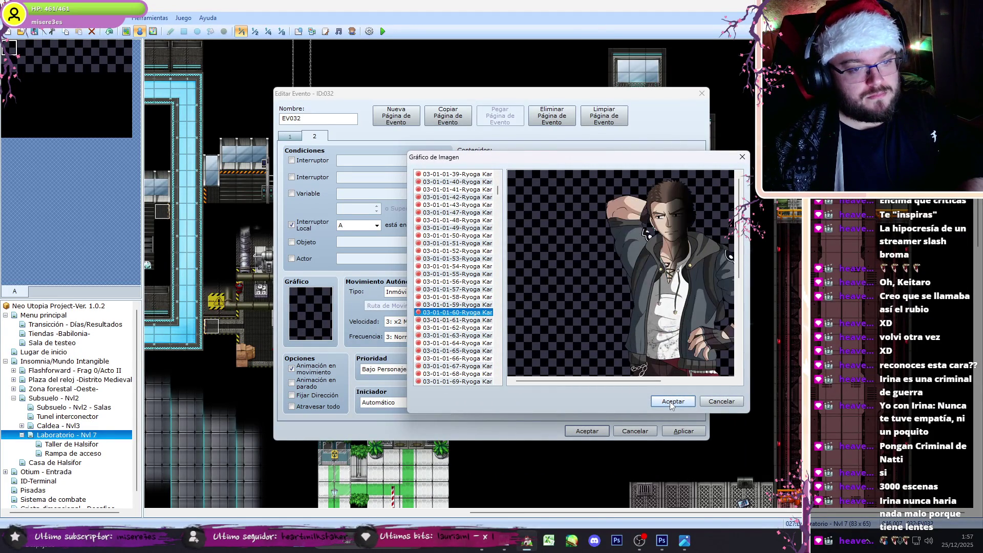
left_click(671, 403)
left_click(650, 371)
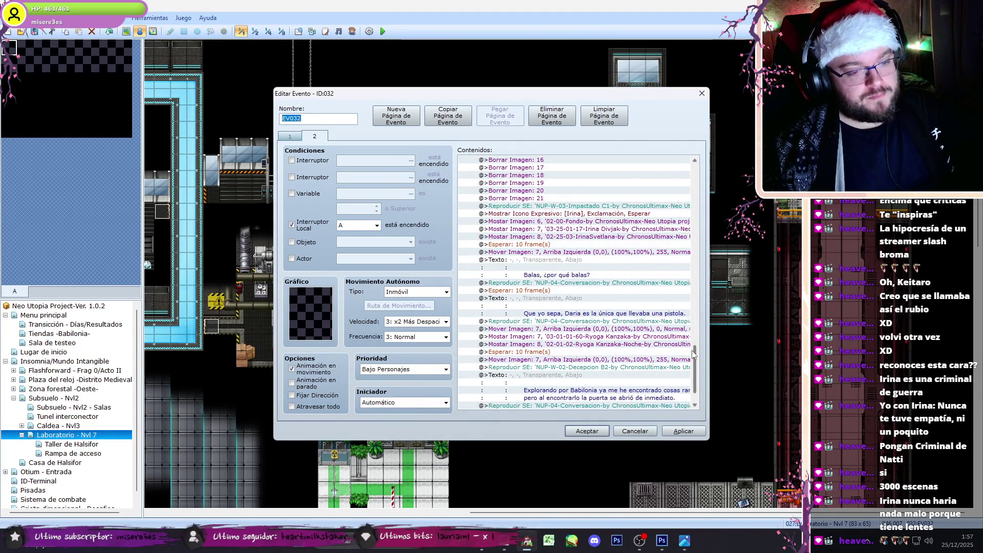
Step: Set the Babilonia line's sound effect to NUP-W-02-Decepcion B1
scroll(693, 353, "down", 2)
double_click(611, 330)
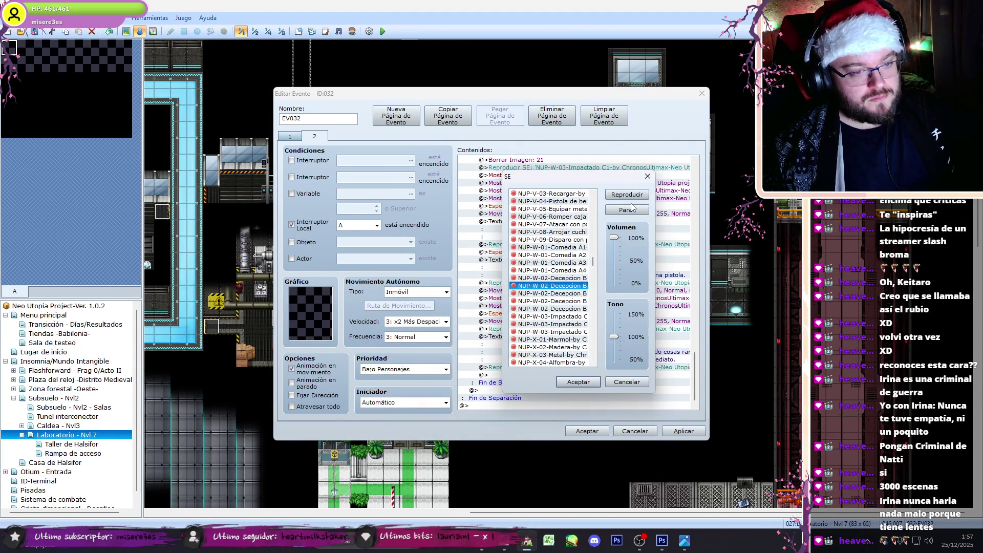
left_click(570, 278)
left_click(596, 379)
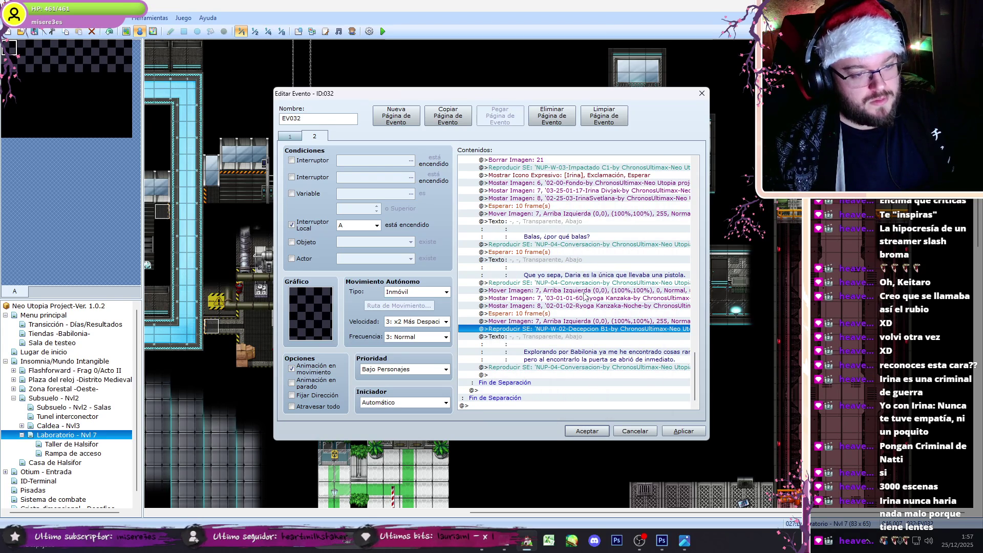
Step: Copy the Mover Imagen 7 command and paste it at the end of the command list
left_click(505, 548)
left_click(503, 549)
left_click(586, 184)
left_click(586, 290)
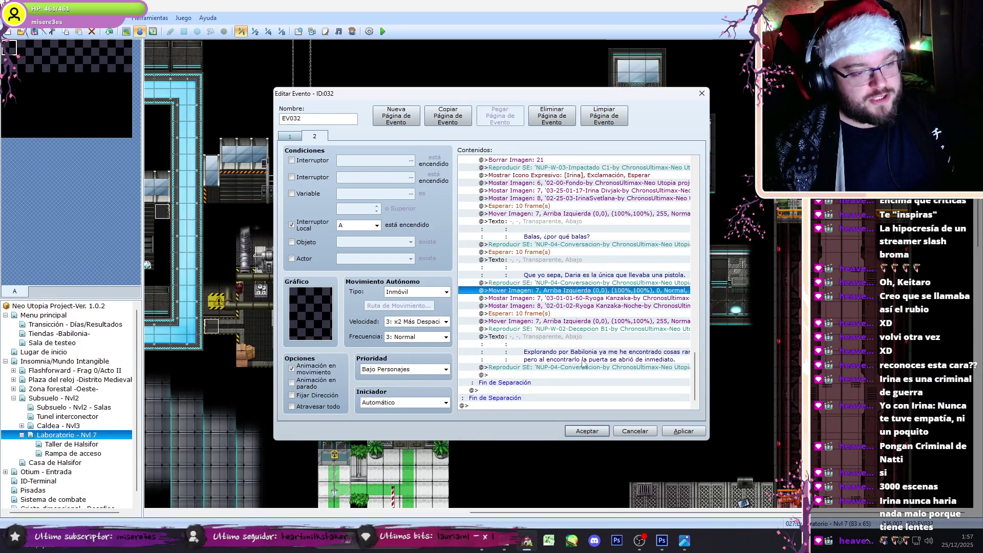
left_click(575, 375)
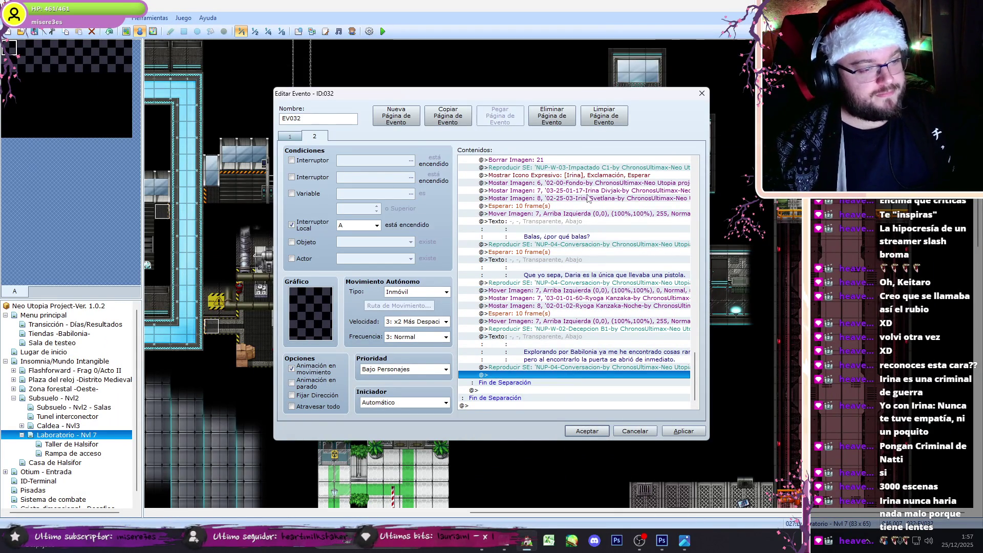
left_click(589, 253)
left_click(585, 291)
key("ctrl+c")
left_click(557, 376)
key("ctrl+v")
Step: Select Ryoga's image, sound and text block and open a text line for editing
left_click_drag(583, 191, 585, 248)
double_click(548, 384)
key("alt+Tab")
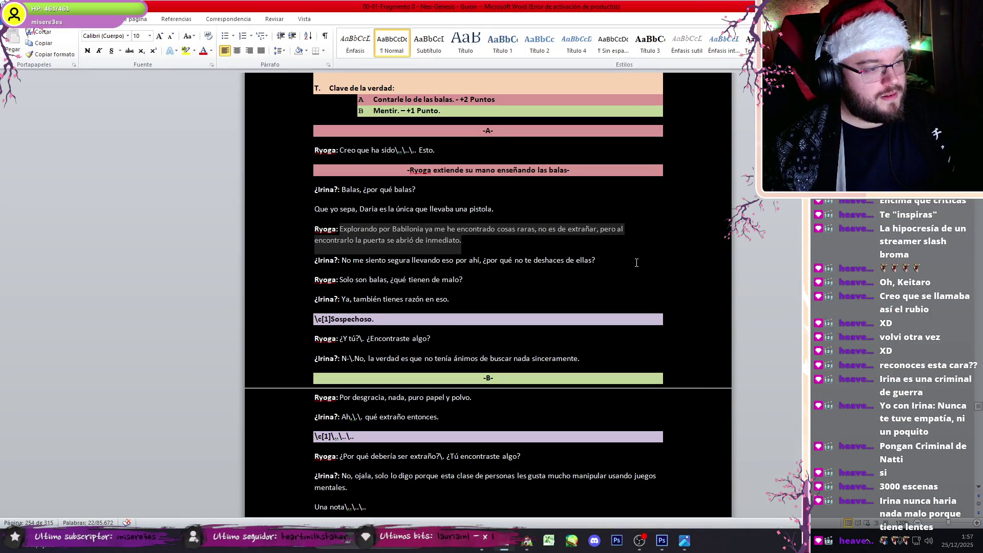
Step: Replace the dialogue text with Irina's line "No me siento segura llevando eso por ahí…"
left_click_drag(636, 263, 377, 264)
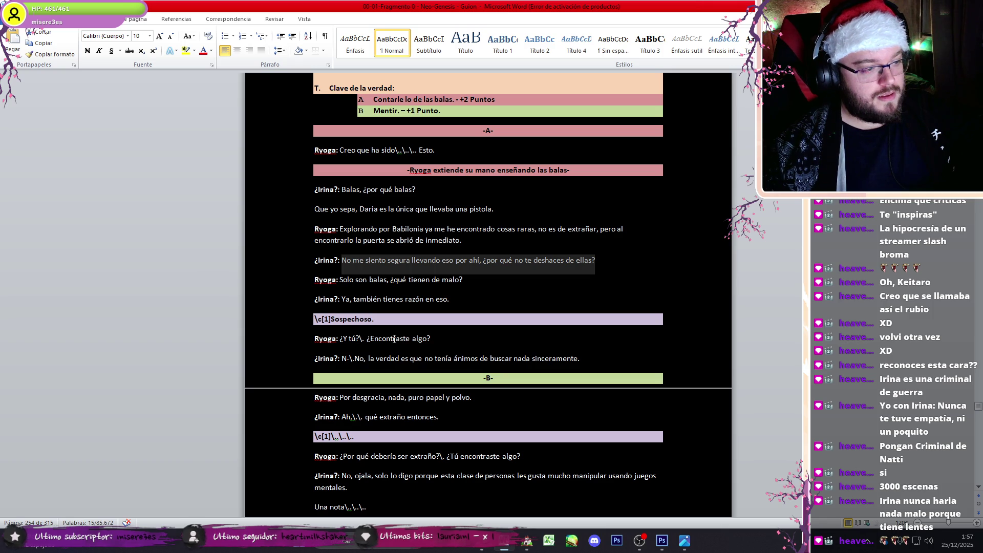
key("alt+Tab")
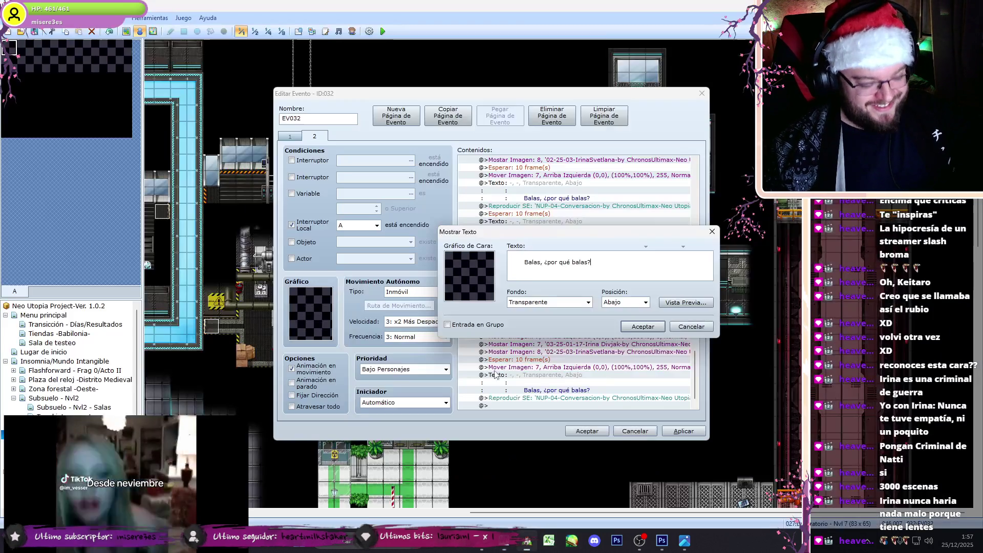
key("ctrl+a")
key("ctrl+v")
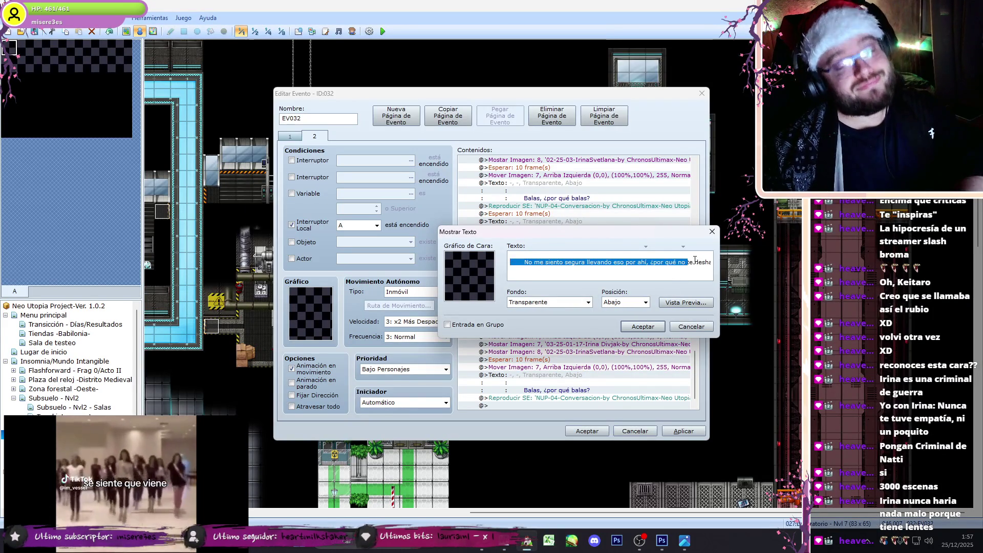
key("End")
left_click(642, 326)
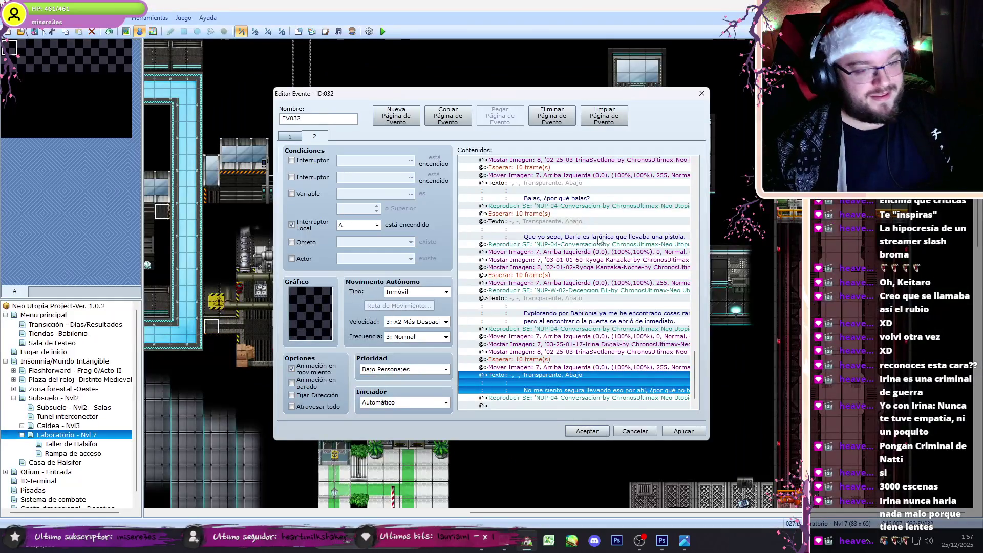
Step: Duplicate Ryoga's image, sound and text block at the end of the list
left_click(602, 252)
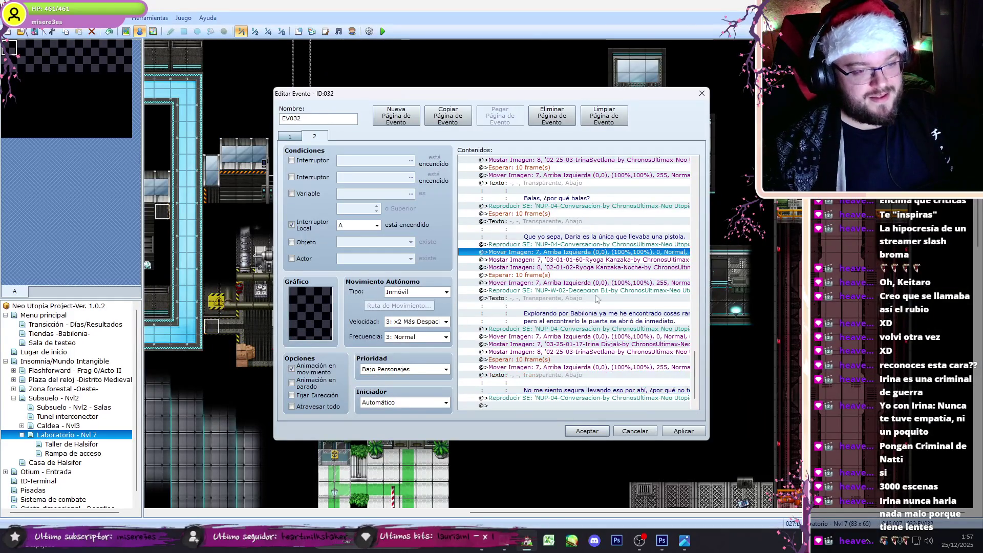
left_click(585, 405)
left_click(587, 253)
left_click(596, 321, "shift")
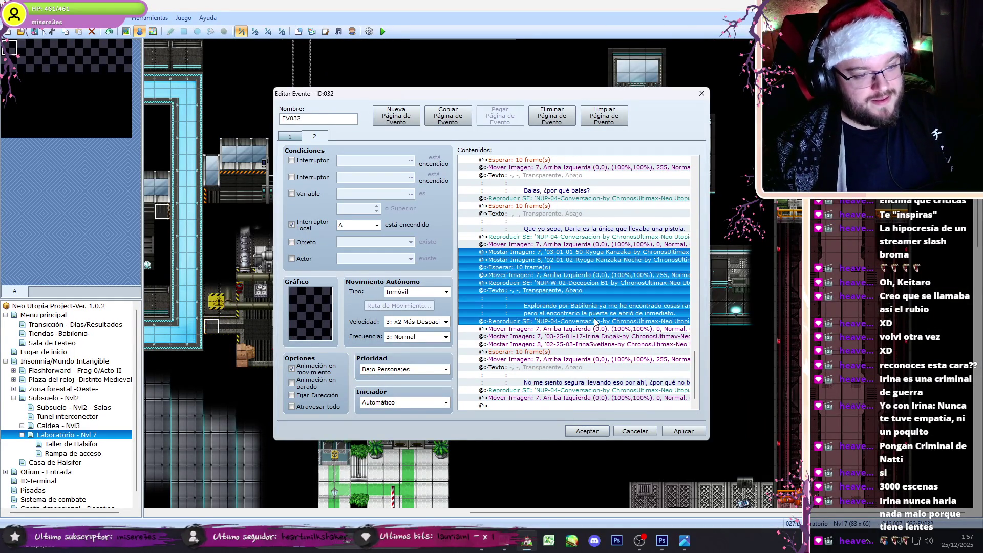
left_click(570, 407)
key("ctrl+v")
key("Up")
key("Up")
key("Return")
Step: Replace the pasted text with Ryoga's "Solo son balas" reply from the script
left_click(518, 541)
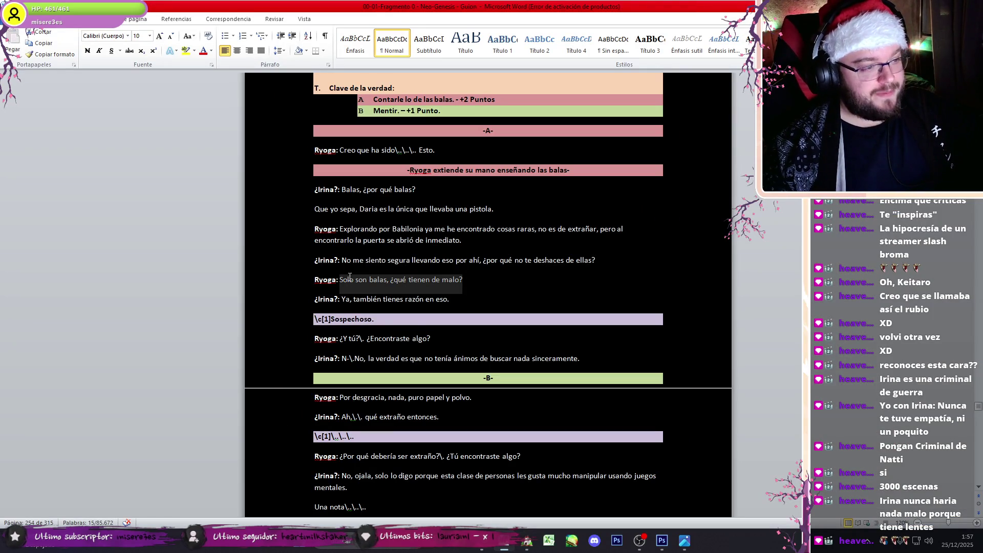
left_click(527, 541)
key("ctrl+a")
key("ctrl+v")
key("Return")
Step: Start choosing a different portrait for the image 7 show command
double_click(618, 223)
left_click(611, 214)
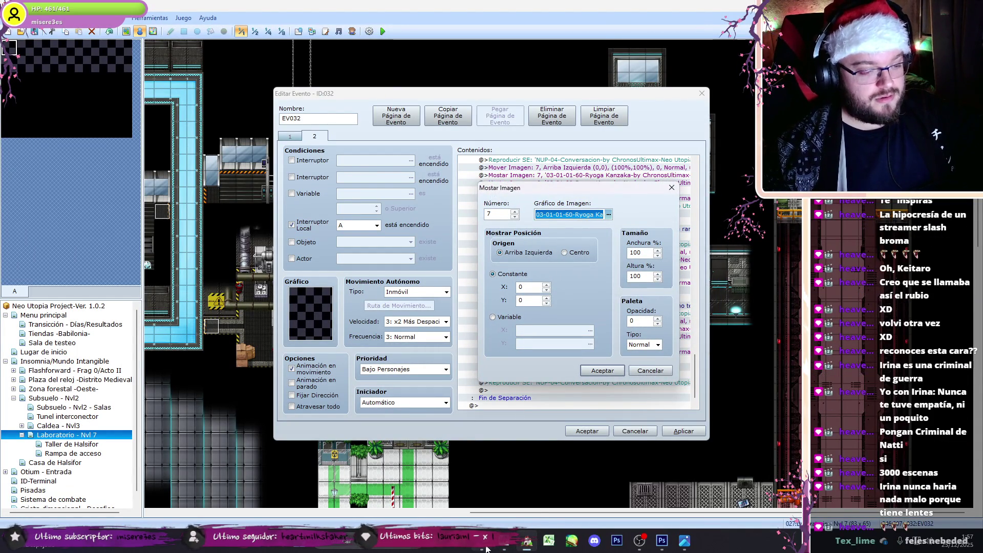
left_click(641, 540)
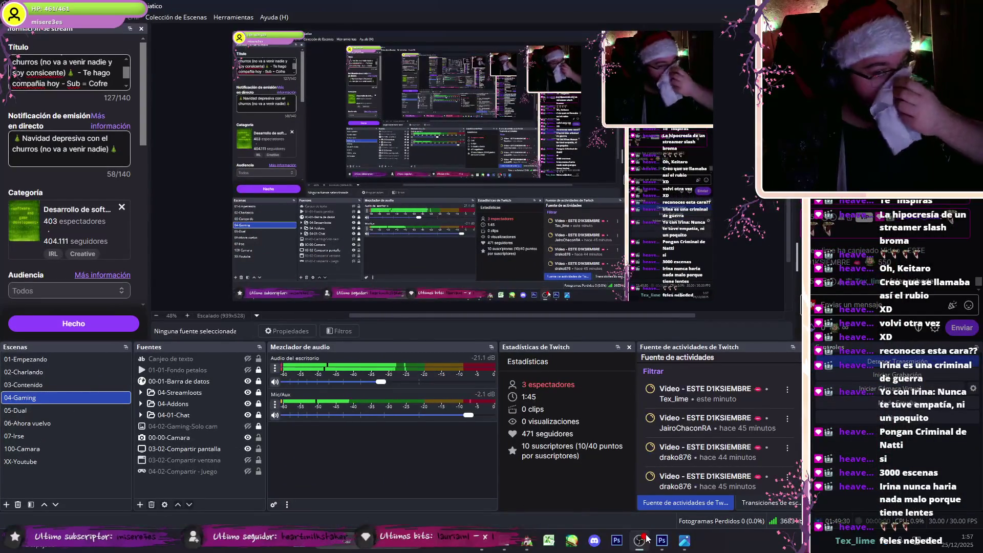
Step: Send four Christmas chests to the viewer found by username, then return to RPG Maker
left_click(645, 538)
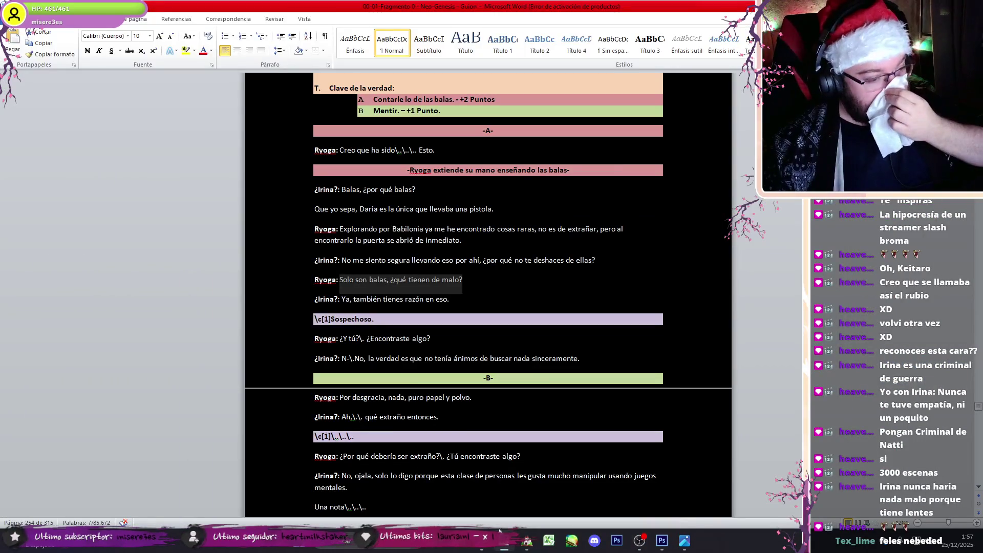
left_click(502, 532)
left_click(323, 10)
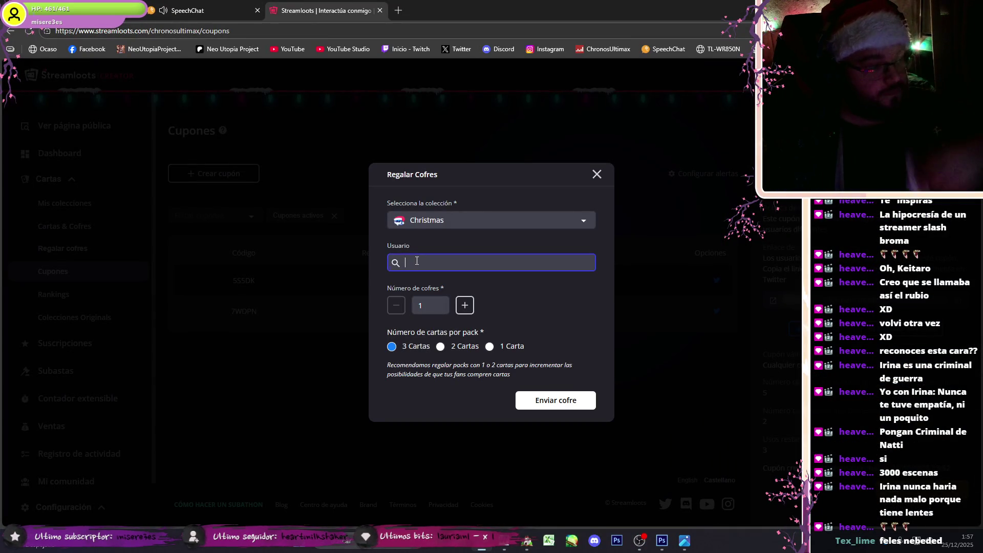
type("tex")
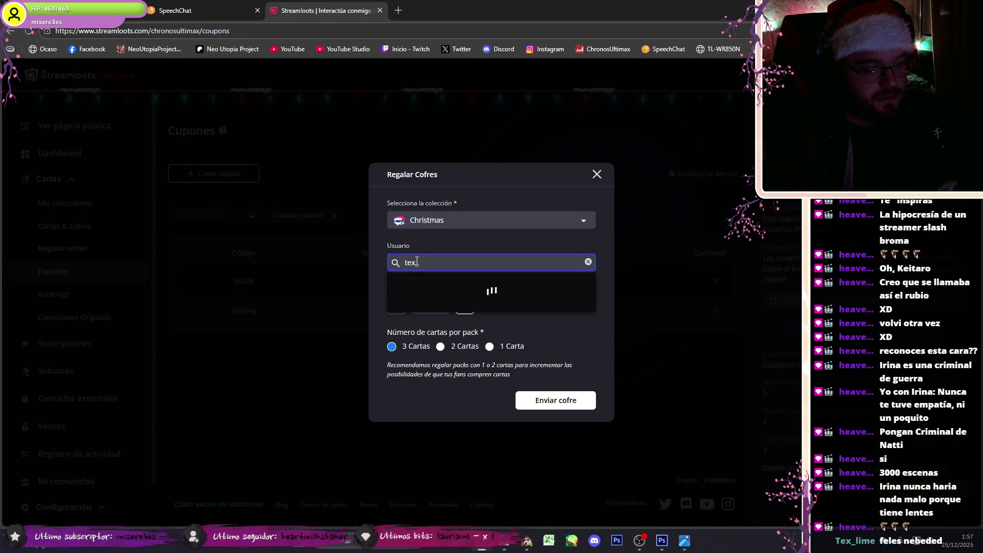
type("_lime")
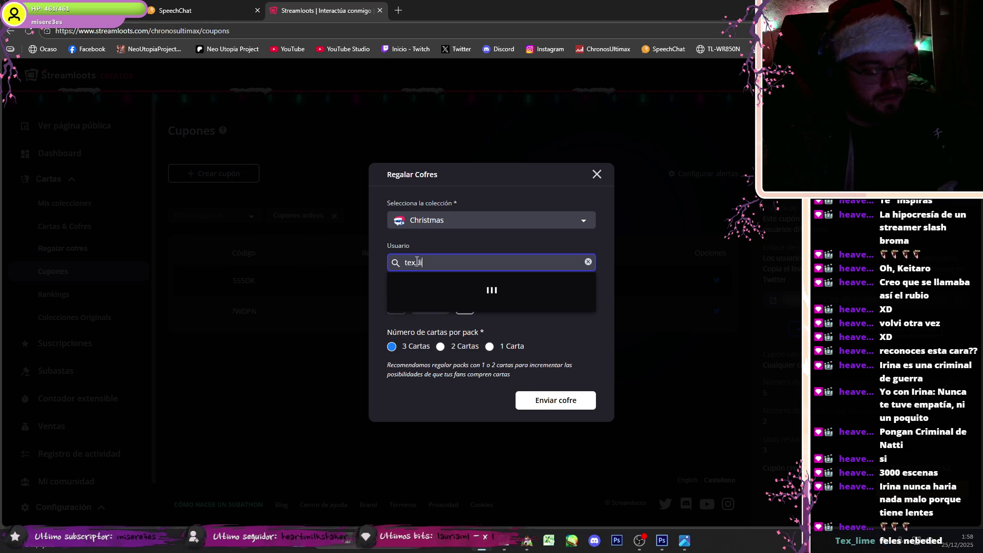
left_click(419, 288)
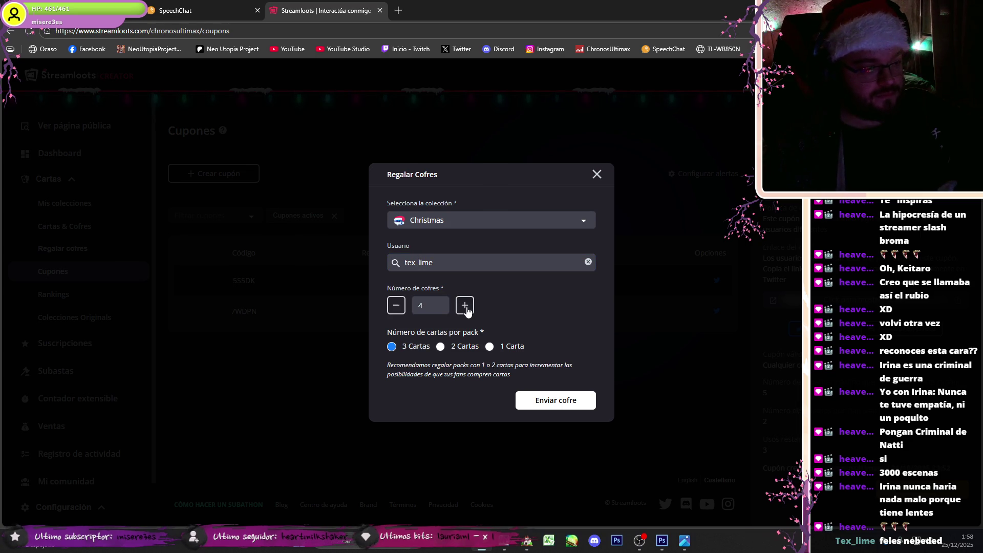
left_click(565, 403)
left_click(521, 541)
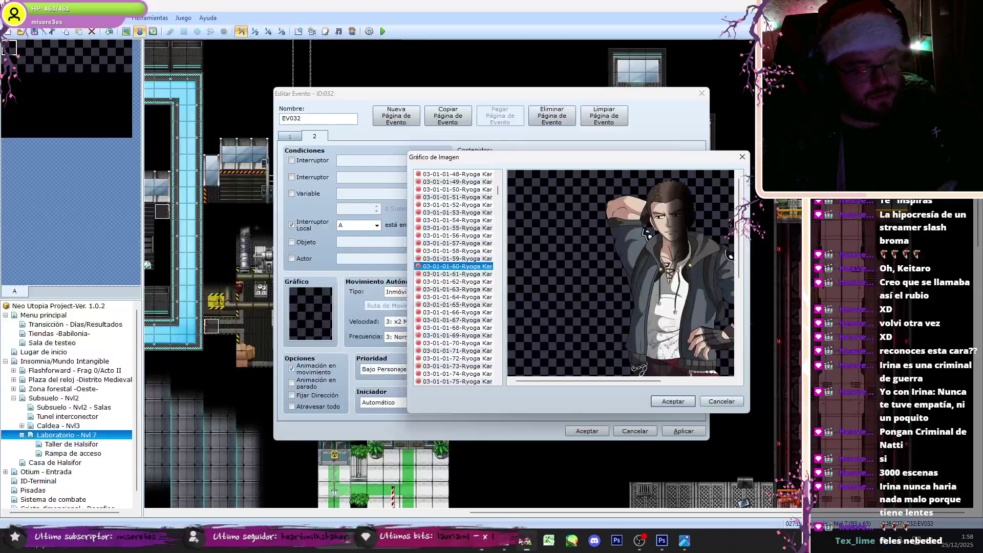
Step: Choose Ryoga portrait 03-01-01-48 for image 7 and confirm the settings
key("Down")
key("Down")
key("Down")
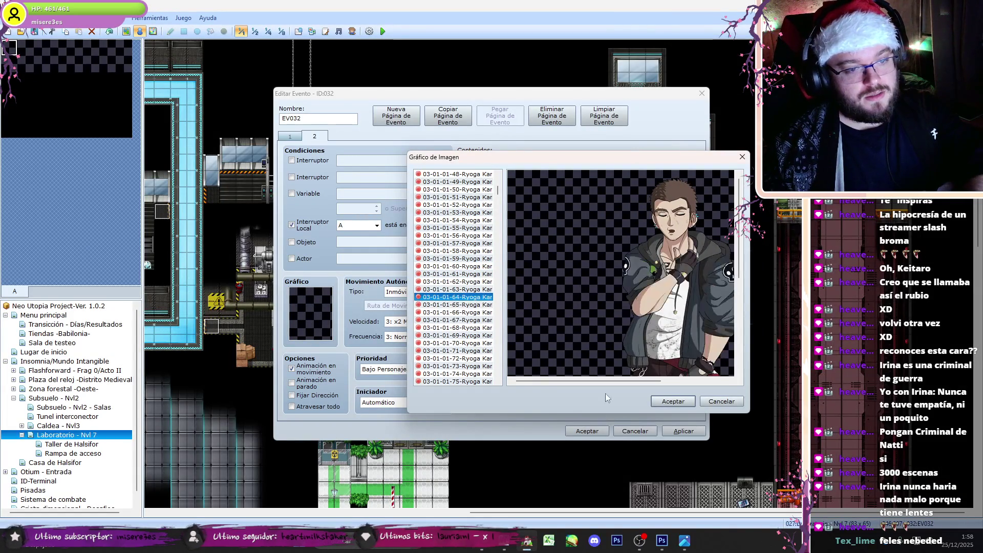
key("Down")
key("Down")
key("Down")
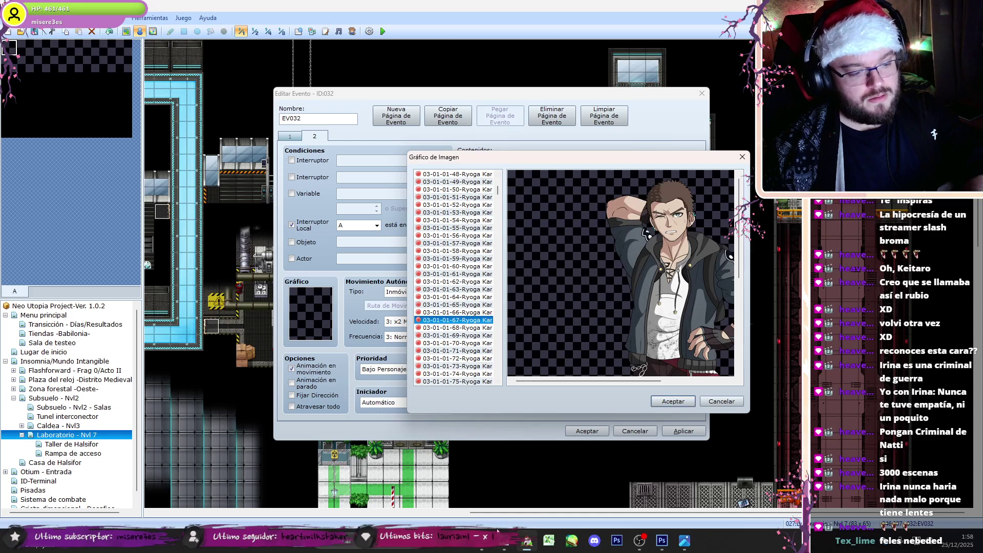
key("alt+Tab")
key("alt+Tab")
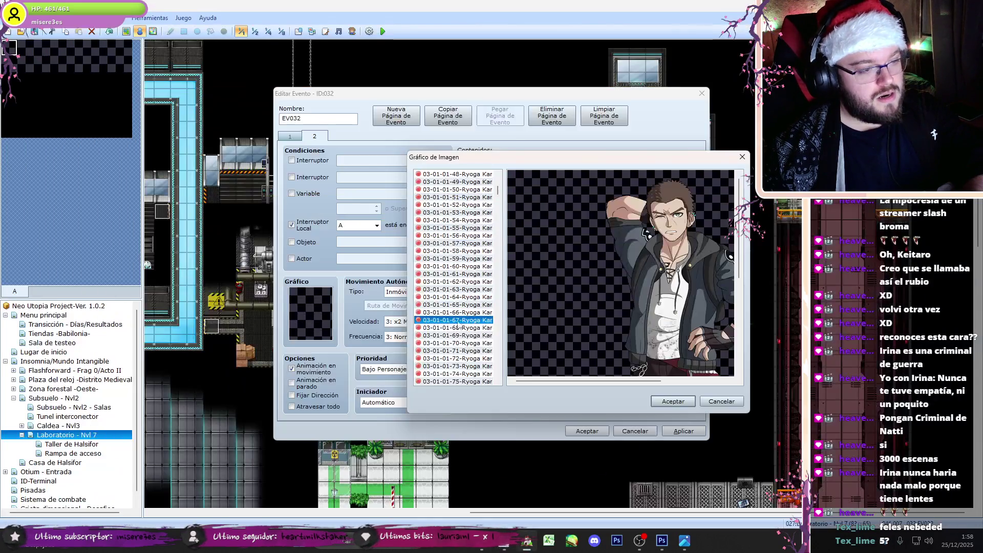
left_click(439, 190)
key("Up")
key("Up")
key("Up")
key("Down")
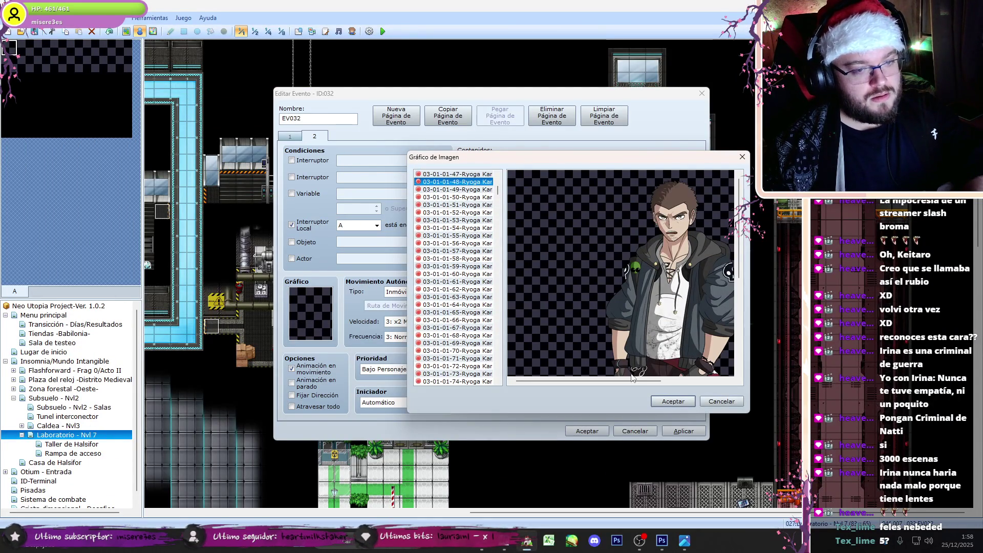
left_click(665, 401)
left_click(609, 380)
Step: Check the streaming software and script document, then come back to the event editor
left_click(639, 540)
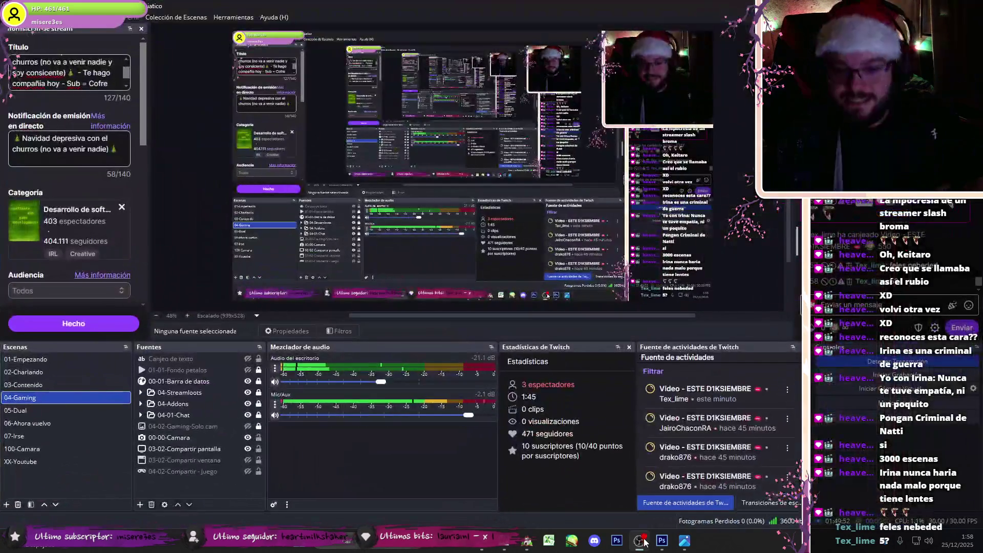
key("alt+Tab")
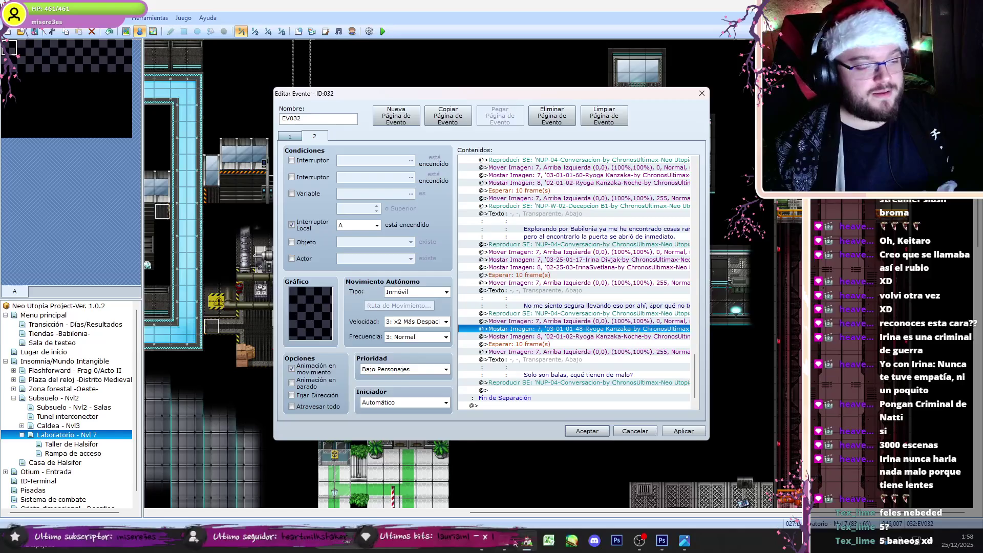
left_click(516, 543)
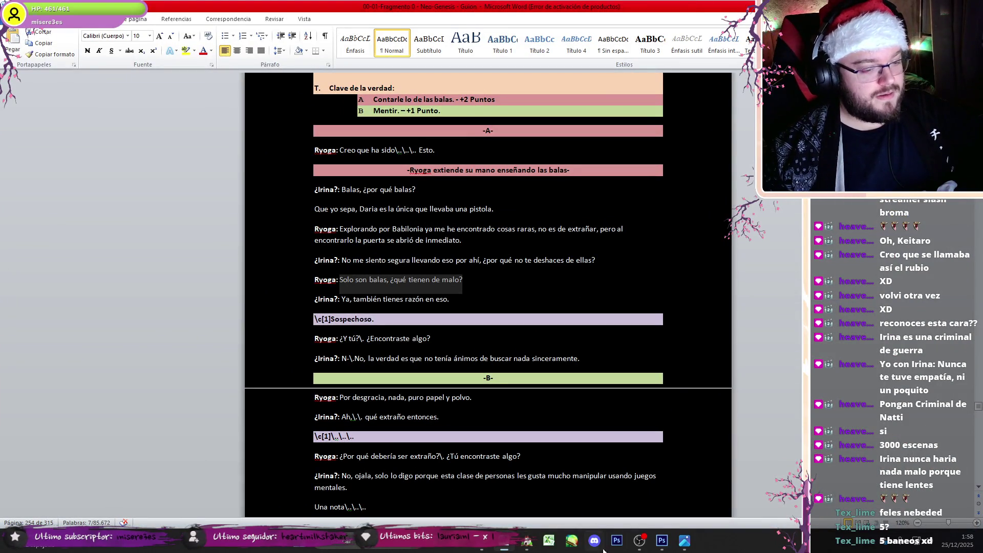
left_click(639, 540)
key("alt+Tab")
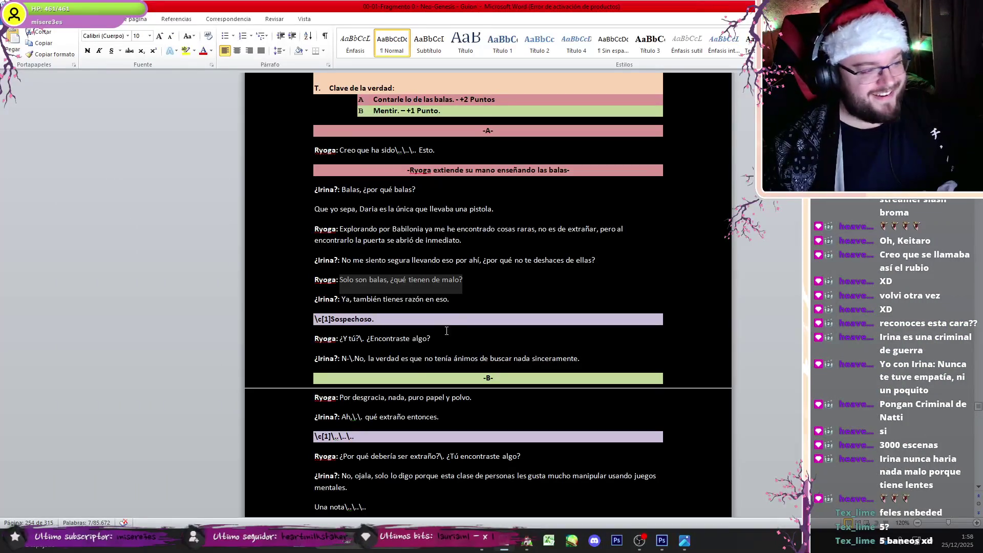
key("alt+Tab")
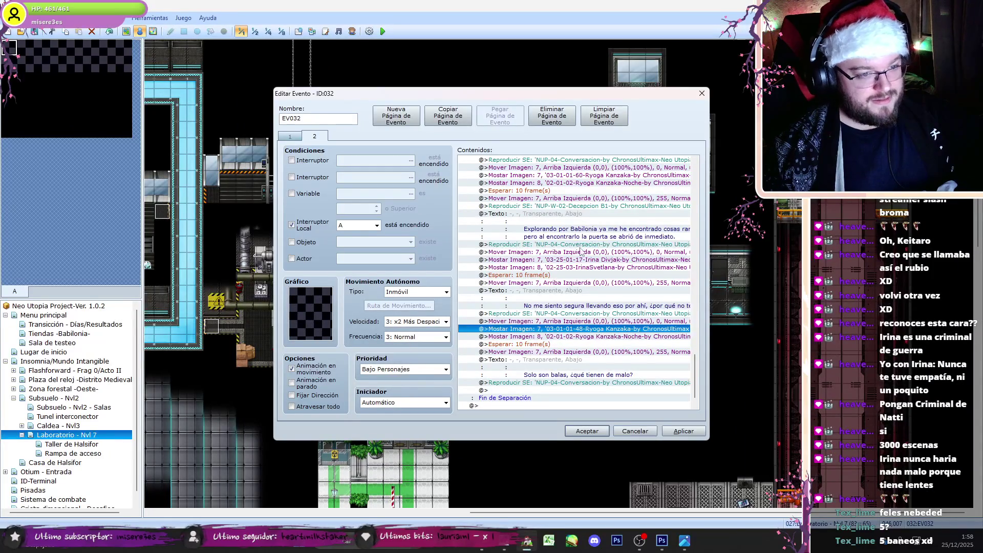
Step: Copy the previous Irina dialogue block and paste it at the end of the list
left_click(581, 252)
left_click(593, 318, "shift")
left_click_drag(697, 394, 707, 325)
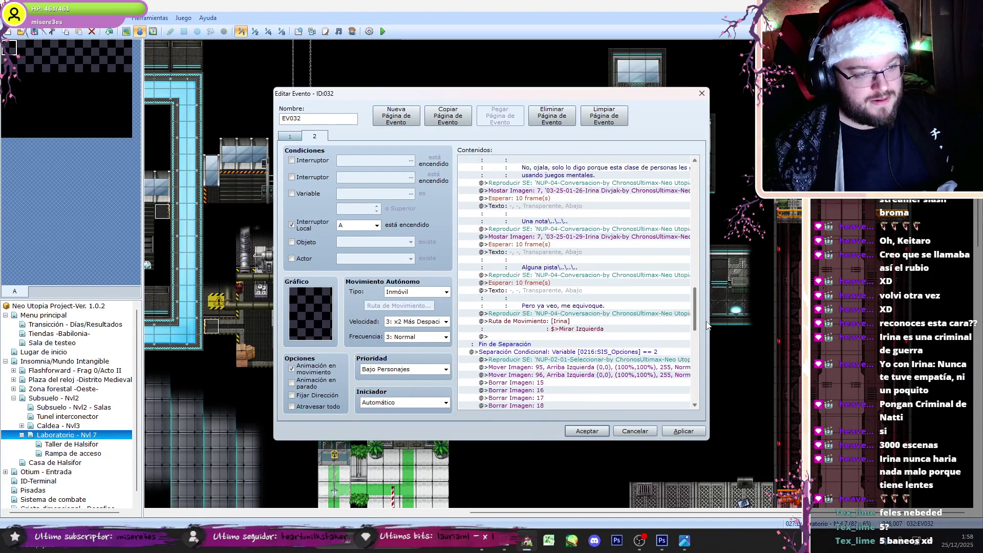
scroll(687, 304, "down", 10)
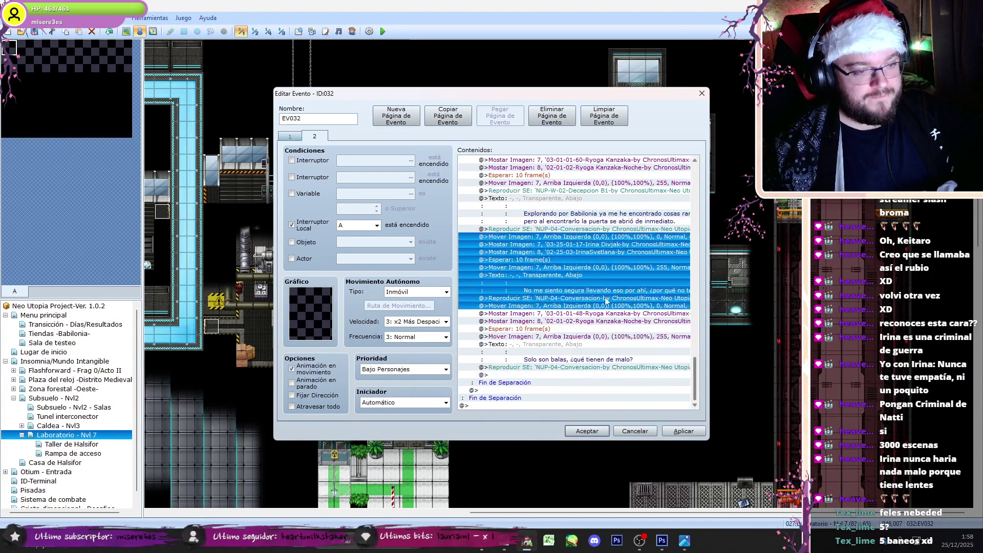
left_click(586, 239)
left_click(572, 299, "shift")
mouse_move(695, 384)
left_mouse_down()
mouse_move(710, 323)
mouse_move(671, 302)
mouse_move(696, 371)
left_mouse_up()
Step: Change the copied Irina portrait to 03-25-01-29
left_click(598, 290)
left_click(569, 314)
double_click(570, 314)
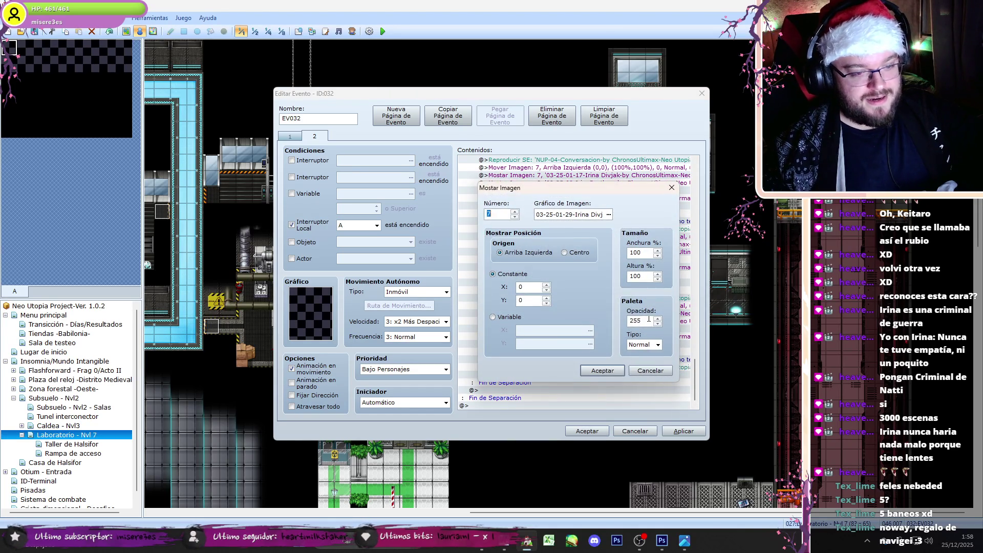
left_click(608, 369)
Step: Replace the copied text with Irina's line "Ya, también tienes razón en eso."
left_click(578, 344)
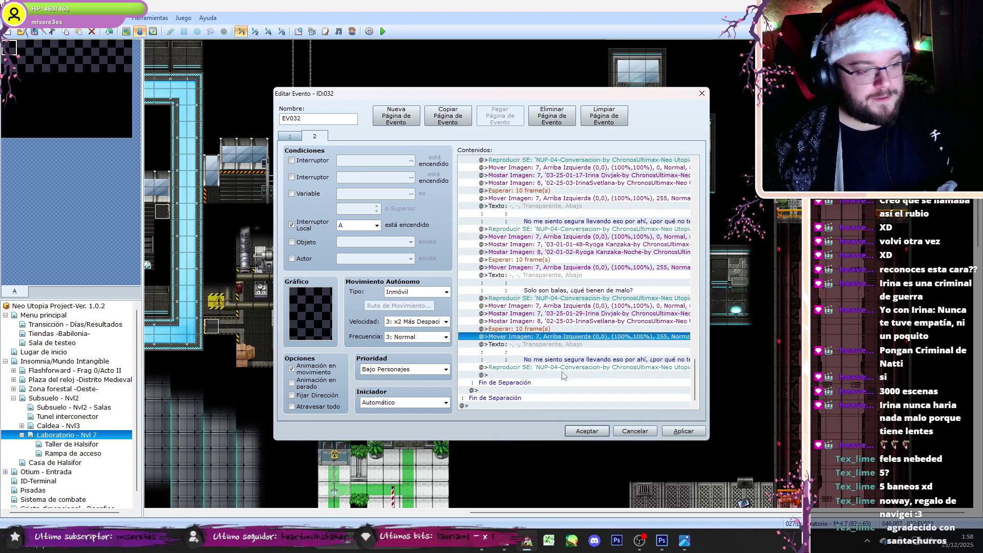
double_click(579, 344)
key("alt+Tab")
left_click_drag(422, 305, 343, 303)
key("ctrl+c")
left_click(524, 546)
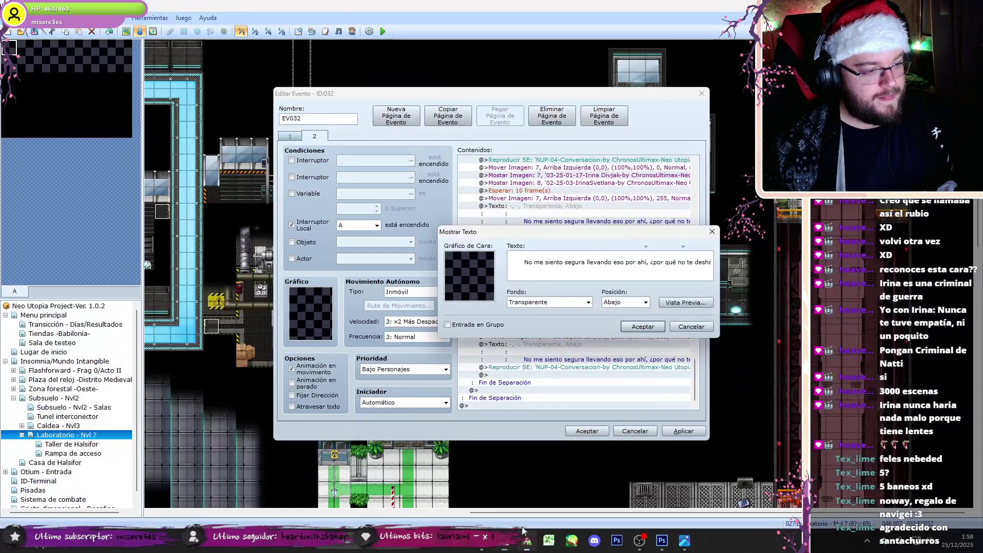
key("ctrl+a")
key("ctrl+v")
left_click(643, 326)
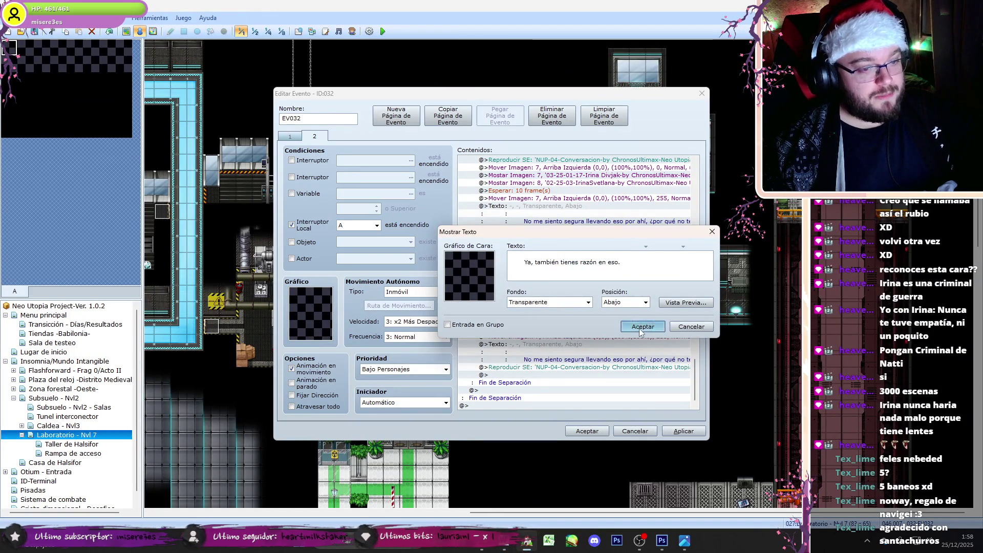
left_click(483, 549)
left_click(421, 264)
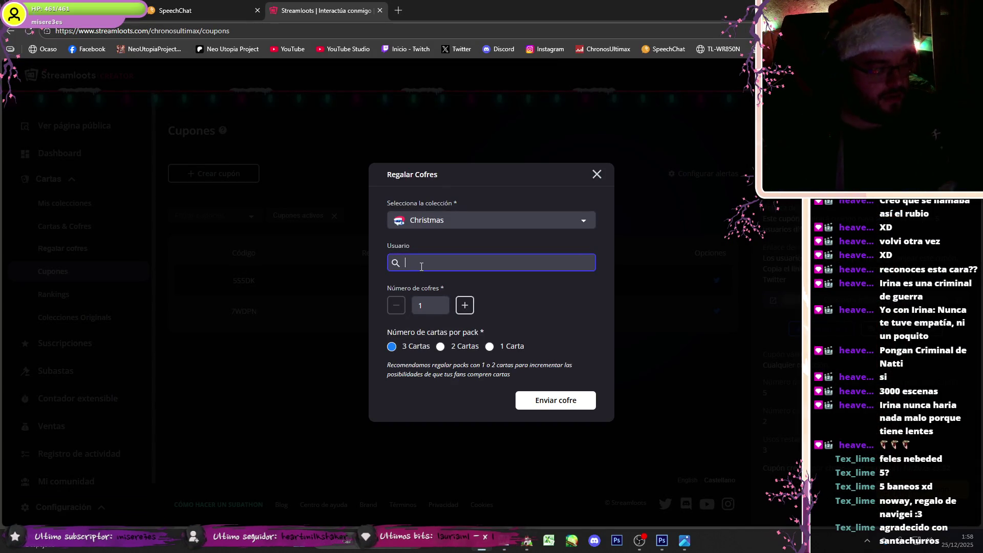
Step: Search the viewer's username, fixing a typo, send them 5 chests, and return to EV032
type("auntysk")
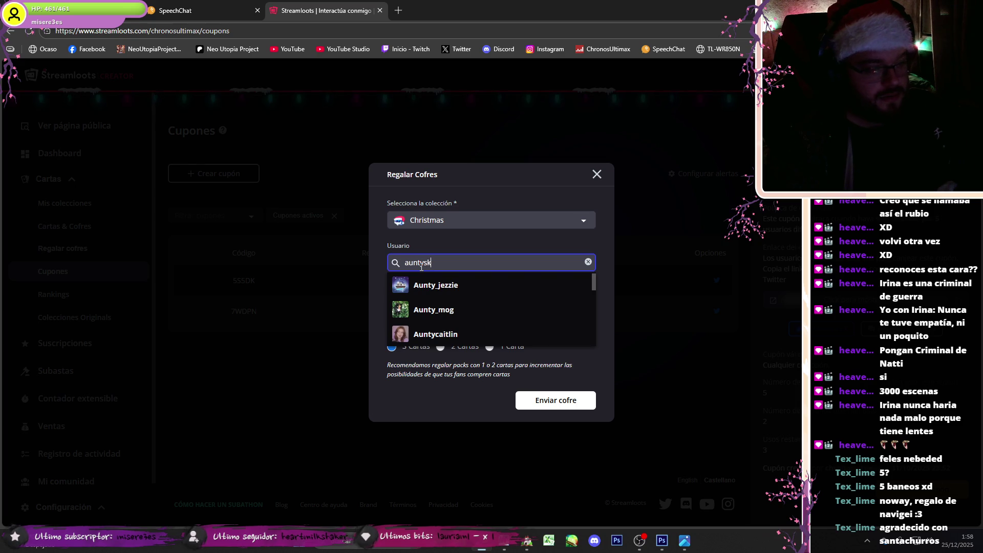
key("BackSpace")
key("BackSpace")
key("BackSpace")
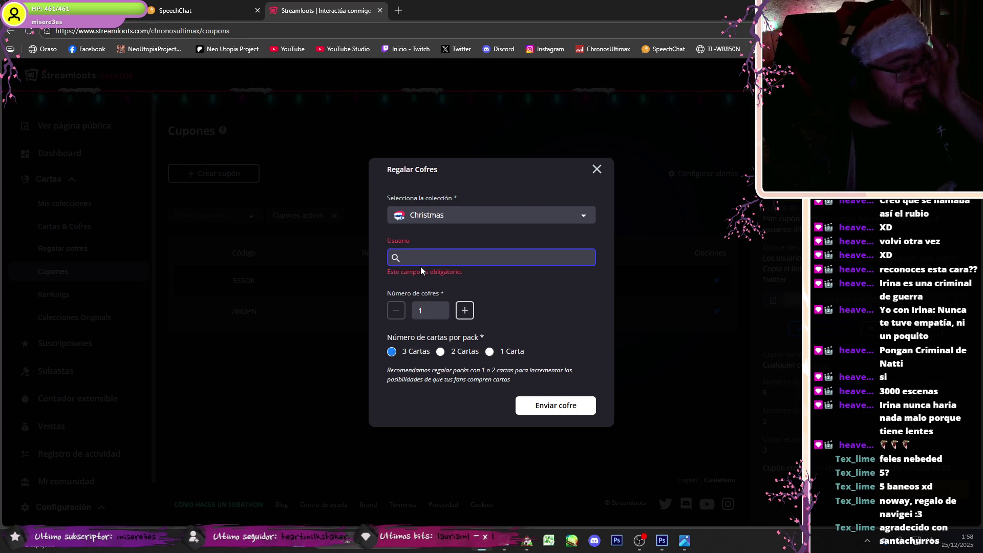
type("la")
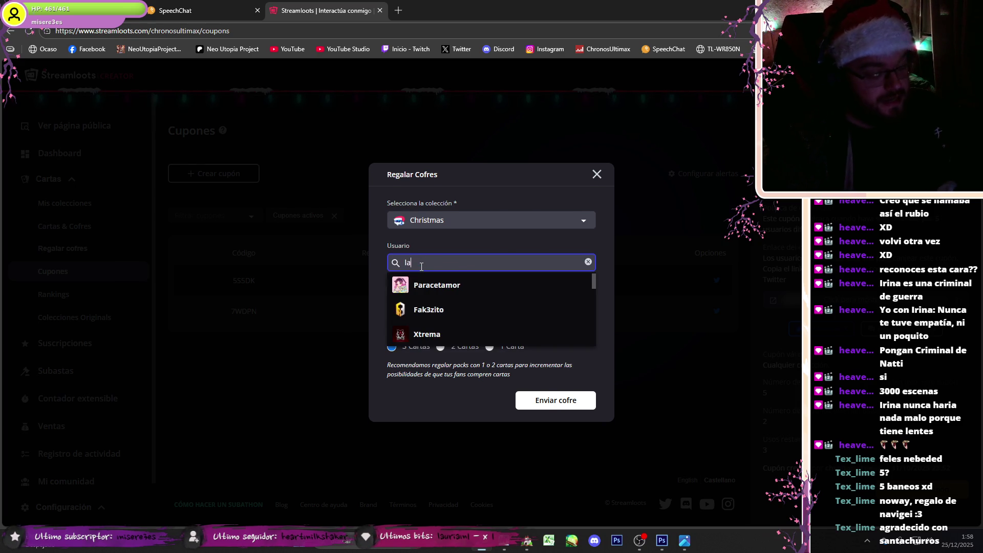
type("tiaskull")
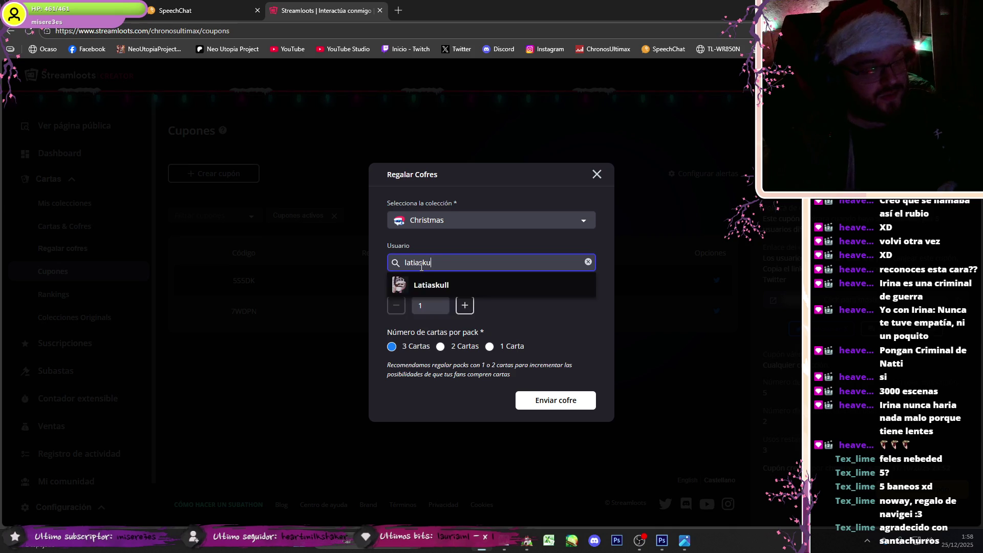
left_click(433, 285)
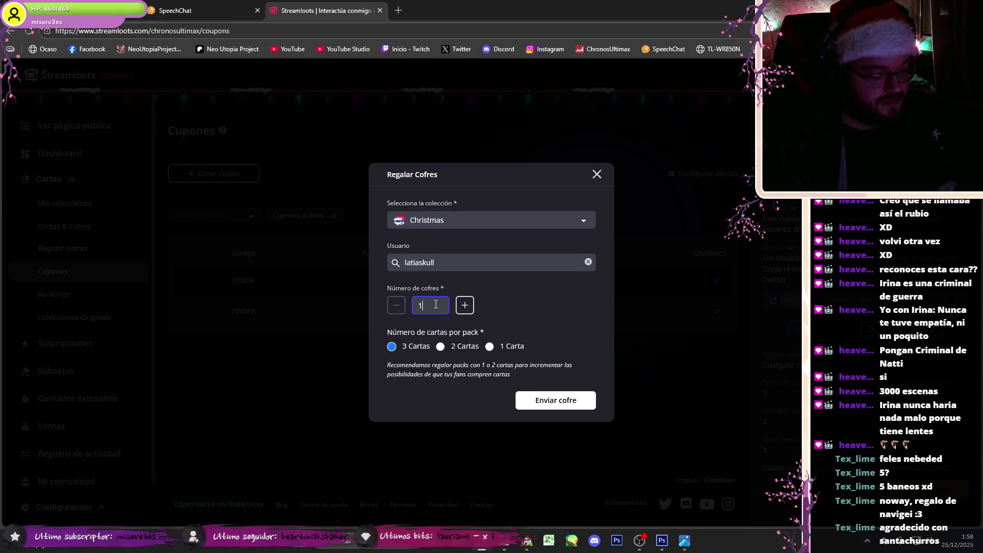
type("5")
left_click(551, 402)
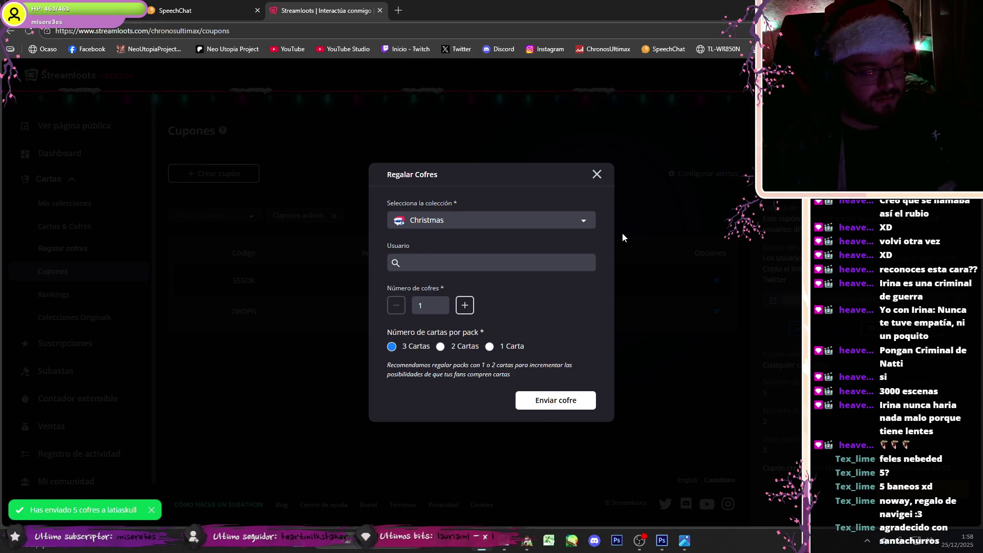
left_click(527, 539)
left_click(526, 539)
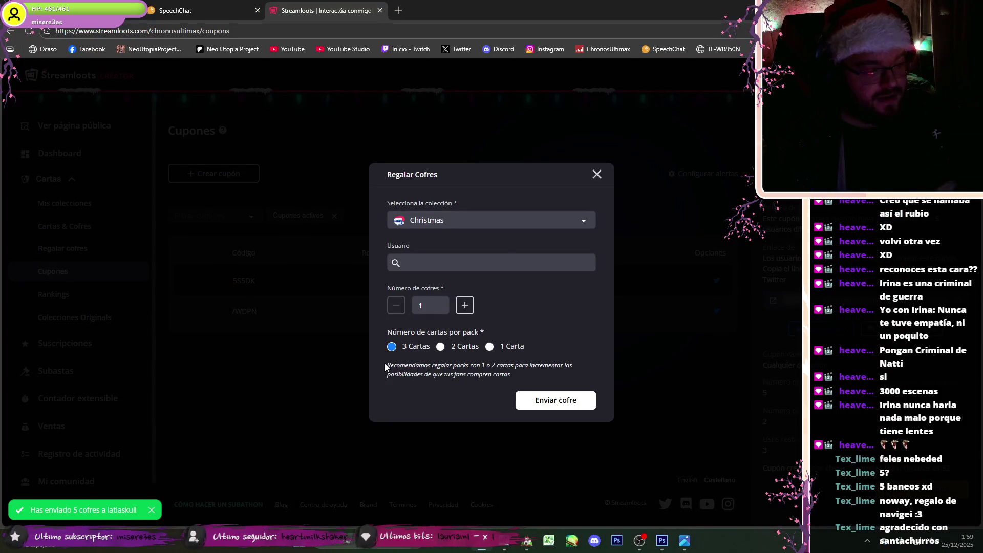
left_click(515, 377)
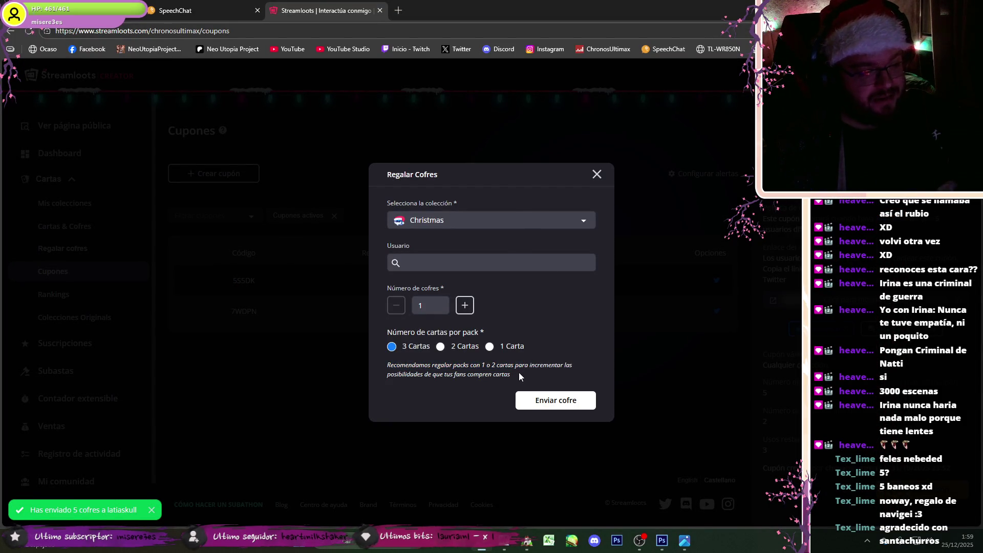
left_click(527, 538)
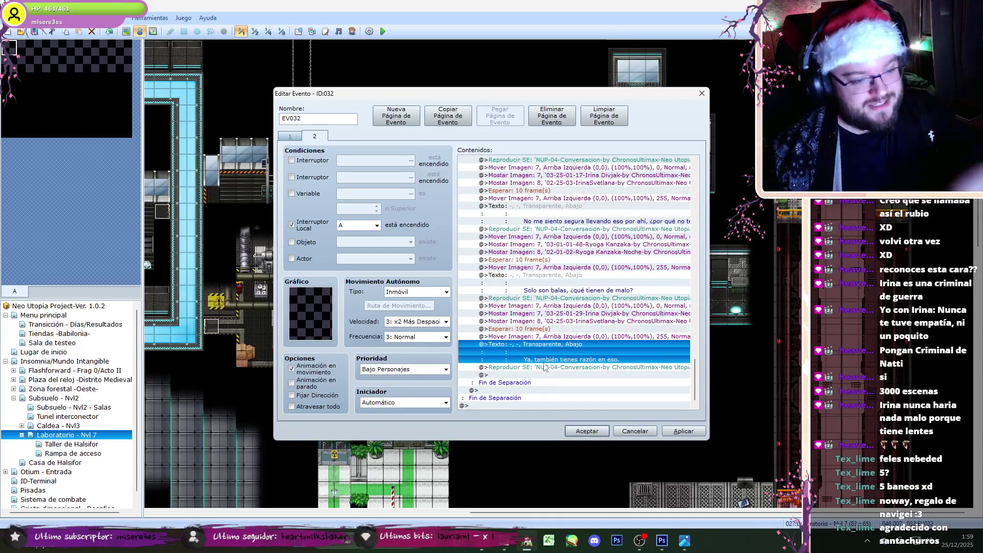
Step: Paste Ryoga's night portrait, wait and text commands after the sound effect
left_click(504, 540)
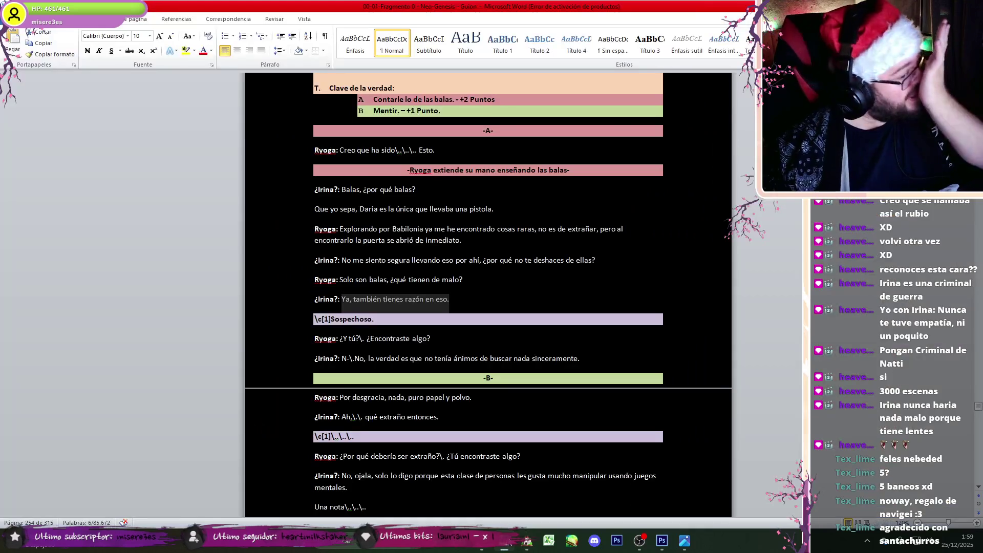
key("alt+Tab")
left_click(611, 253)
key("ctrl+c")
left_click(572, 375)
key("ctrl+v")
left_click(563, 383)
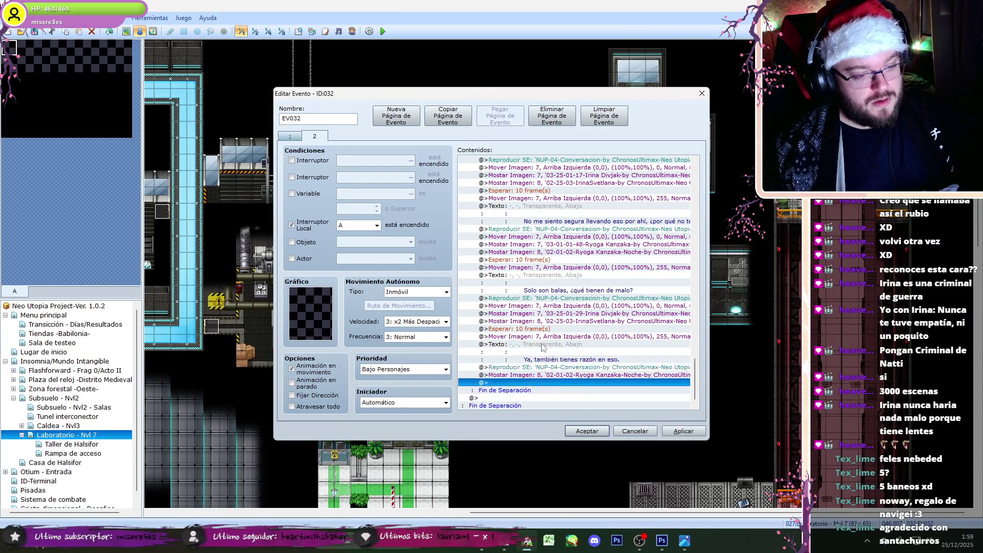
key("ctrl+v")
Step: Move the Impactado C1 sound effect to just before the last line
scroll(686, 376, "up", 7)
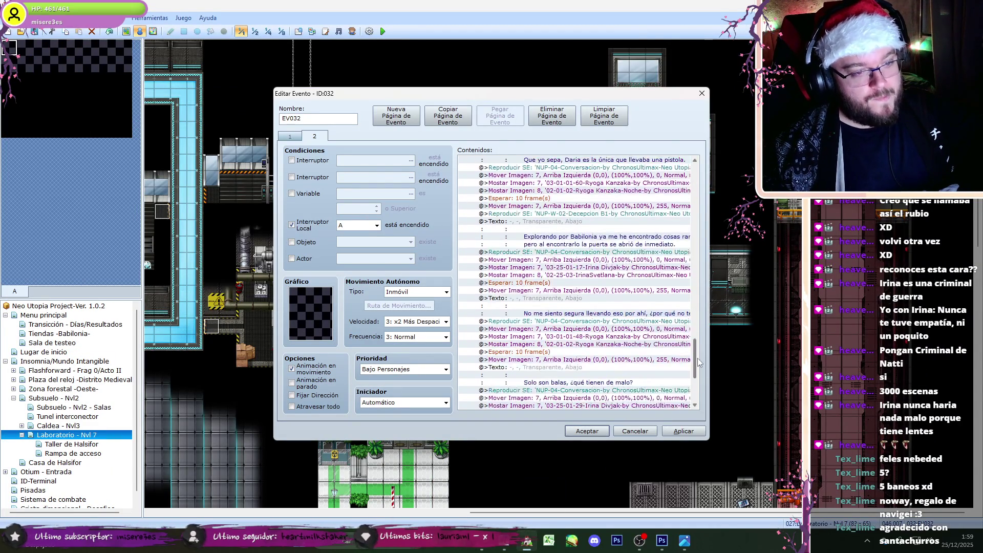
left_click(604, 284)
left_click(596, 211)
scroll(688, 323, "up", 10)
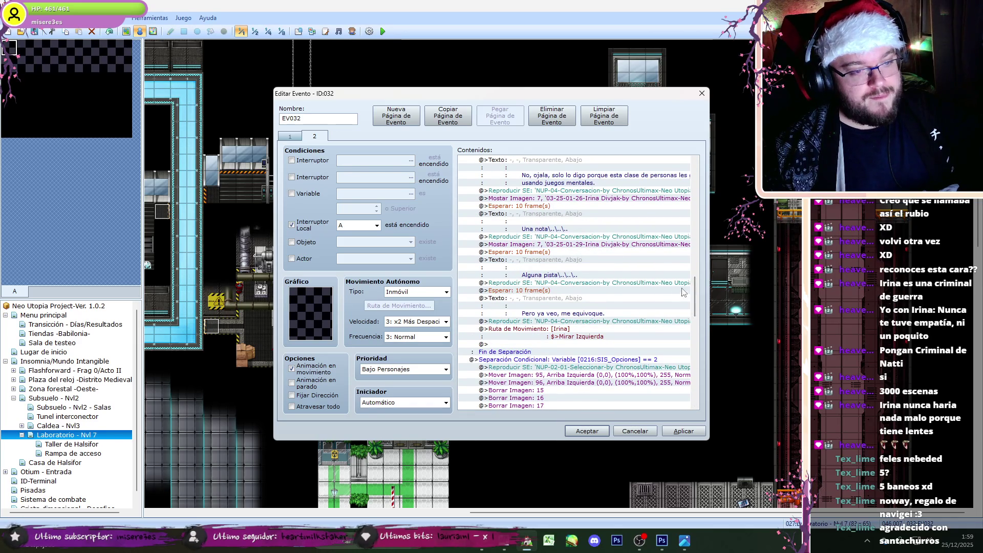
mouse_move(695, 290)
left_mouse_down()
mouse_move(692, 247)
mouse_move(695, 381)
left_mouse_up()
left_click(618, 260)
key("ctrl+x")
left_click(583, 344)
key("ctrl+v")
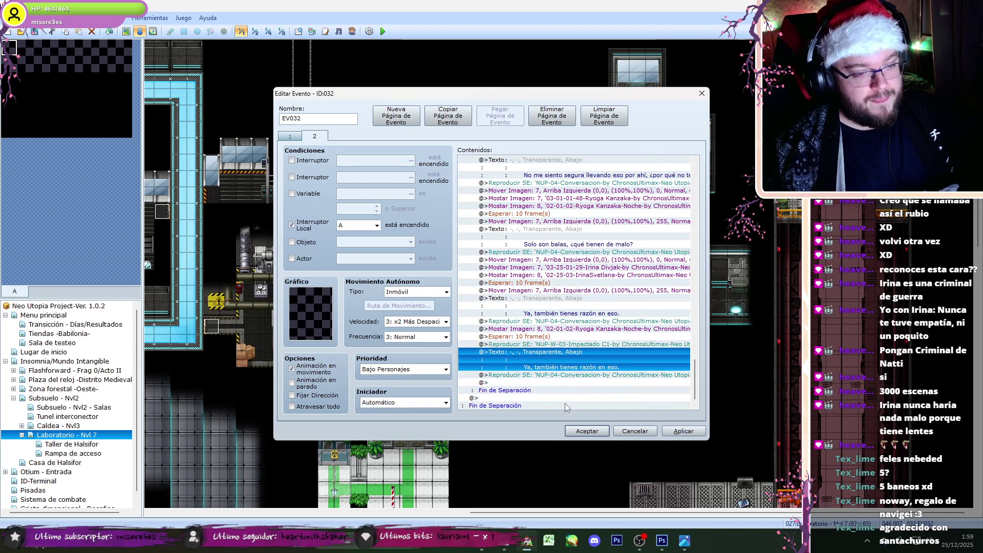
Step: Set the duplicated line's text to "\c[1]Sospechoso." from the script
key("Return")
key("alt+Tab")
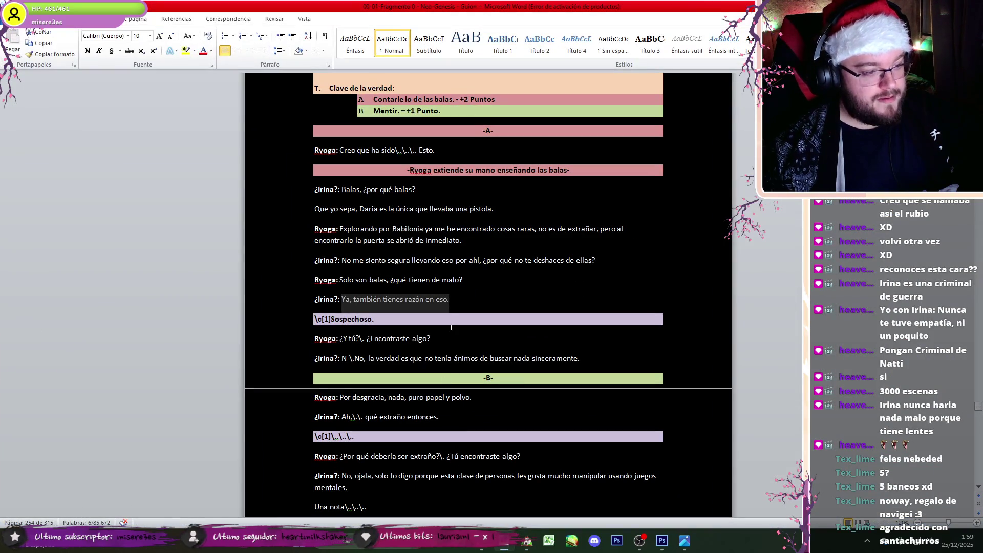
key("alt+Tab")
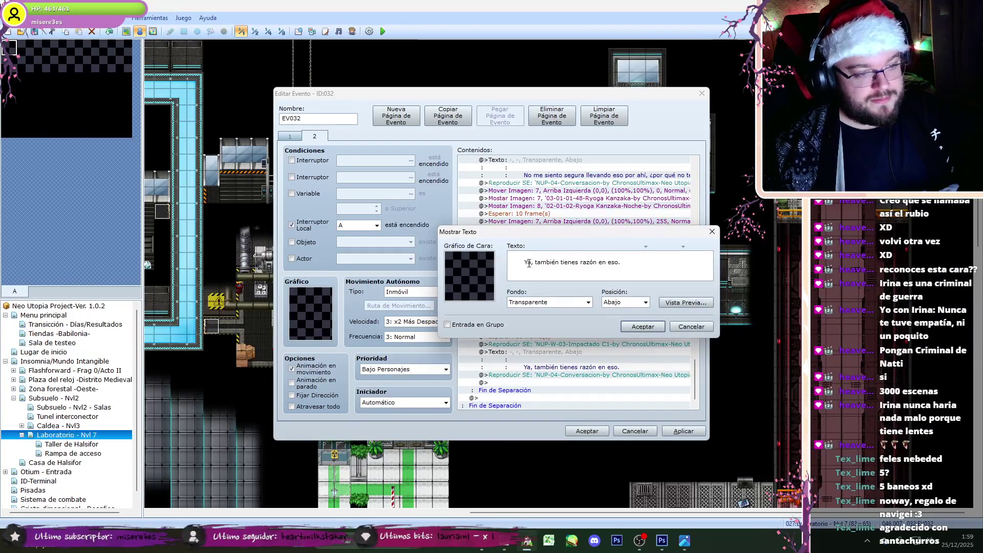
left_click(643, 328)
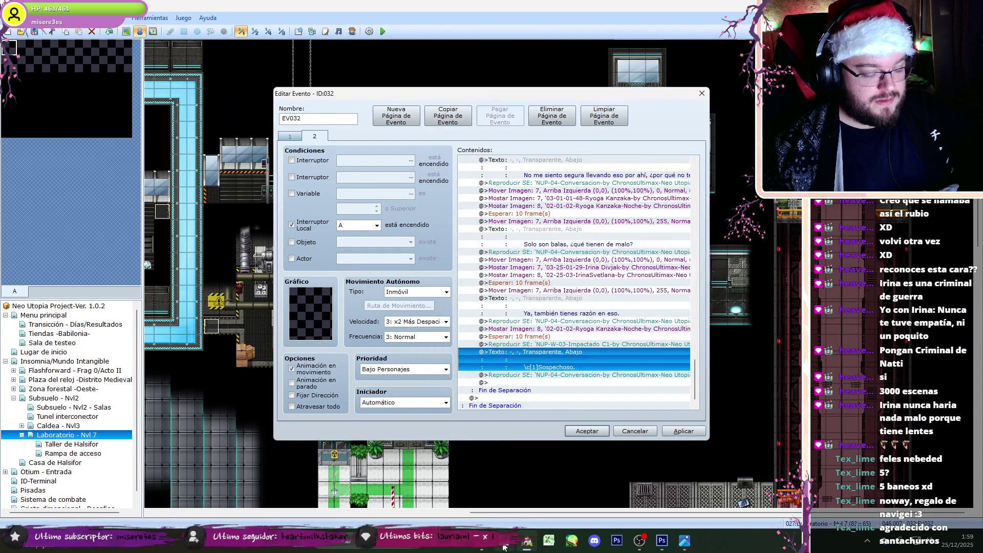
key("alt+Tab")
key("alt+Tab")
mouse_move(699, 368)
left_mouse_down()
mouse_move(698, 187)
mouse_move(694, 229)
left_mouse_up()
Step: Review the portrait moves on page 1, apply the edits and close the event with Aceptar
left_click(298, 136)
left_click(569, 321)
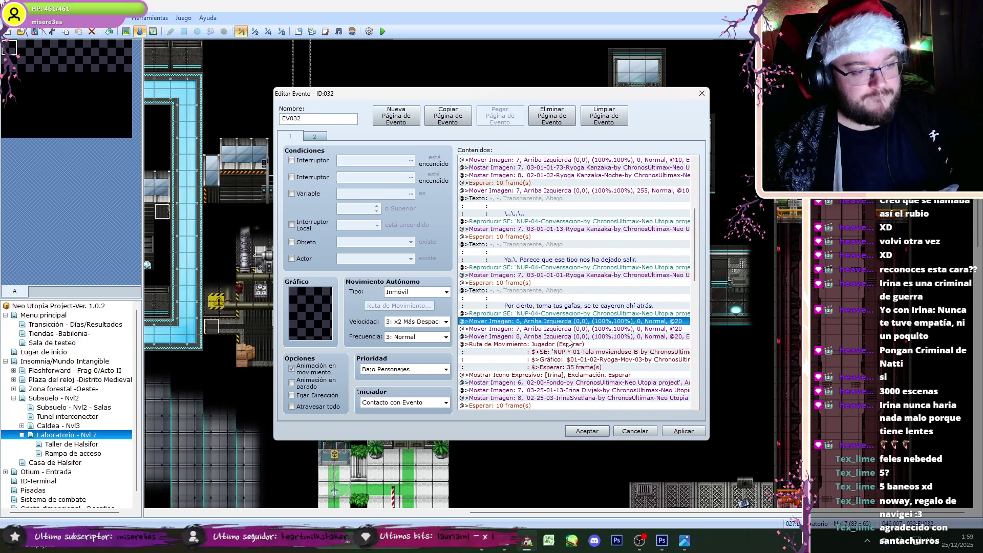
left_click(570, 336, "shift")
left_click(684, 431)
key("ctrl+Tab")
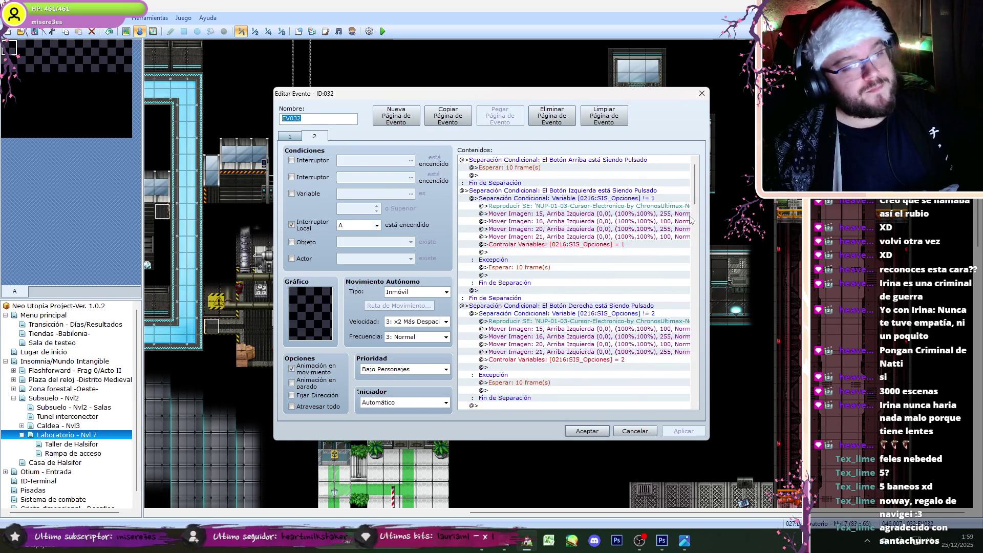
key("ctrl+Tab")
left_click(587, 430)
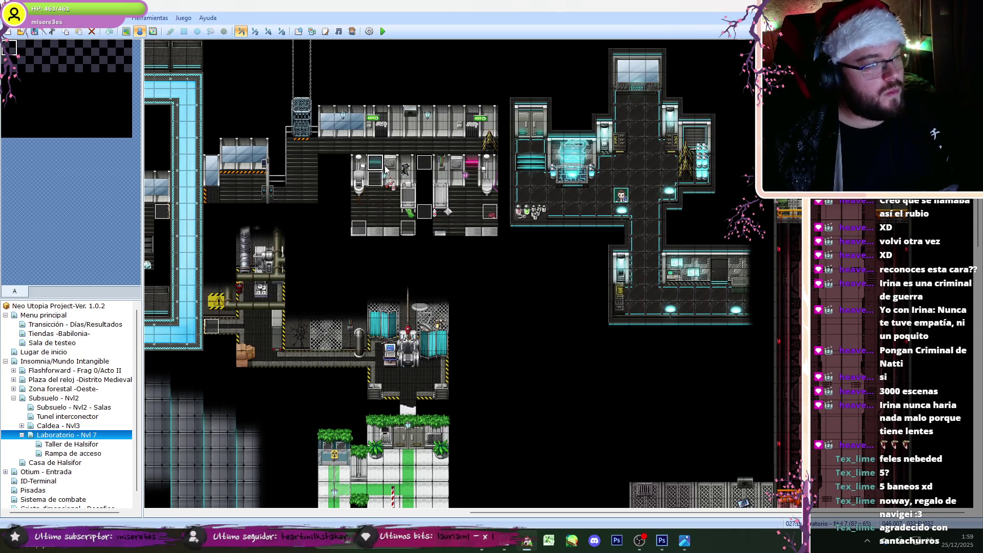
Step: Reopen EV032 on its second page and scroll down its command list
double_click(378, 163)
key("ctrl+Tab")
scroll(648, 341, "down", 10)
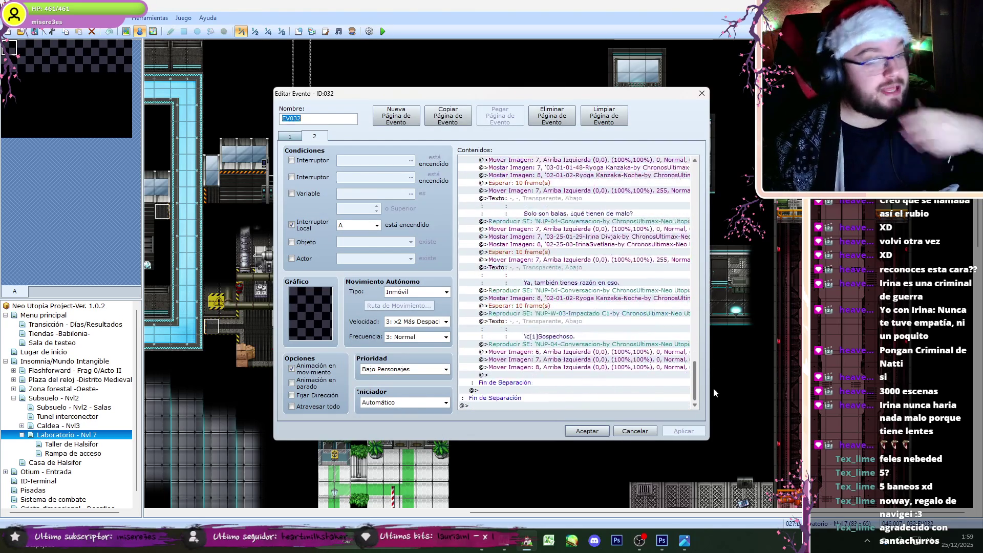
left_click(528, 548)
left_click(528, 542)
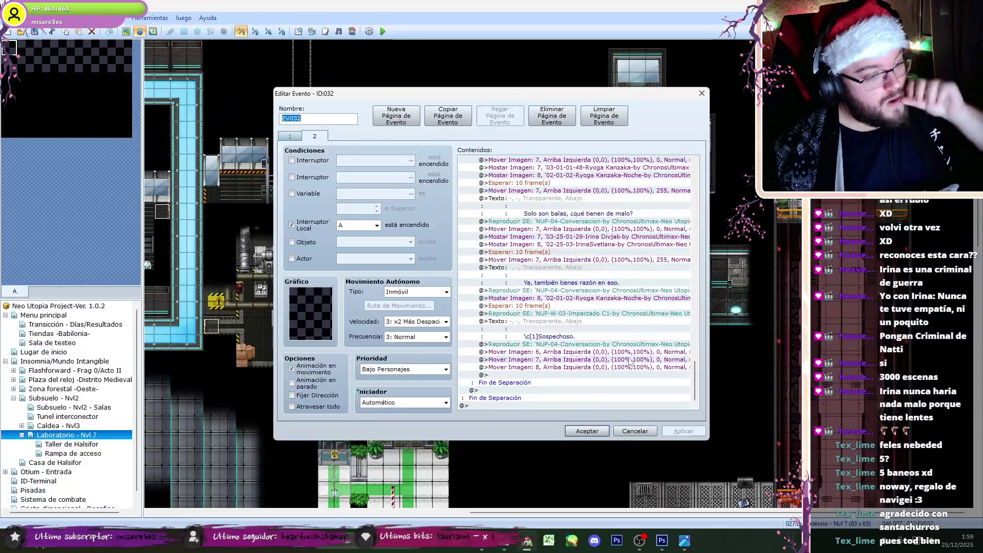
Step: After the Sospechoso line, begin a Jugador move route with a turn, a 45-frame wait and a face-right turn
double_click(579, 379)
left_click(516, 239)
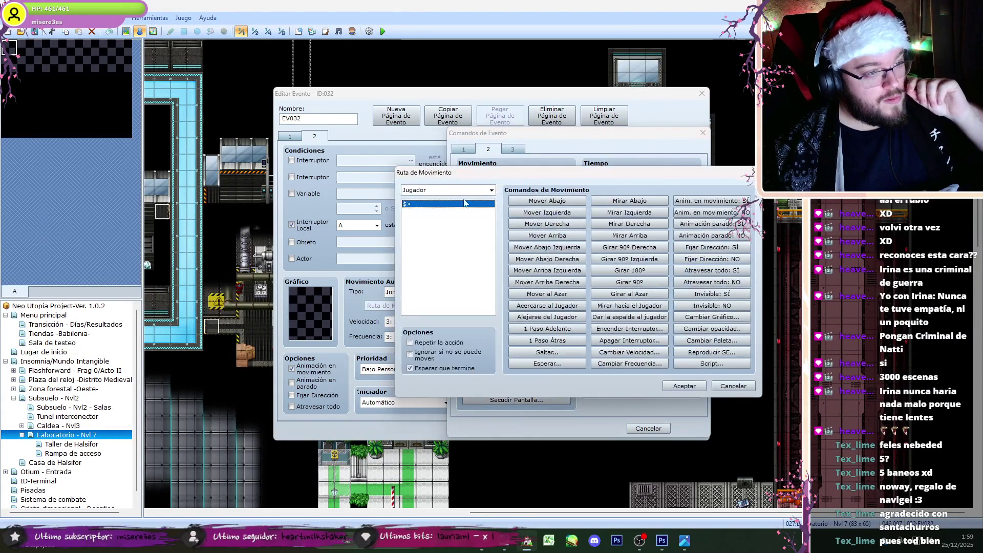
left_click(629, 212)
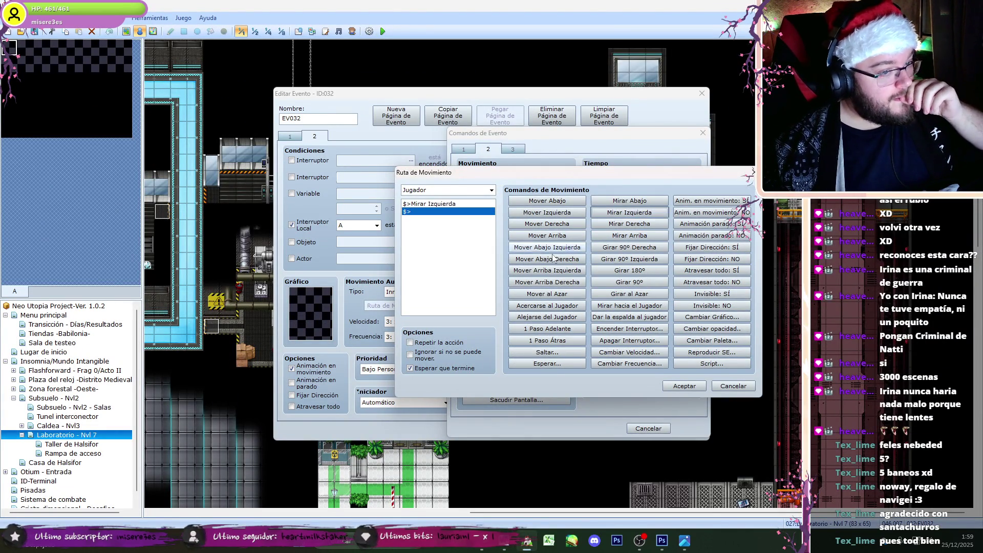
left_click(547, 363)
left_click(588, 394)
left_click(629, 224)
Step: Finish the route as face down, wait 45, face up, wait 45, face right, and confirm it
left_click(441, 211)
key("ctrl+c")
left_click(446, 218)
key("ctrl+v")
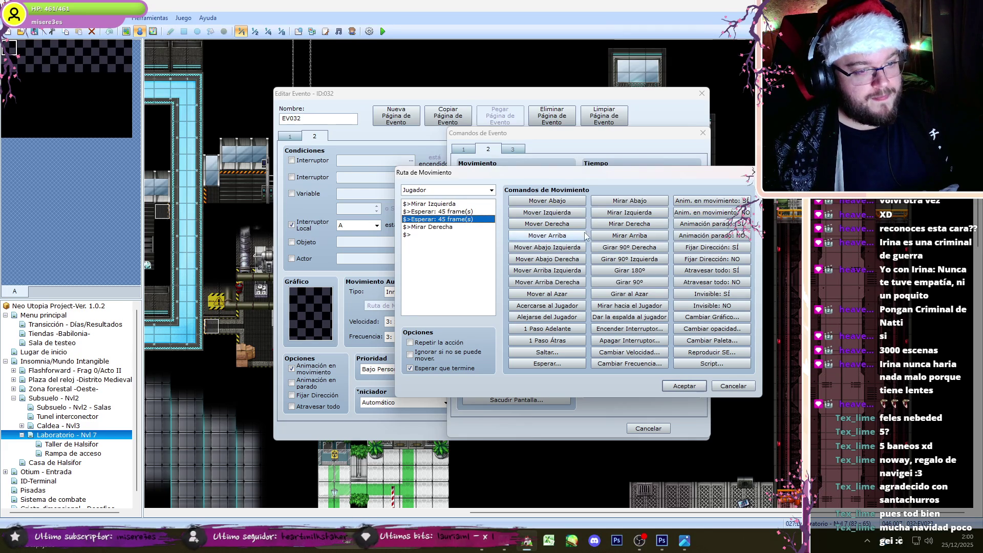
left_click(629, 235)
left_click(444, 203)
key("Delete")
left_click(630, 201)
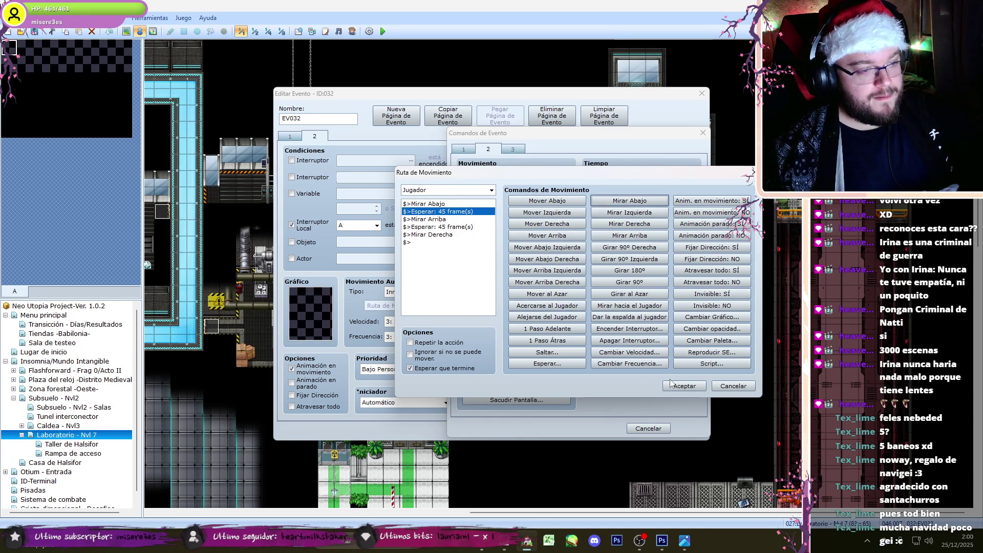
left_click(684, 385)
left_click(640, 541)
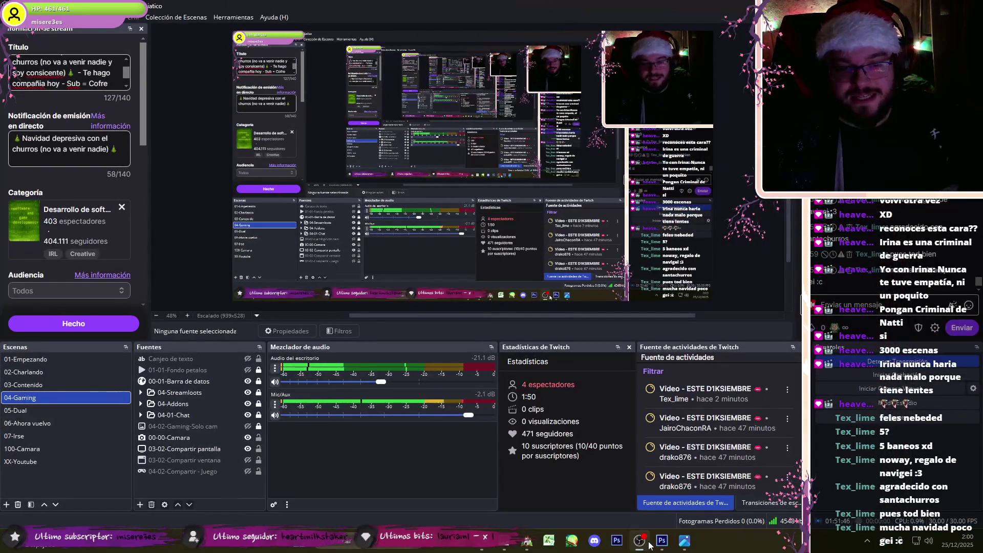
left_click(648, 544)
scroll(700, 372, "down", 2)
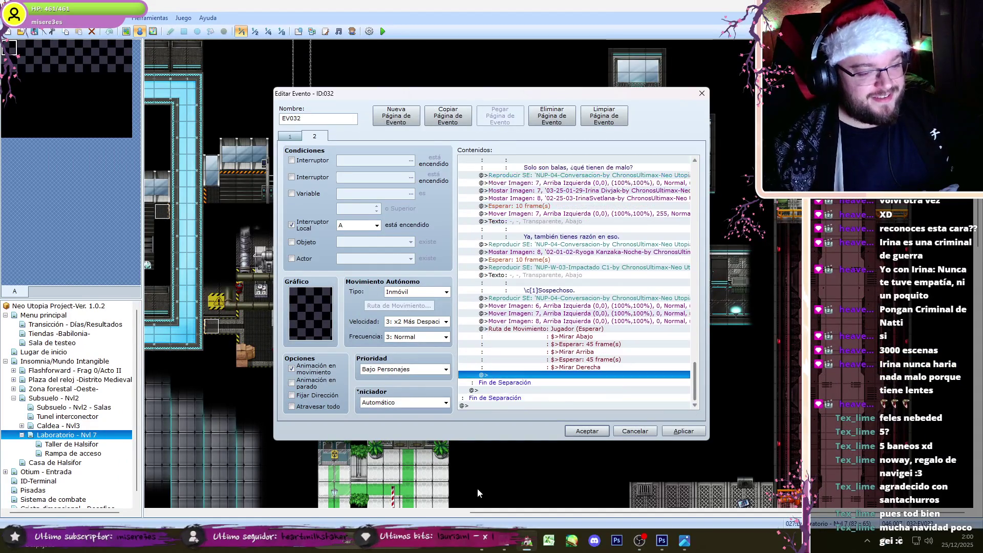
Step: Paste the lab background Mostrar Imagen 6 command and the copied dialogue block after the move route
left_click(503, 547)
left_click(503, 549)
scroll(675, 400, "down", 8)
scroll(671, 322, "down", 10)
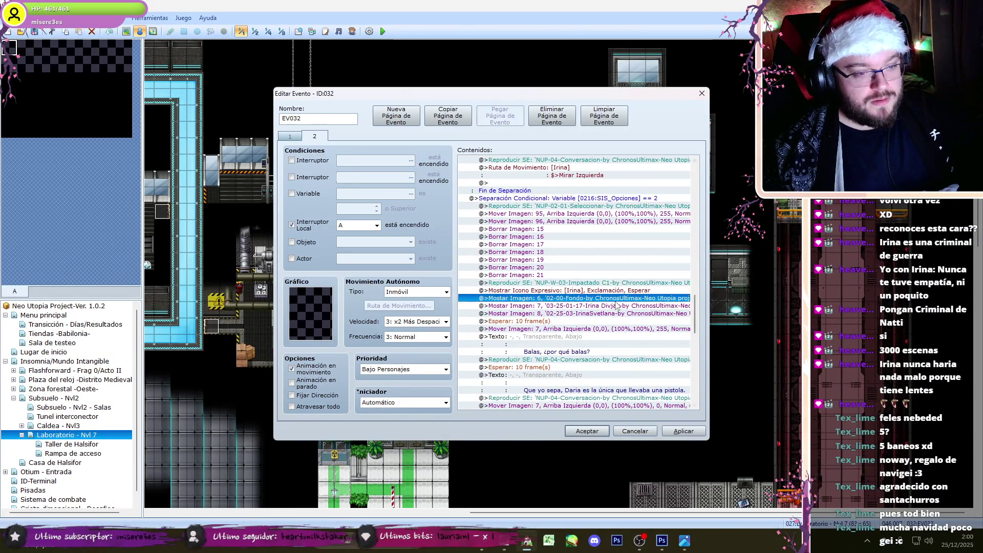
key("ctrl+v")
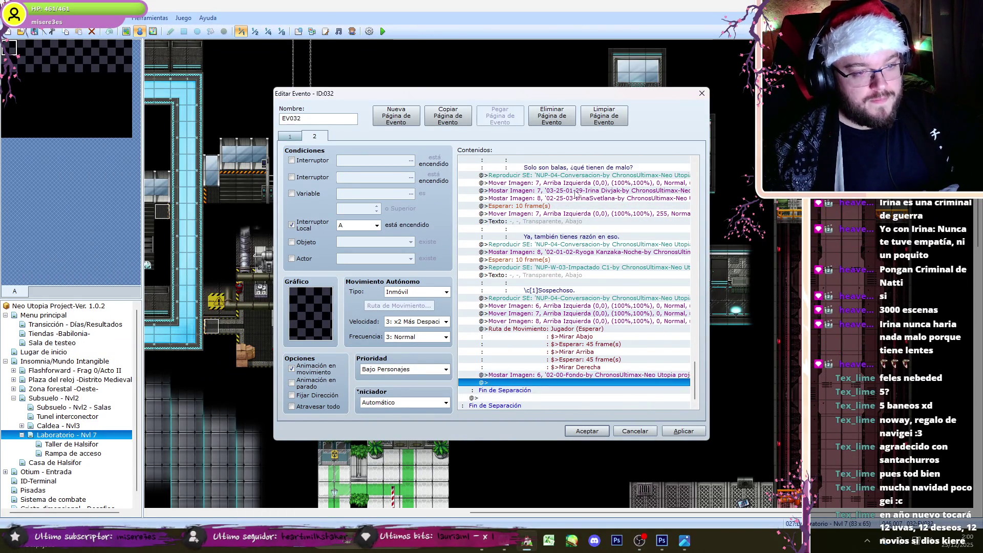
scroll(691, 364, "up", 6)
mouse_move(618, 265)
left_mouse_down()
mouse_move(622, 311)
mouse_move(664, 326)
mouse_move(655, 322)
left_mouse_up()
left_click_drag(697, 346, 694, 392)
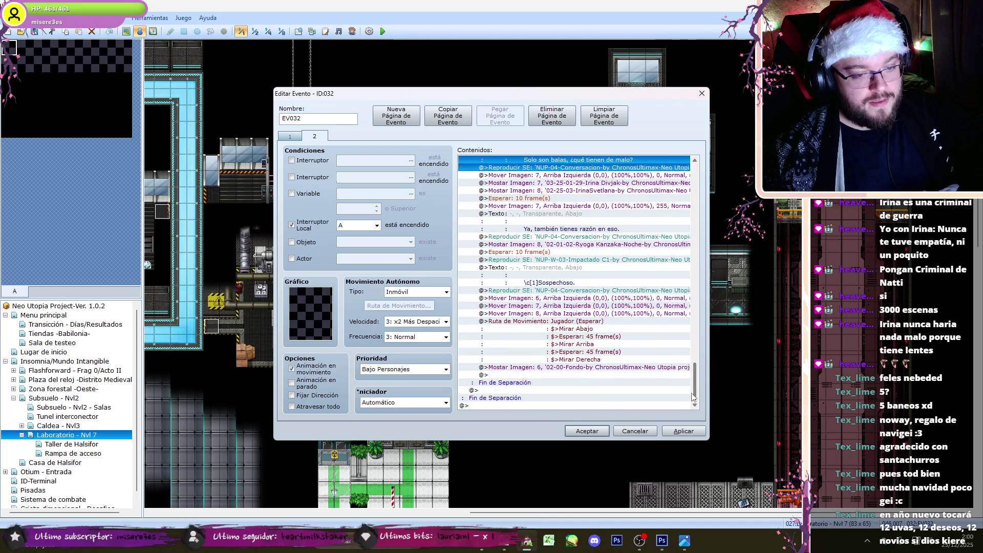
left_click(567, 377)
key("ctrl+v")
Step: Replace the pasted Mostrar Texto with Ryoga's line '¿Y tú?\. ¿Encontraste algo?'
double_click(537, 367)
key("Escape")
left_click(536, 384)
double_click(537, 384)
key("alt+Tab")
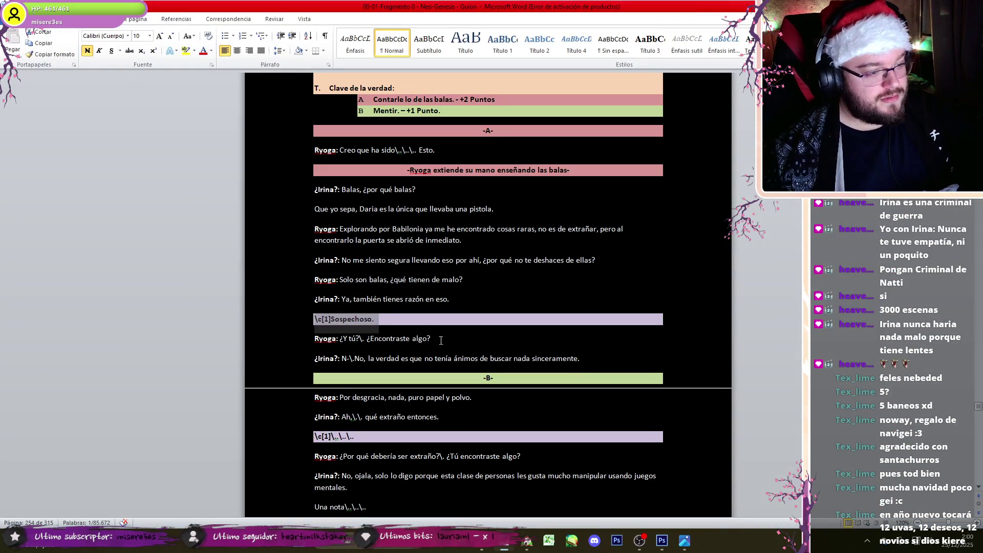
left_click_drag(430, 338, 351, 344)
left_click(527, 540)
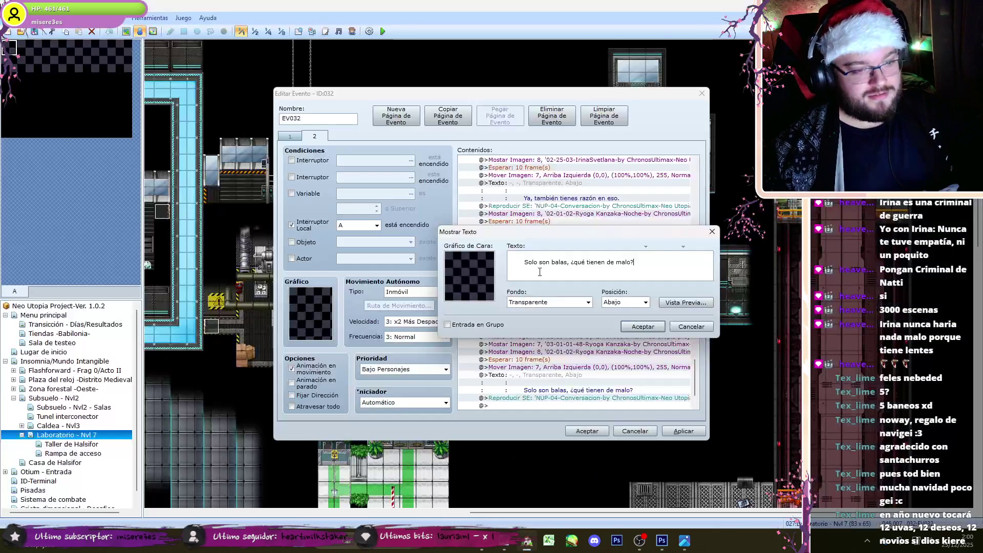
triple_click(524, 262)
key("ctrl+v")
left_click(642, 326)
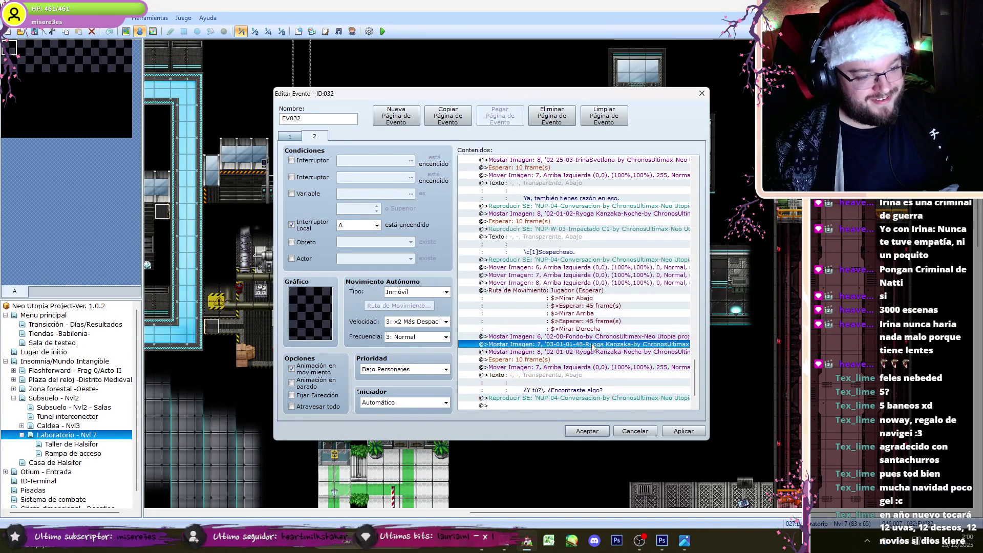
double_click(589, 344)
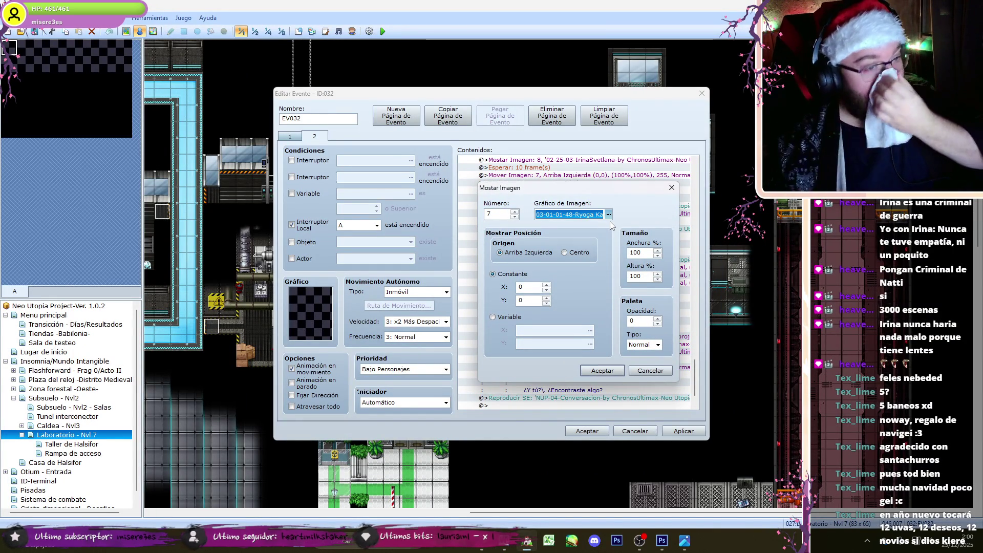
Step: Change Ryoga's image 7 portrait graphic to pose 03-01-01-24
left_click(608, 214)
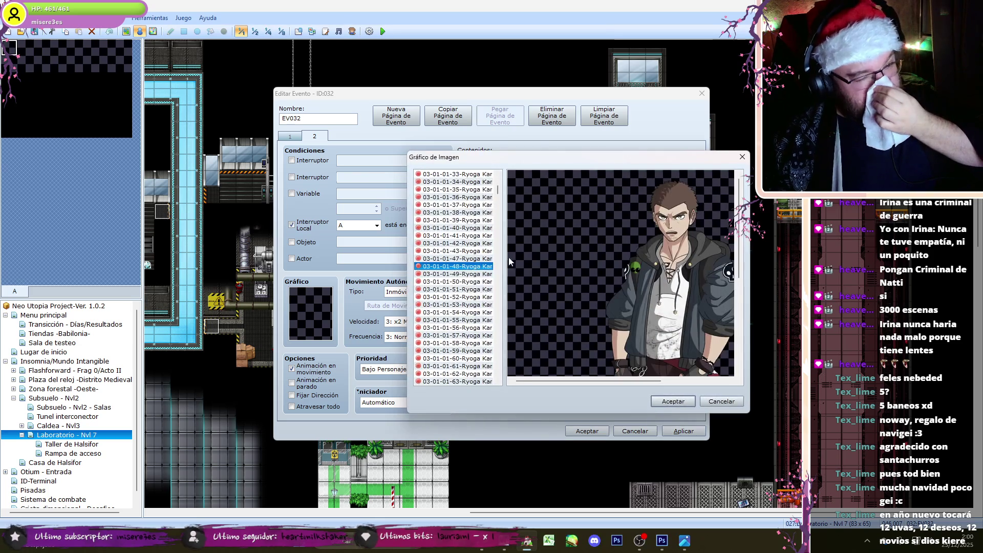
left_click(469, 236)
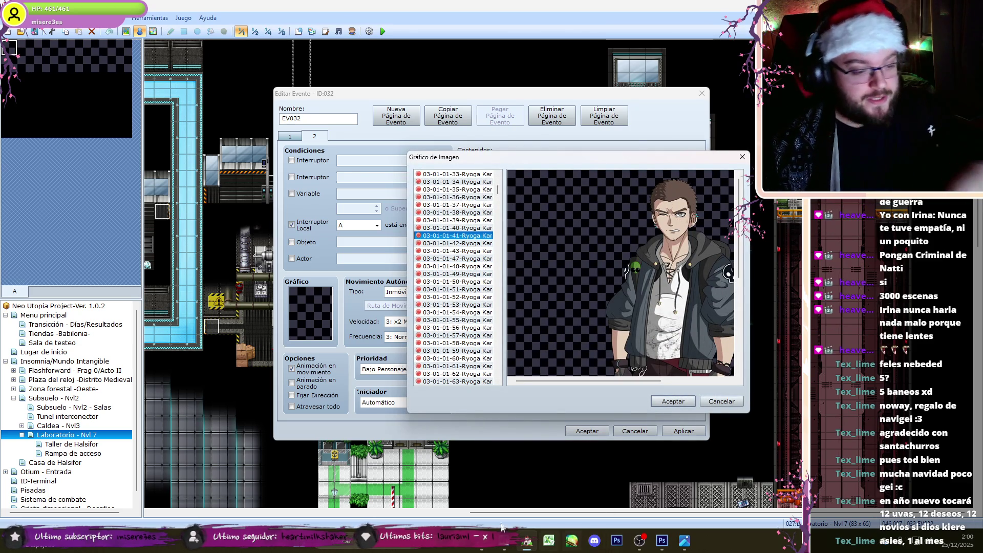
key("alt+Tab")
key("alt+Tab")
key("Up")
key("Up")
key("Up")
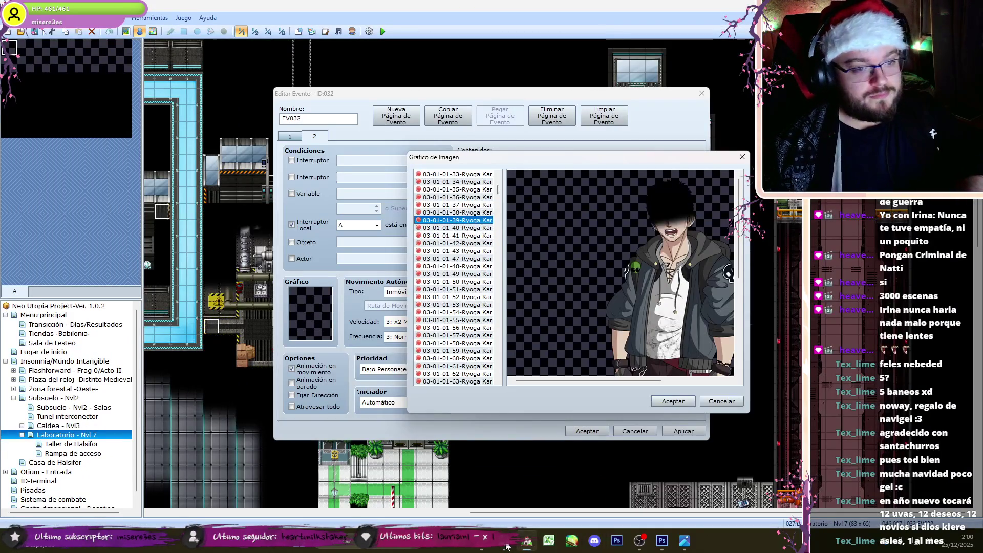
key("Up")
key("Up")
key("Up")
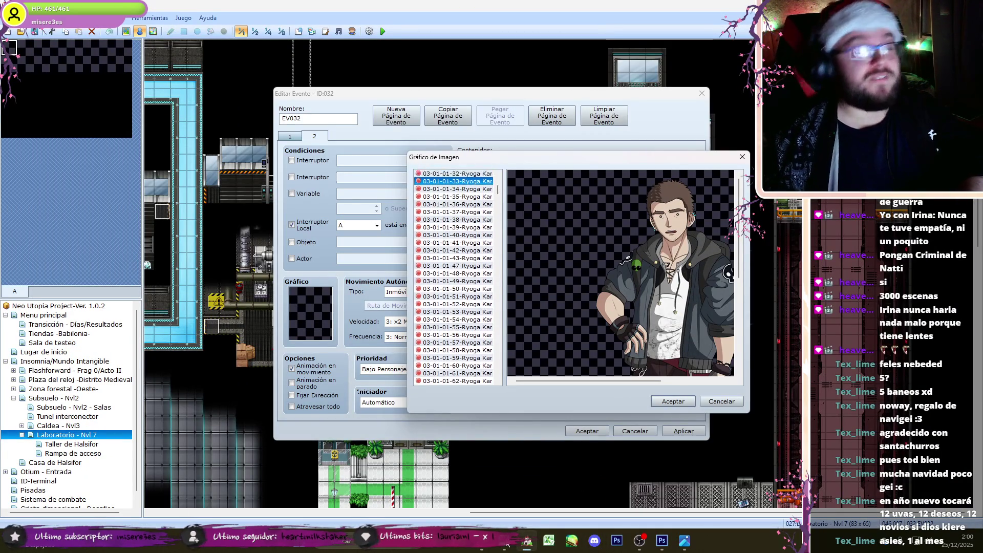
key("Up")
key("Down")
key("Down")
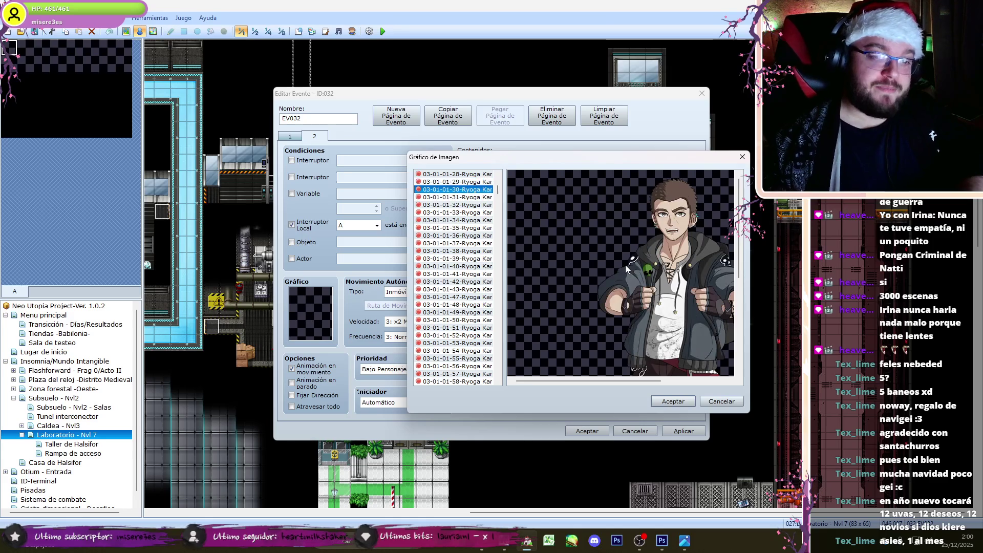
key("Up")
key("Up")
key("Up")
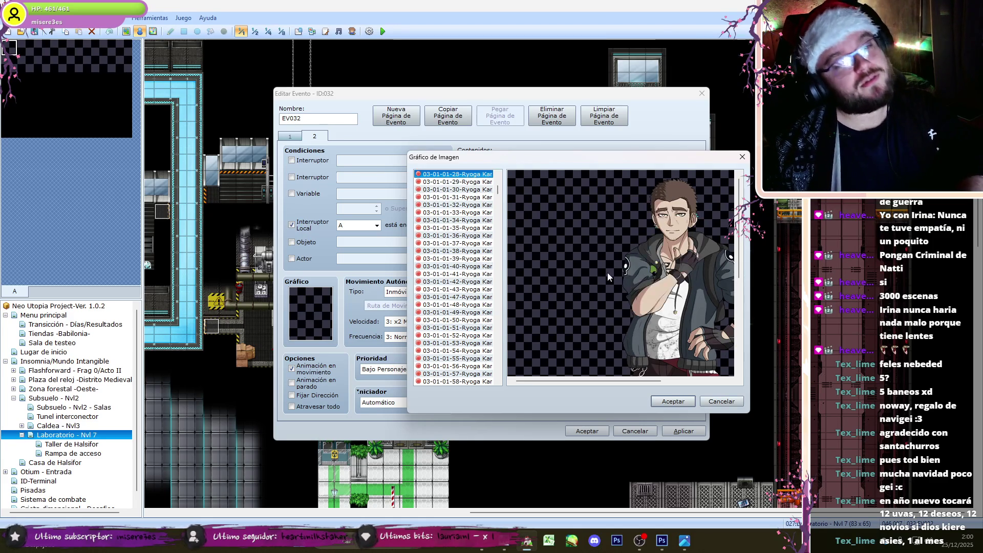
key("Up")
key("Up")
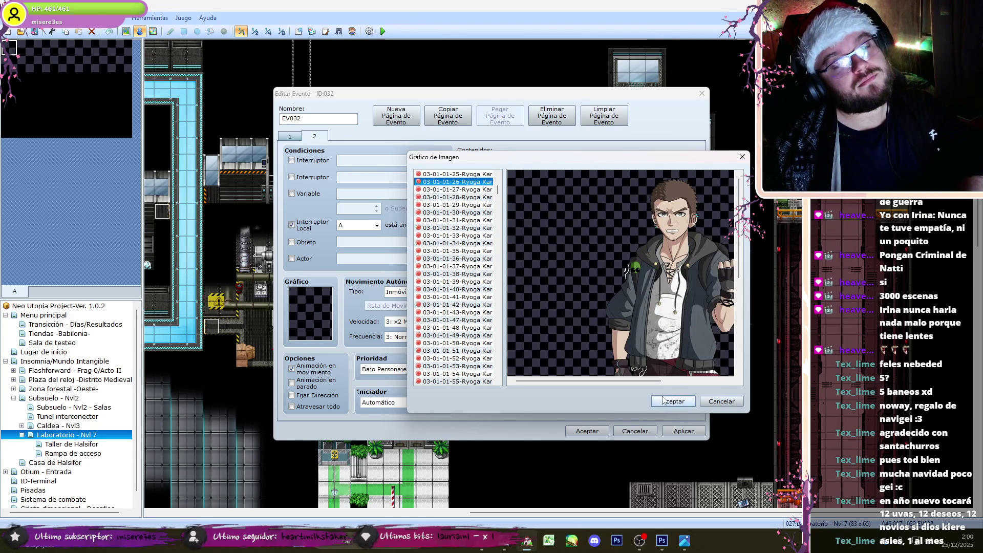
left_click(673, 400)
Step: Copy the Esperar–Reproducir SE dialogue block and paste it at the end of the command list
left_click(606, 384)
left_click(505, 548)
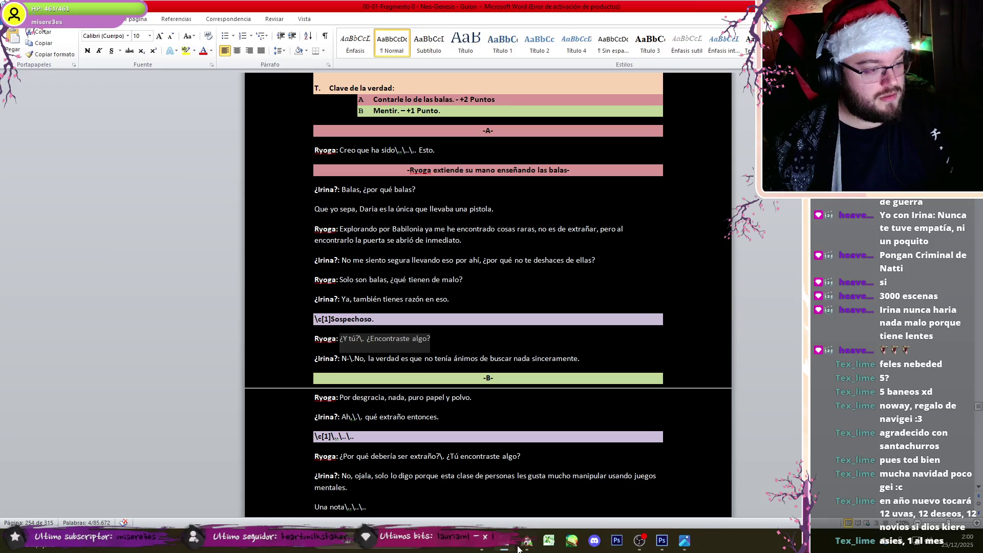
left_click(525, 546)
scroll(693, 375, "up", 5)
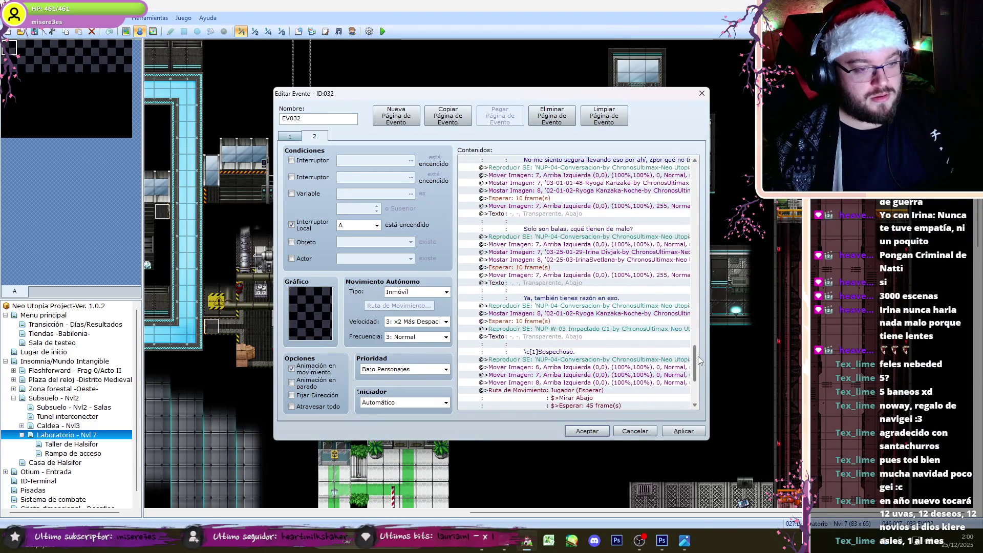
left_click(587, 252)
left_click(607, 305, "shift")
key("shift+Down")
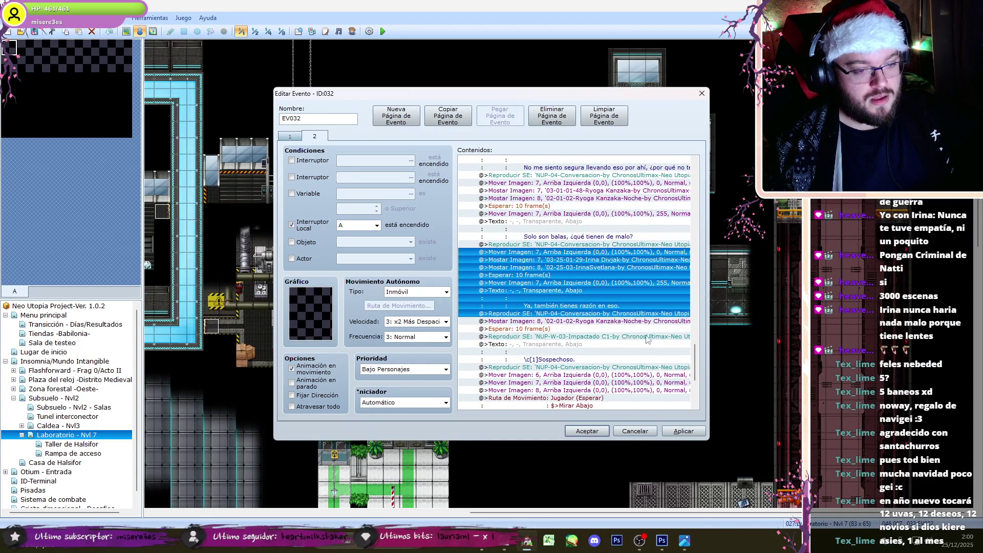
key("ctrl+c")
scroll(694, 365, "down", 3)
left_click(588, 389)
key("ctrl+v")
Step: Replace the pasted text with Irina's reply 'N-\.No, la verdad…' from the script
double_click(573, 381)
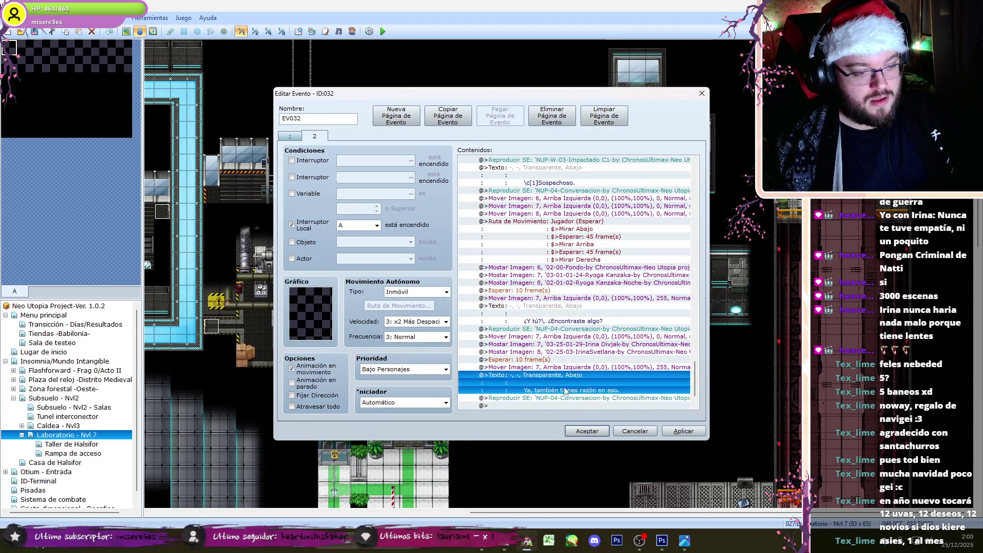
left_click(505, 547)
left_click_drag(600, 363, 352, 362)
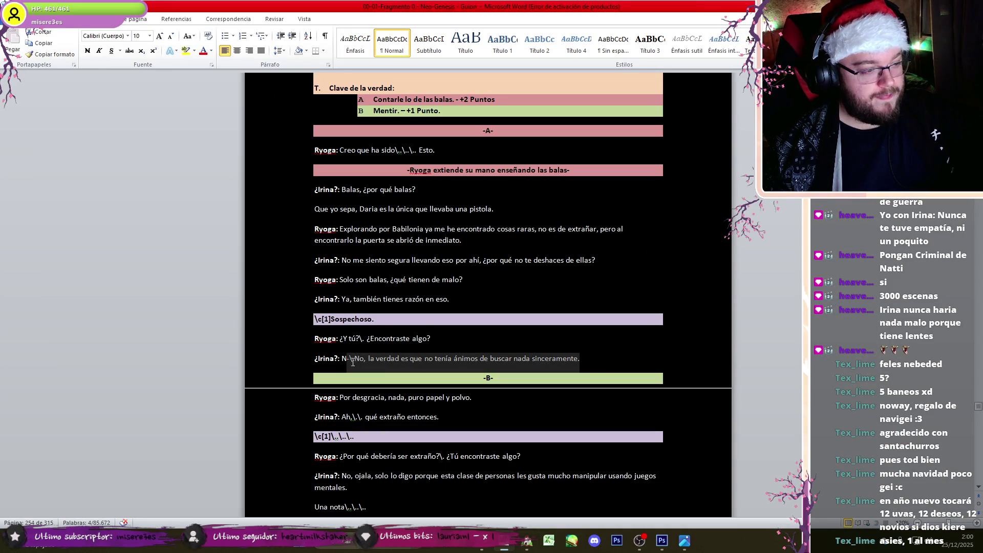
key("ctrl+c")
left_click(527, 541)
key("ctrl+a")
key("ctrl+v")
left_click(639, 327)
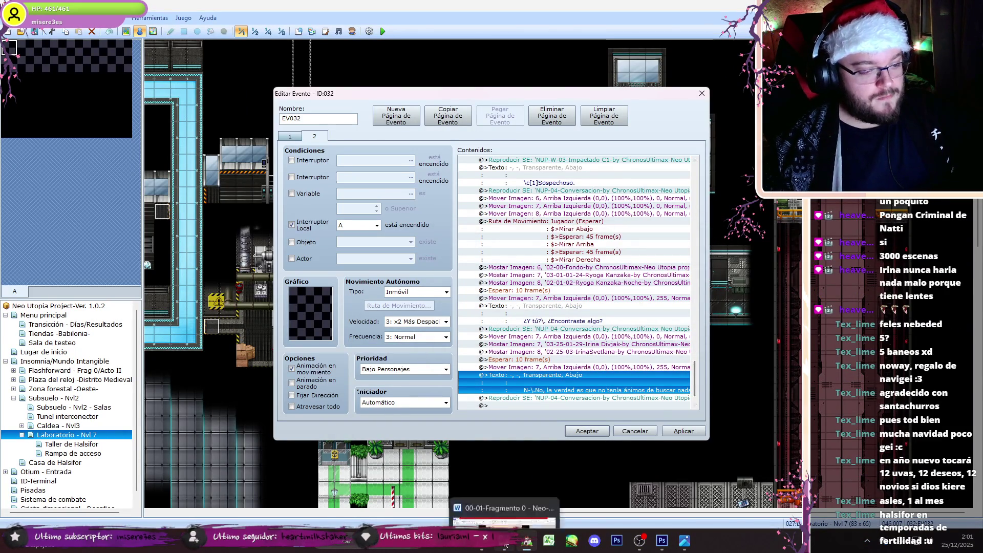
Step: Paste a copy of Irina's portrait command after Fin de Separación
left_click(506, 545)
left_click(596, 175)
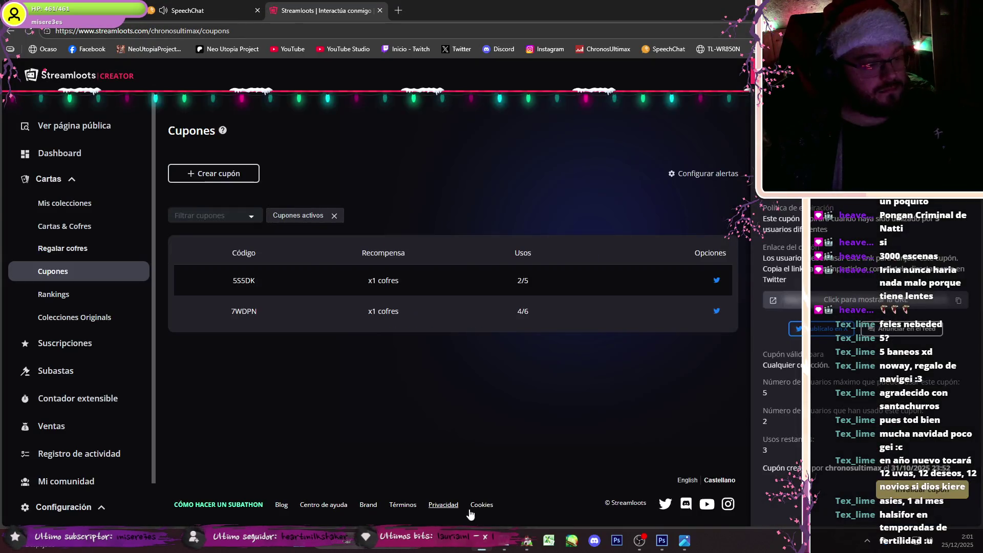
left_click(482, 541)
middle_click(452, 306)
middle_click(446, 367)
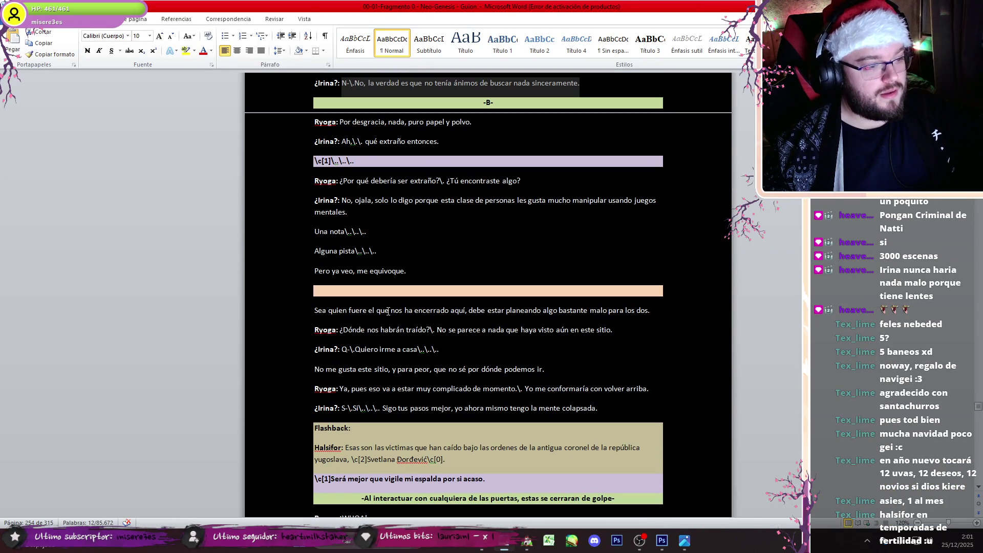
left_click(526, 541)
left_click(646, 350)
mouse_move(695, 379)
left_mouse_down()
mouse_move(701, 311)
mouse_move(707, 408)
left_mouse_up()
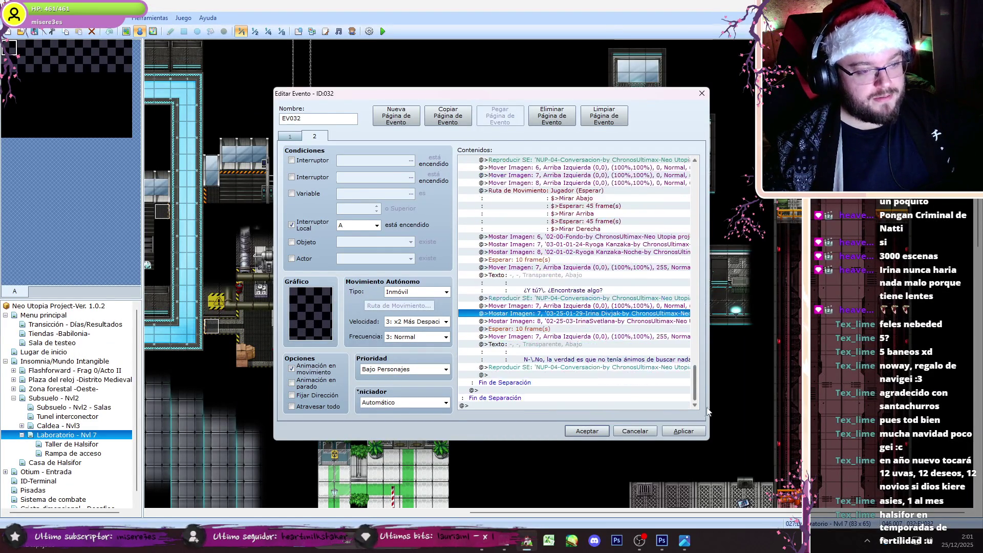
key("ctrl+c")
left_click(541, 390)
key("ctrl+v")
Step: Copy the Esperar–Reproducir SE dialogue block and paste it below the new Irina portrait
left_click(543, 336)
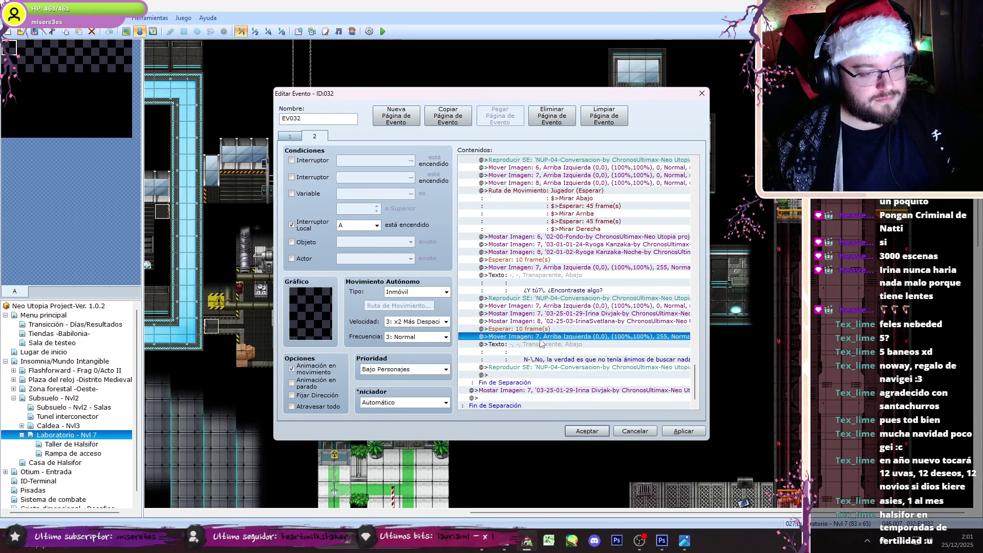
left_click(541, 329)
left_click(551, 367, "shift")
key("ctrl+c")
left_click(542, 397)
key("ctrl+v")
Step: Copy the 'Sea quien fuere…' line from the script for the new text command
double_click(543, 375)
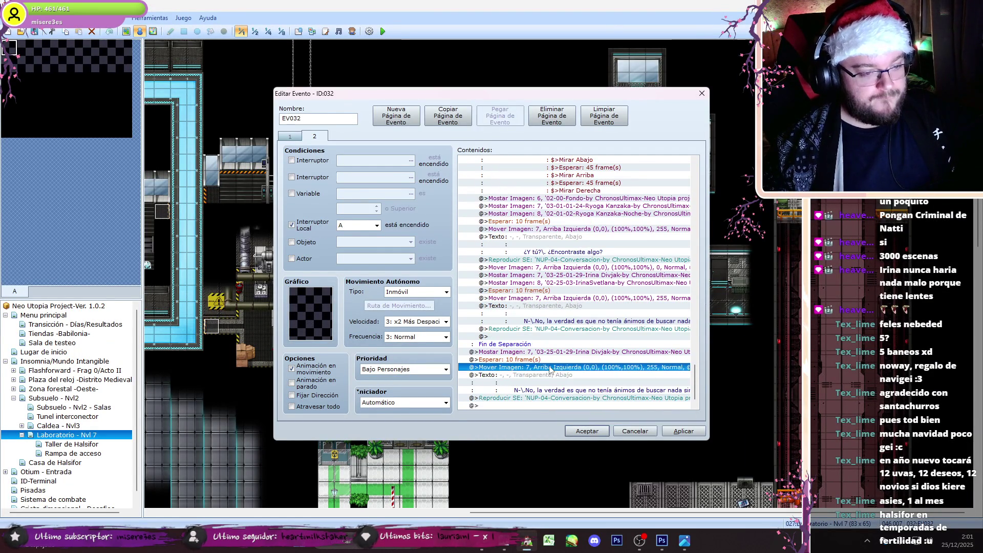
left_click(502, 549)
triple_click(655, 306)
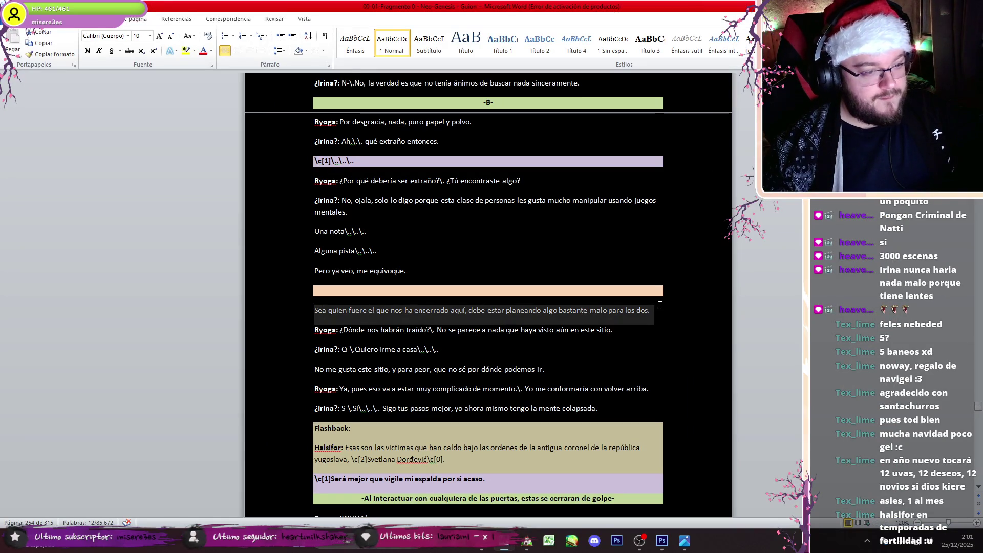
mouse_move(489, 311)
left_mouse_down()
mouse_move(613, 310)
mouse_move(331, 312)
left_mouse_up()
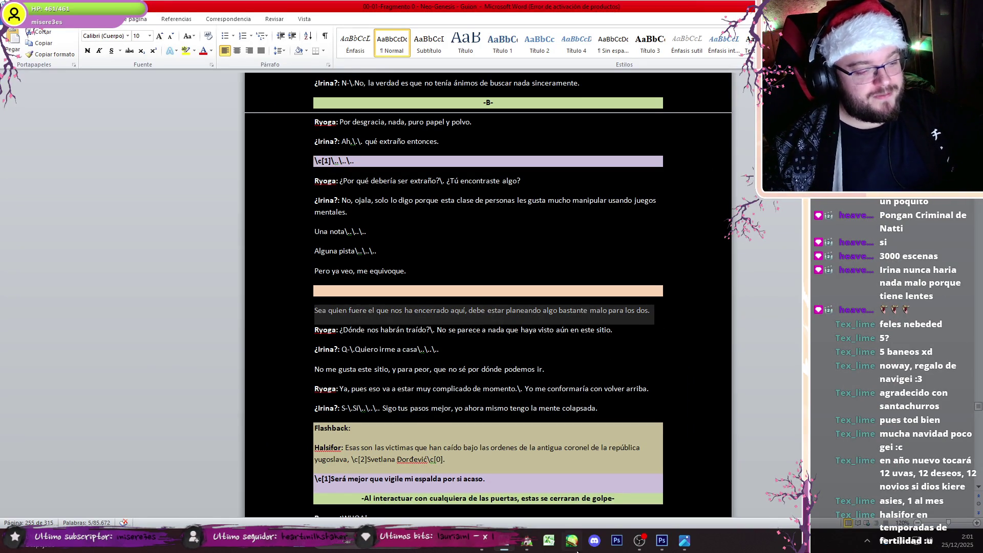
left_click(526, 541)
Step: Set the text to the 'Sea quien fuere…' line, breaking before 'malo para los dos.'
left_click_drag(526, 262, 705, 266)
key("ctrl+v")
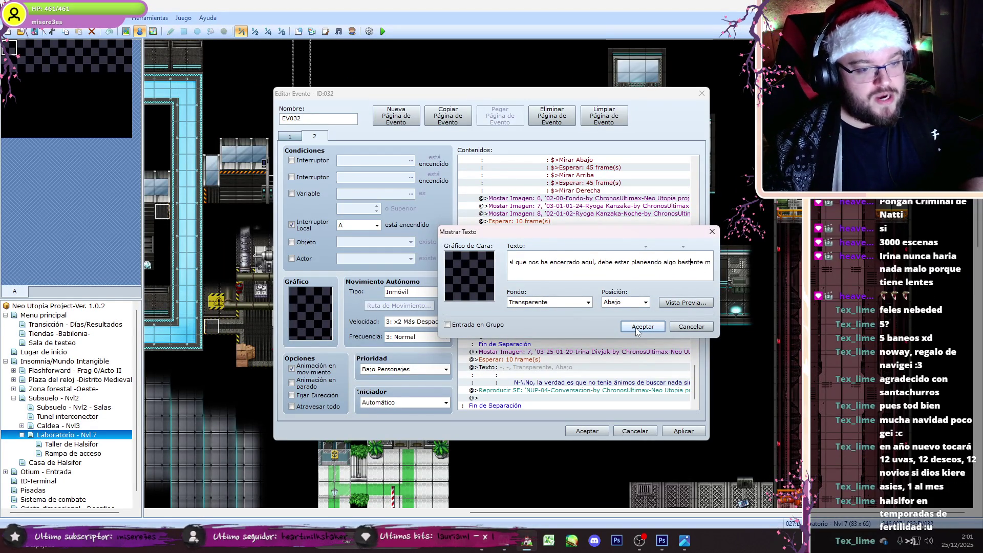
key("Return")
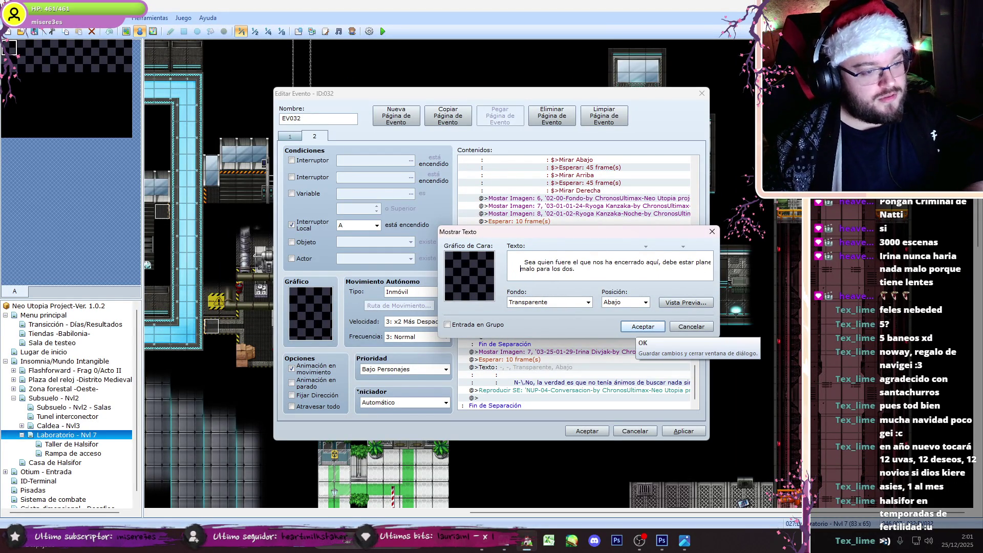
left_click(627, 332)
Step: Switch Irina's copied portrait command to the 03-25-01-15-Irina graphic
double_click(550, 353)
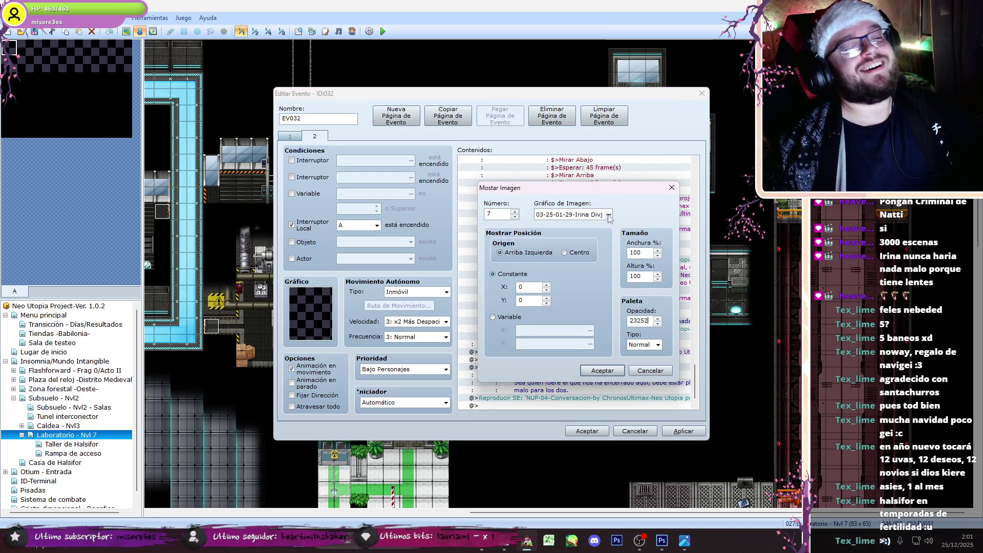
left_click(608, 215)
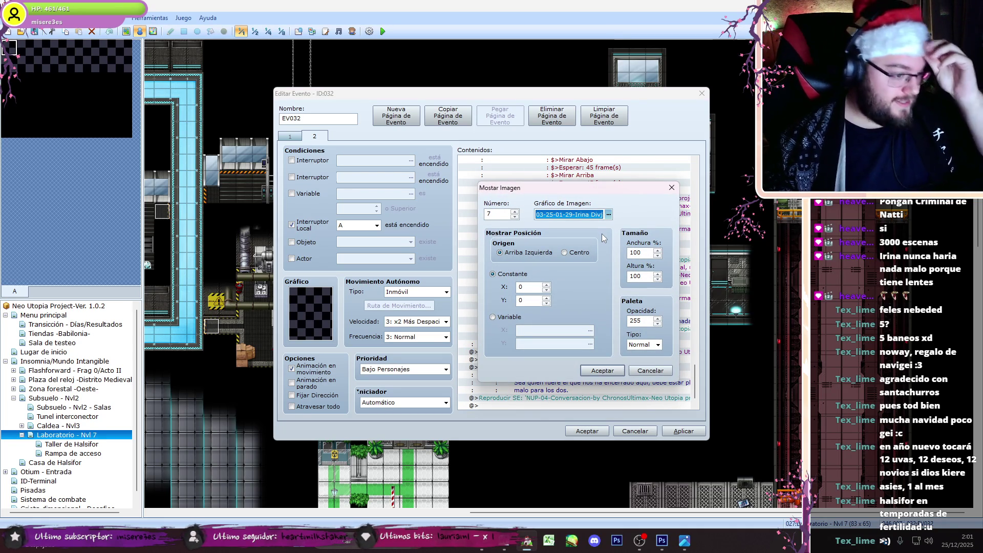
key("Down")
key("Down")
left_click(453, 190)
key("Up")
key("Up")
key("Up")
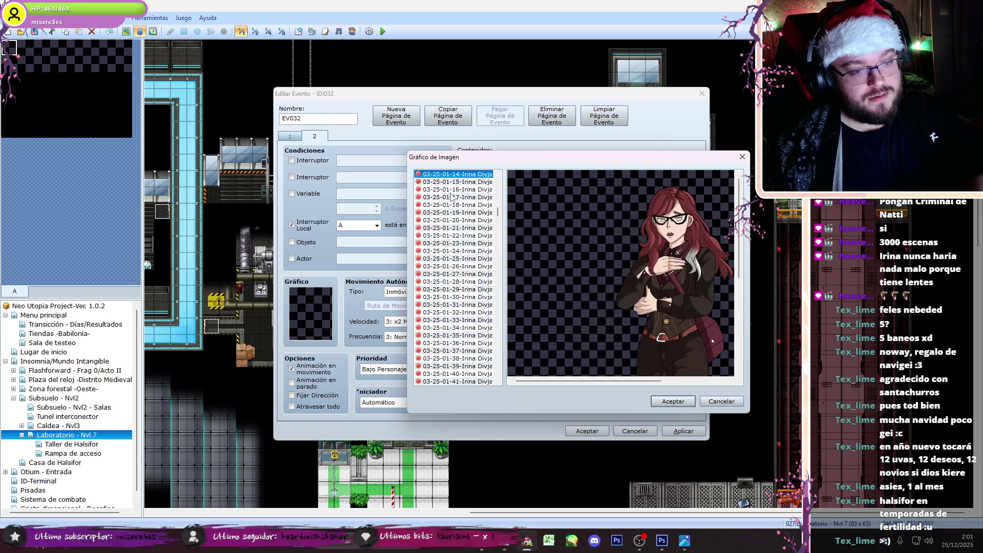
left_click(661, 400)
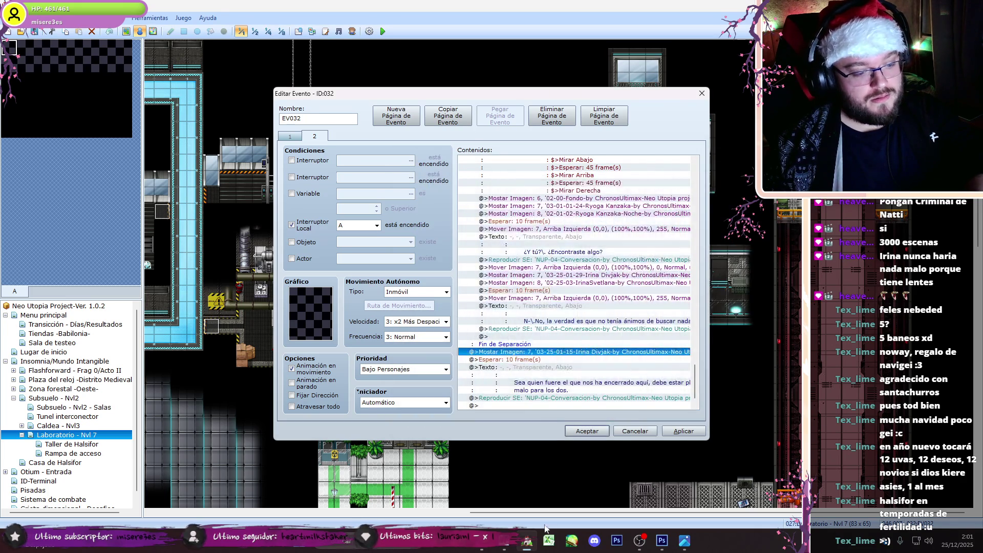
left_click(511, 546)
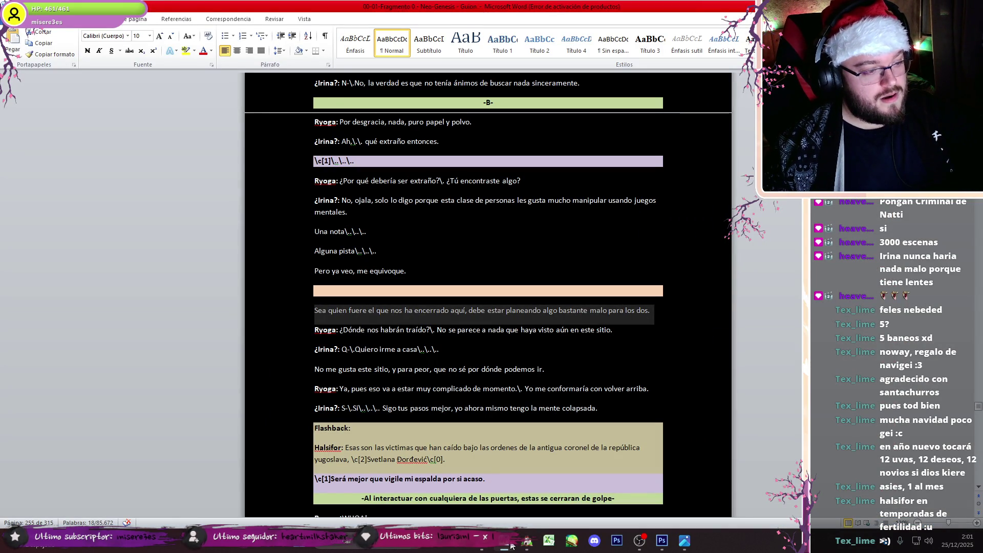
left_click(511, 547)
scroll(697, 370, "up", 3)
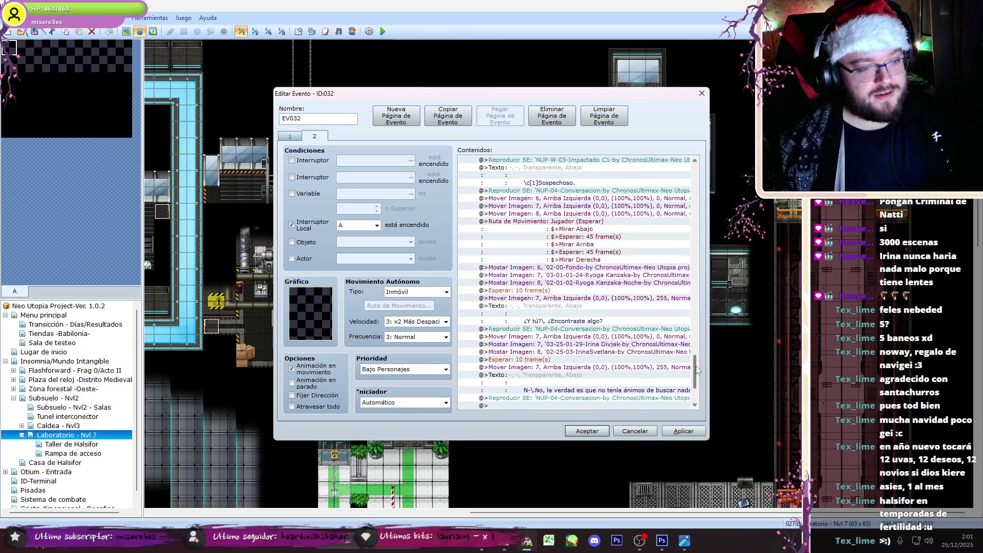
Step: Copy the Ryoga portrait, dialogue block and picture move command to the end of the list
mouse_move(622, 278)
left_mouse_down()
mouse_move(644, 333)
mouse_move(682, 358)
mouse_move(675, 402)
mouse_move(588, 399)
left_mouse_up()
left_click(588, 390)
key("ctrl+v")
left_click(603, 214)
key("Up")
key("ctrl+c")
left_click(561, 344)
key("ctrl+v")
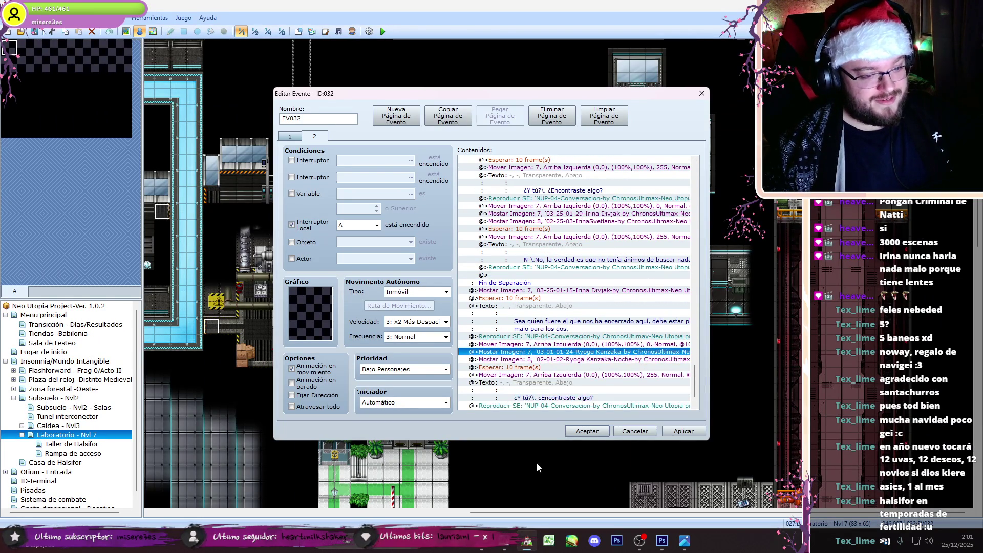
Step: Replace the pasted text with Ryoga's '¿Dónde nos habrán traído?' line, breaking before 'sitio.'
double_click(553, 398)
key("alt+Tab")
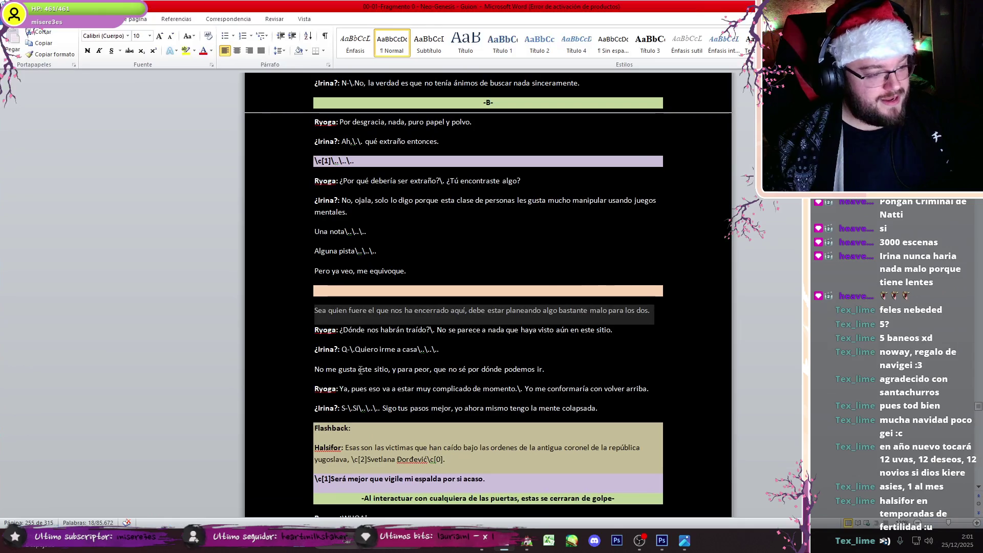
left_click_drag(340, 330, 620, 332)
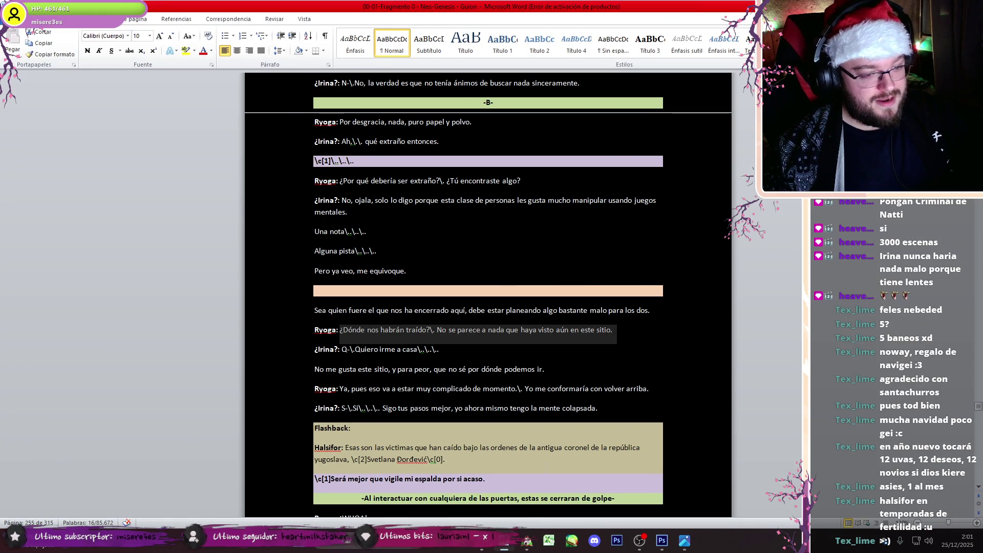
left_click(526, 545)
key("ctrl+v")
key("ctrl+z")
left_click(525, 268)
key("ctrl+v")
key("ctrl+a")
left_click(706, 264)
key("Right")
key("Right")
key("Right")
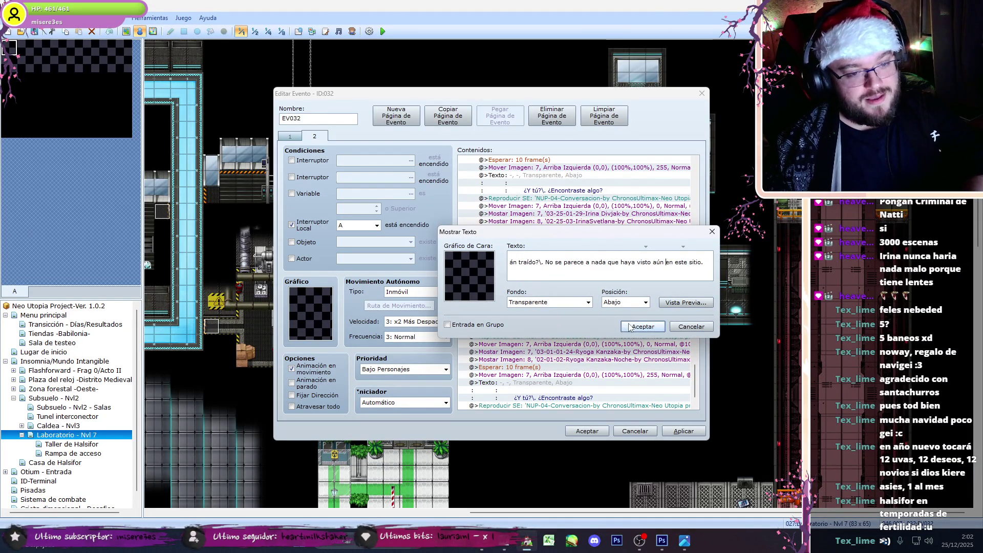
key("Left")
key("Left")
key("Return")
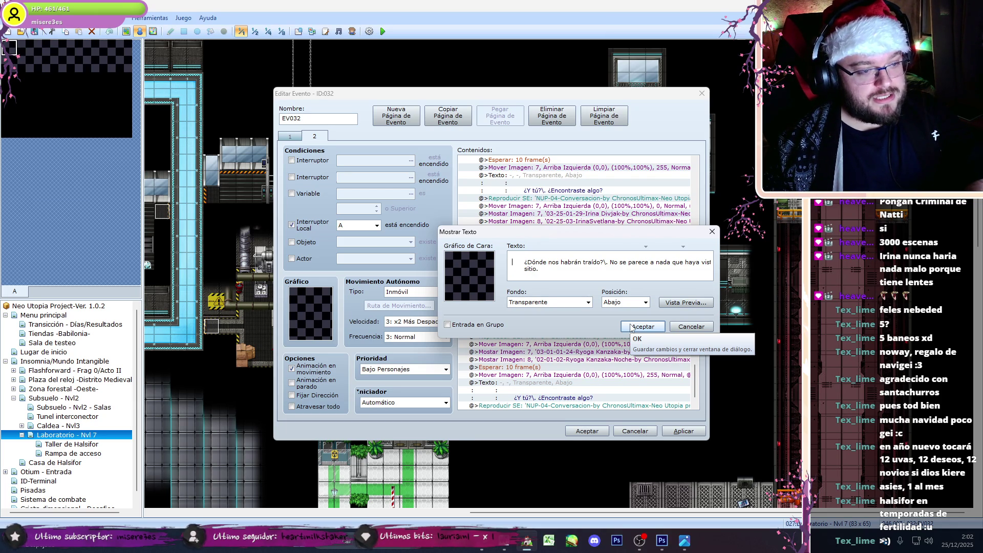
left_click(631, 328)
Step: Set Ryoga's copied portrait command to the 03-01-01-28 graphic
double_click(563, 352)
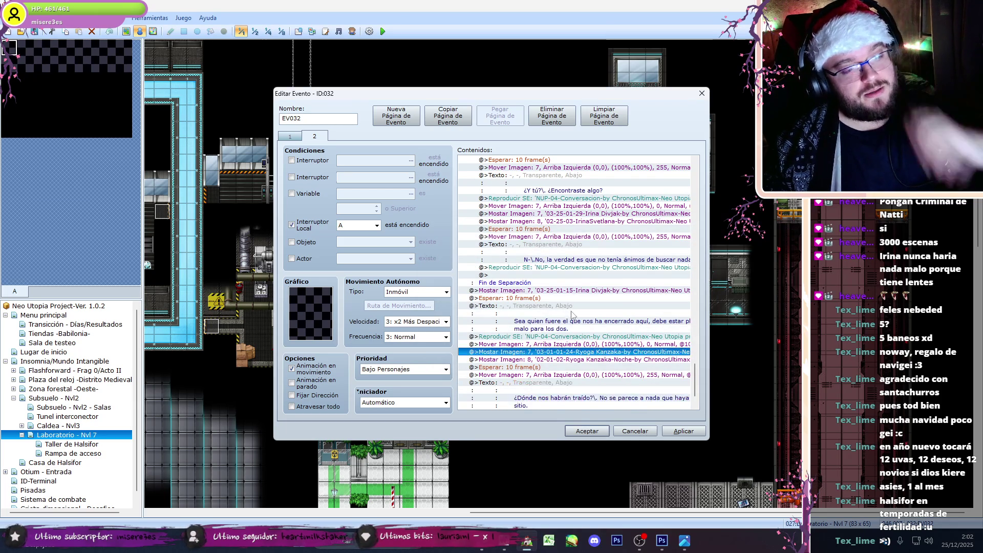
left_click(608, 215)
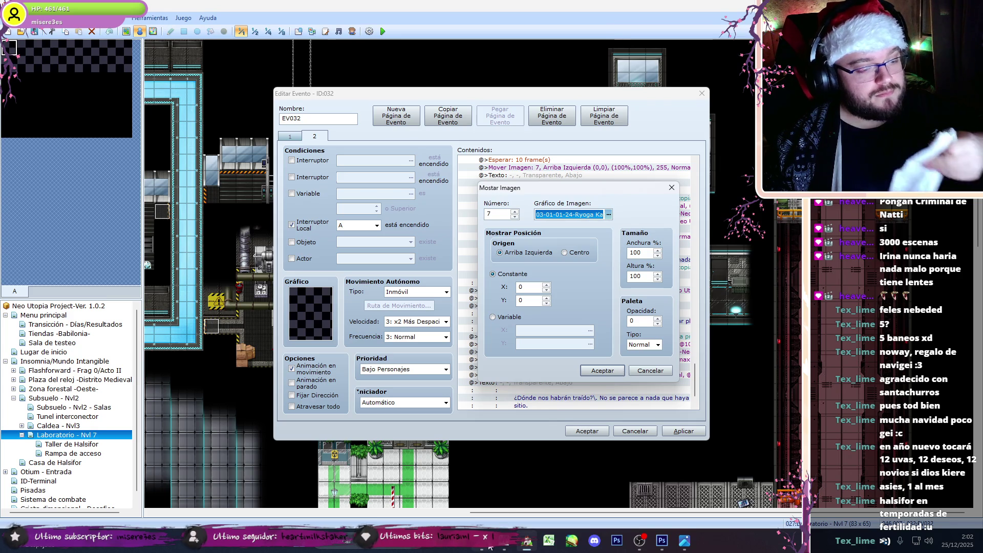
left_click(489, 547)
left_click(77, 10)
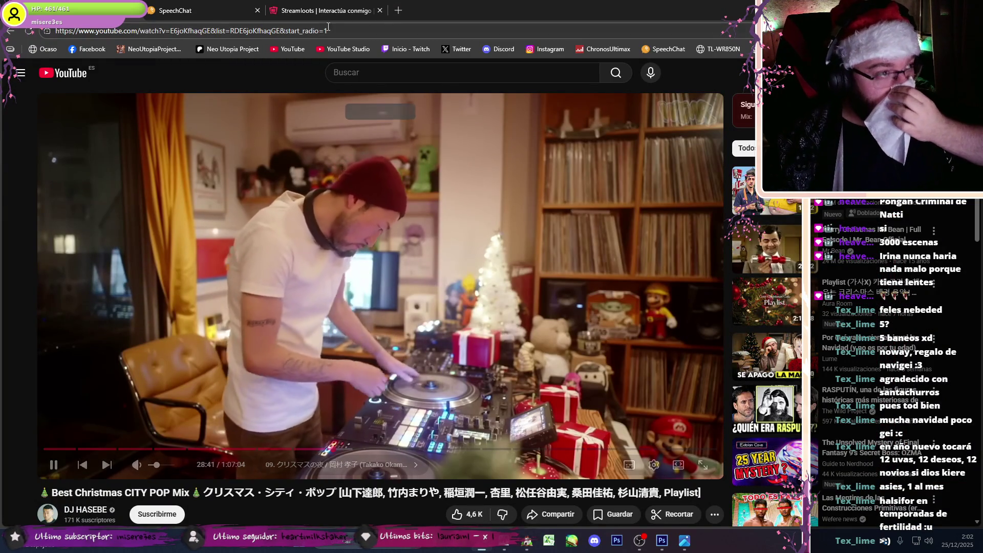
left_click(323, 11)
left_click(490, 547)
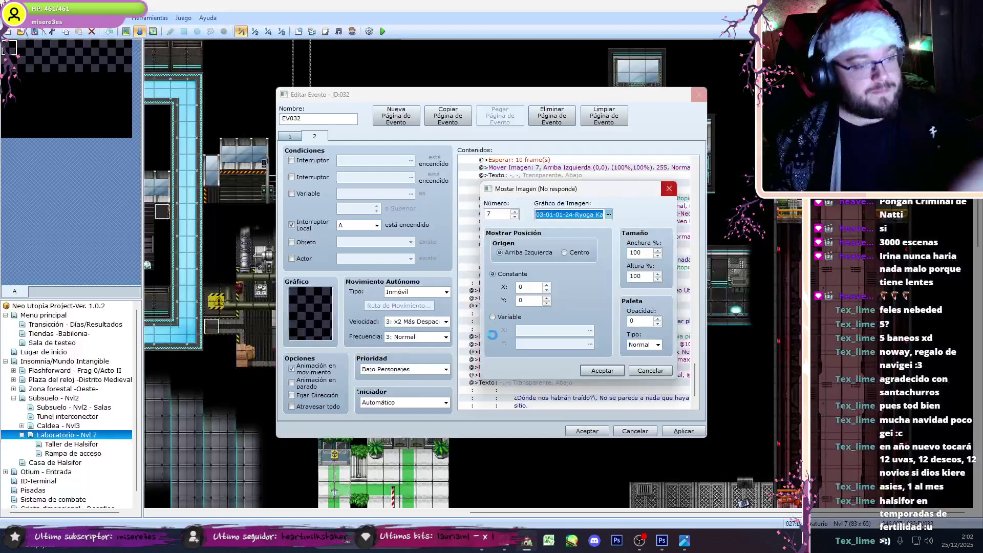
key("Down")
key("Down")
key("Down")
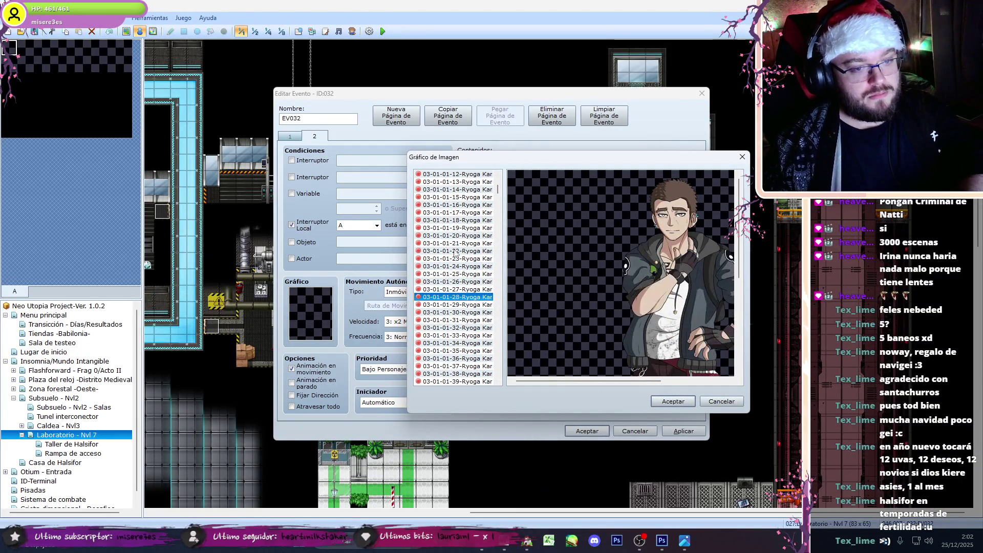
left_click(663, 404)
left_click(602, 376)
left_click(503, 549)
key("alt+Tab")
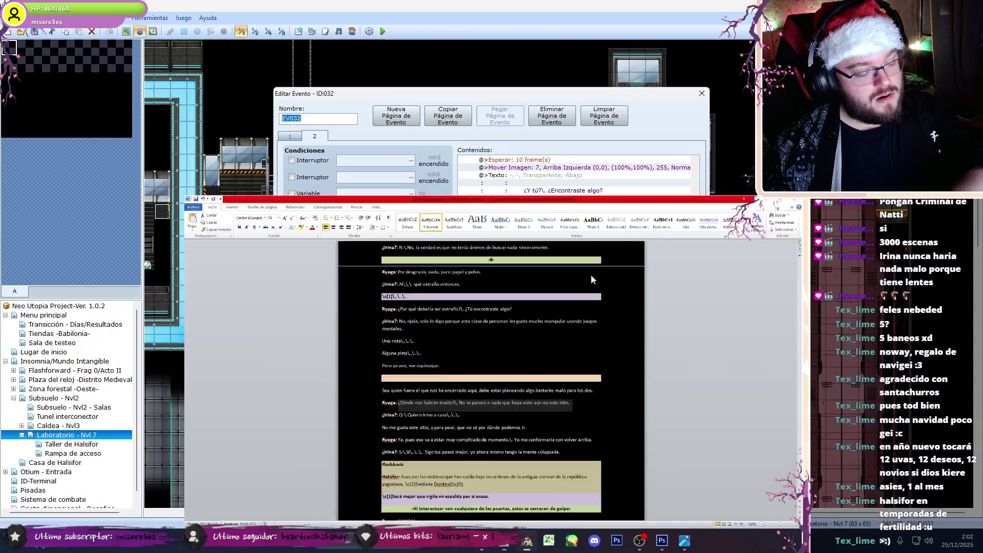
Step: Move the Mover Imagen 6 and movement route block to the end of the command list
left_click_drag(694, 379, 697, 348)
left_click(626, 314)
left_click(680, 336, "shift")
key("ctrl+x")
left_click(606, 394)
key("ctrl+v")
Step: Replace the player's route steps with four steps left and a turn to face up
left_click_drag(507, 93, 751, 85)
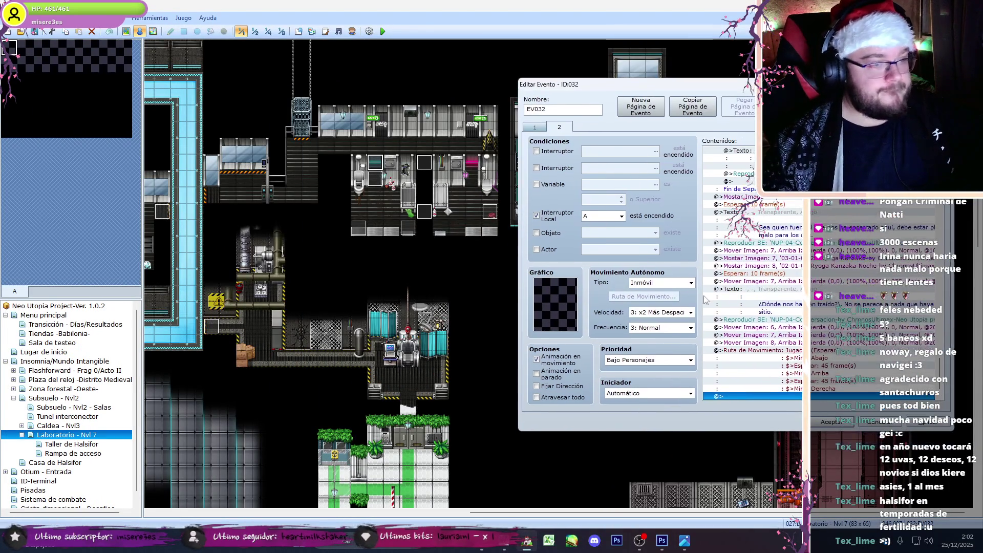
double_click(795, 357)
key("Delete")
key("Delete")
key("Delete")
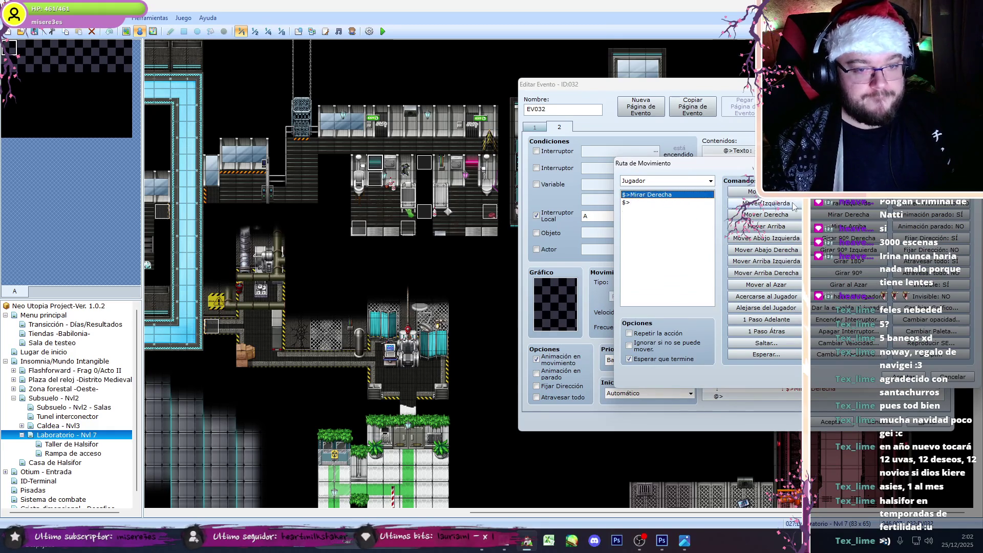
left_click(792, 205)
left_click(792, 205)
left_click(793, 205)
left_click(793, 205)
left_click(848, 226)
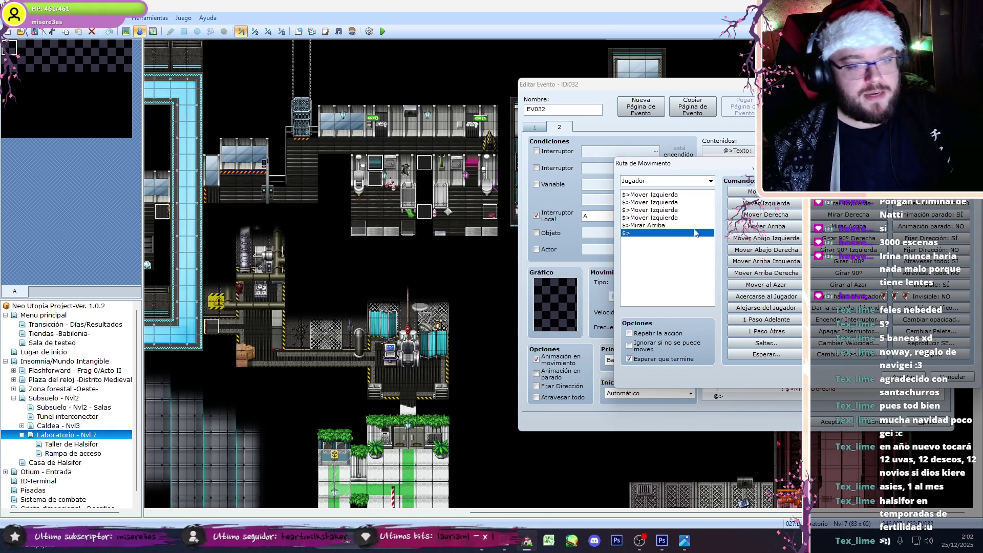
Step: Add a 40-frame wait to the player's route and close the route editor
left_click(748, 356)
type("36")
key("Return")
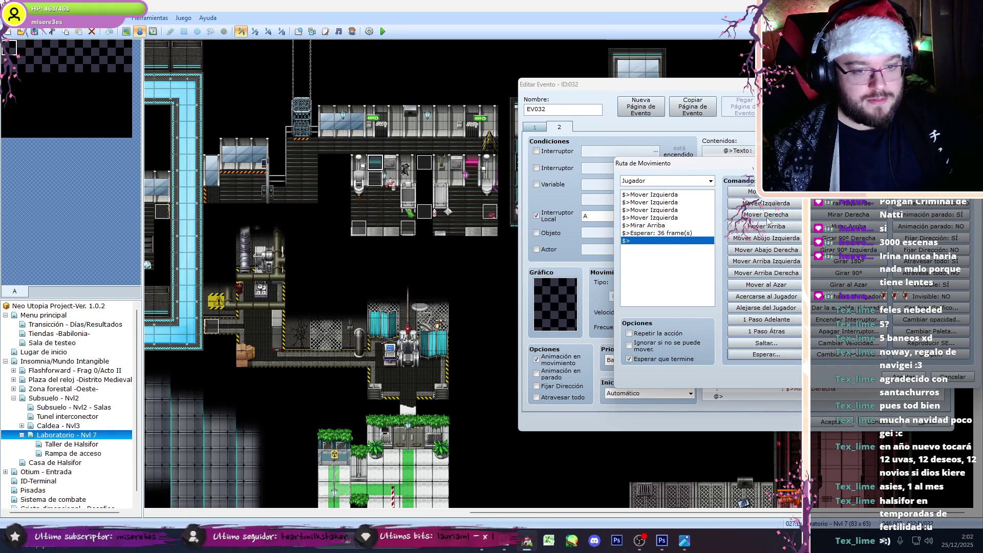
double_click(679, 237)
type("40")
key("Return")
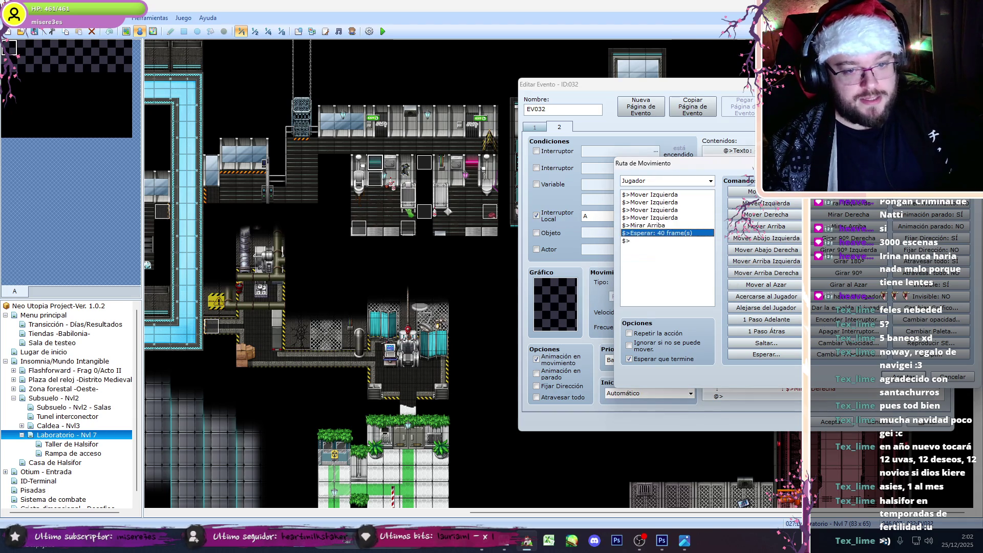
key("Return")
left_click_drag(547, 84, 376, 94)
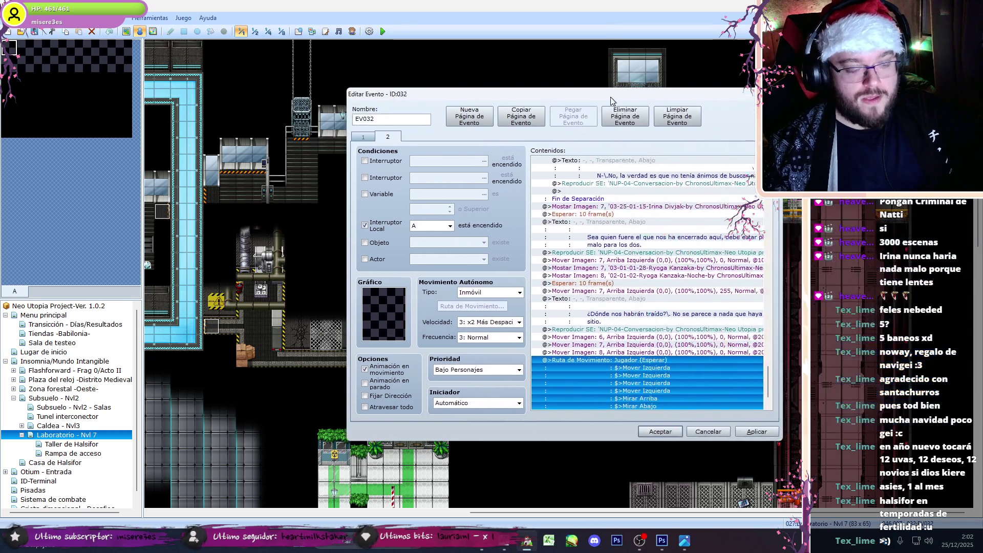
Step: Copy Irina's portrait, wait, text and sound commands and paste them at the list's end
scroll(770, 362, "down", 3)
left_click_drag(770, 362, 769, 208)
scroll(681, 359, "down", 10)
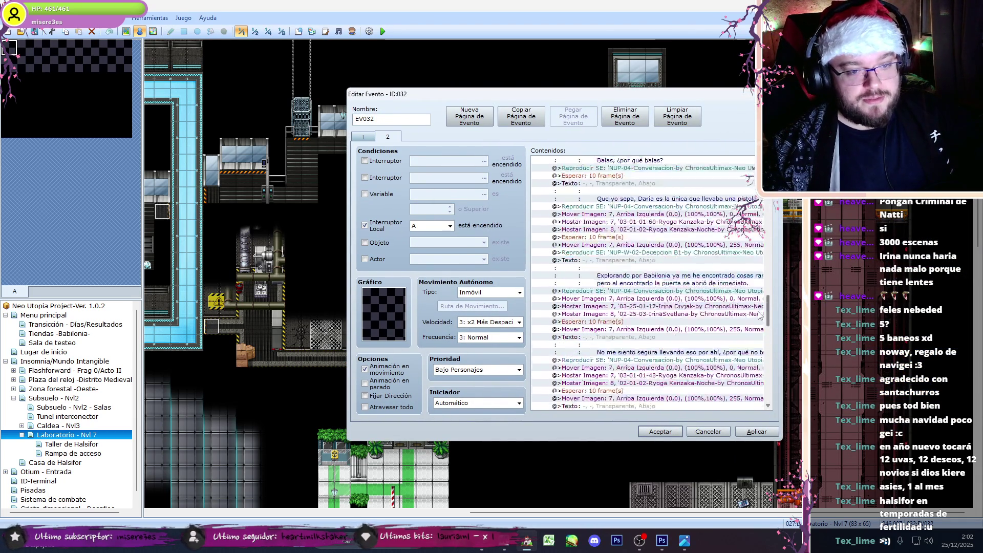
left_click(697, 391)
scroll(662, 376, "up", 6)
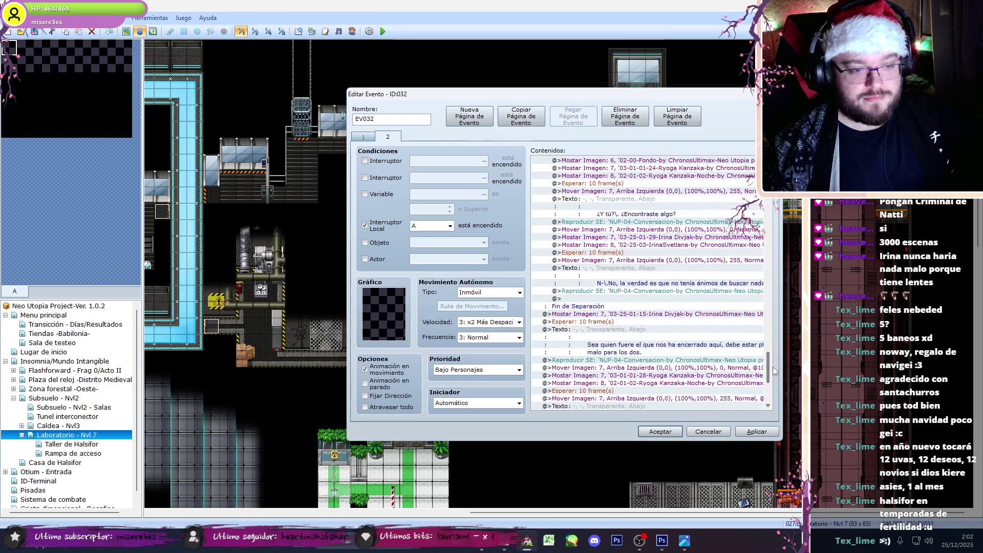
left_click_drag(671, 237, 678, 295)
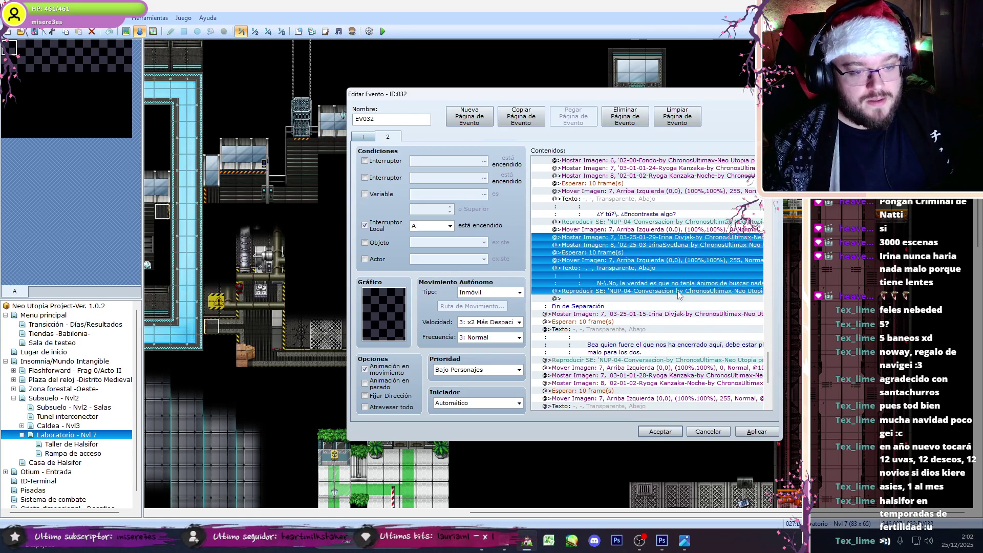
key("ctrl+c")
scroll(772, 362, "down", 10)
key("ctrl+v")
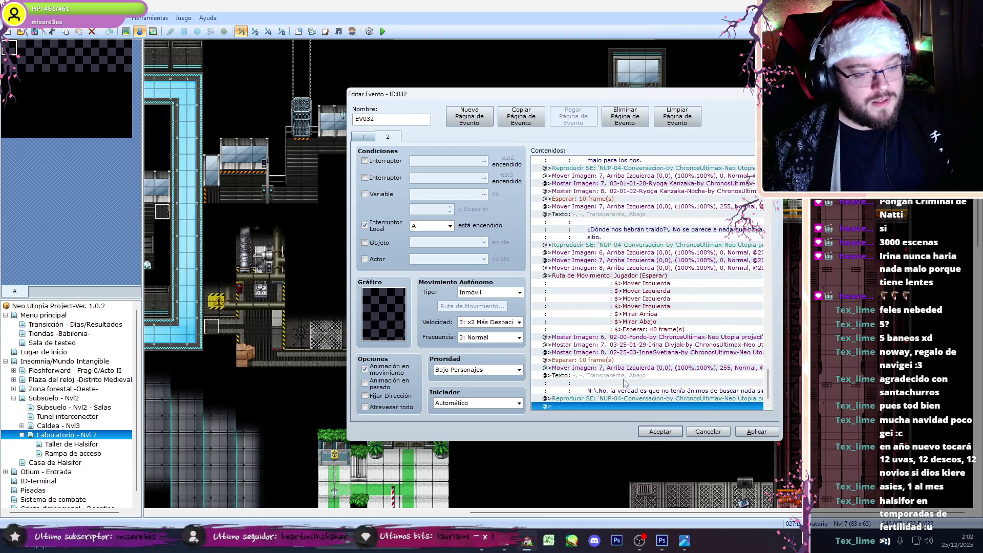
Step: Replace the pasted message with Irina's script line 'Quiero irme a casa'
left_click(504, 540)
left_click_drag(439, 350, 342, 359)
key("ctrl+c")
key("alt+Tab")
key("ctrl+a")
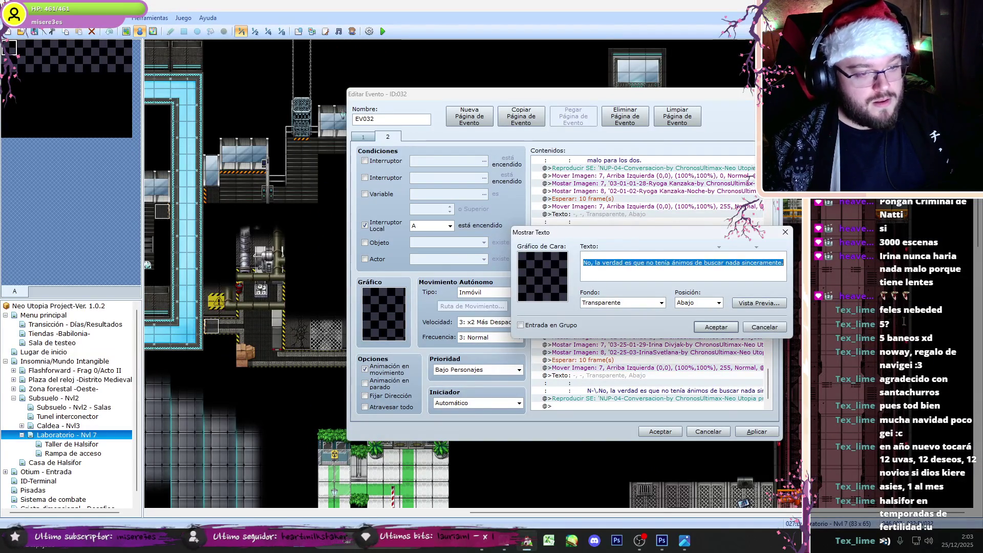
key("ctrl+v")
left_click(716, 326)
left_click(639, 540)
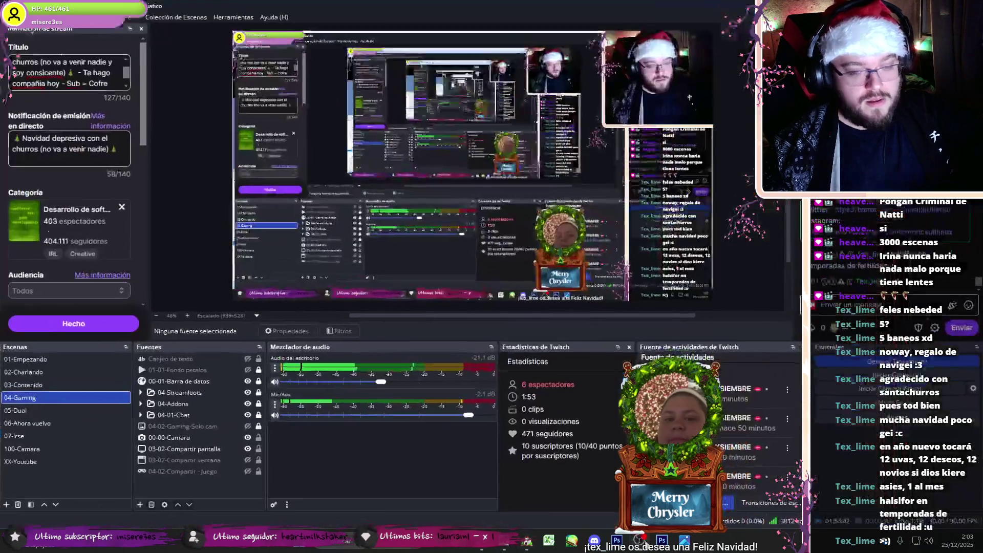
left_click(640, 542)
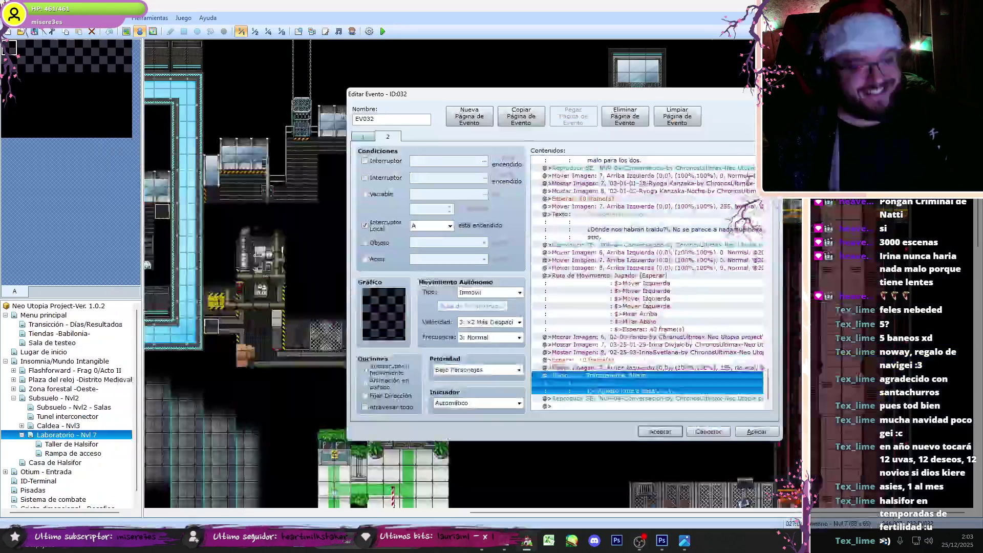
Step: Set the pasted Irina portrait command to image 03-25-01-18
double_click(640, 344)
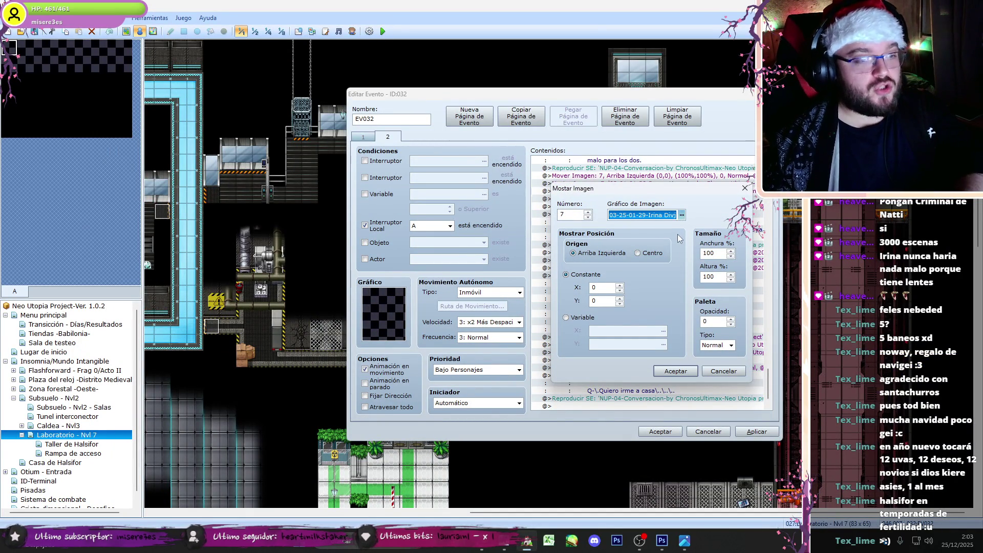
key("Return")
key("Down")
key("Down")
key("Down")
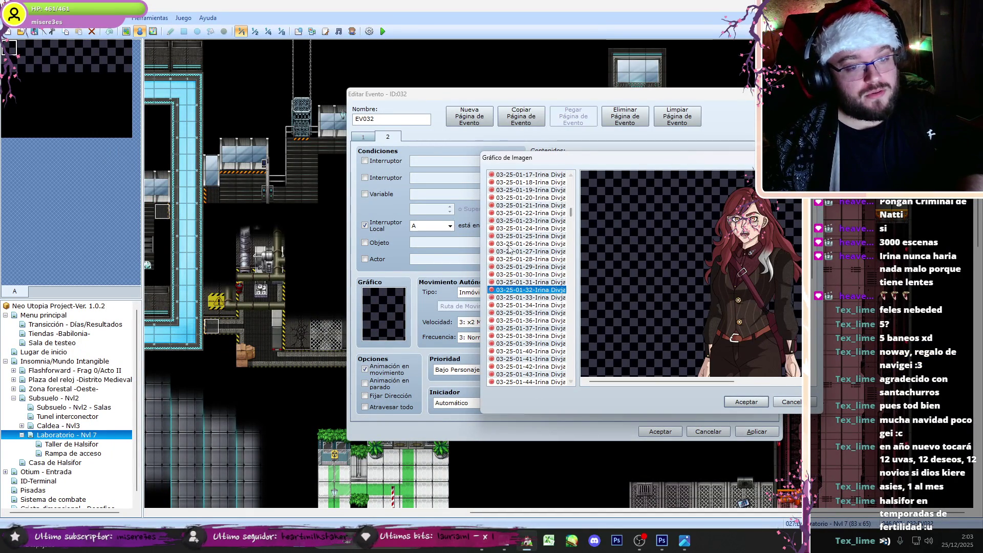
key("Up")
key("Up")
key("Up")
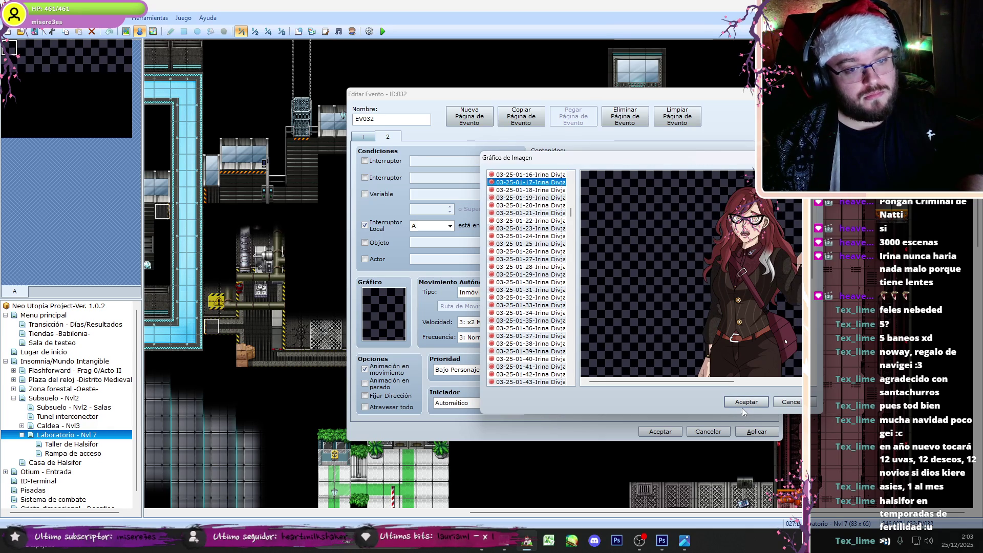
key("Down")
key("Up")
left_click(745, 402)
key("Return")
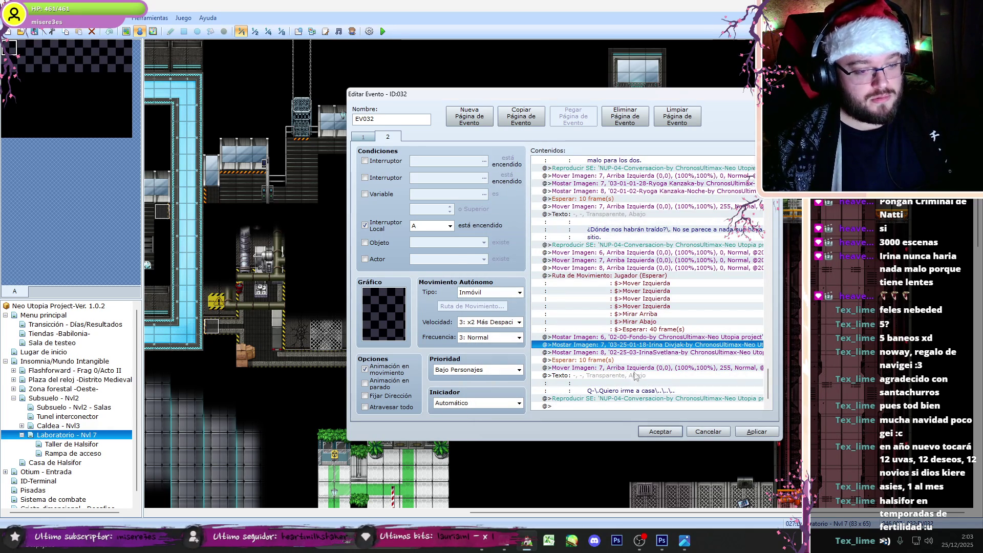
Step: Paste another copy of Irina's block and change its message to 'No me gusta este sitio'
left_click(619, 408)
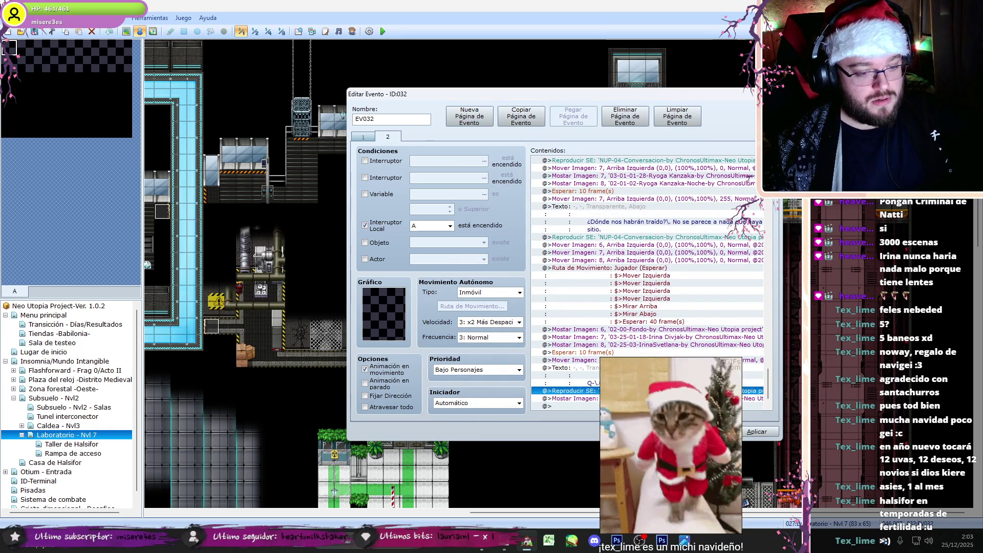
key("ctrl+v")
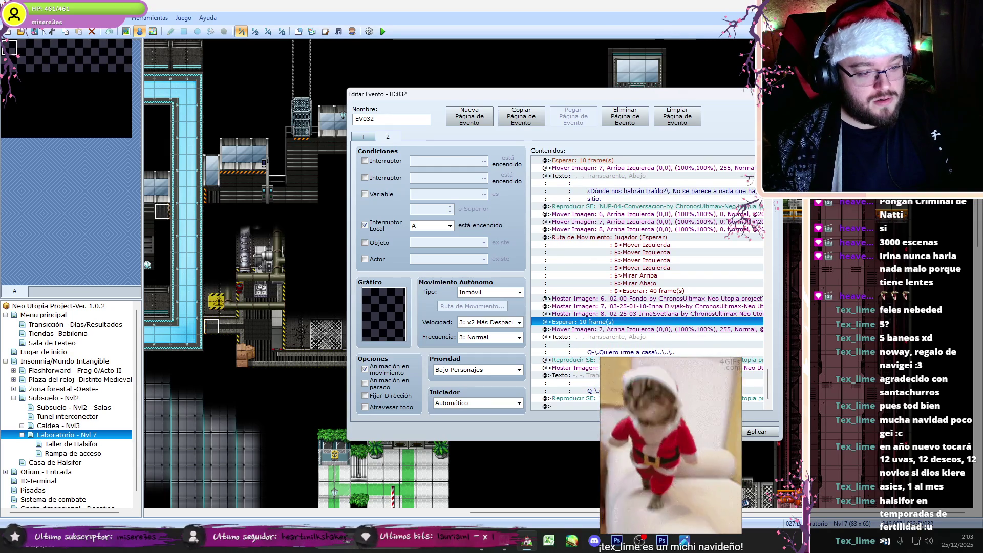
left_click(507, 549)
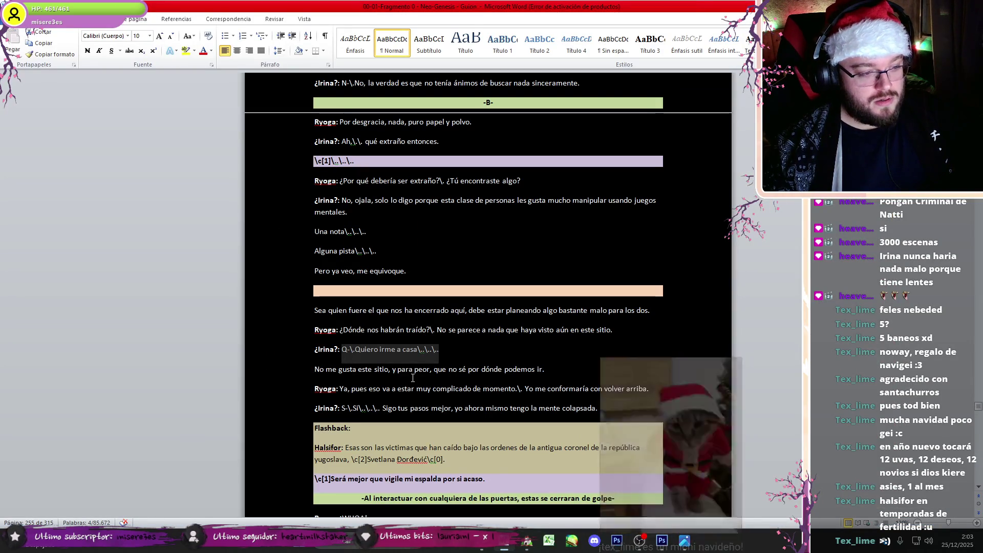
left_click(306, 369)
key("ctrl+c")
left_click(527, 541)
double_click(546, 278)
key("ctrl+a")
key("ctrl+v")
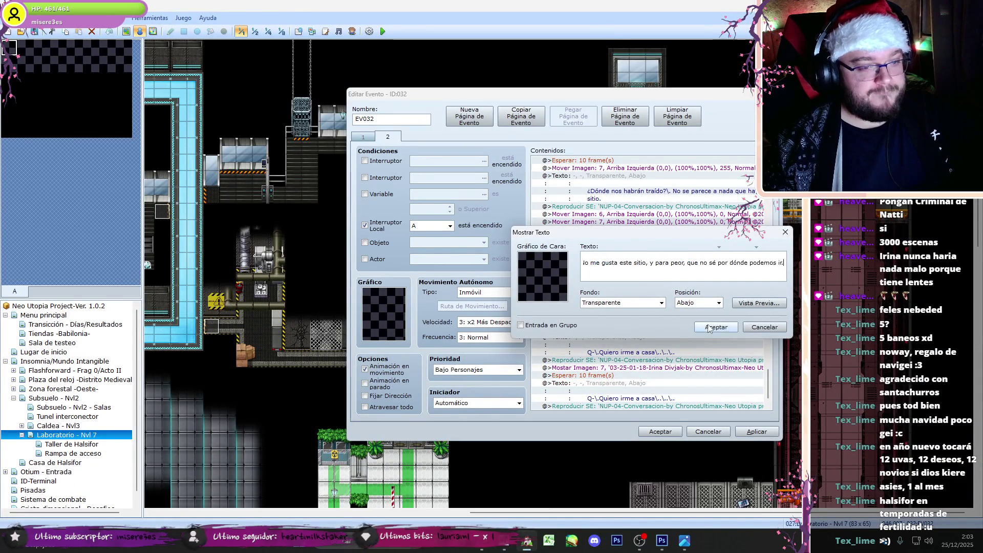
left_click(716, 326)
Step: Set the new copy's Irina portrait to image 03-25-01-23
double_click(707, 367)
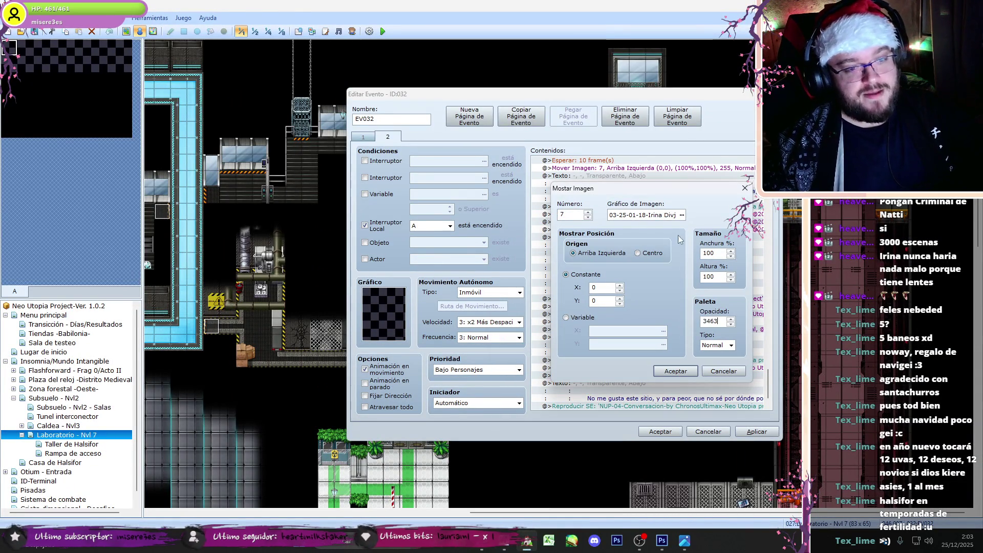
left_click(681, 216)
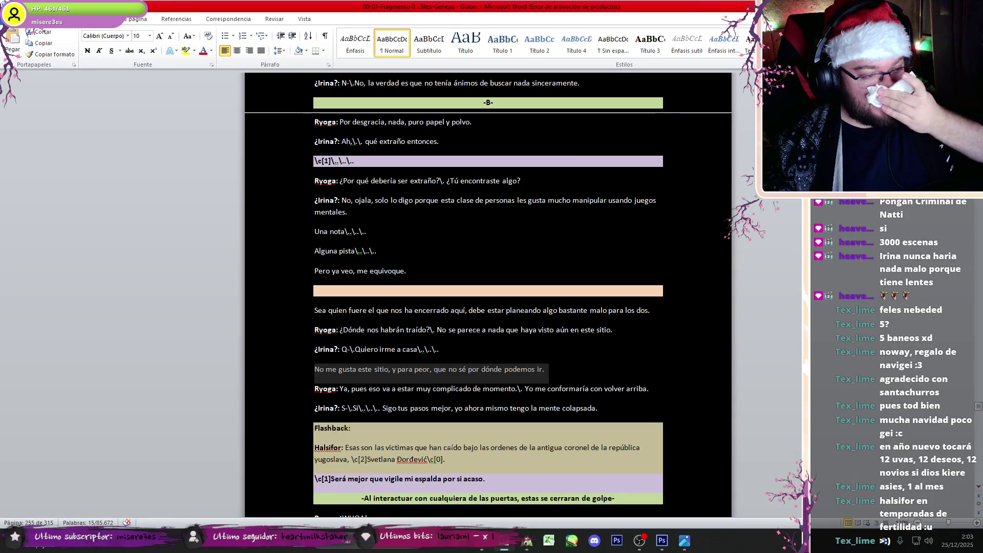
scroll(515, 335, "down", 1)
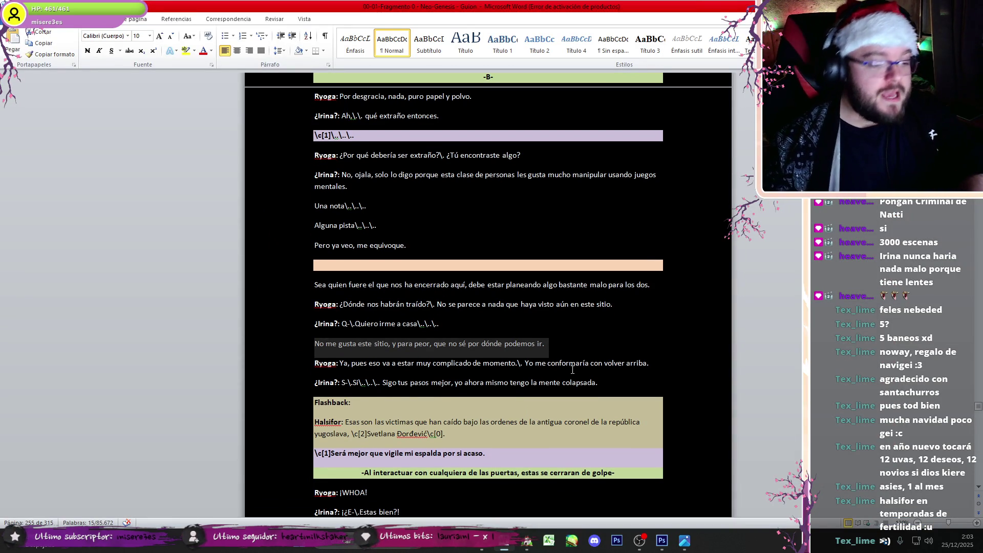
key("alt+Tab")
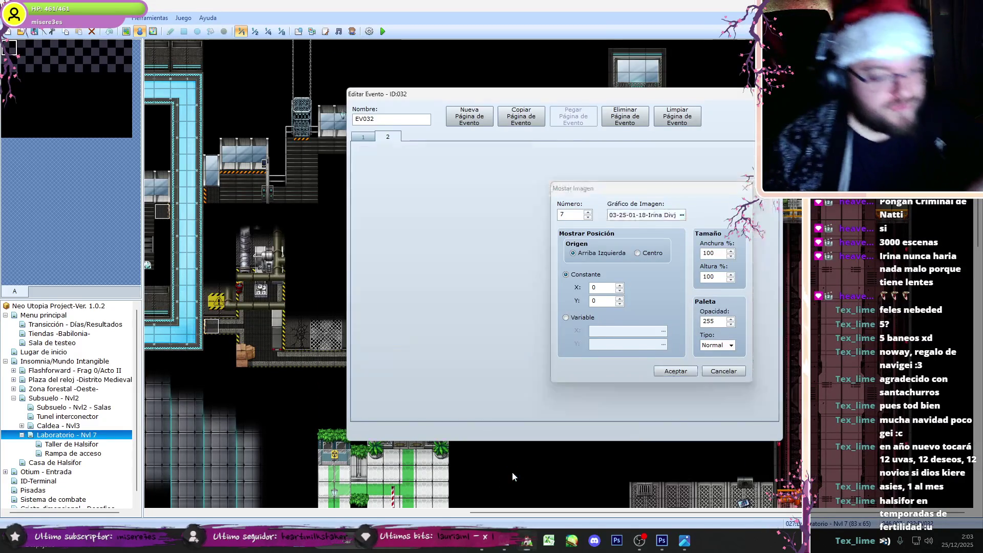
key("Down")
key("Down")
key("Down")
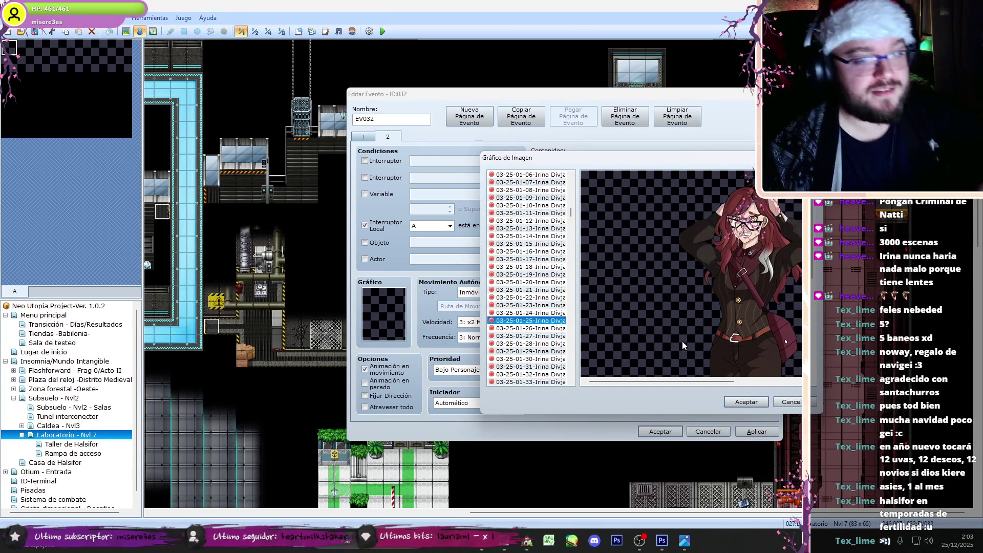
key("Up")
left_click(746, 401)
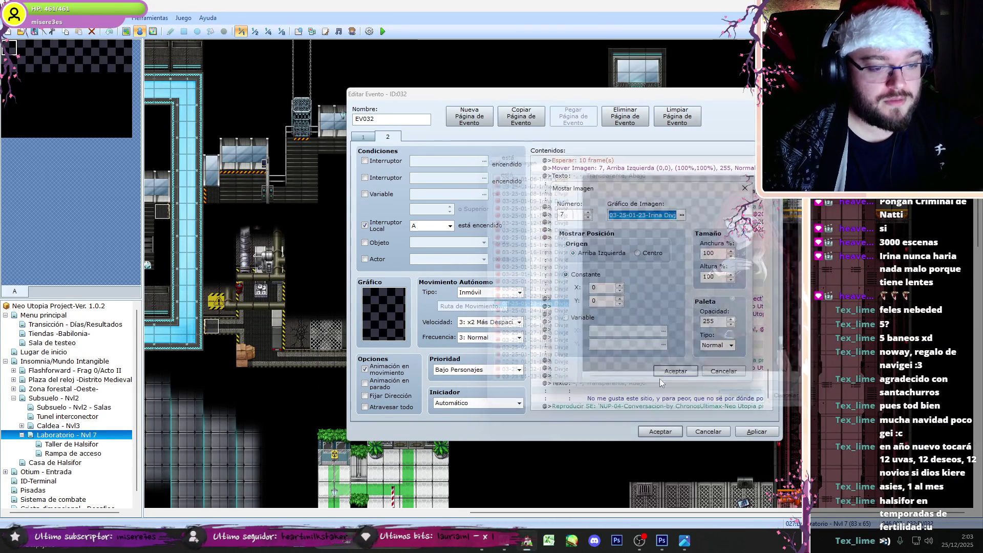
left_click(664, 376)
left_click(643, 540)
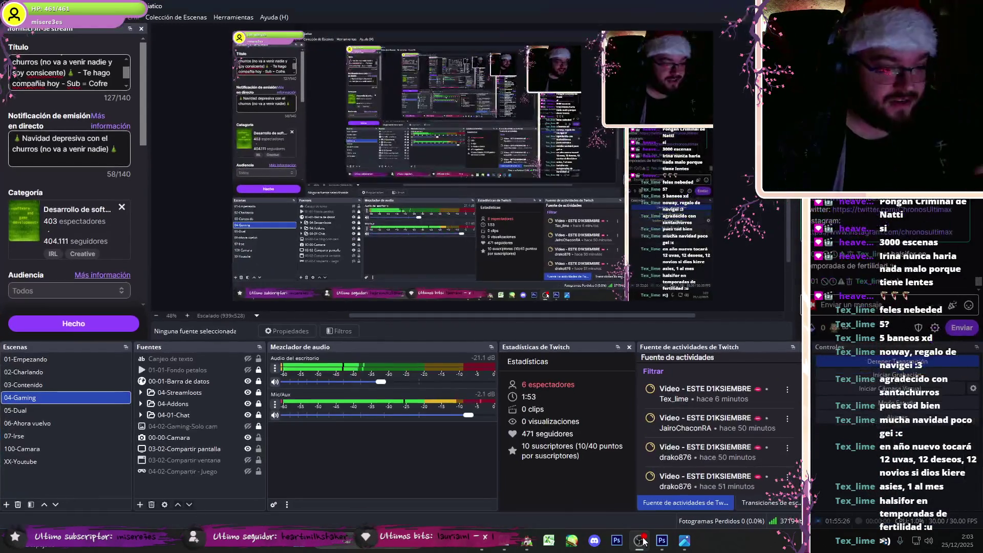
left_click(643, 540)
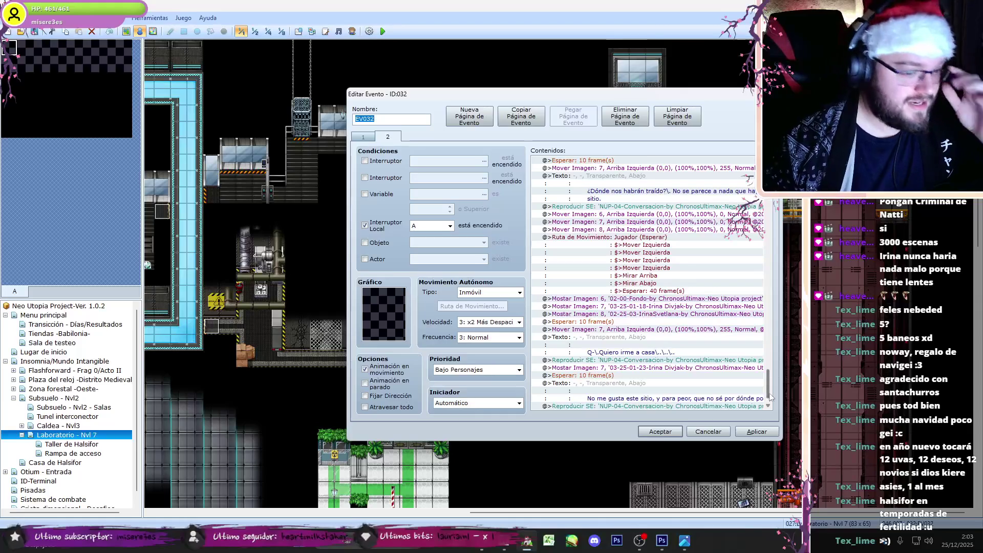
scroll(764, 403, "down", 1)
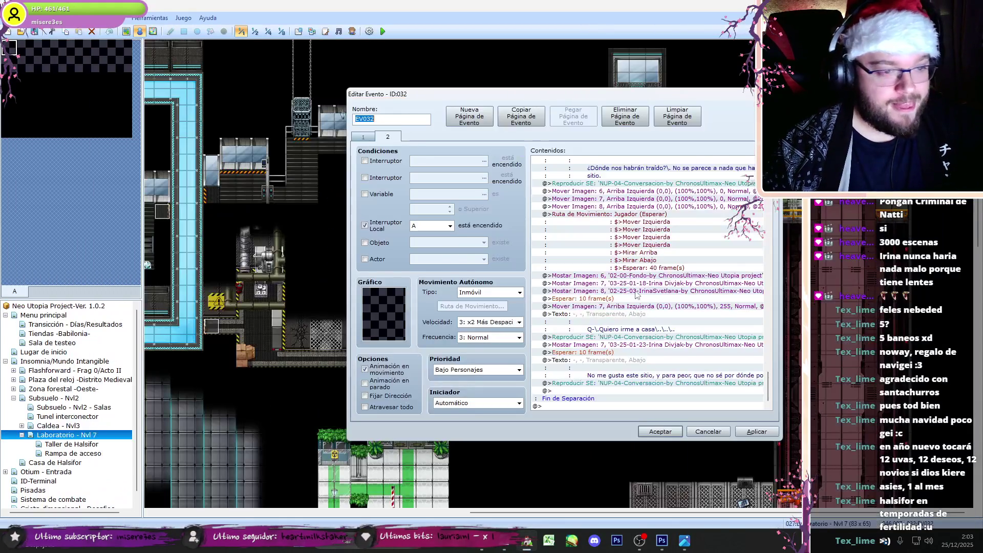
left_click(619, 220)
Step: Paste a copy of the player route and make it a single face-right turn without waiting
left_click(610, 392)
key("ctrl+v")
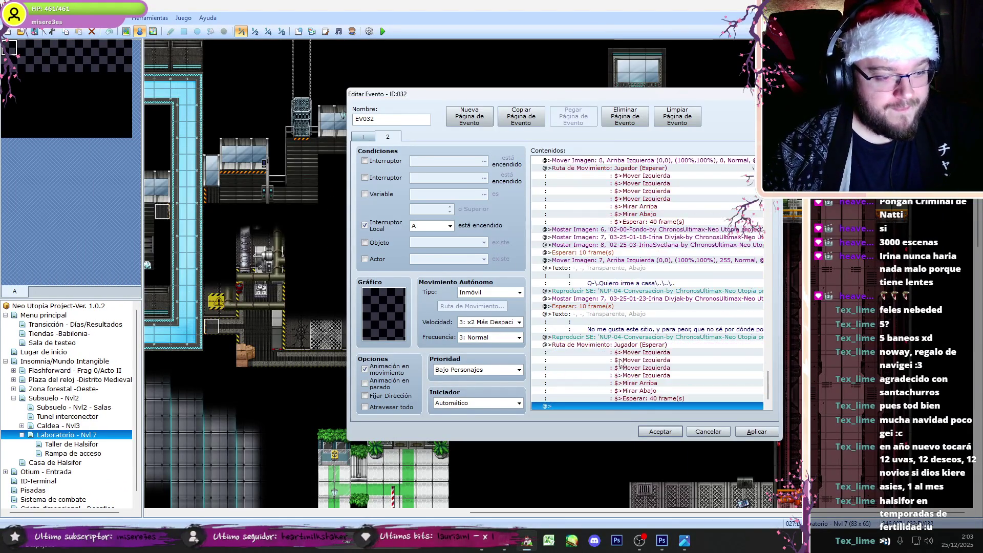
double_click(609, 348)
key("Delete")
key("Delete")
key("Delete")
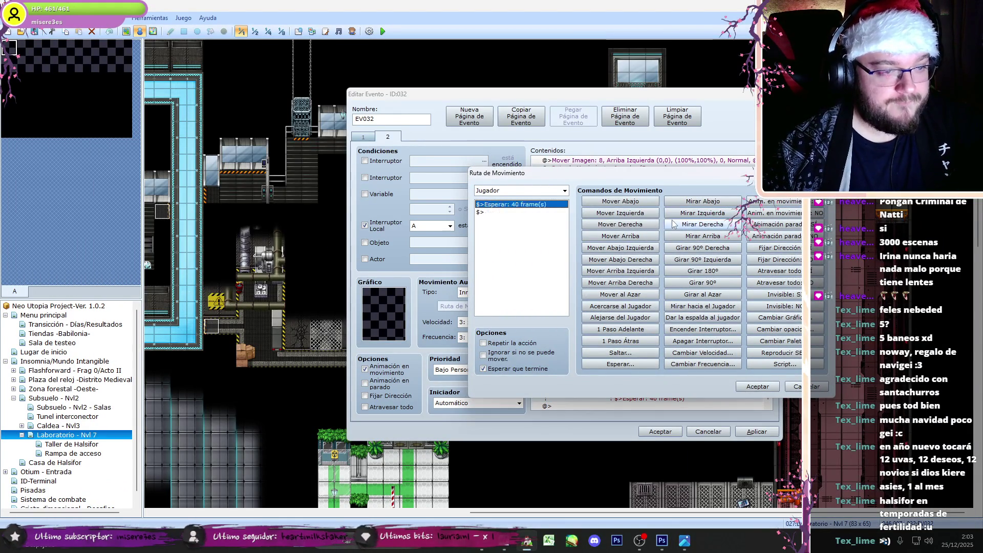
left_click(703, 224)
left_click(757, 386)
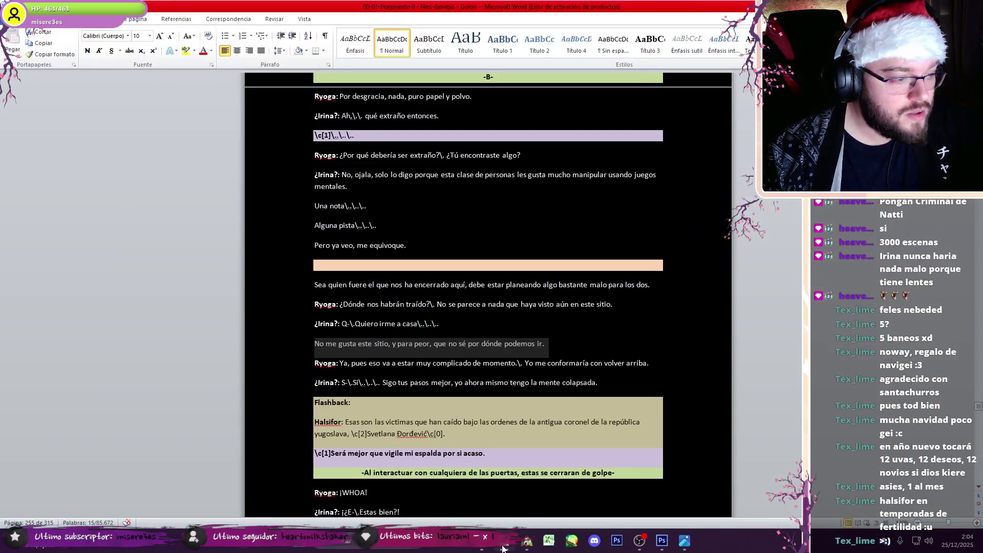
double_click(612, 382)
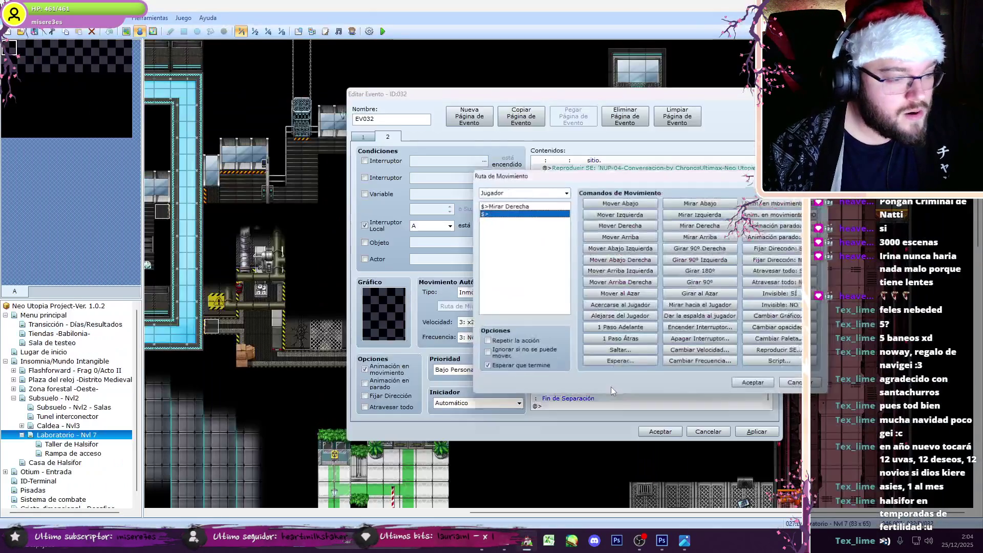
left_click(763, 385)
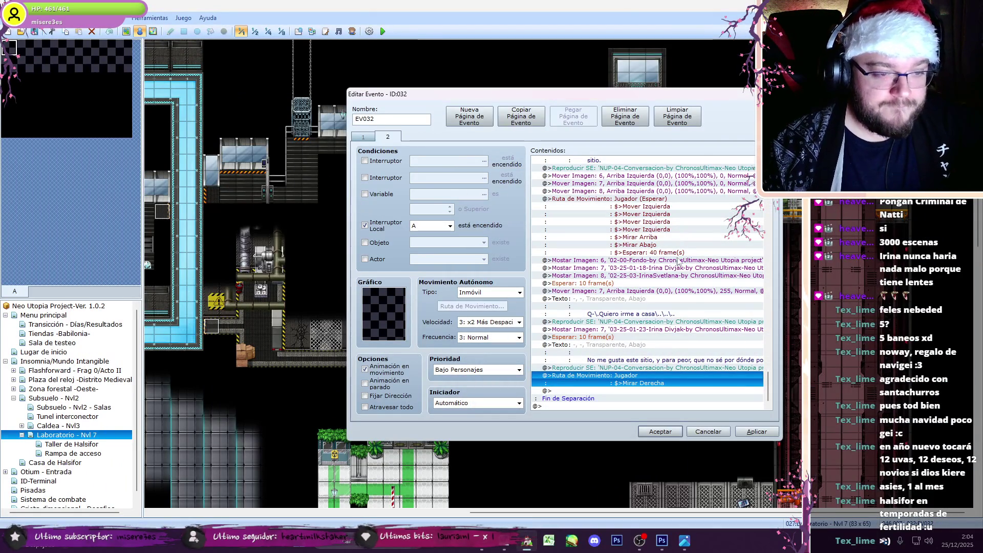
left_click_drag(768, 380, 770, 354)
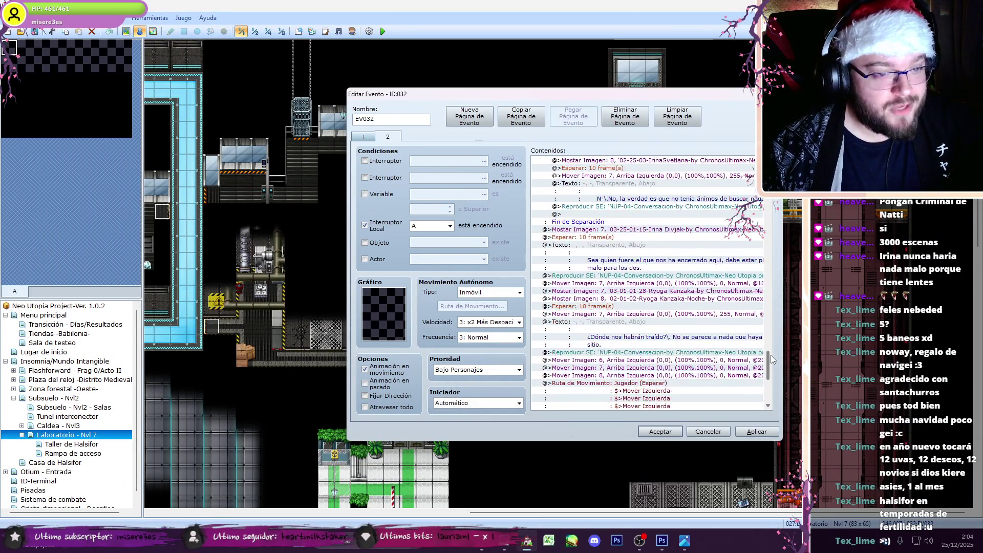
left_click(661, 283)
Step: Move Ryoga's dialogue block to the end of the branch
left_click(670, 352, "shift")
key("ctrl+x")
scroll(645, 358, "down", 5)
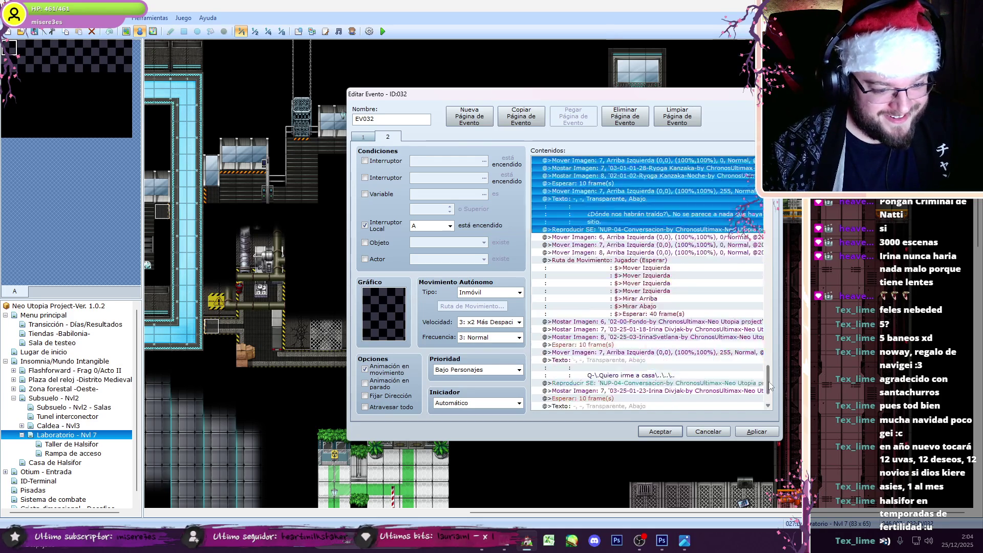
left_click(548, 406)
key("ctrl+v")
Step: Set the message to 'Ya, pues eso va a estar muy complicado de momento…' over two lines
double_click(616, 376)
left_click(522, 546)
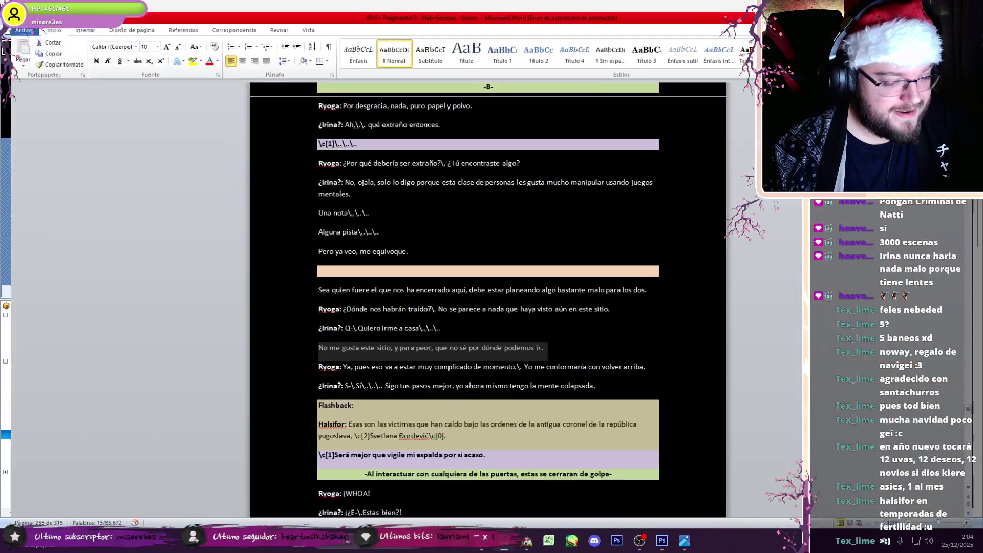
left_click_drag(341, 364, 690, 363)
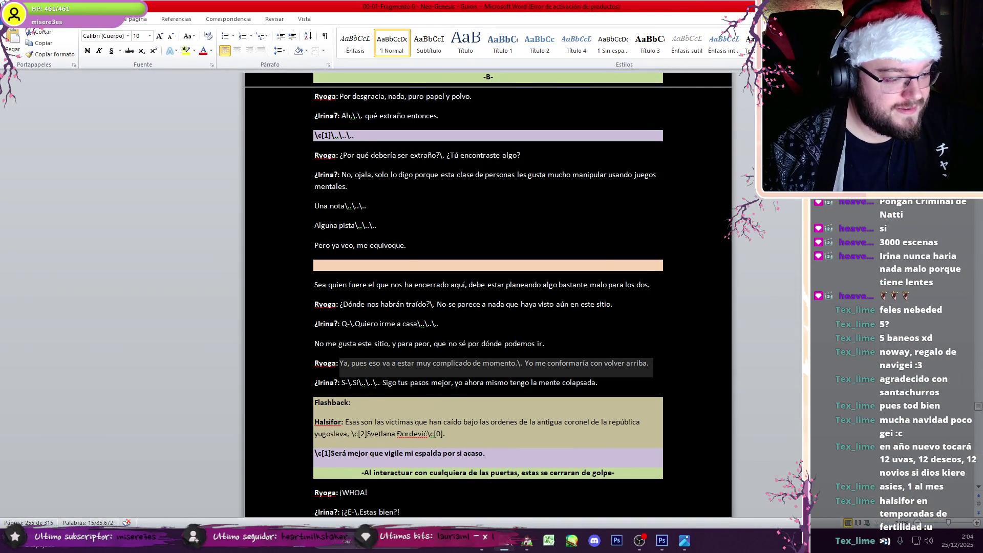
left_click(526, 541)
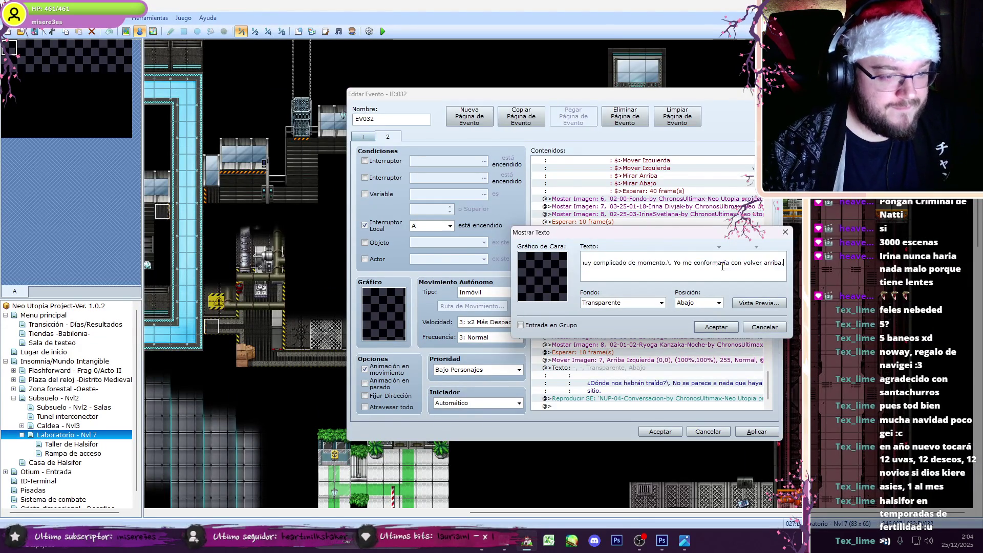
key("ctrl+a")
key("ctrl+v")
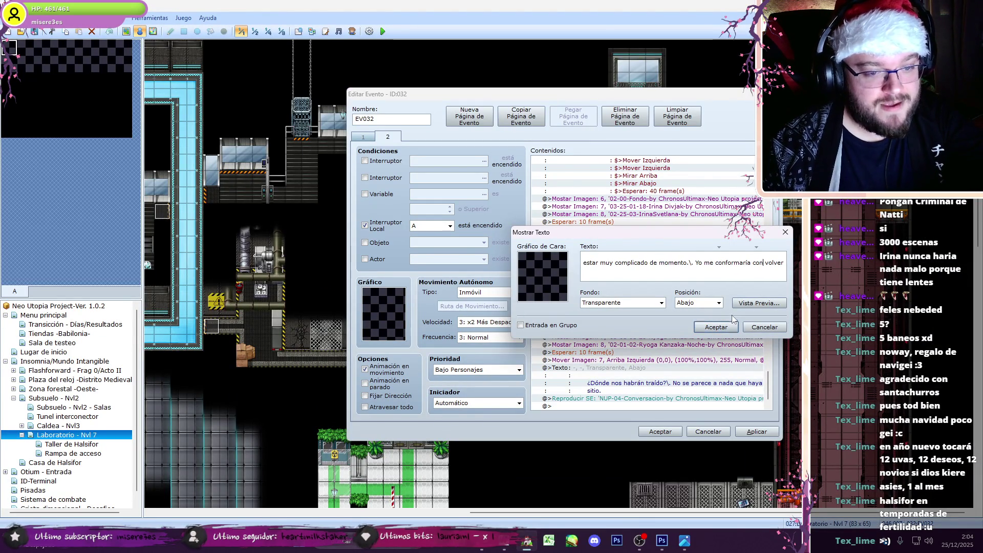
key("Return")
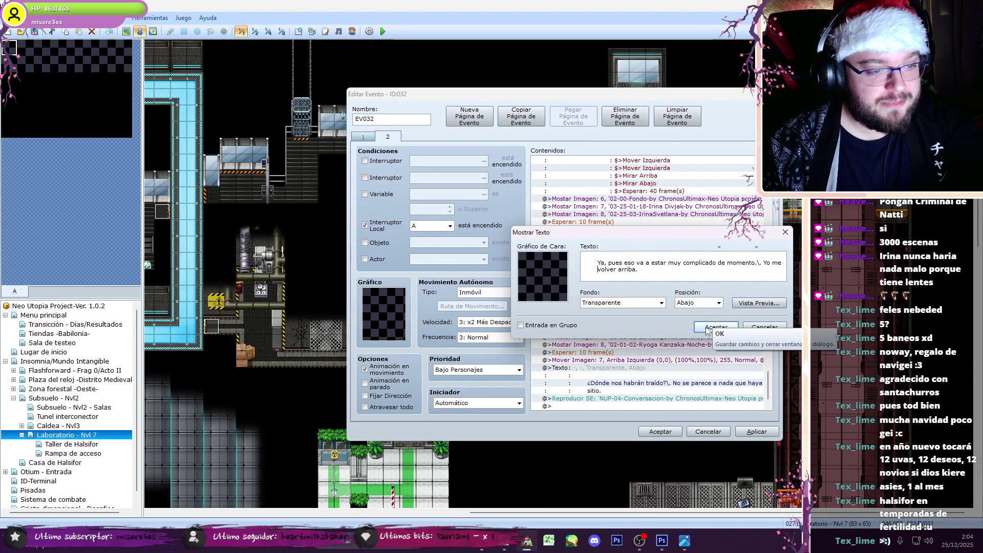
left_click(711, 327)
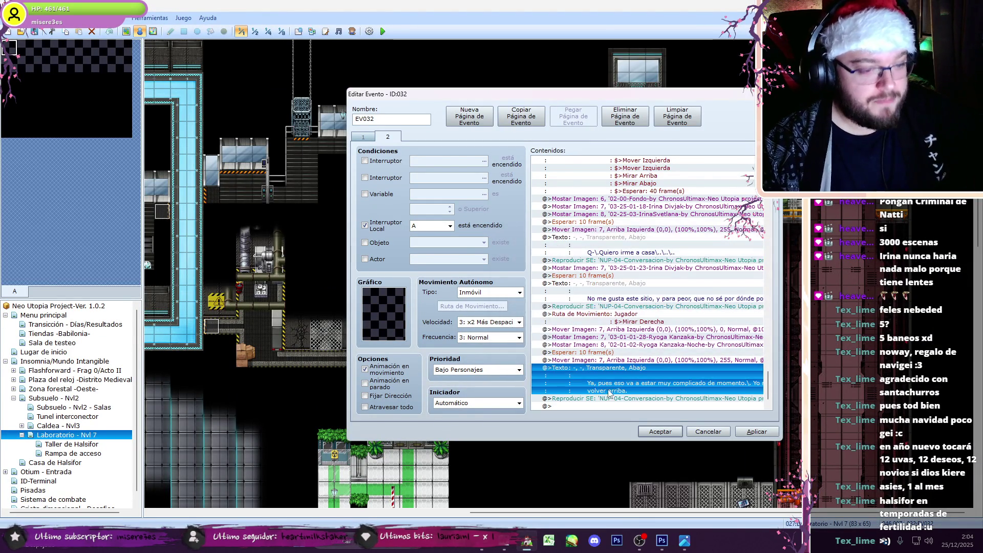
Step: Change Ryoga's portrait command to pose 03-01-01-21
double_click(657, 338)
left_click(682, 215)
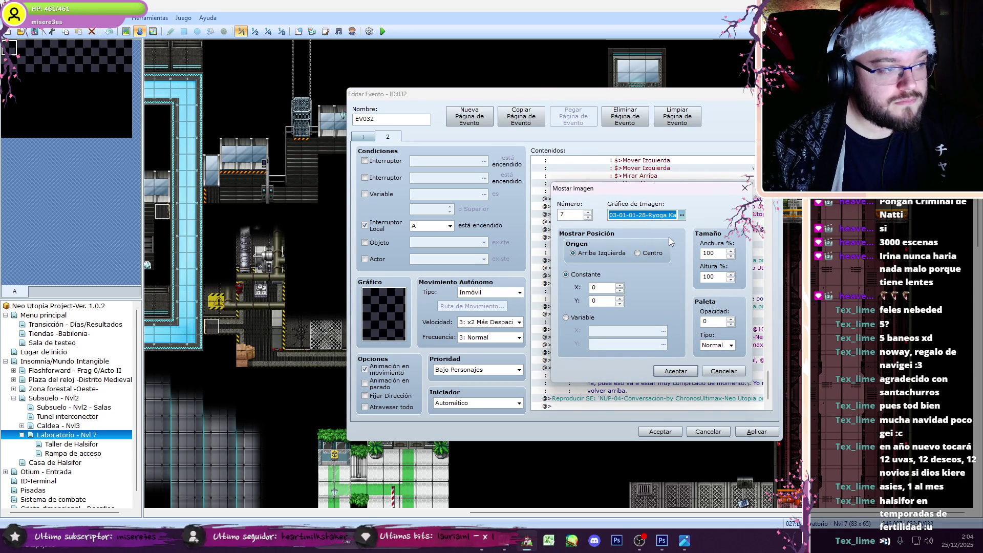
left_click(682, 215)
left_click(530, 213)
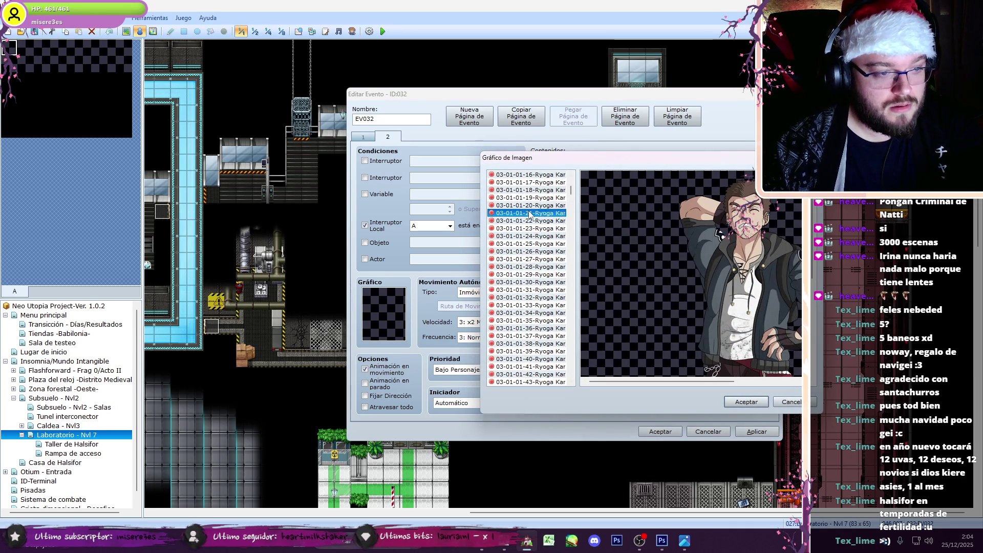
left_click(746, 401)
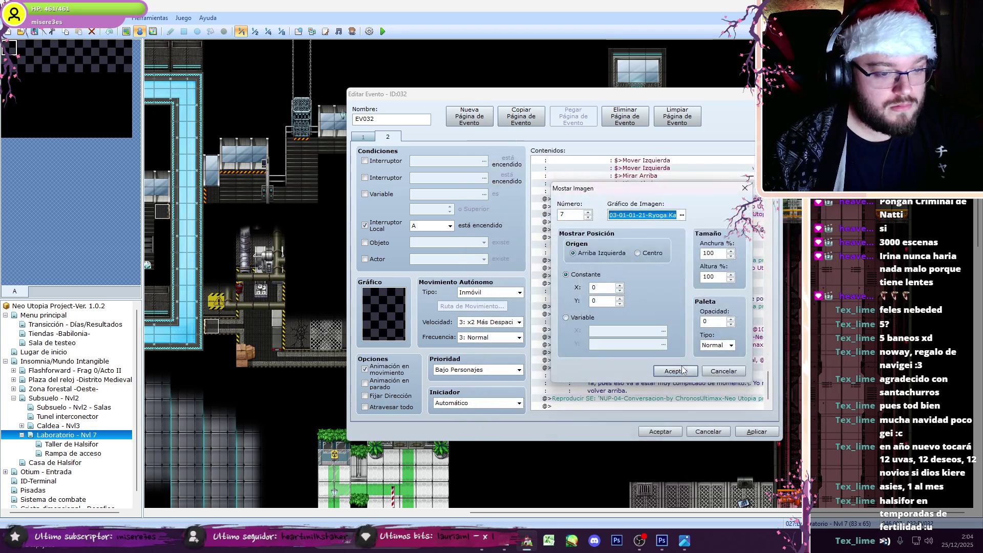
left_click(675, 371)
left_click(506, 548)
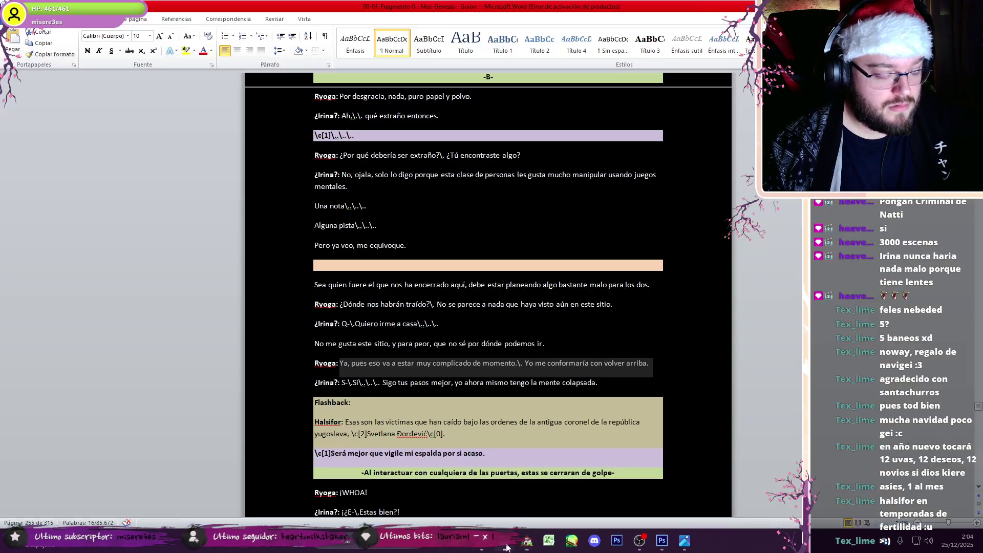
left_click(506, 551)
left_click(645, 192)
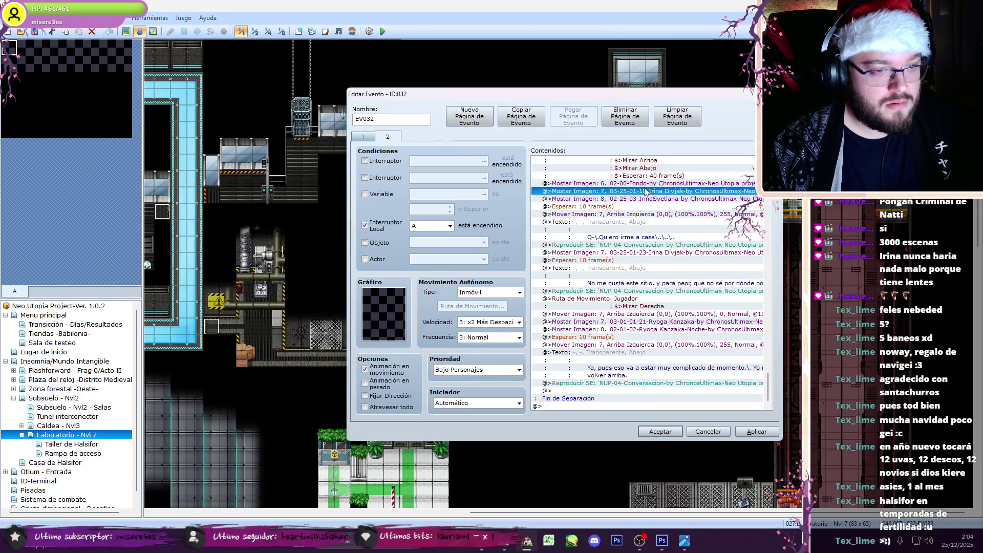
Step: Copy Irina's dialogue block and paste it at the end of the branch
left_click(643, 248, "shift")
key("ctrl+c")
left_click(615, 390)
key("ctrl+v")
left_click(643, 277)
left_click(629, 344)
double_click(630, 391)
Step: Replace the pasted message with Irina's line 'S-\.Sí… Sigo tus pasos mejor'
key("alt+Tab")
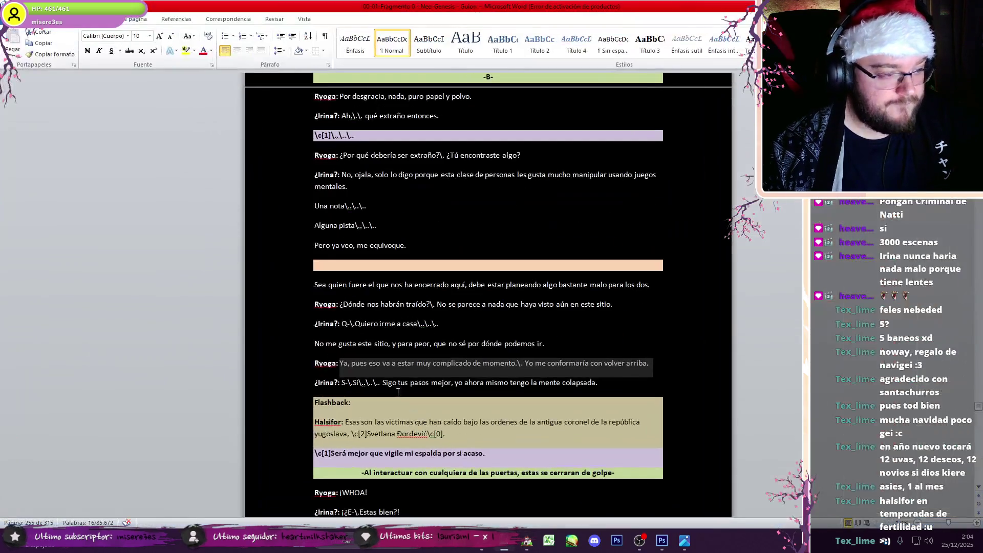
left_click_drag(342, 383, 597, 383)
key("ctrl+c")
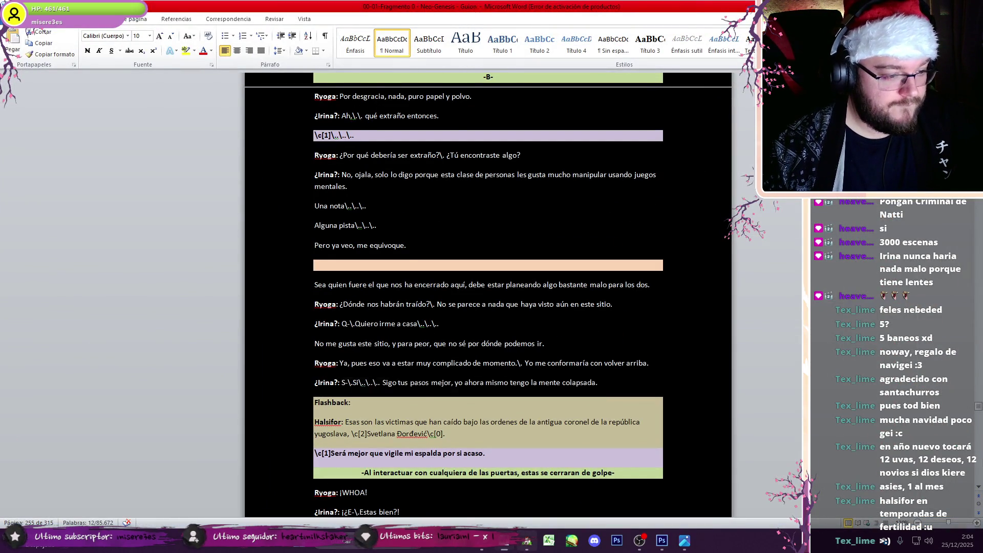
key("alt+Tab")
left_click_drag(596, 264, 664, 270)
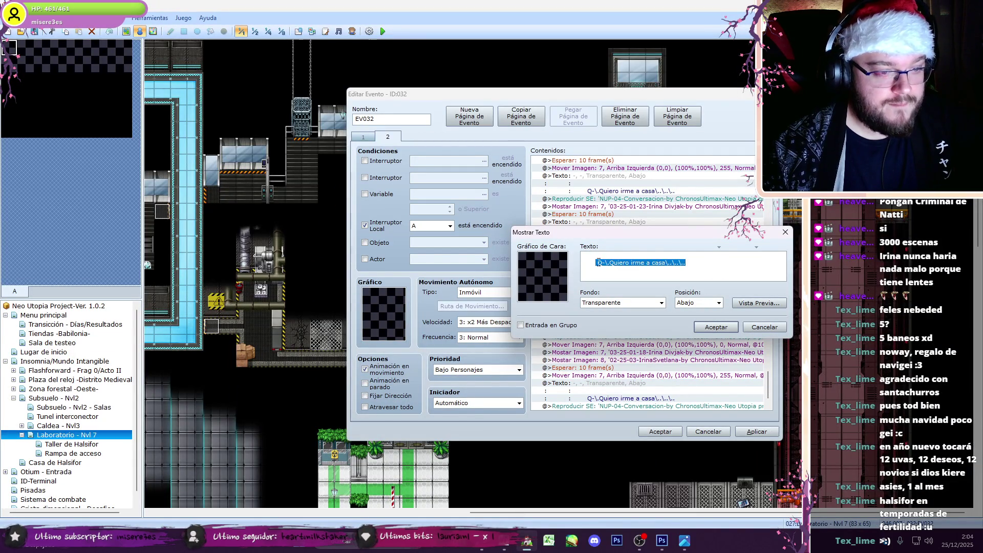
key("ctrl+v")
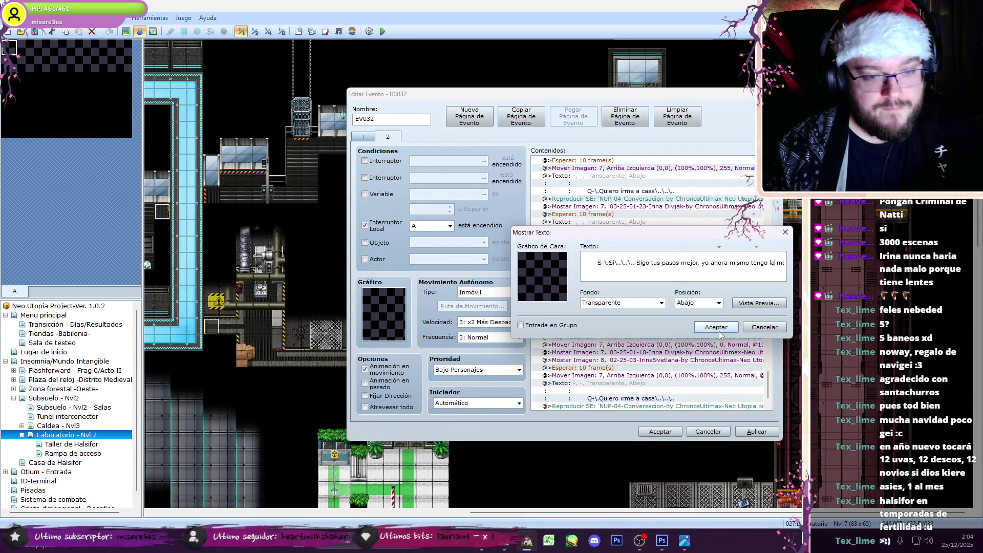
left_click(718, 333)
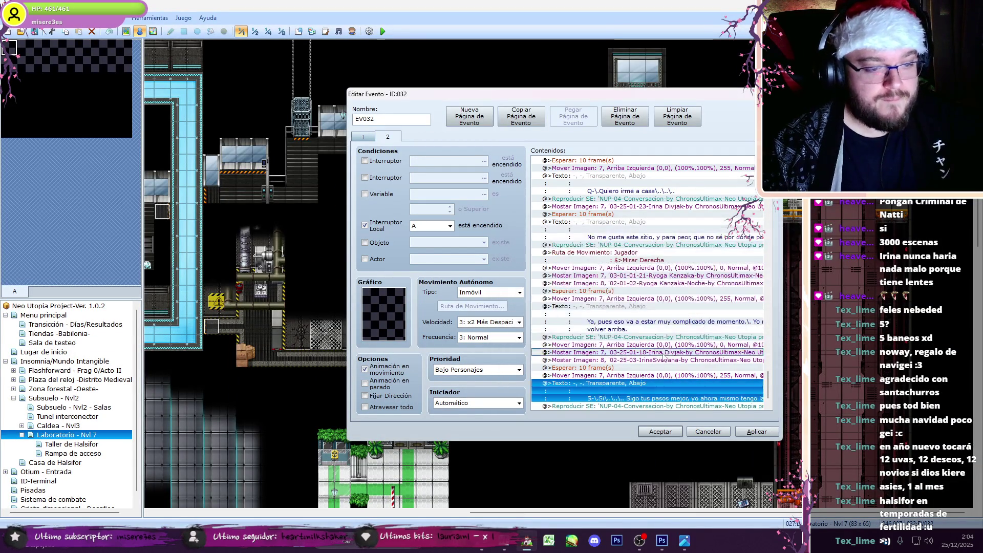
Step: Set Irina's portrait command to pose 03-25-01-03
double_click(663, 355)
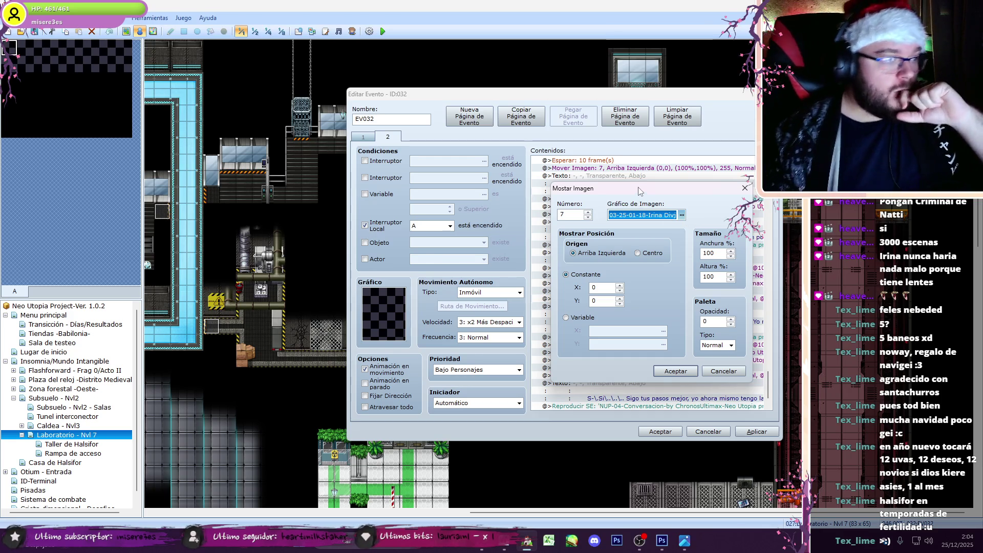
key("Down")
key("Down")
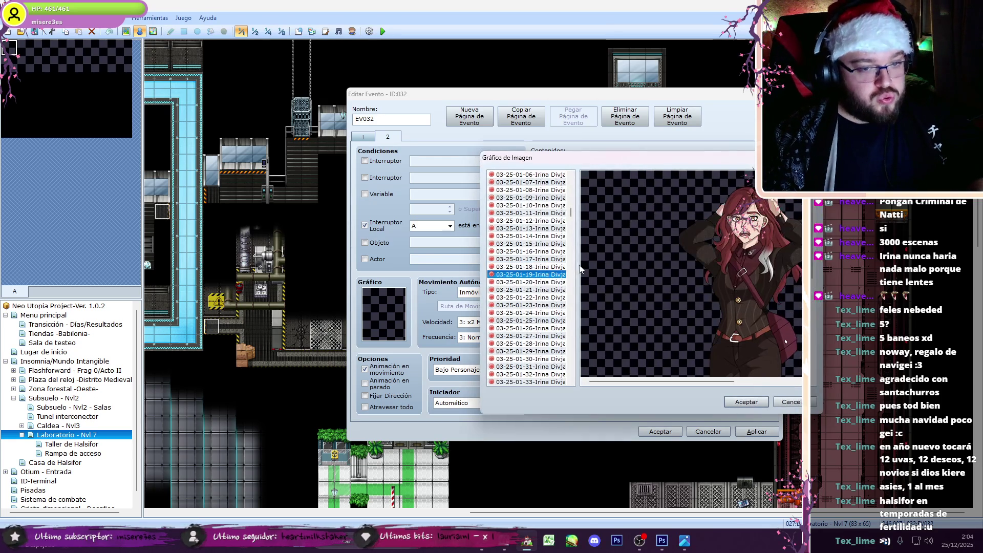
key("Up")
key("Up")
key("Up")
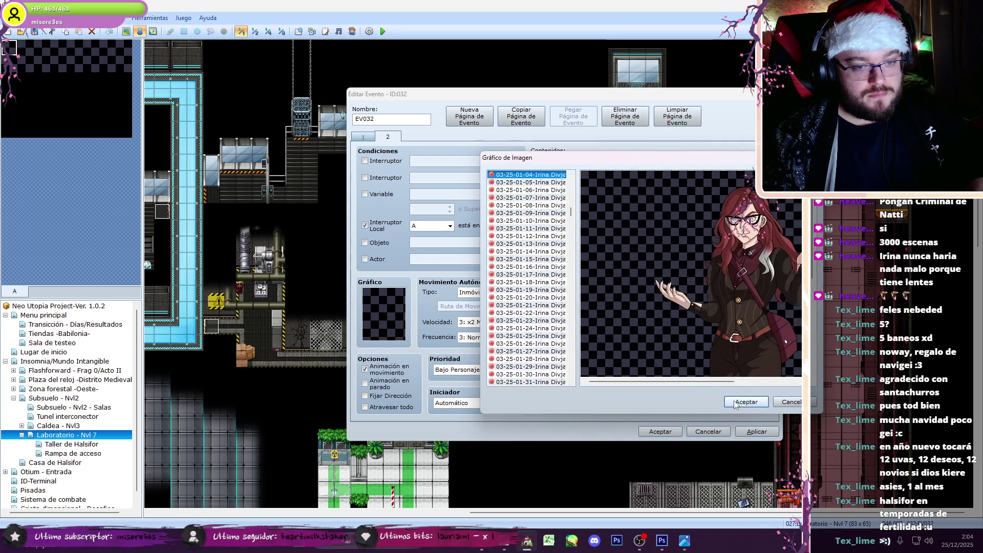
key("Down")
key("Down")
key("Down")
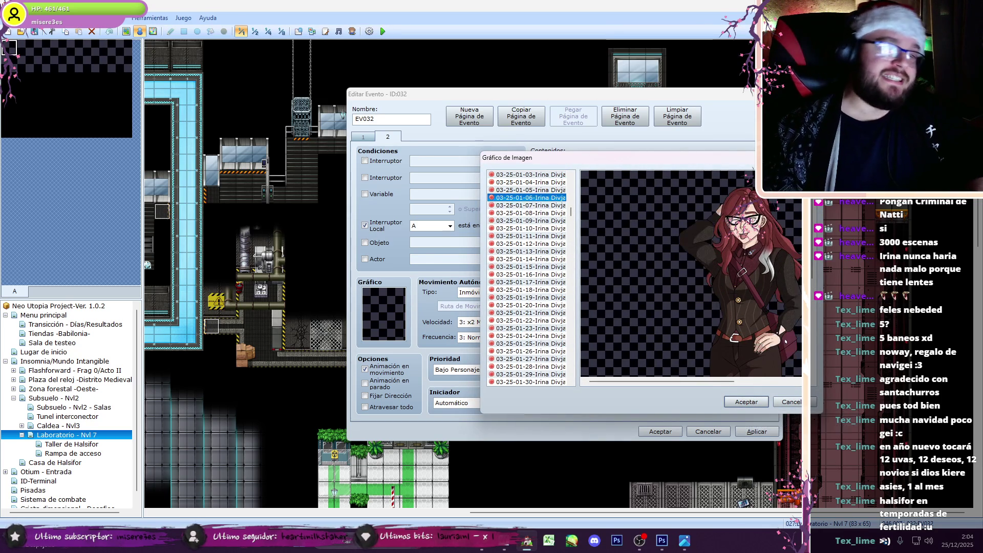
mouse_move(660, 382)
left_mouse_down()
mouse_move(695, 382)
mouse_move(679, 382)
left_mouse_up()
key("Up")
key("Up")
key("Up")
left_click(724, 401)
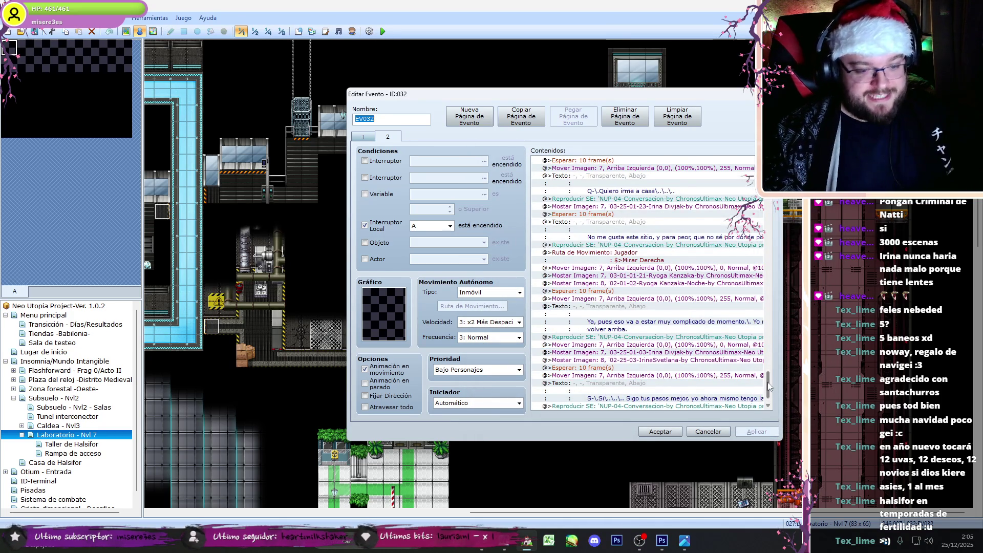
Step: Close the EV032 editor and open the Analisis event EV031
scroll(767, 402, "down", 1)
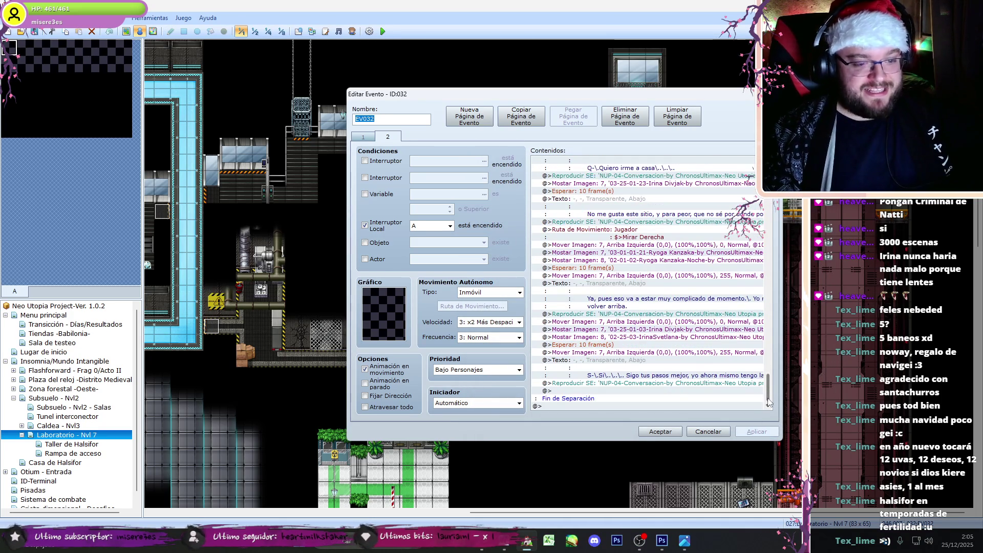
left_click(512, 546)
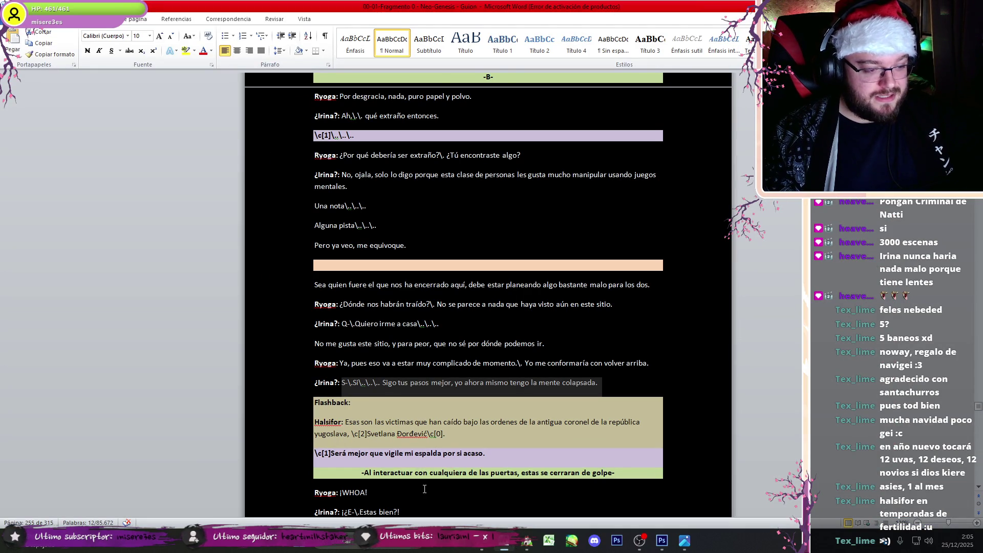
left_click(529, 538)
left_click(658, 431)
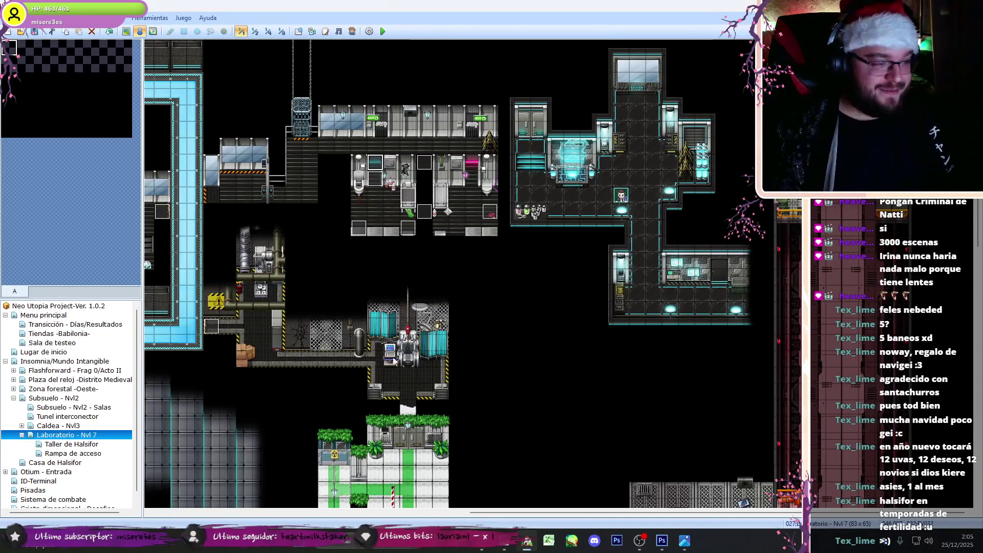
double_click(358, 227)
Step: Copy the NUP-30 Flashback through Borrar Imagen: 15 block from Analisis, then reopen EV032
scroll(688, 341, "down", 10)
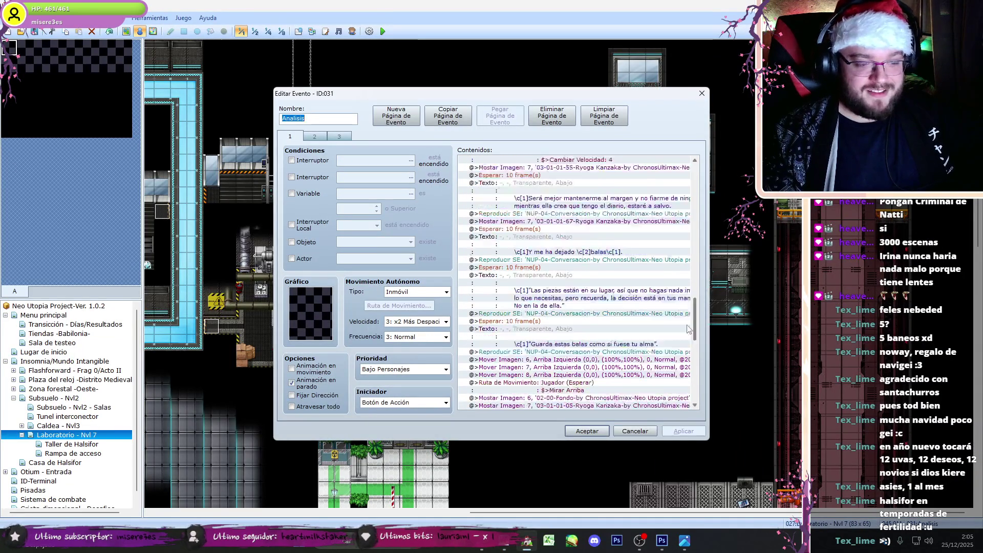
scroll(687, 342, "down", 6)
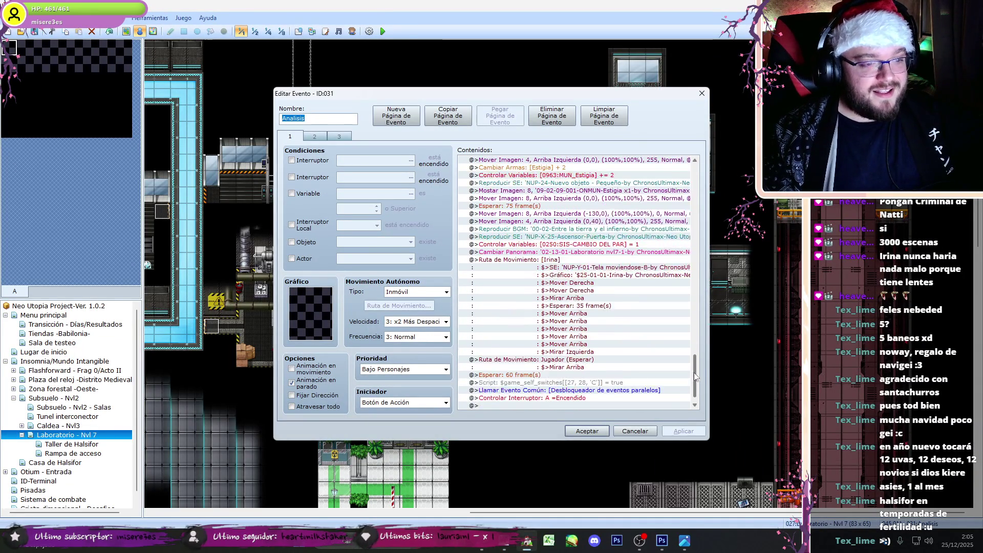
mouse_move(691, 352)
left_mouse_down()
mouse_move(701, 290)
mouse_move(698, 368)
mouse_move(694, 238)
left_mouse_up()
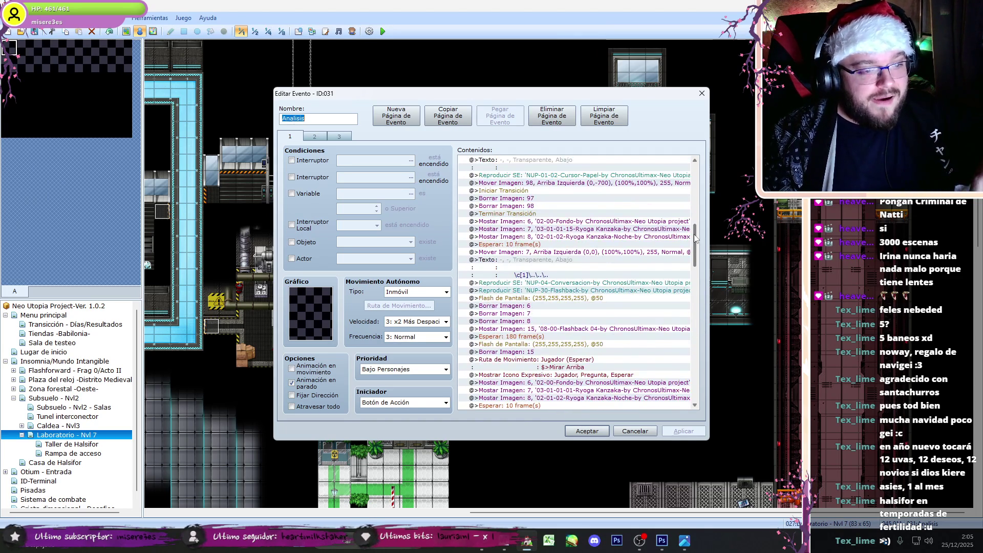
left_click(567, 290)
left_click(556, 352, "shift")
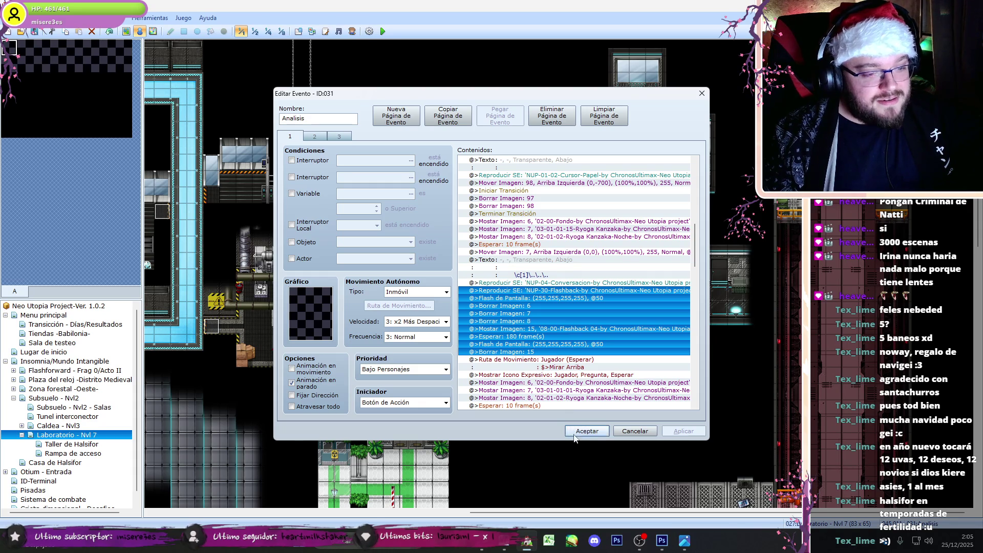
left_click(576, 433)
double_click(375, 169)
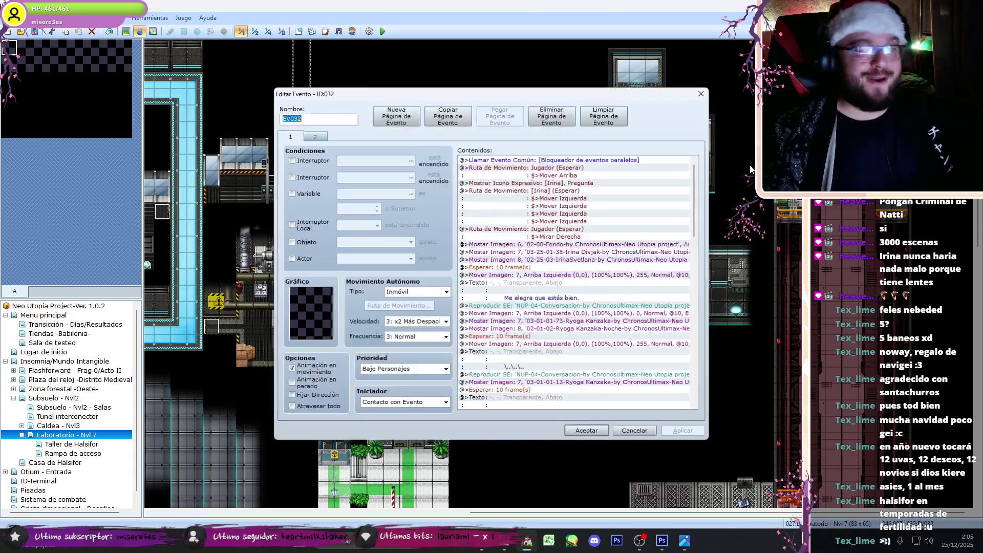
Step: Paste the copied flashback commands onto the empty last line of page 2
left_click_drag(696, 178, 709, 400)
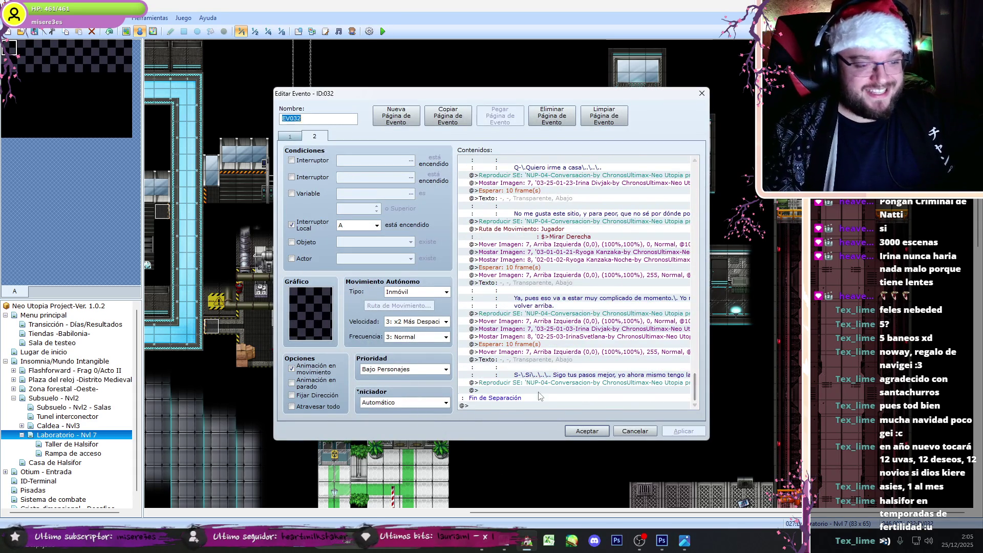
left_click(539, 397)
key("ctrl+v")
left_click(499, 549)
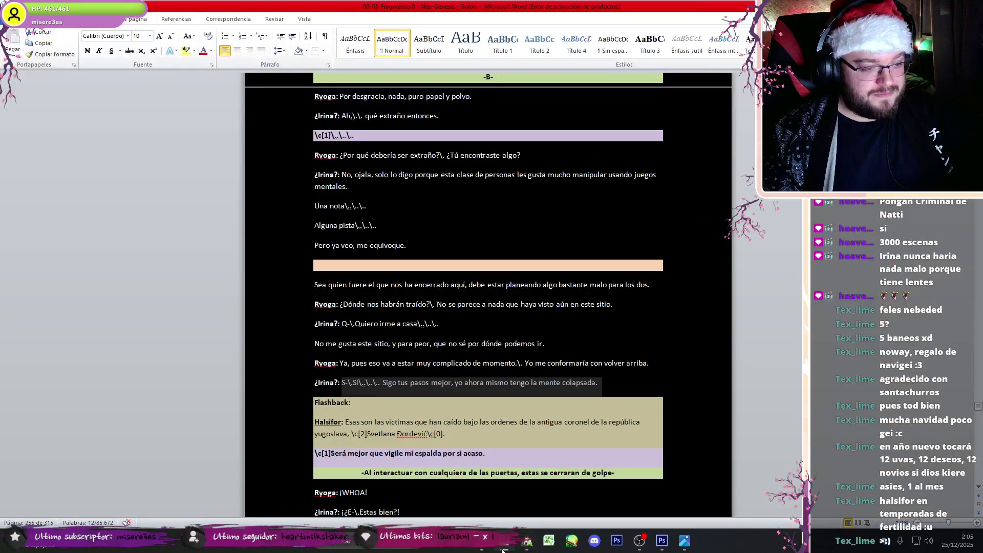
left_click(500, 549)
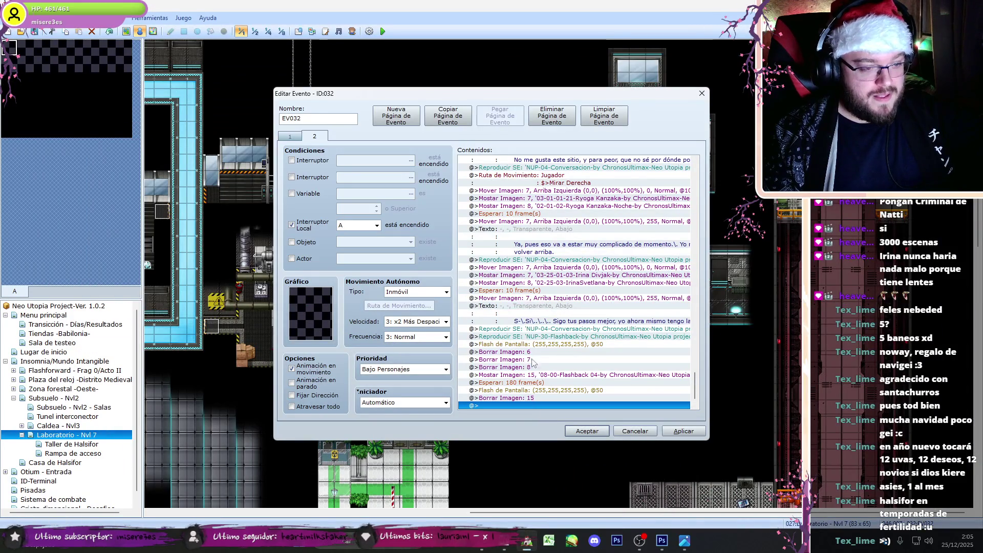
key("Return")
key("Escape")
left_click_drag(571, 101, 589, 220)
Step: Add a movement route making 026:Irina take five Mover Izquierda steps
double_click(549, 518)
left_click(485, 288)
left_click(484, 281)
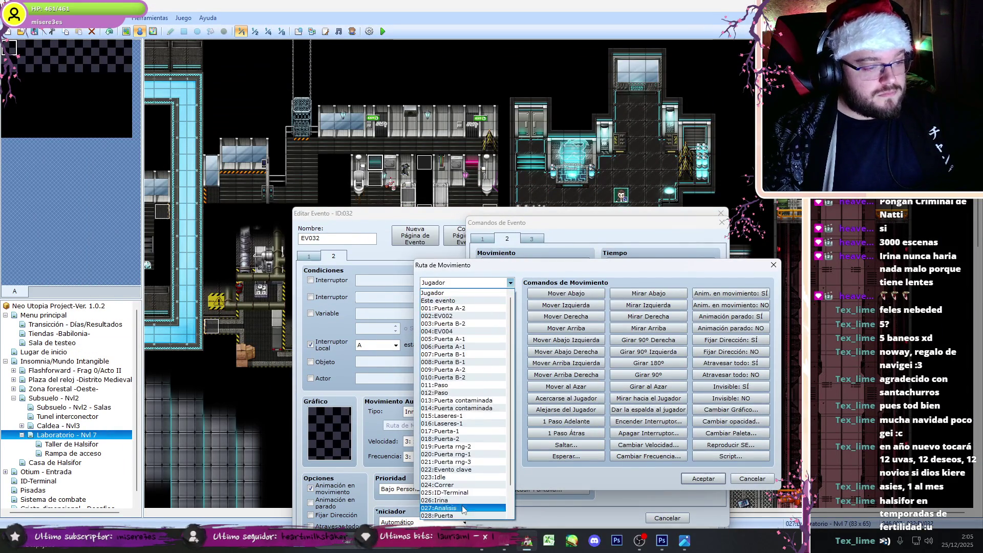
left_click(463, 494)
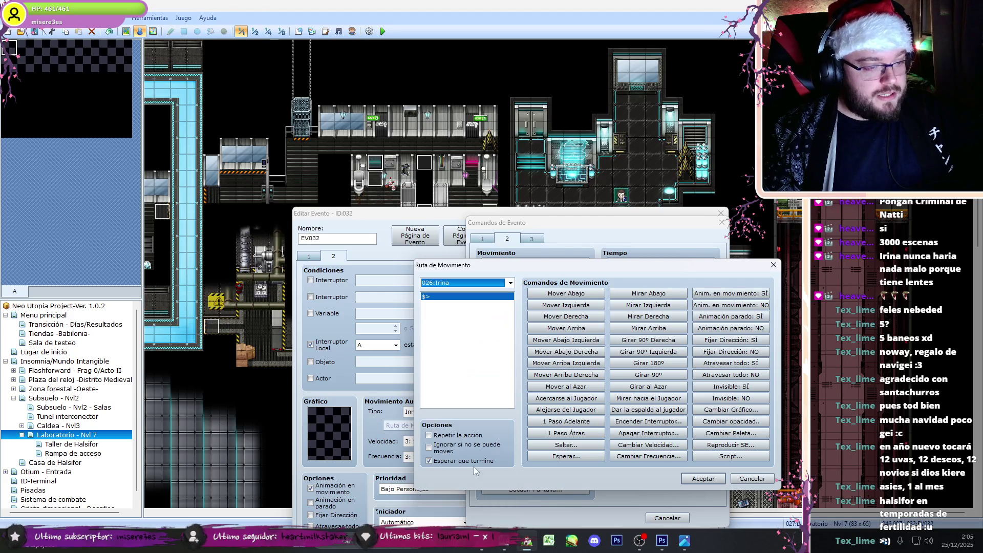
left_click(561, 306)
left_click(561, 306)
left_click(560, 306)
left_click(560, 306)
left_click(561, 306)
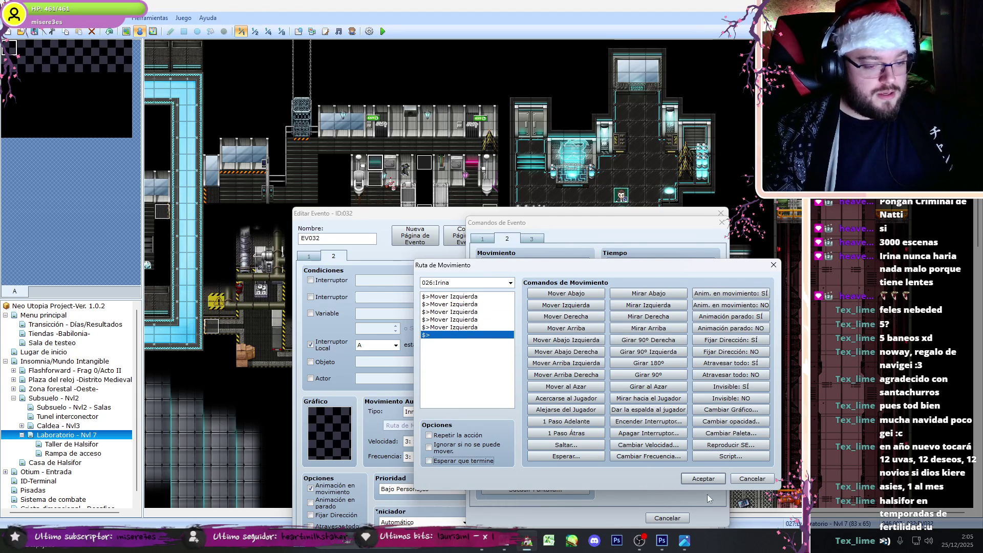
left_click(703, 479)
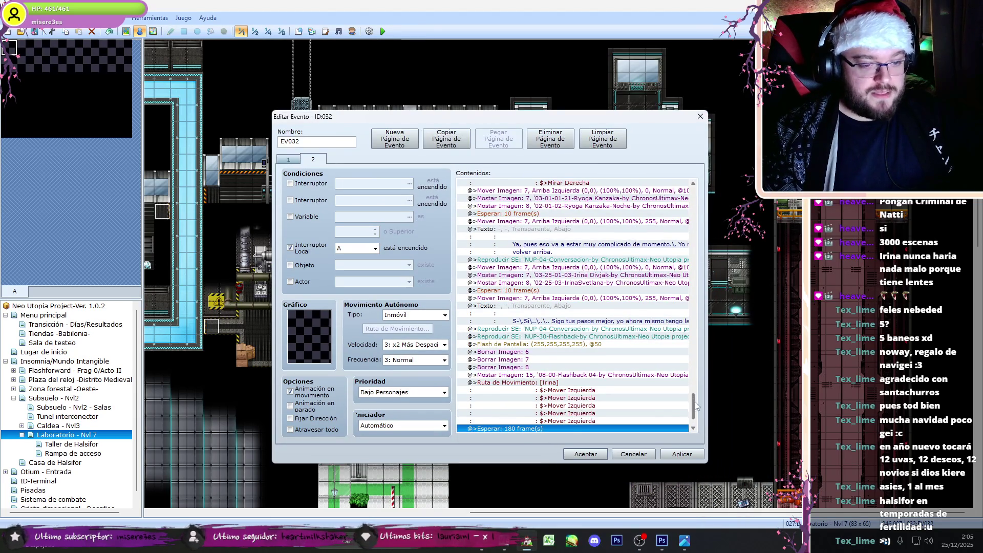
Step: Add a Silencio expression icon over the player, with Esperar enabled
scroll(563, 358, "down", 2)
double_click(512, 416)
left_click(525, 335)
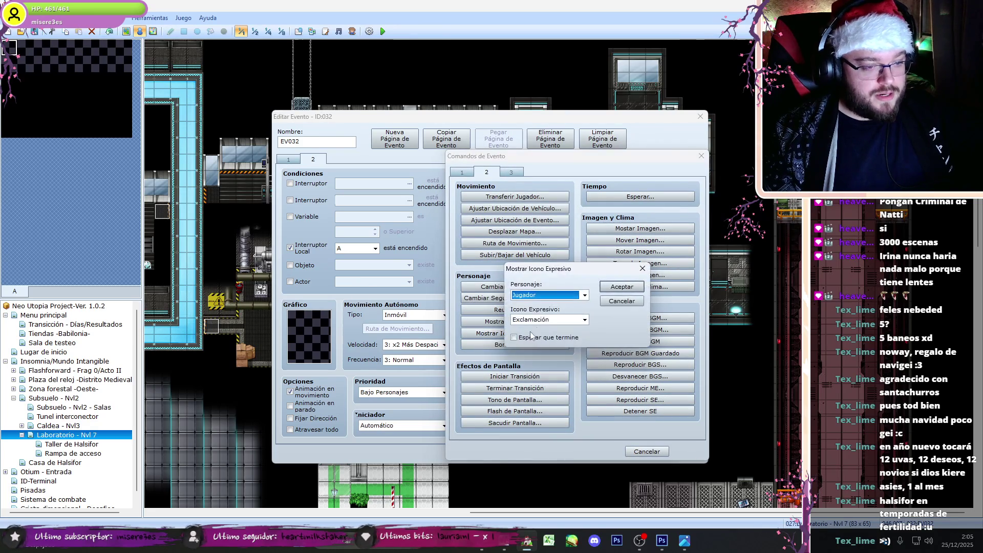
left_click(542, 321)
left_click(544, 332)
left_click(544, 320)
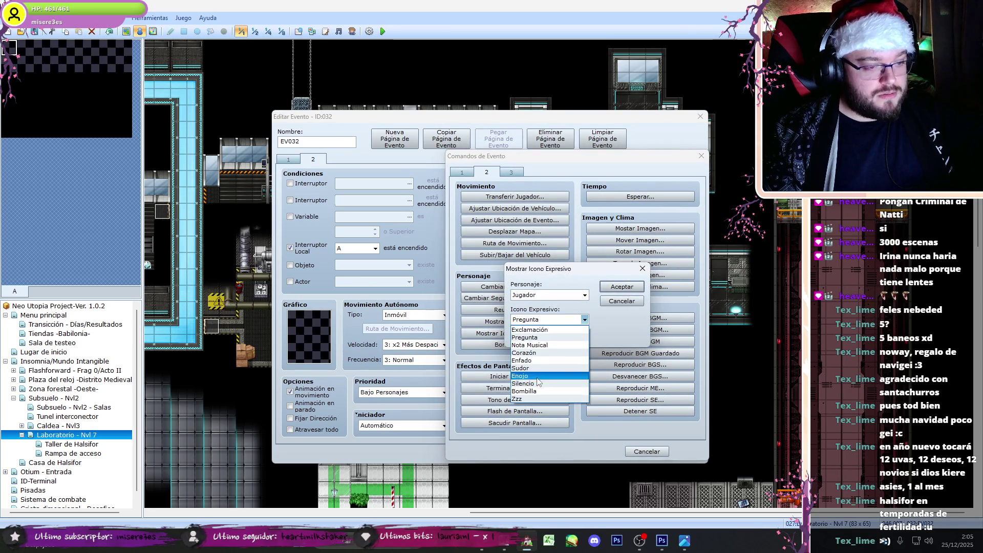
left_click(543, 389)
left_click(545, 338)
left_click(623, 288)
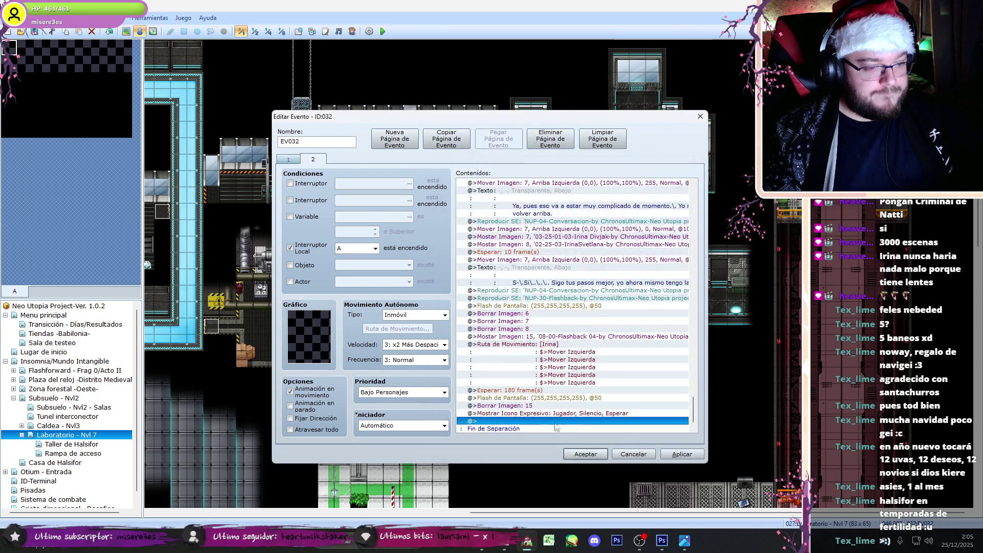
left_click_drag(695, 406, 699, 370)
Step: Copy the Mostrar Imagen portrait and Texto commands and paste them at the list's end
left_click(665, 328)
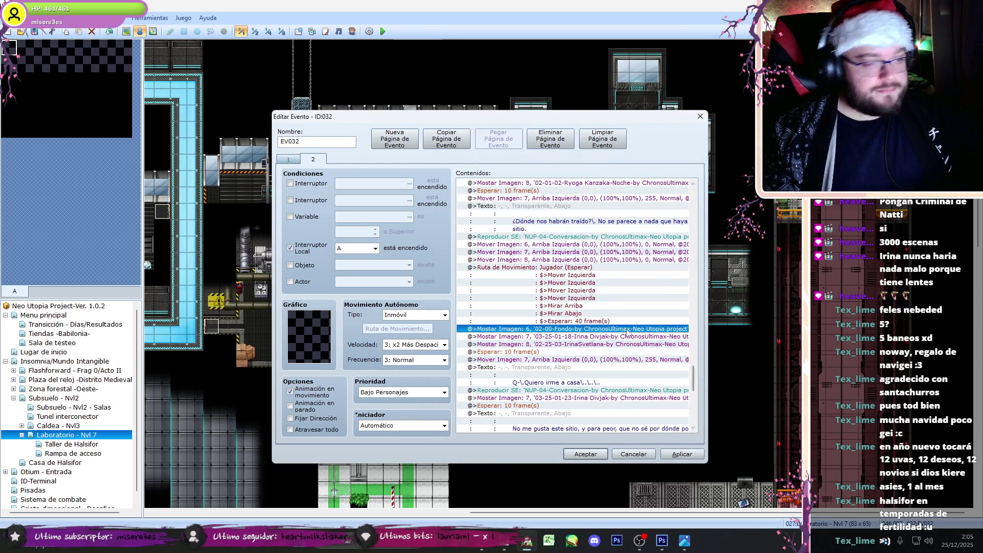
scroll(696, 416, "down", 5)
left_click(658, 413)
mouse_move(696, 412)
left_mouse_down()
mouse_move(695, 258)
mouse_move(694, 409)
left_mouse_up()
left_click(666, 276)
left_click(637, 343, "shift")
left_click(580, 413)
key("ctrl+v")
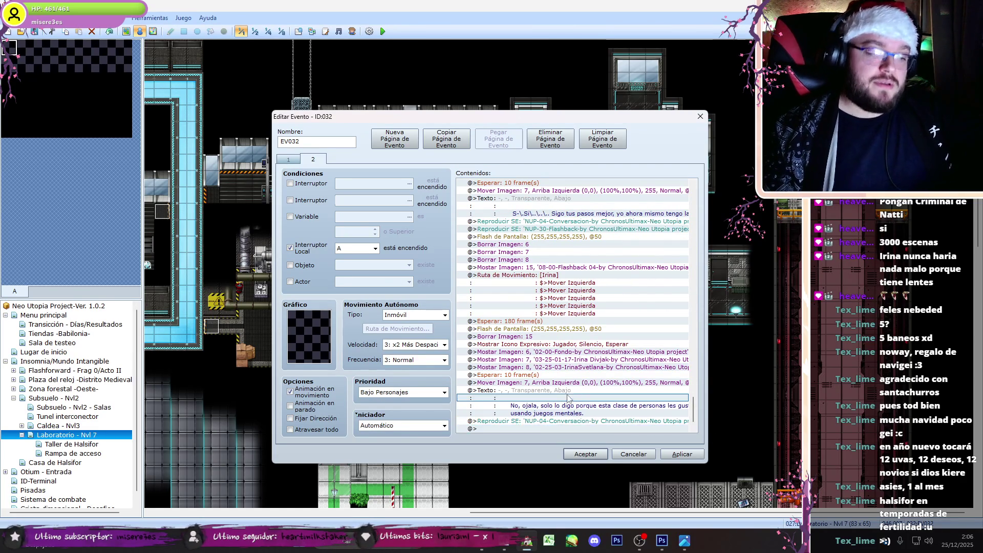
Step: Replace the pasted Texto with "Será mejor que vigile mi espalda por si acaso."
double_click(575, 394)
left_click(509, 549)
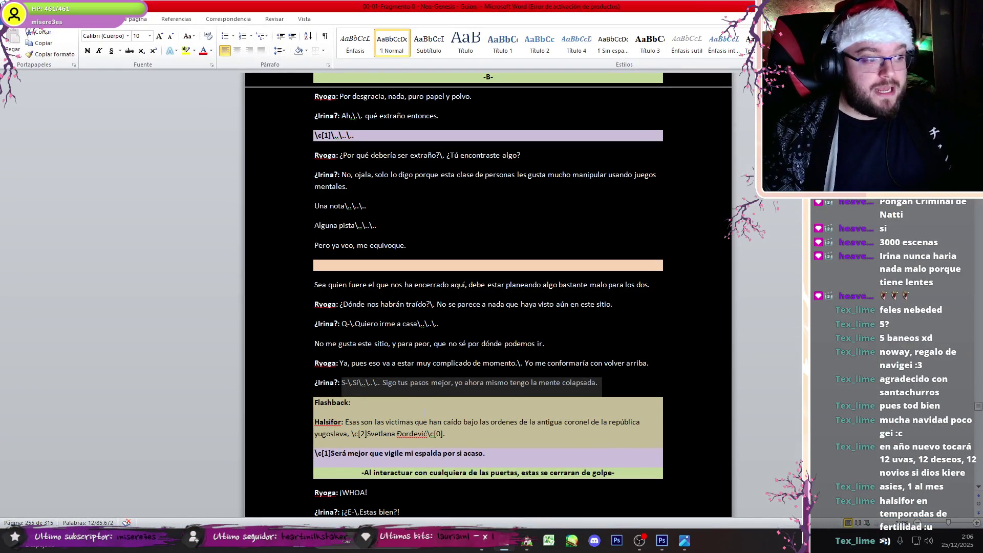
left_click_drag(486, 456, 288, 459)
key("ctrl+c")
left_click(526, 542)
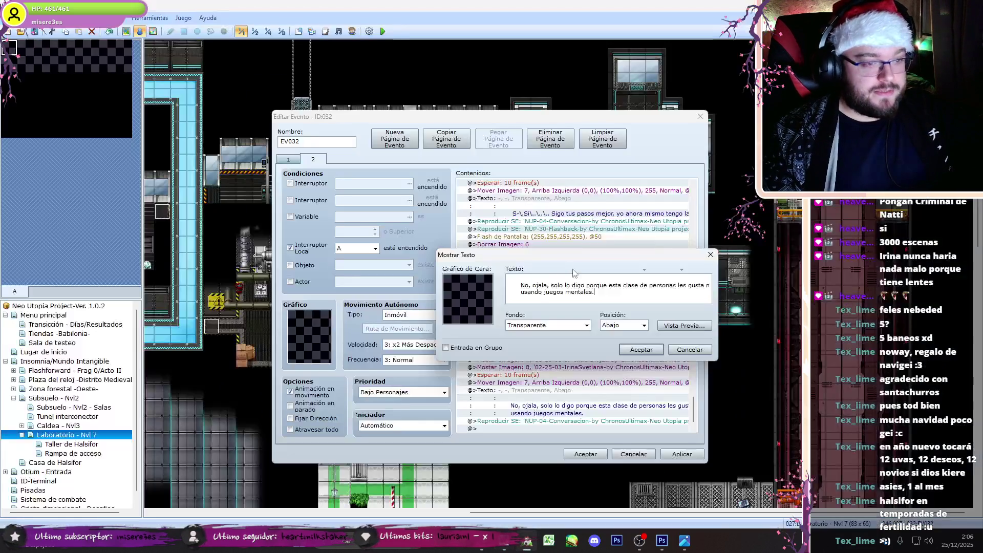
key("ctrl+a")
key("ctrl+v")
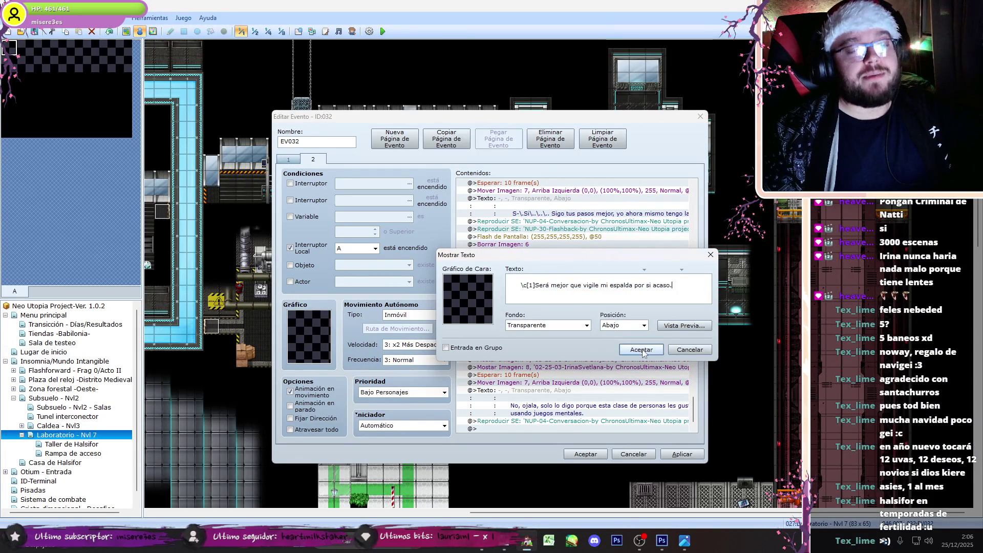
left_click(641, 350)
Step: Browse Irina's portraits in Mostrar Imagen 7's picker, then cancel without changes
left_click(578, 359)
double_click(577, 359)
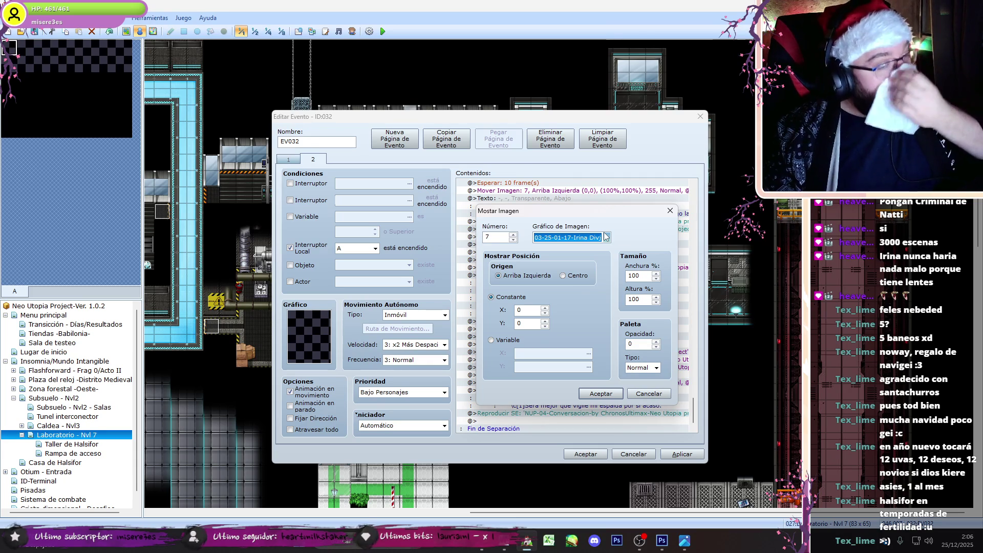
left_click(607, 239)
left_click(485, 304)
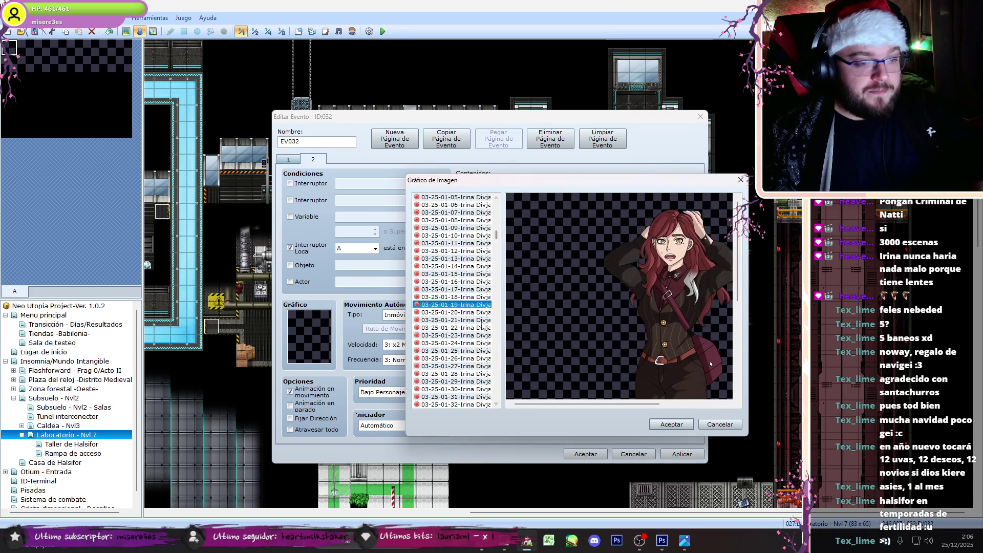
key("Down")
key("Down")
key("Up")
key("Up")
key("Up")
left_click(719, 424)
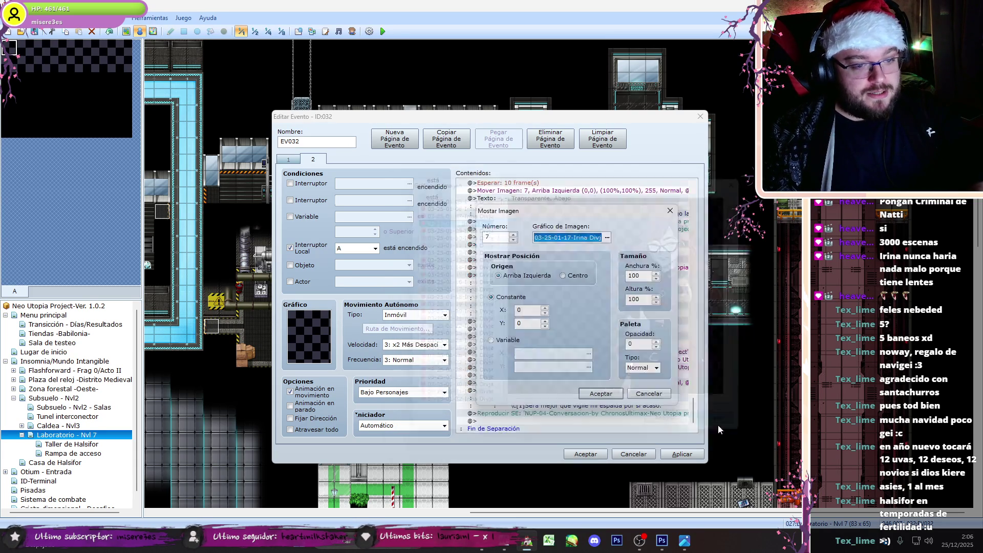
left_click(647, 394)
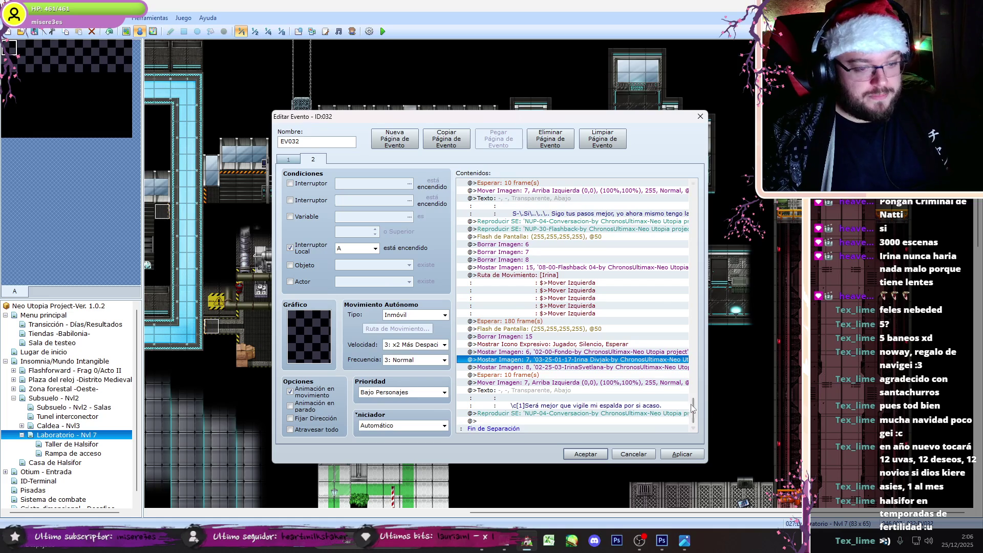
Step: Change Irina's image 7 portrait to 03-25-01-14
scroll(690, 408, "up", 5)
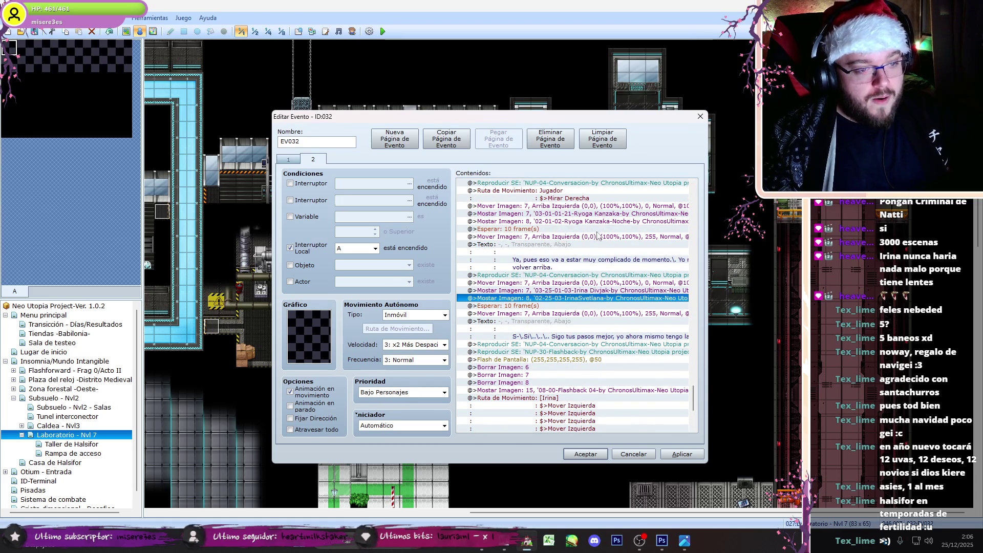
scroll(588, 370, "down", 6)
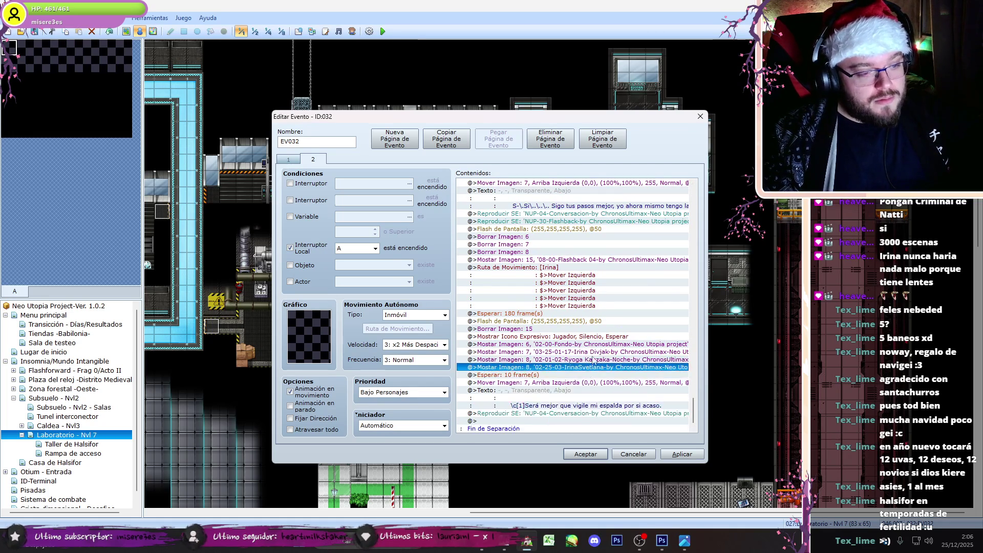
double_click(588, 352)
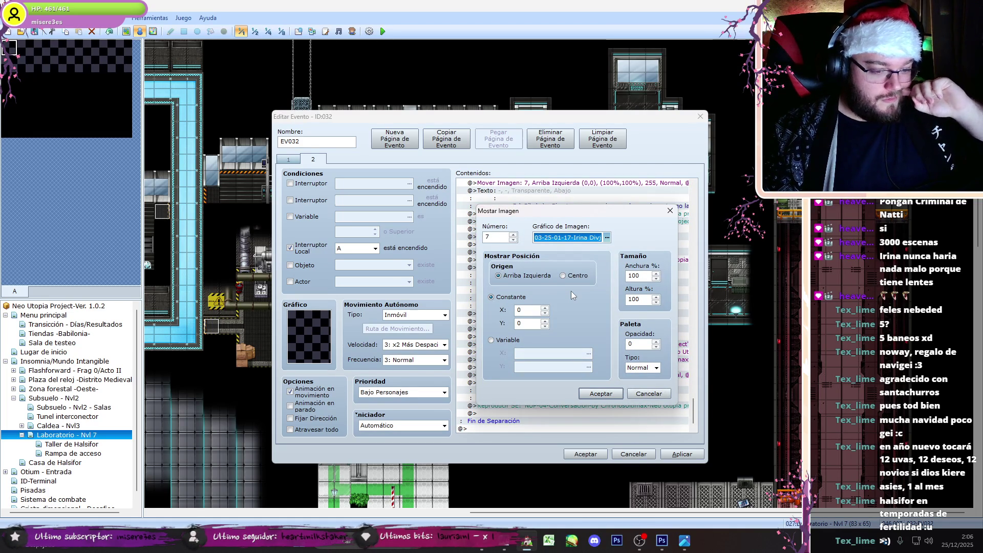
key("Return")
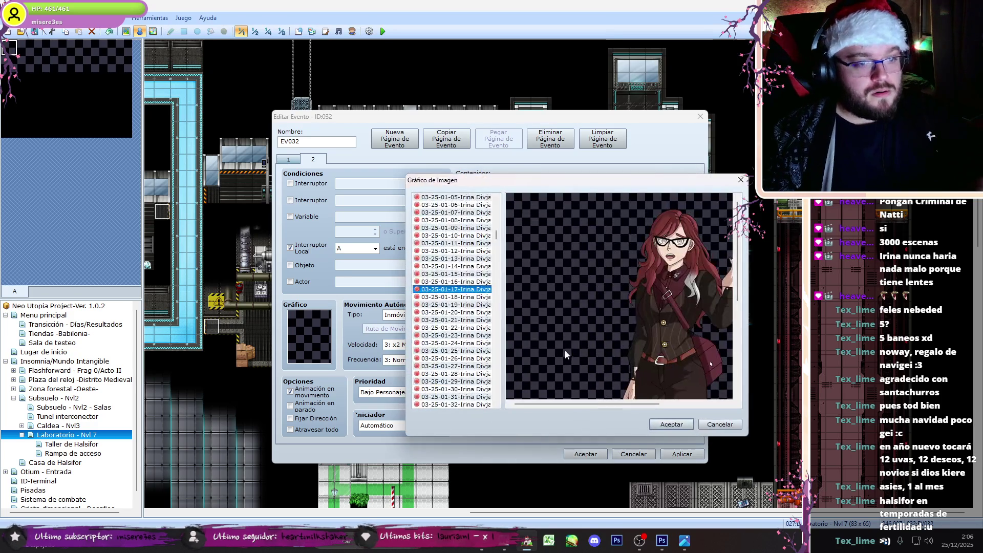
left_click(671, 424)
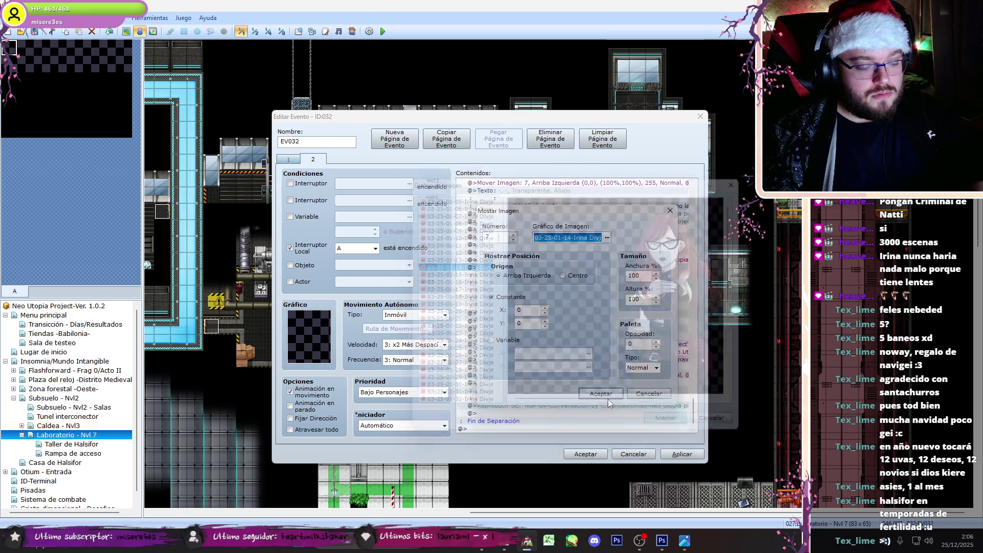
left_click(631, 410)
Step: Switch EV032 to its first page
scroll(695, 419, "up", 5)
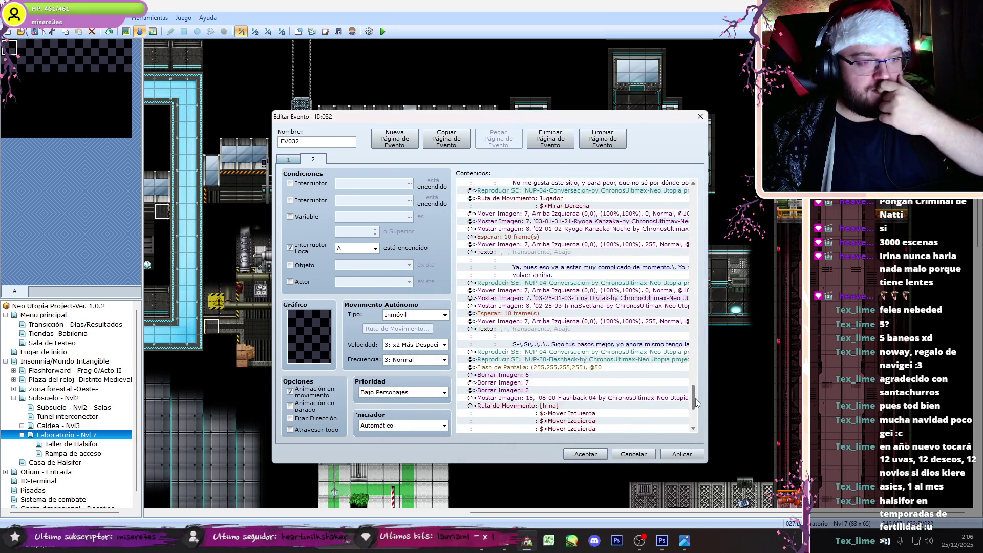
left_click(289, 160)
scroll(679, 230, "down", 15)
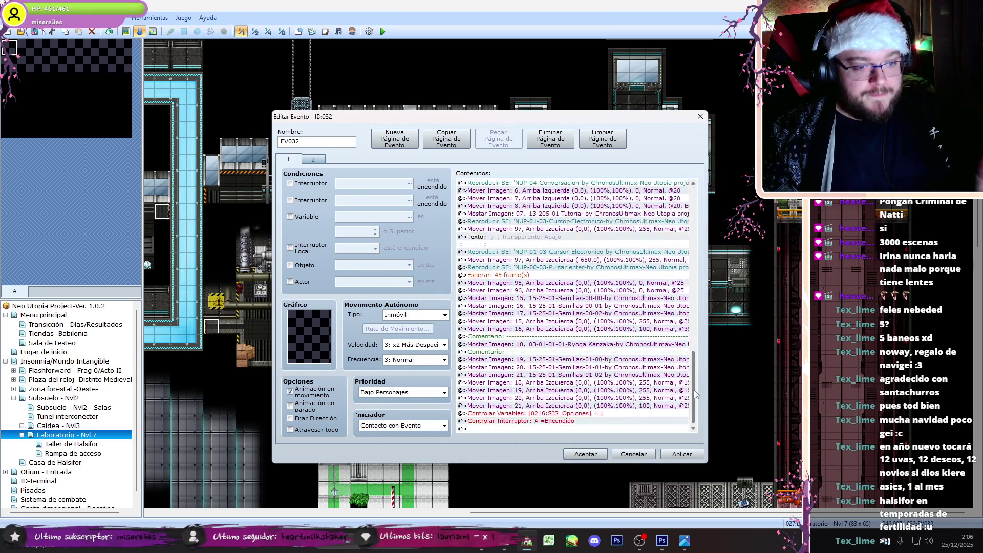
Step: End page 2 with Controlar Interruptor Local turning switch B on
left_click_drag(569, 207, 557, 195)
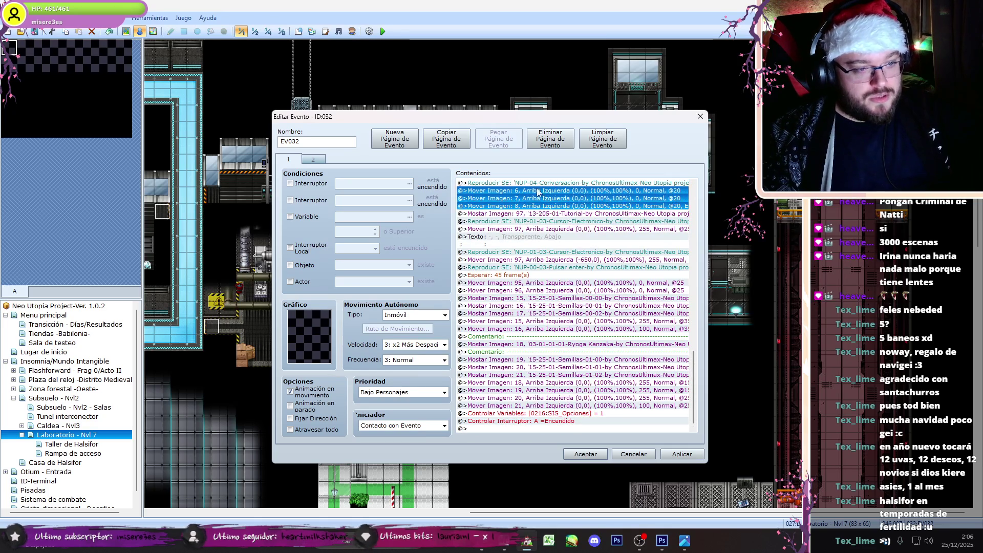
left_click(309, 159)
scroll(614, 358, "down", 15)
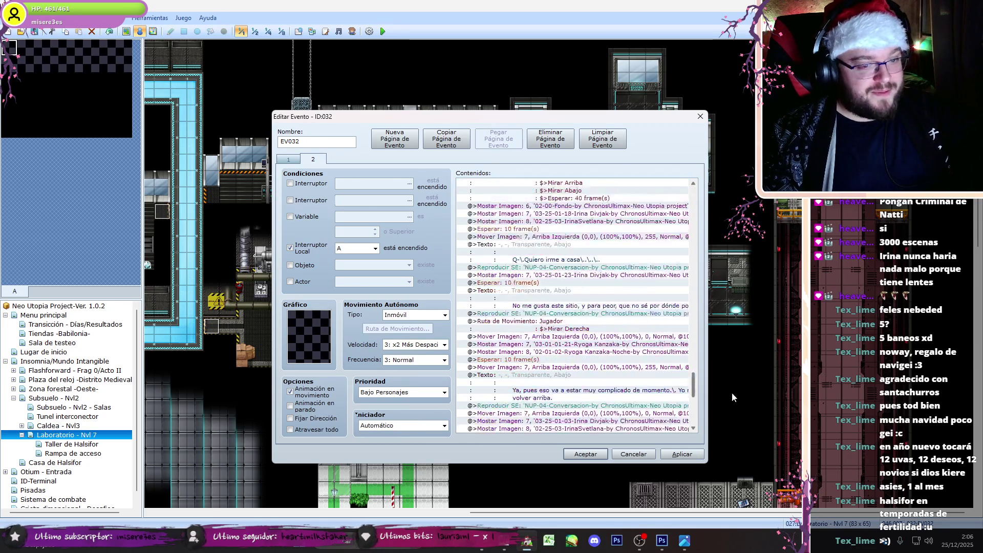
left_click(579, 420)
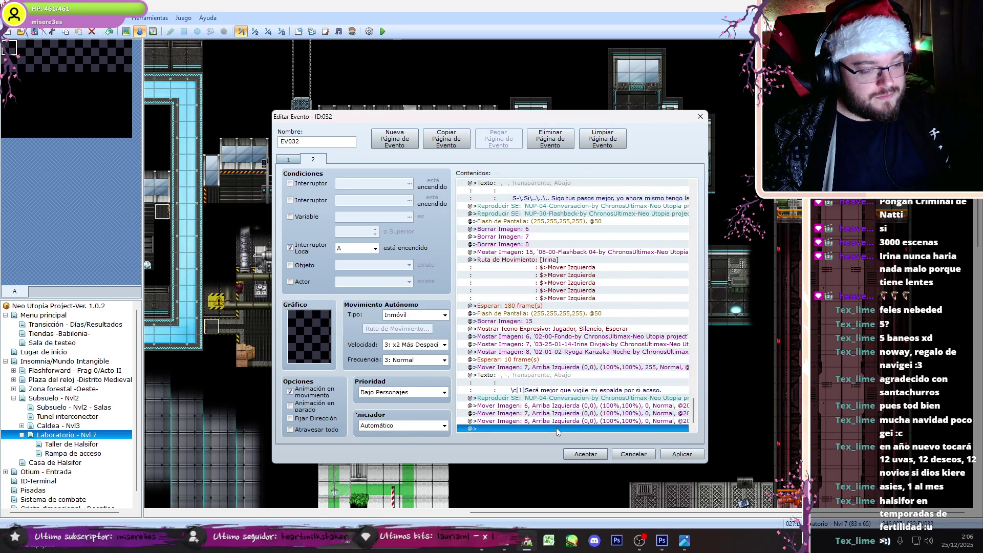
double_click(556, 428)
left_click(514, 333)
key("Escape")
left_click(468, 173)
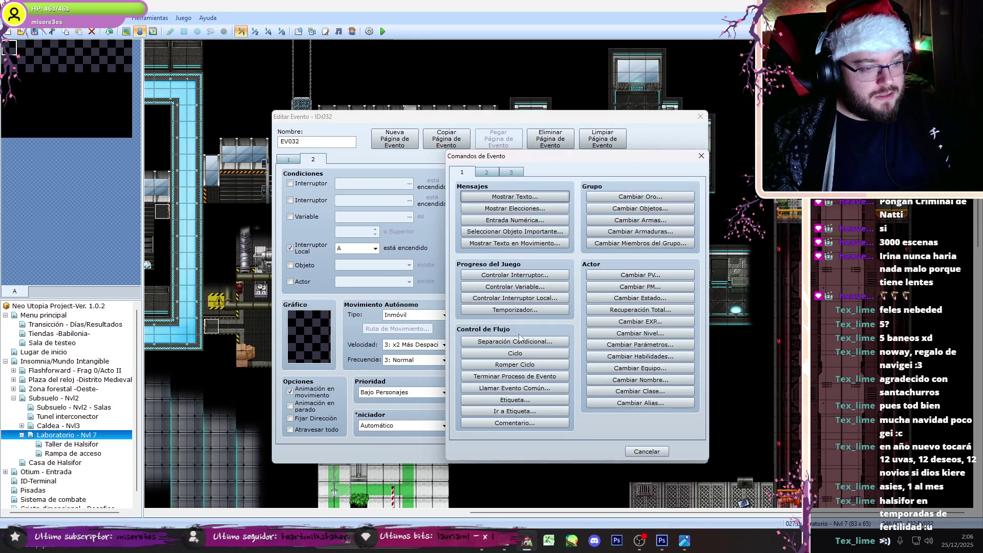
left_click(520, 299)
left_click(536, 305)
left_click(528, 313)
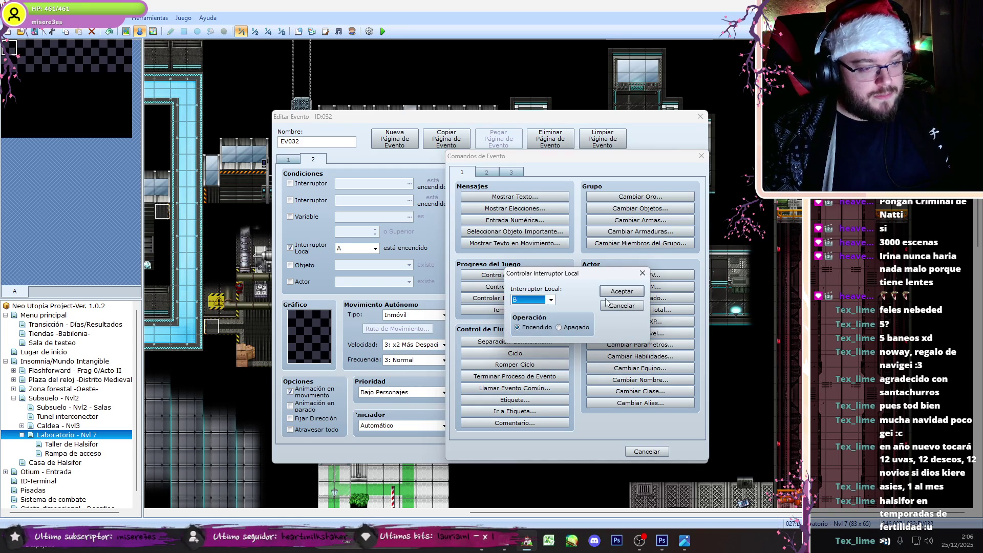
Step: Add a new page 3 conditioned on Interruptor Local B
left_click(622, 291)
left_click(394, 139)
left_click(289, 247)
left_click(375, 249)
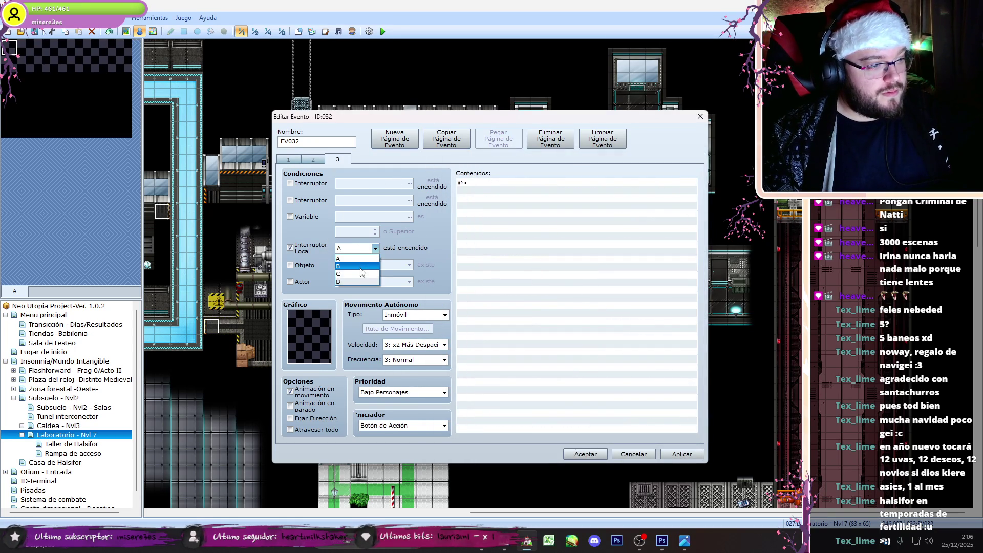
left_click(354, 256)
Step: Insert Controlar Variable SIS_Opciones = 0 above the switch command on page 2
left_click(312, 159)
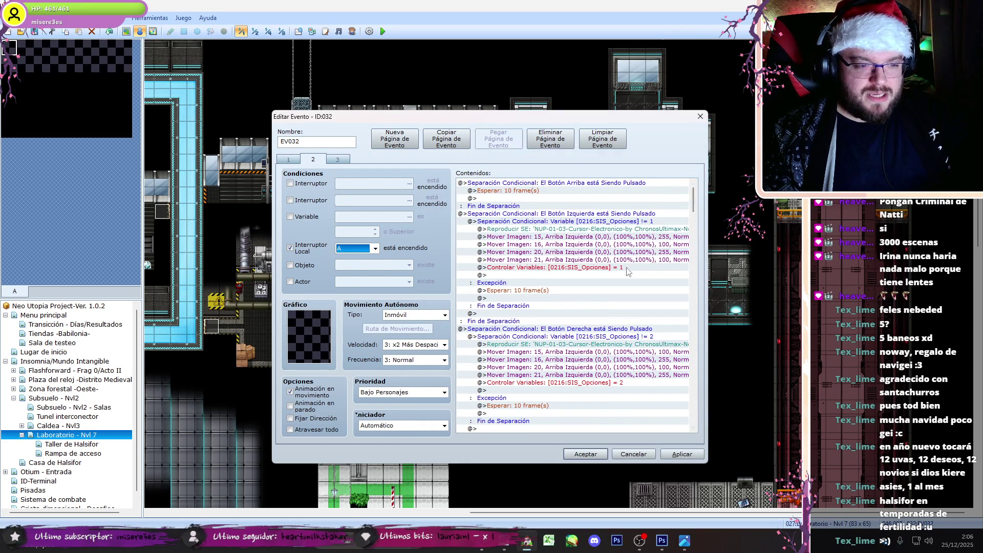
left_click(563, 267)
left_click_drag(694, 199, 716, 420)
left_click(556, 402)
key("ctrl+v")
double_click(556, 405)
left_click(599, 400)
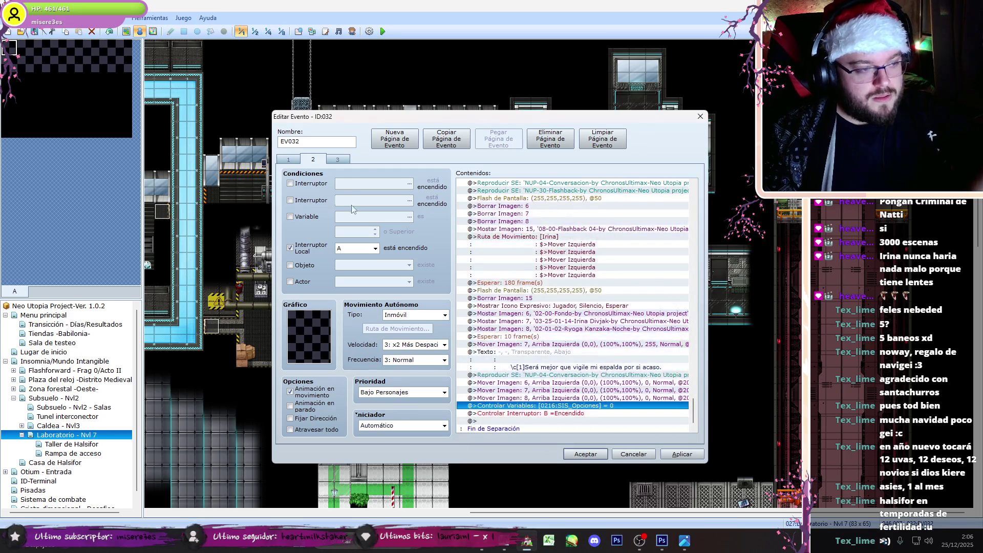
Step: Review page 3, accept the event changes, and open the Tunel interconector map
left_click(341, 161)
left_click(588, 454)
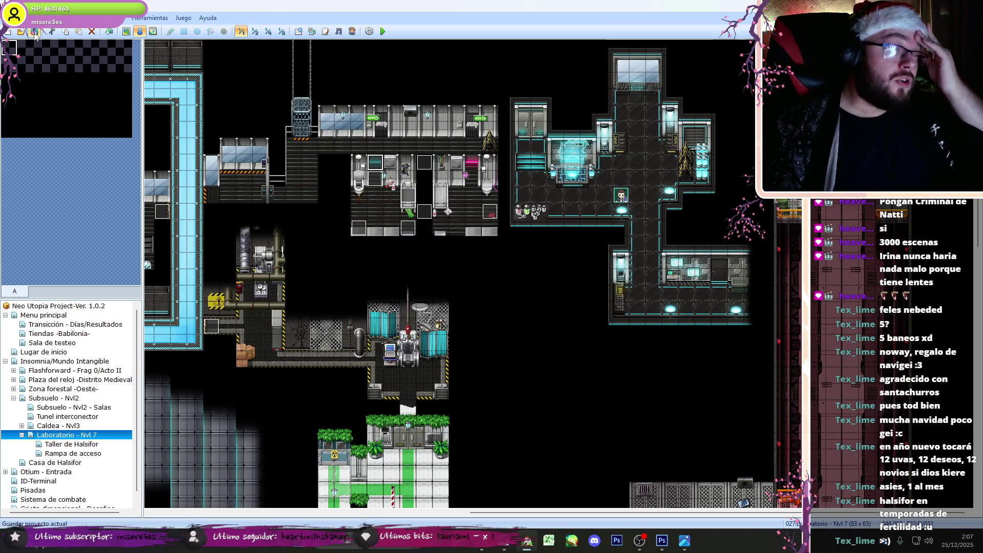
left_click(640, 541)
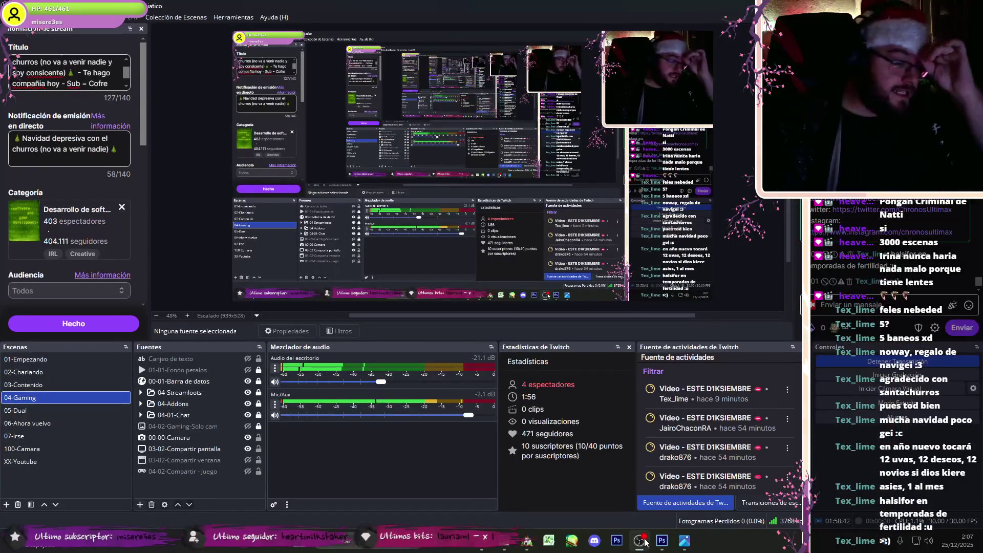
left_click(644, 541)
left_click(43, 416)
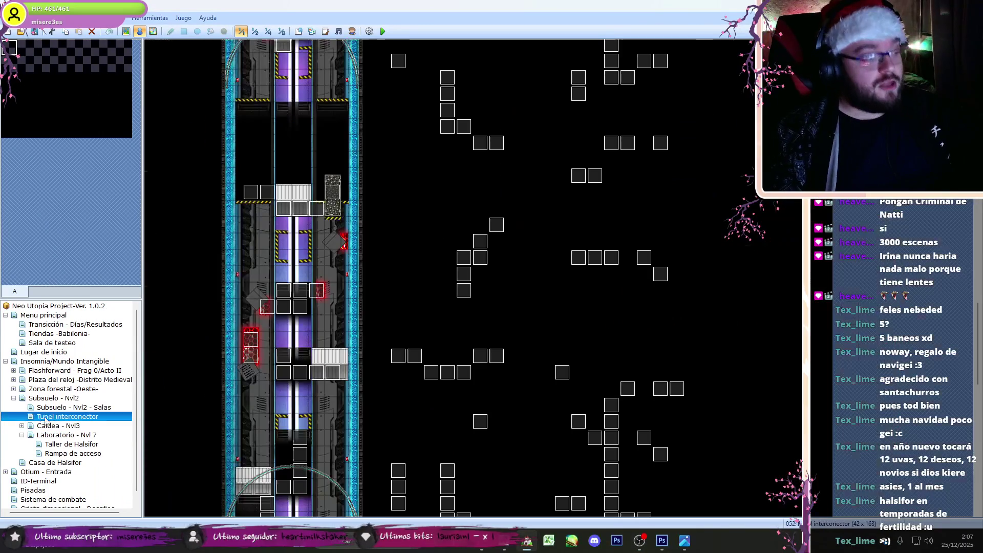
Step: Open the Subsuelo - Nvl2 map from the map tree
left_click(65, 399)
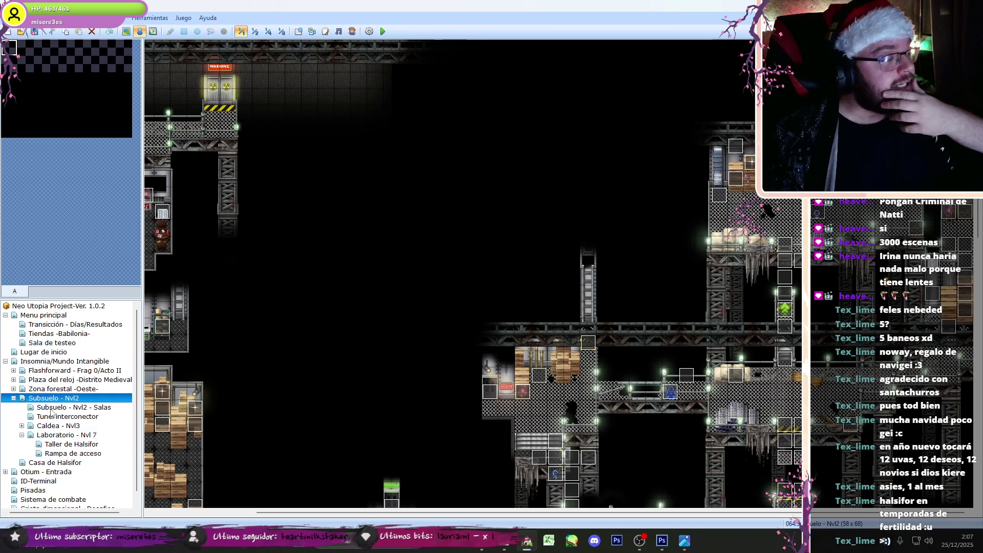
left_click(504, 547)
Step: Search YouTube for "ffvii remake ost"
key("ctrl+1")
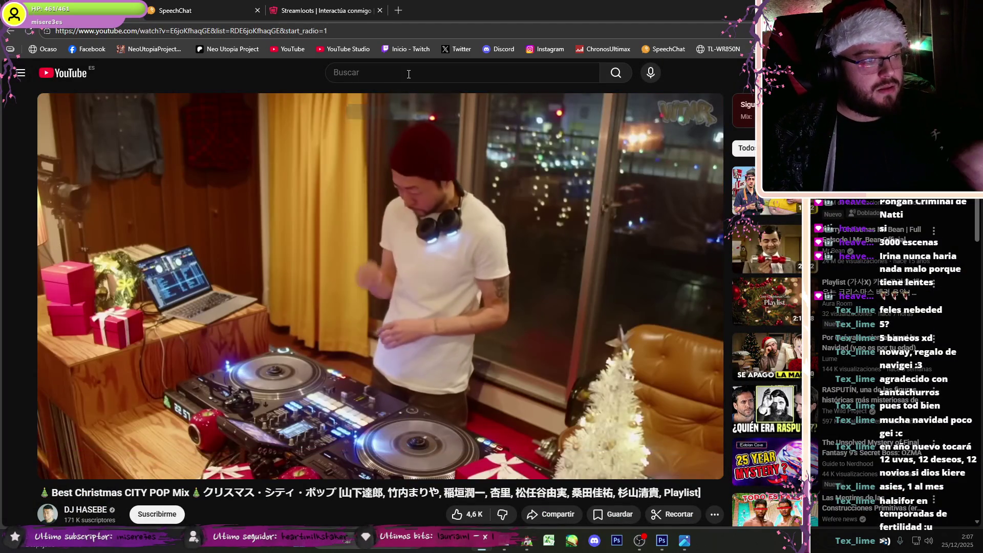
left_click(409, 75)
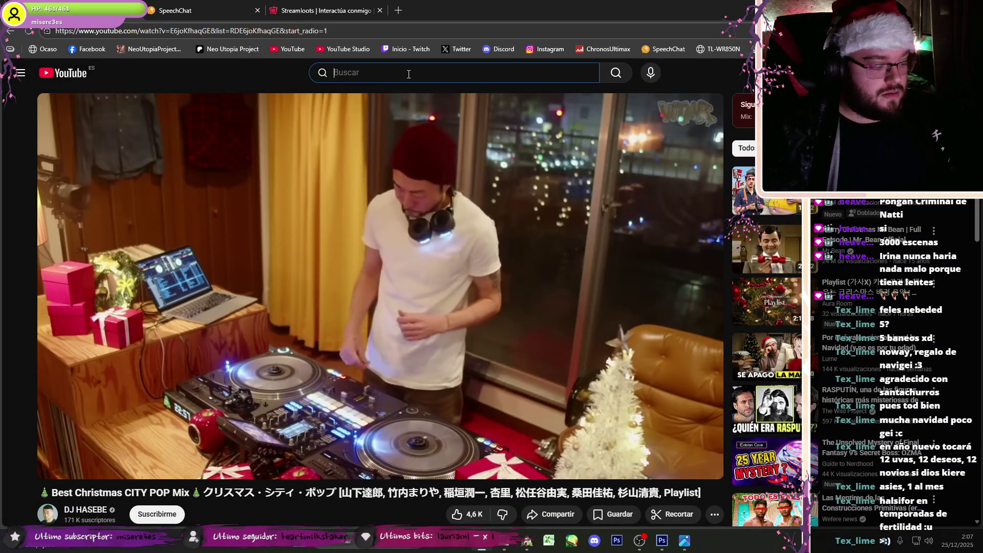
type("ffvii remak")
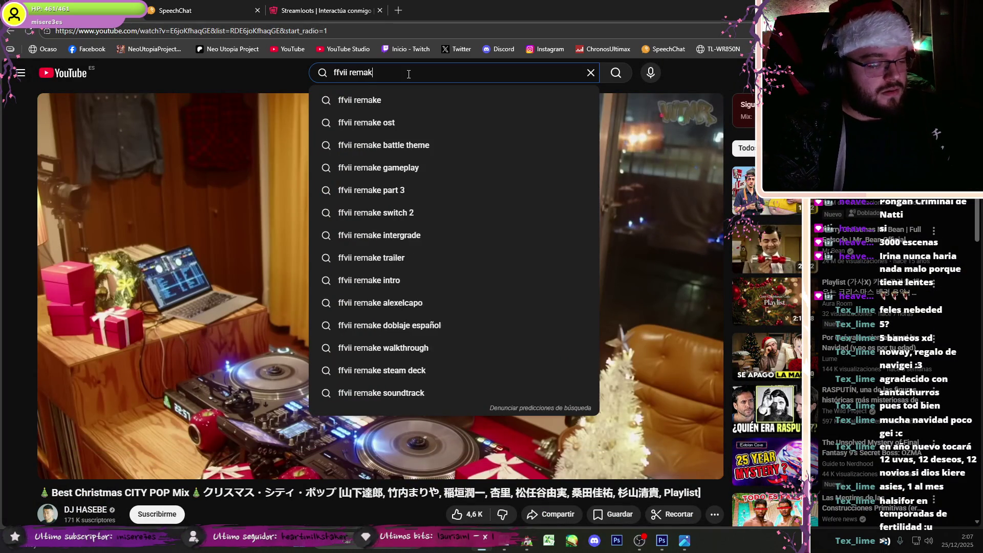
type("e ost")
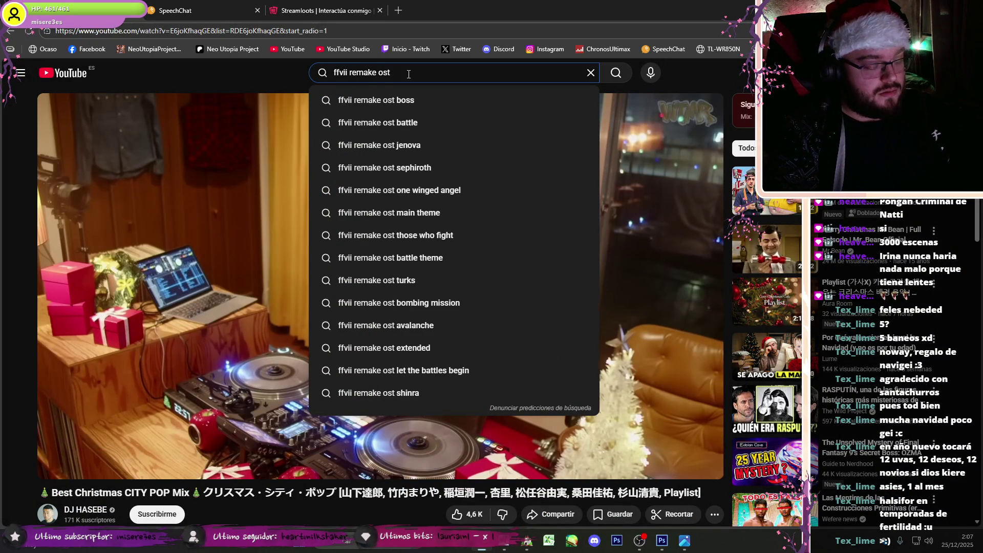
key("Return")
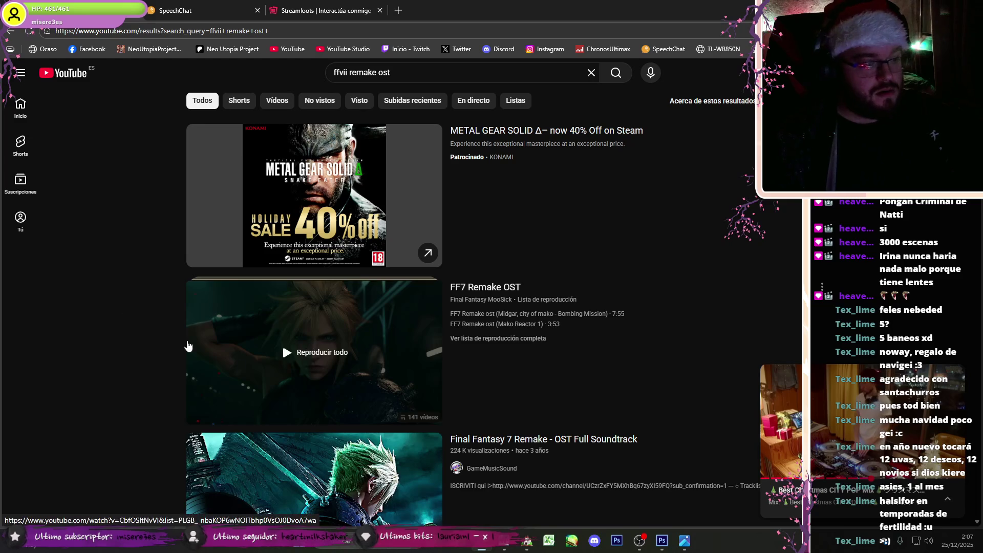
Step: Play the FF7 Remake OST playlist from its Critical Shot track
scroll(109, 335, "down", 3)
left_click(215, 235)
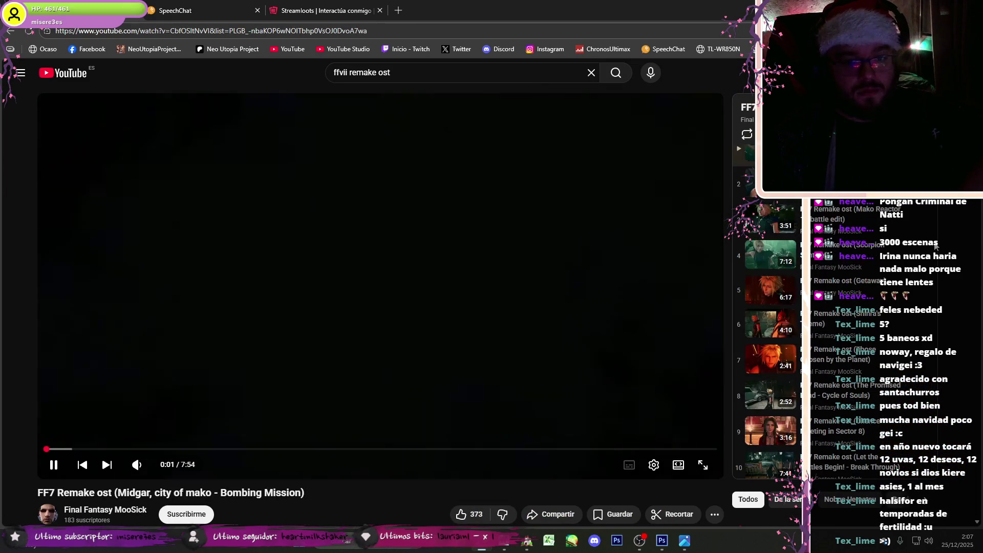
scroll(936, 251, "down", 20)
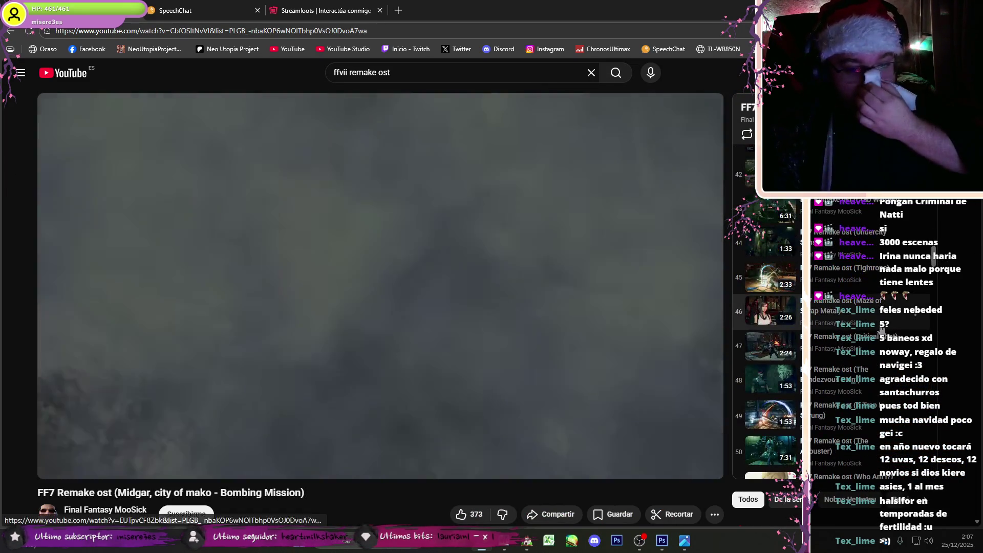
left_click(770, 347)
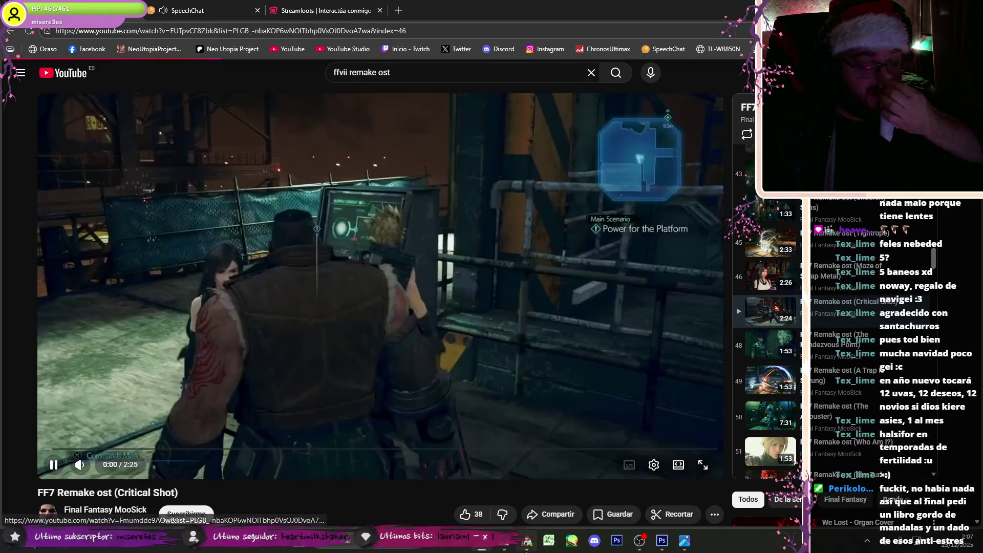
left_click(640, 541)
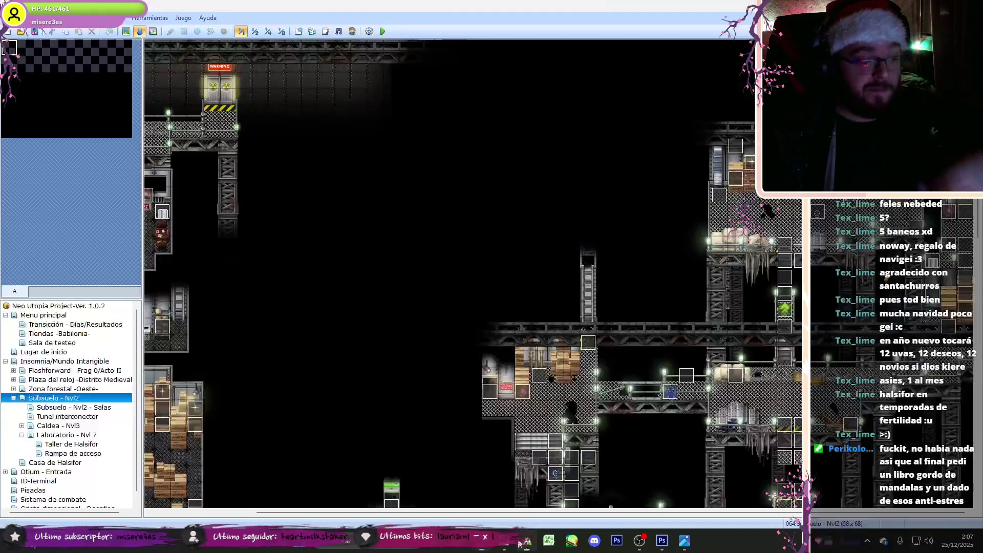
Step: Expand Caldea - Nvl3 in the map tree and open Sala de Irkalla
left_click(643, 542)
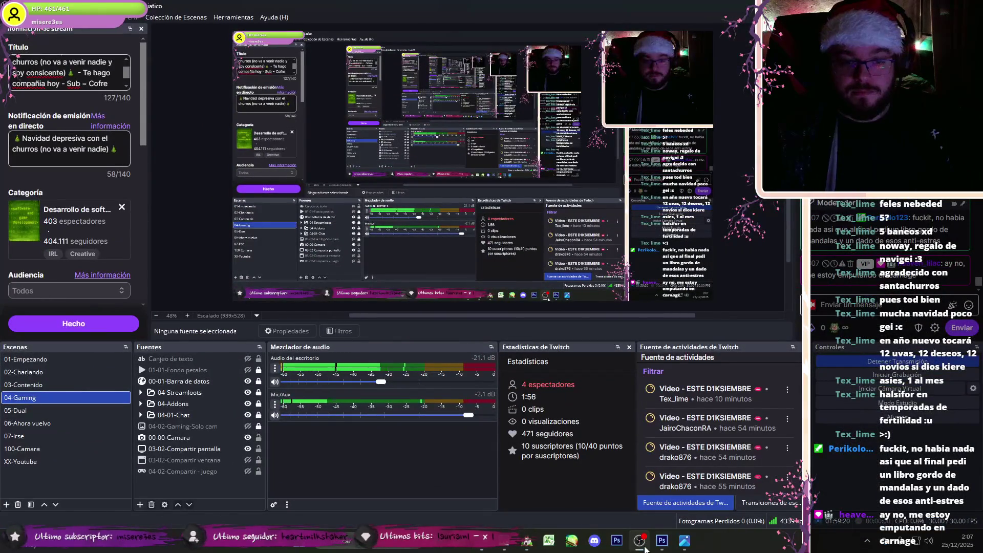
left_click(644, 547)
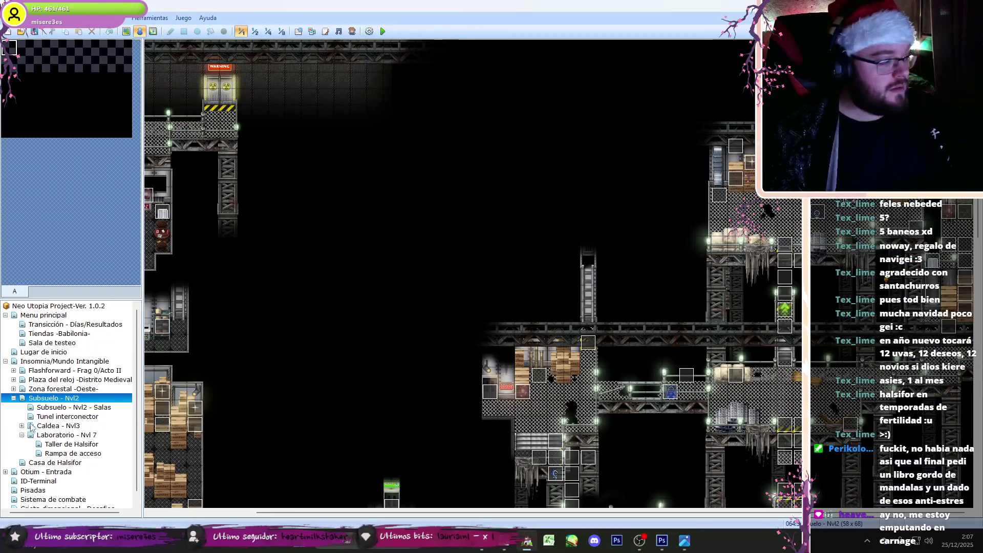
left_click(37, 417)
left_click(37, 424)
left_click(22, 425)
left_click(21, 425)
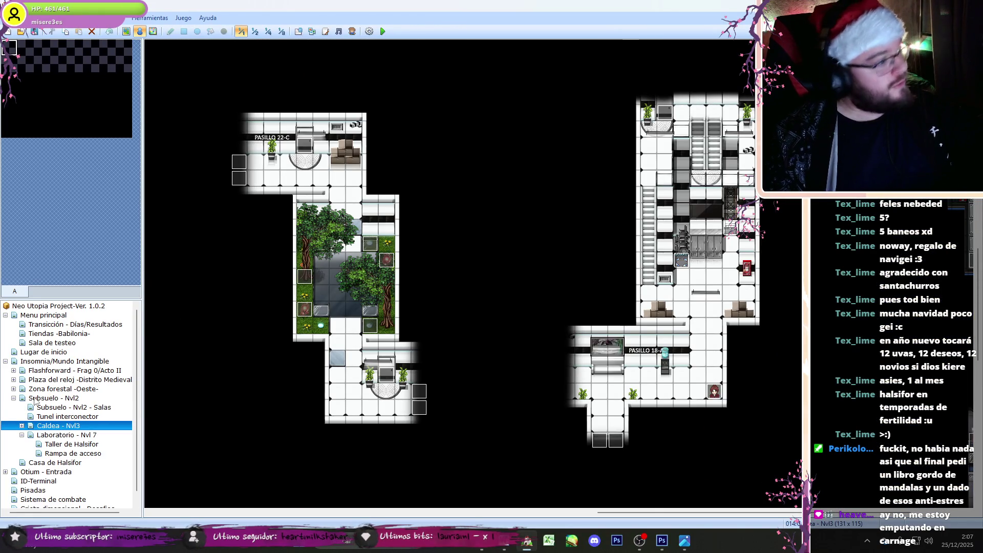
left_click(33, 398)
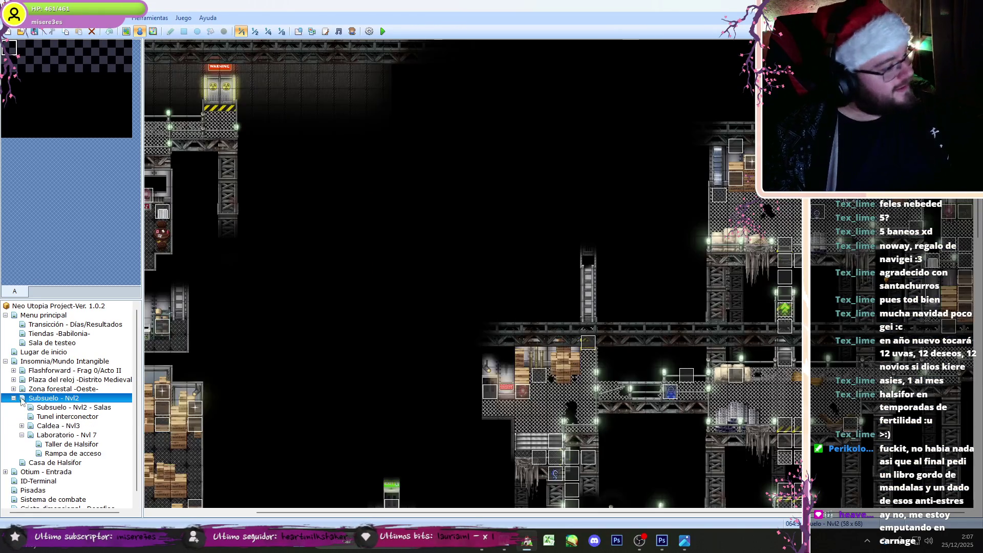
left_click(21, 425)
left_click(66, 443)
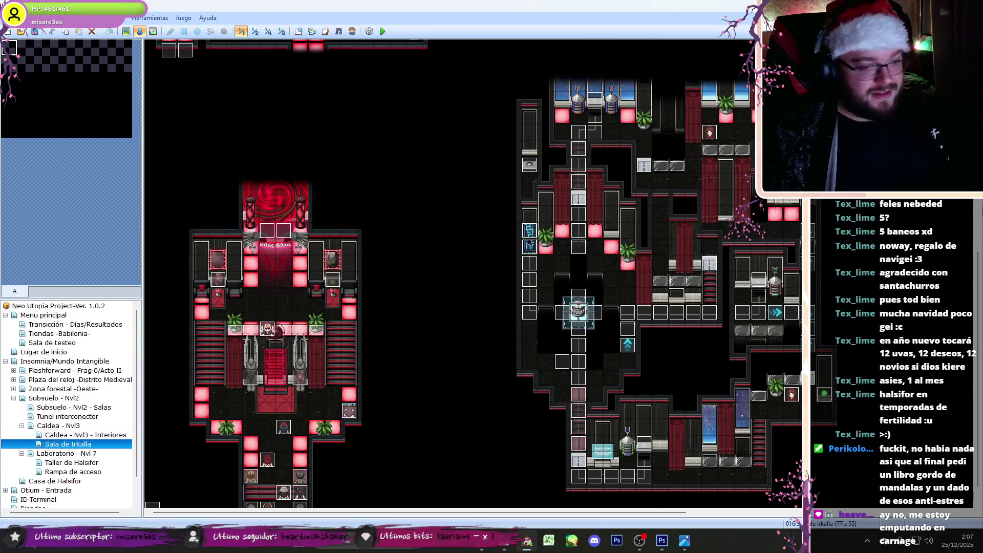
Step: Open the Ascensor-Irkalla event (ID 013) for editing
scroll(978, 231, "up", 10)
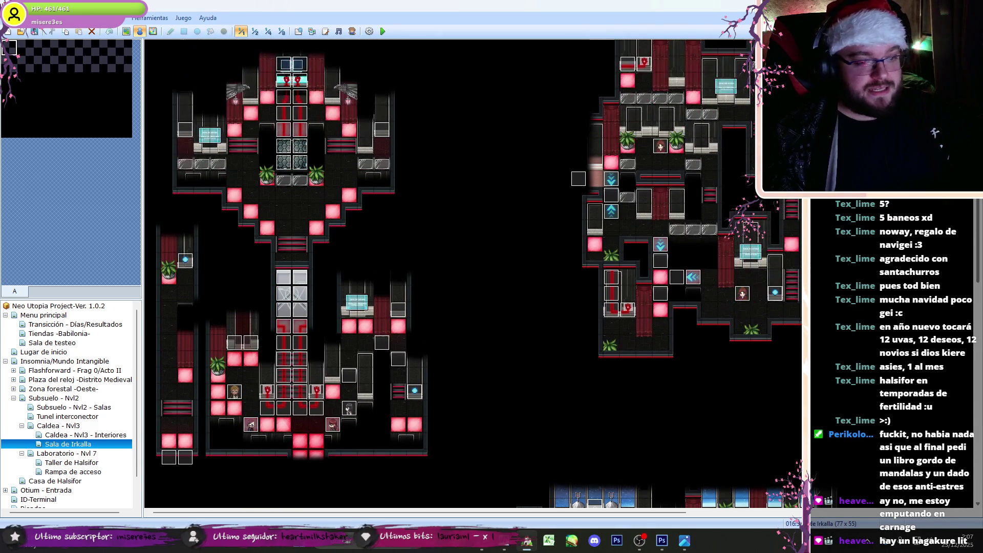
scroll(708, 219, "down", 4)
double_click(708, 220)
Step: Duplicate the Irina portrait Show Picture command on the Ascensor-Irkalla event page
mouse_move(708, 219)
left_mouse_down()
mouse_move(711, 404)
mouse_move(722, 412)
mouse_move(724, 383)
left_mouse_up()
key("ctrl+Tab")
key("ctrl+Tab")
mouse_move(696, 177)
left_mouse_down()
mouse_move(714, 399)
mouse_move(723, 379)
left_mouse_up()
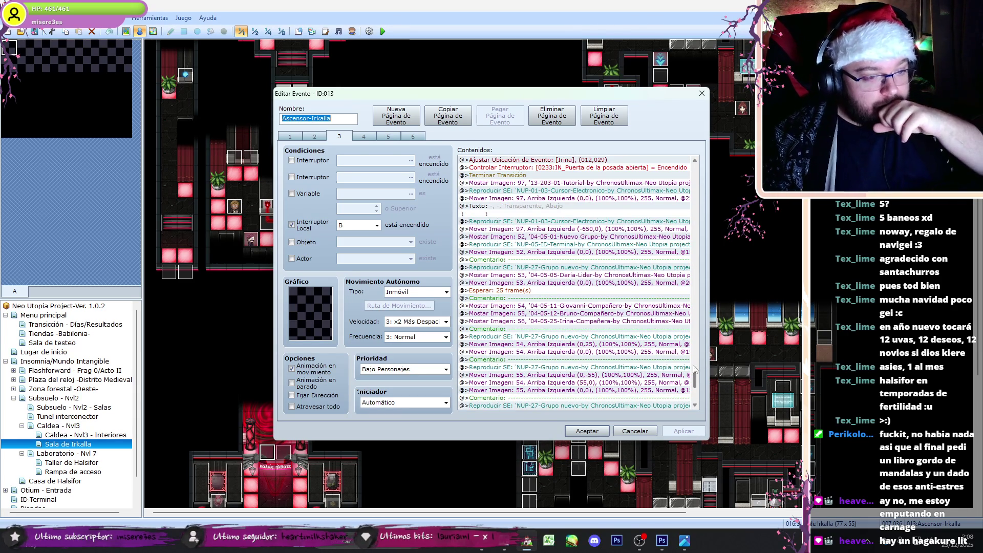
left_click(600, 322)
key("ctrl+c")
key("ctrl+v")
double_click(600, 330)
Step: Set the duplicated command's picture number to 57 and adjust its Y position
type("57")
key("Return")
double_click(600, 330)
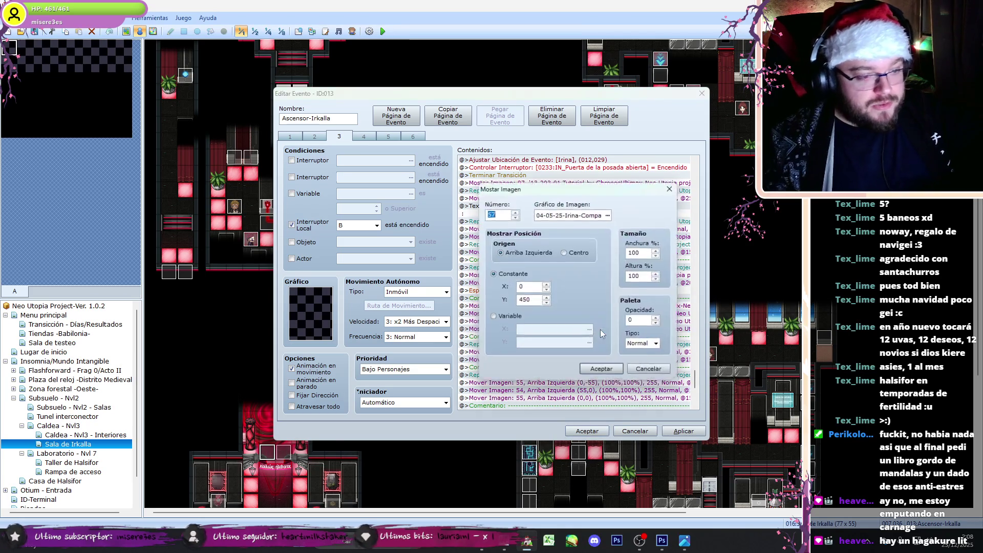
left_click(600, 367)
double_click(600, 322)
left_click(601, 370)
double_click(520, 313)
double_click(520, 300)
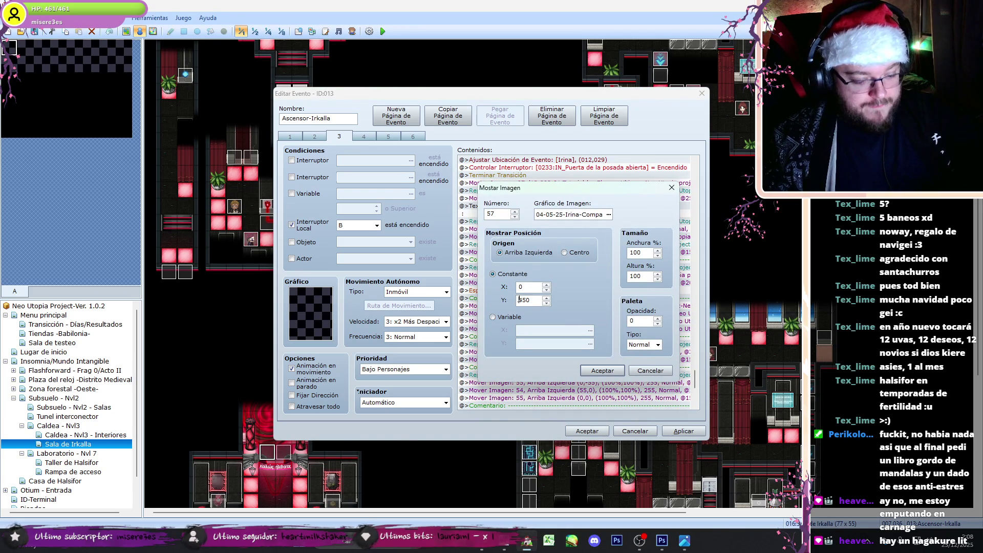
Step: Choose the 04-05-03 Natsuji companion portrait as picture 57's graphic and confirm
left_click(609, 215)
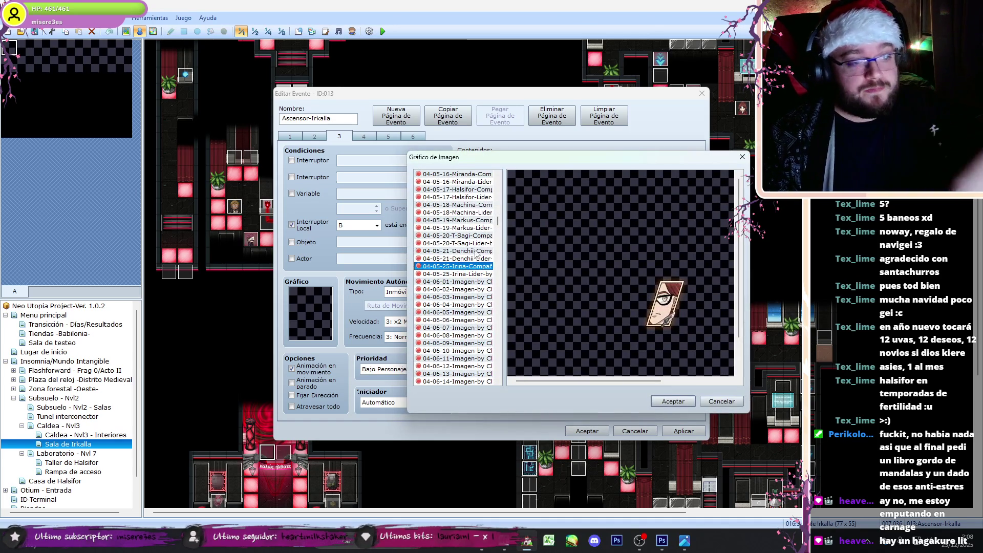
left_click(464, 243)
key("Up")
key("Up")
key("Up")
key("Down")
key("Down")
key("Down")
key("Down")
key("Down")
key("Down")
left_click_drag(619, 381, 644, 380)
key("Up")
key("Down")
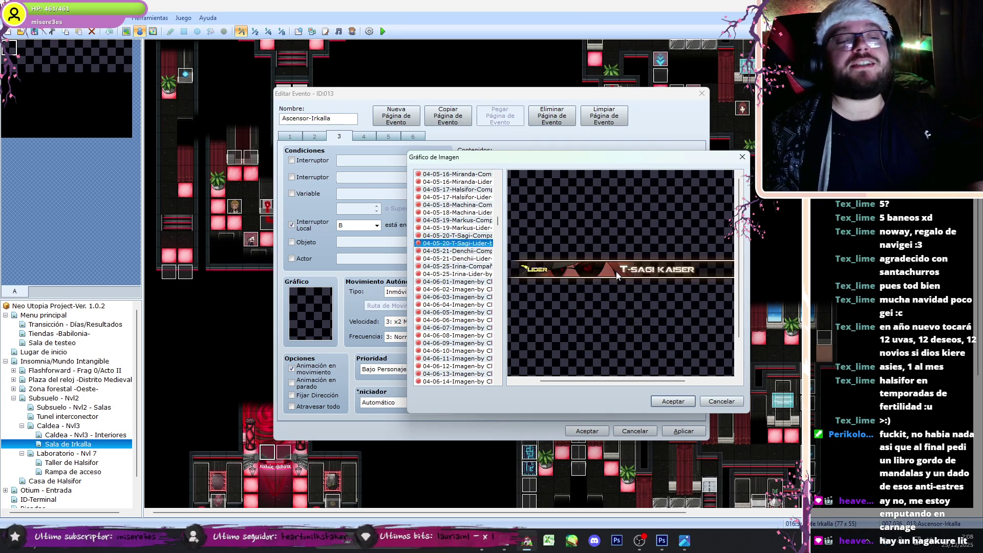
key("Down")
key("Down")
key("Up")
key("Up")
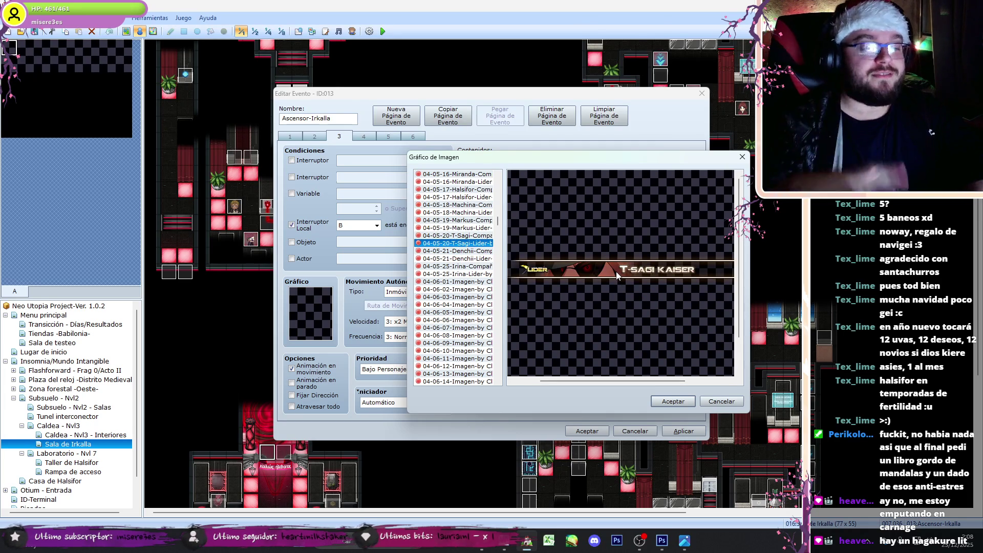
key("Up")
key("Up")
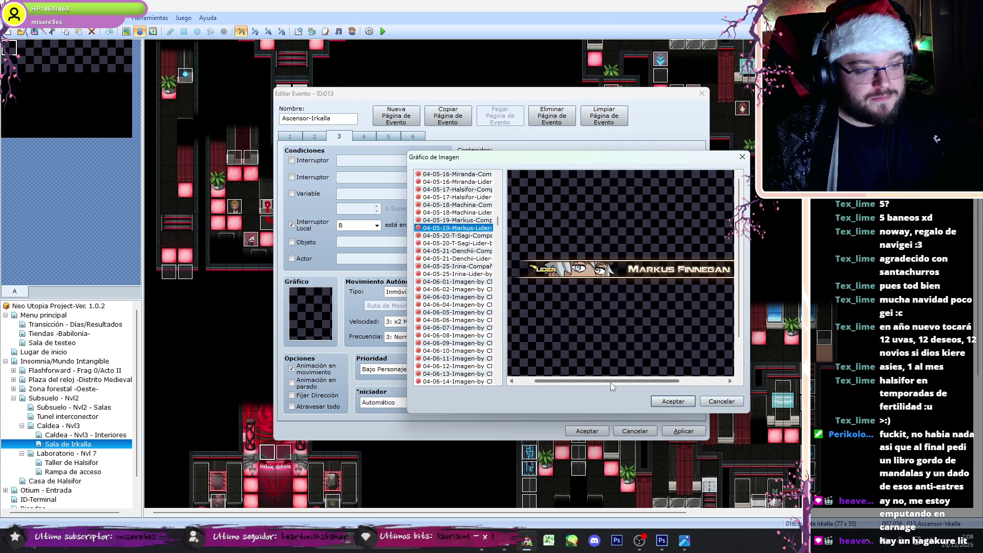
key("Up")
key("Up")
key("Up")
key("Up")
key("Up")
key("Up")
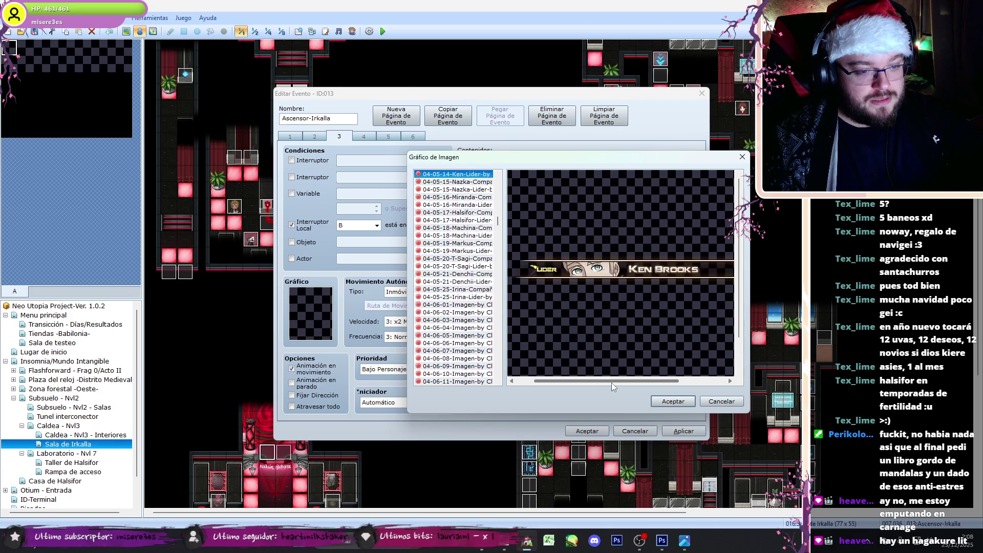
key("Up")
key("Up")
key("Up")
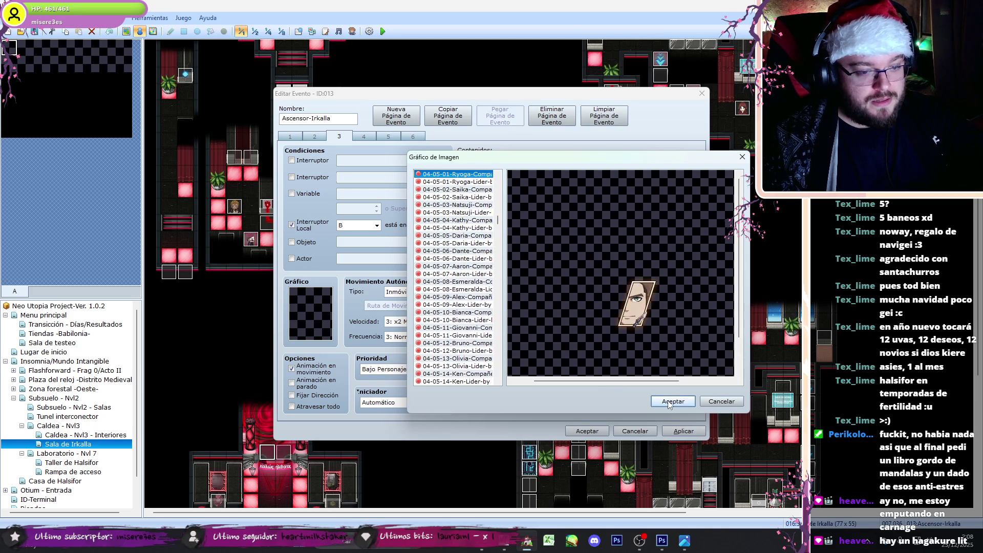
key("Down")
key("Down")
key("Down")
key("Down")
key("Down")
key("Down")
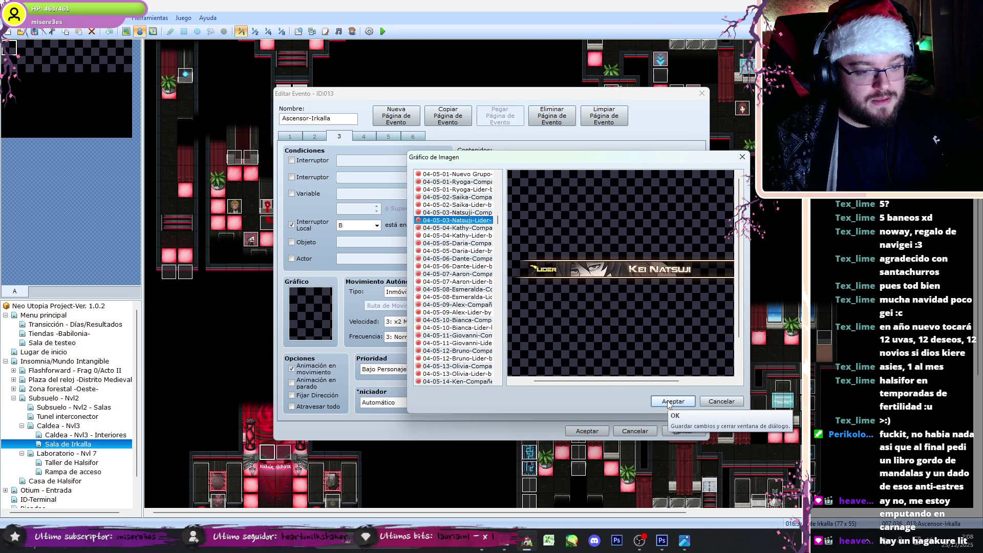
key("Up")
key("Down")
key("Up")
key("Up")
left_click(668, 401)
left_click(591, 372)
scroll(695, 387, "down", 8)
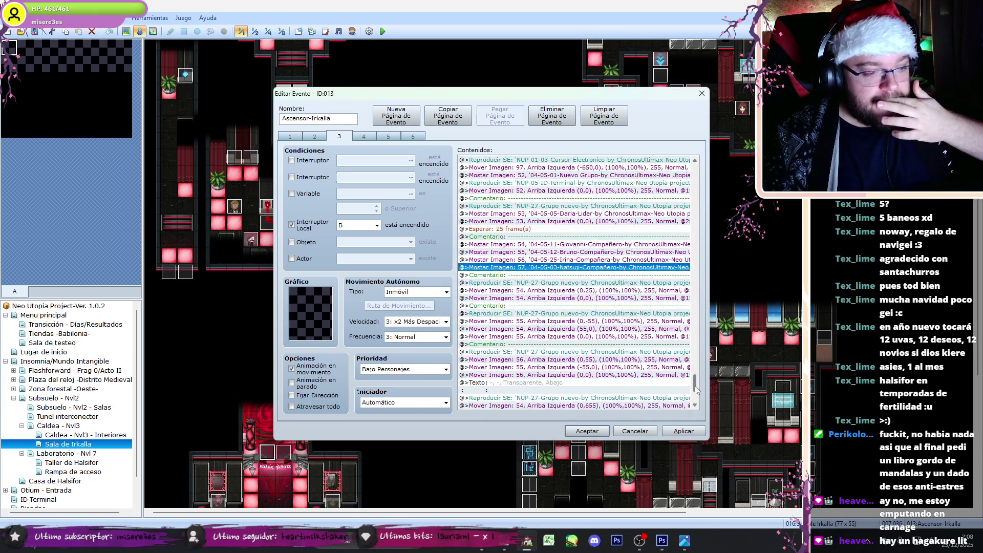
Step: Paste the copied Comment–Move Picture slide-in block above the dialogue text
scroll(696, 394, "up", 1)
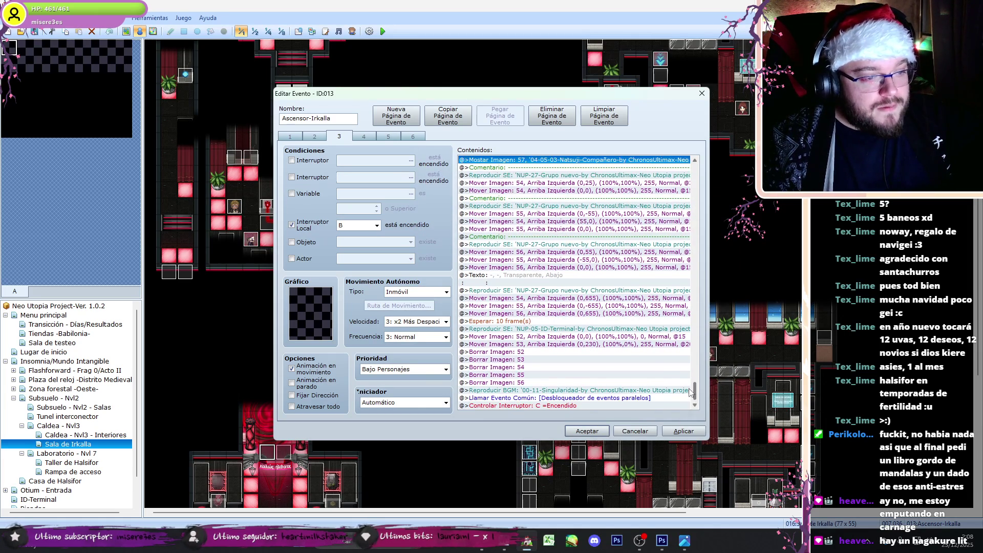
left_click(540, 199)
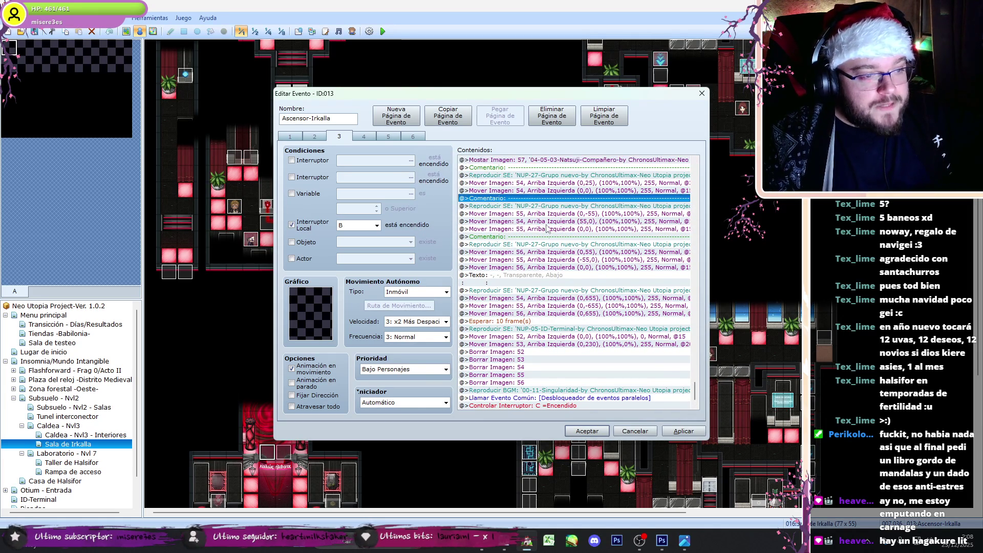
left_click(543, 238, "shift")
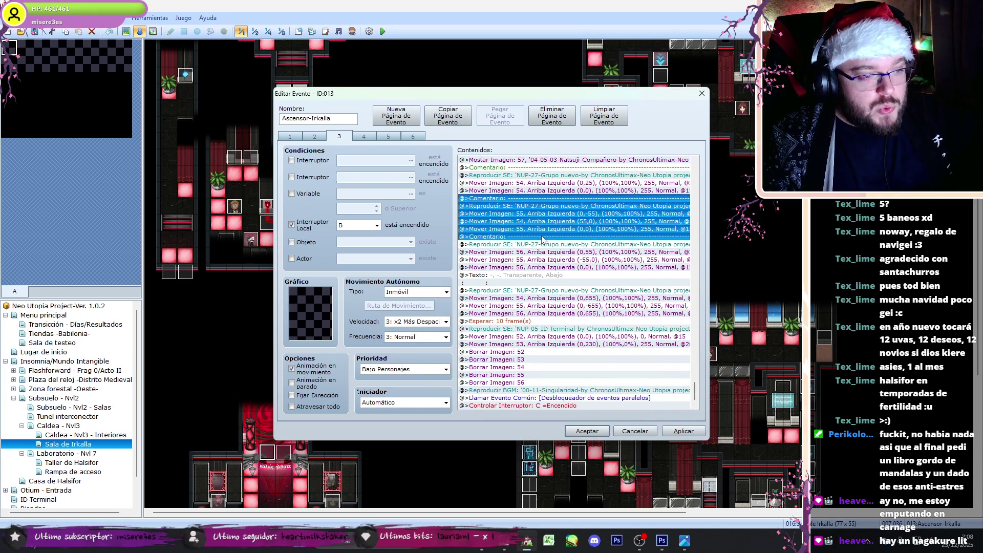
left_click(551, 277)
key("ctrl+v")
Step: Retarget the pasted picture moves to pictures 57 and 56
left_click(535, 306)
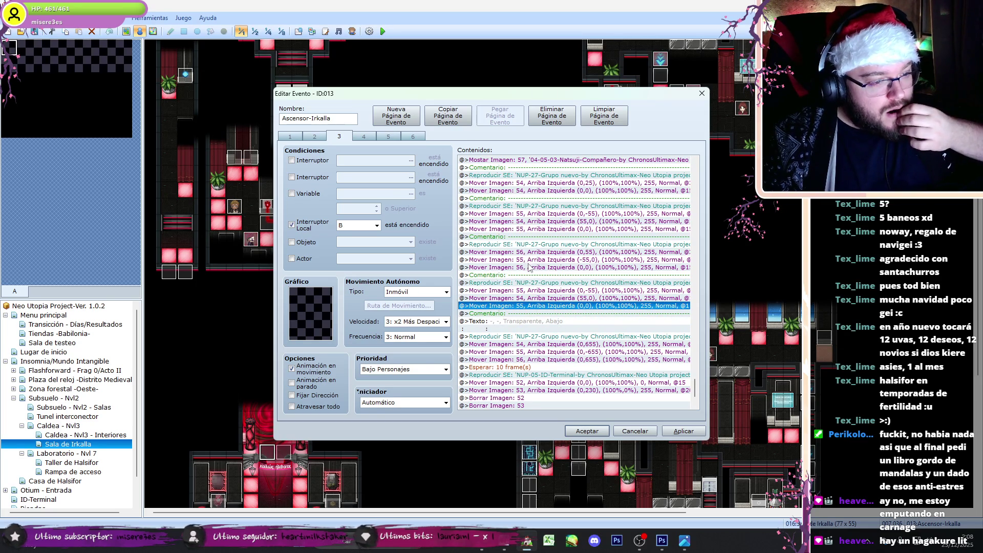
double_click(531, 290)
type("57")
key("Return")
key("Down")
key("Return")
type("55")
key("Return")
key("Return")
type("56")
key("Return")
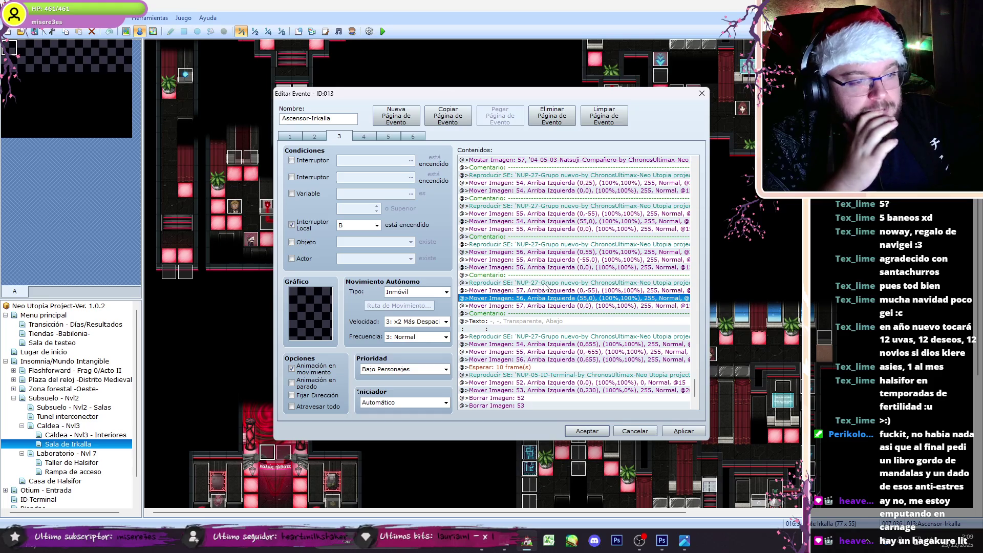
key("Return")
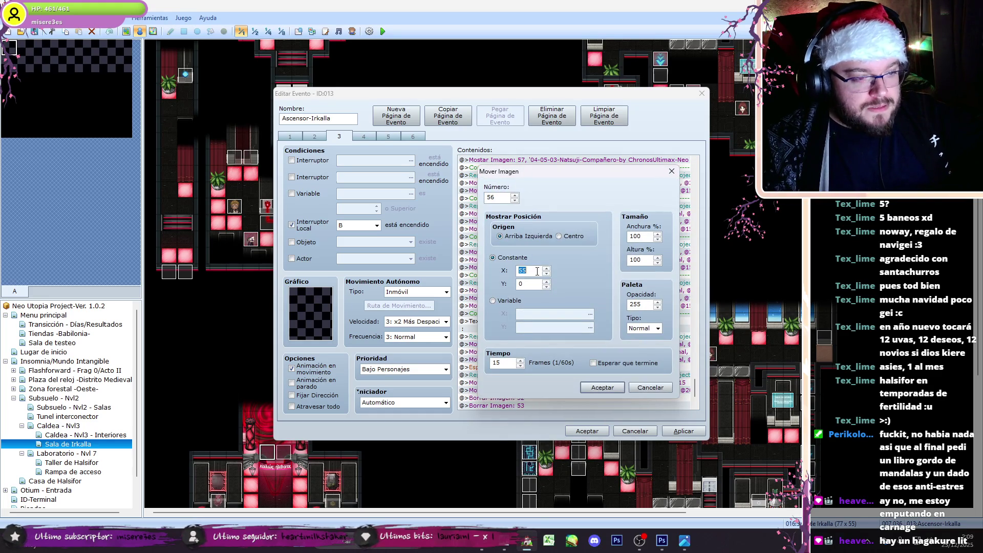
Step: Move picture 56 to X 75 and send picture 57 out to Y -655
type("5")
left_click(609, 391)
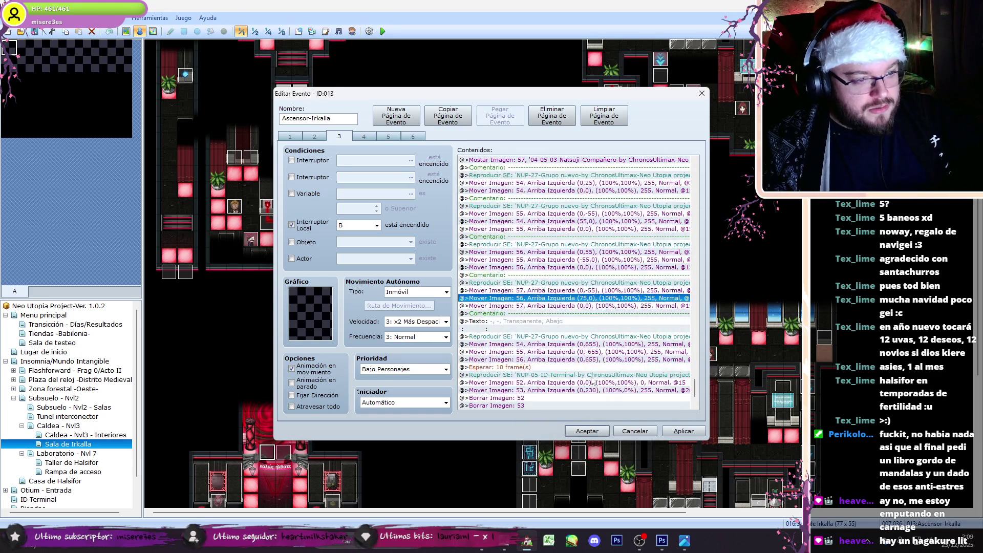
left_click(518, 359)
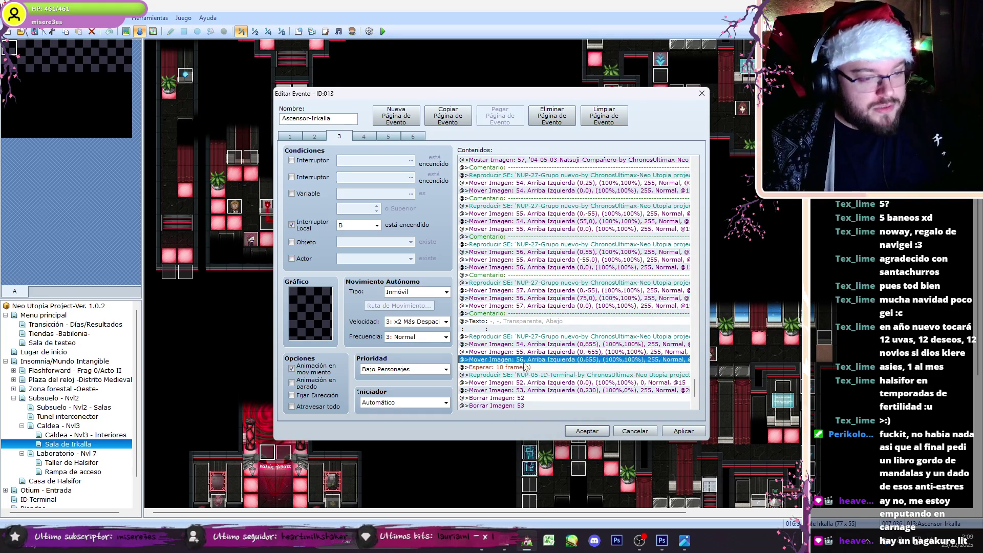
key("Return")
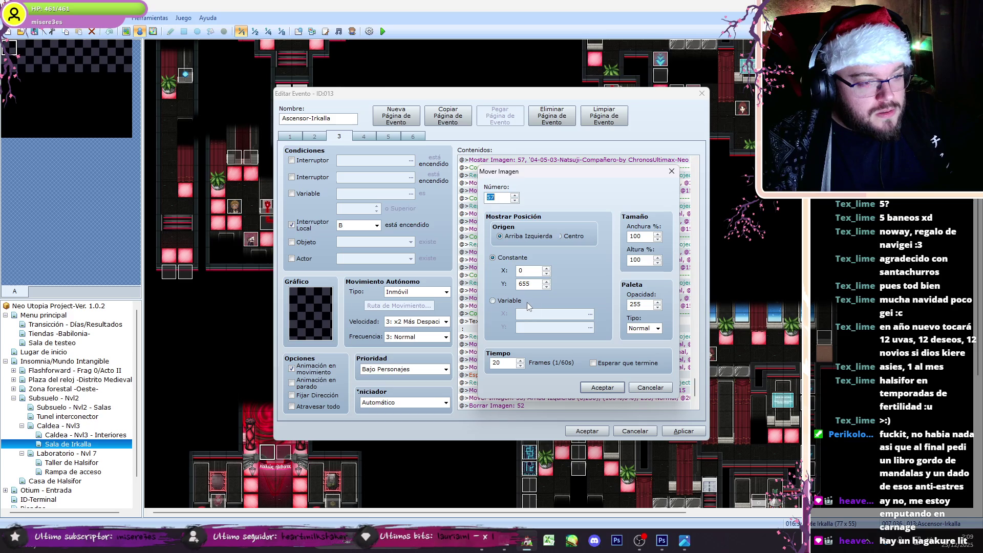
type("-")
left_click(602, 387)
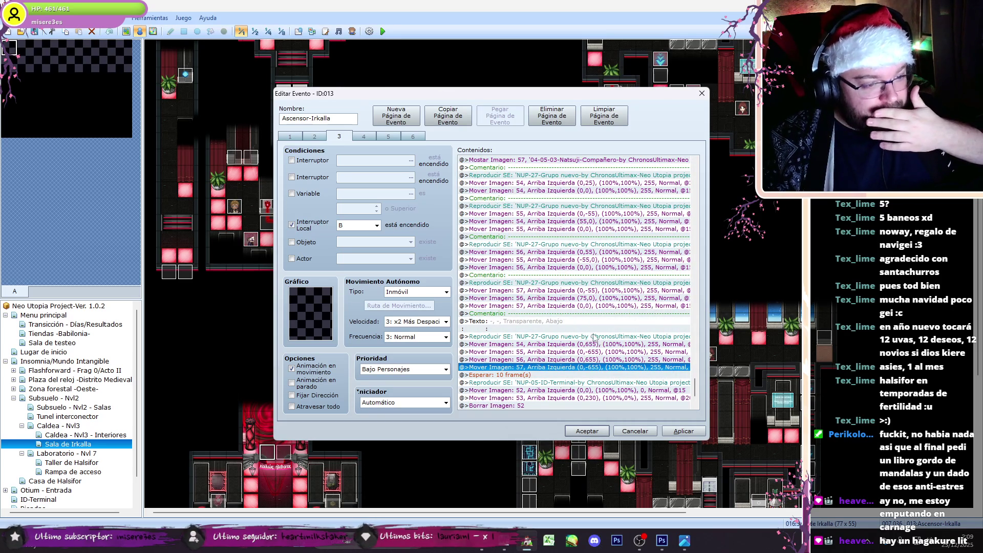
Step: Copy the scene's commands from picture 97 onward and close the elevator event
left_click_drag(694, 388, 702, 370)
left_click(534, 314, "shift")
left_click(547, 354, "shift")
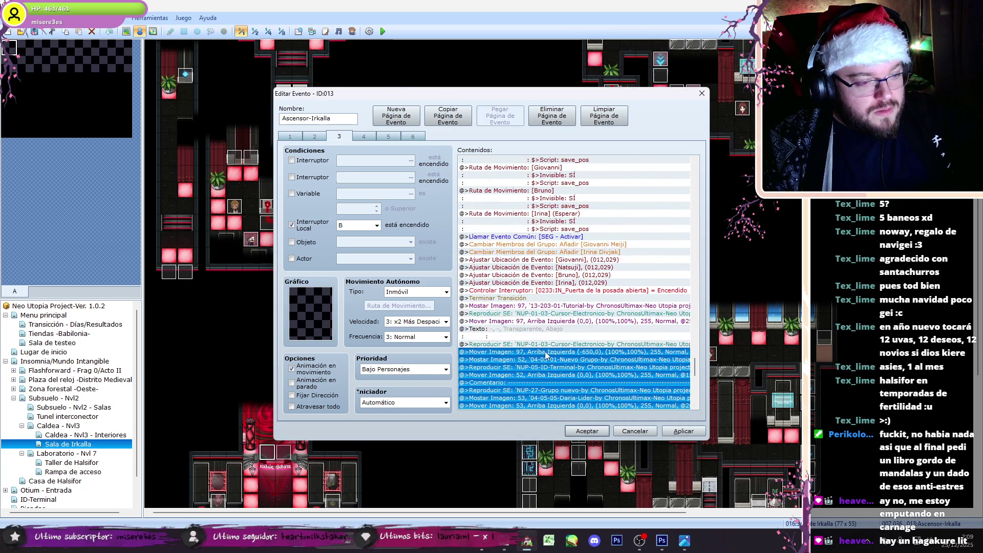
left_click(589, 433)
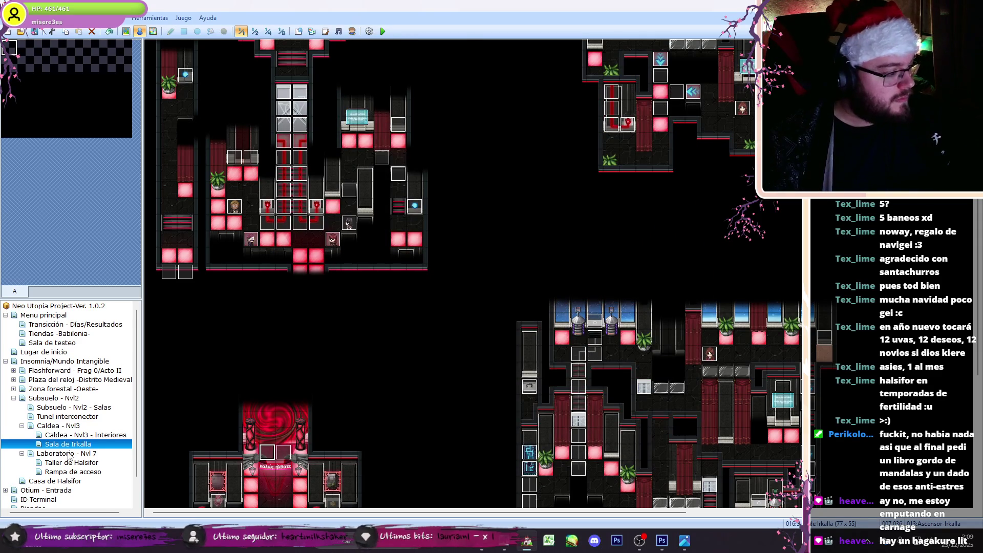
Step: Add a Ryoga-sprite event with the copied commands to Laboratorio - Nvl 7, then save and playtest
left_click(66, 453)
double_click(481, 308)
double_click(311, 313)
left_click(383, 291)
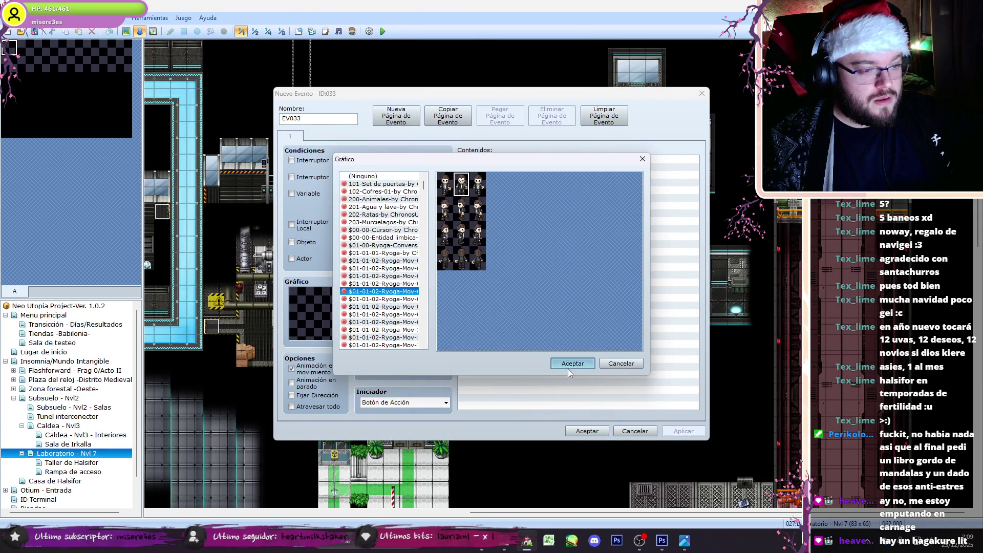
left_click(572, 363)
key("ctrl+v")
left_click(587, 431)
left_click(383, 31)
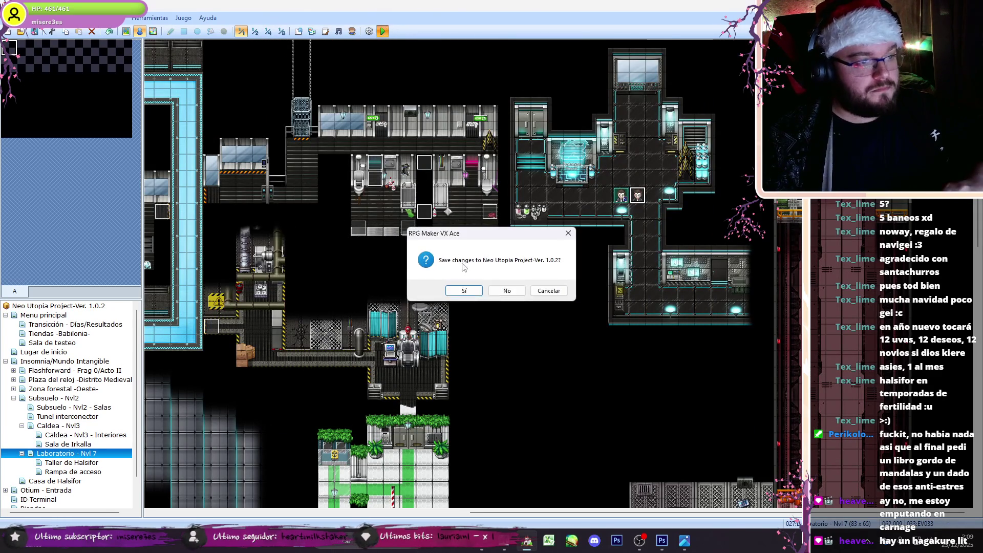
key("Return")
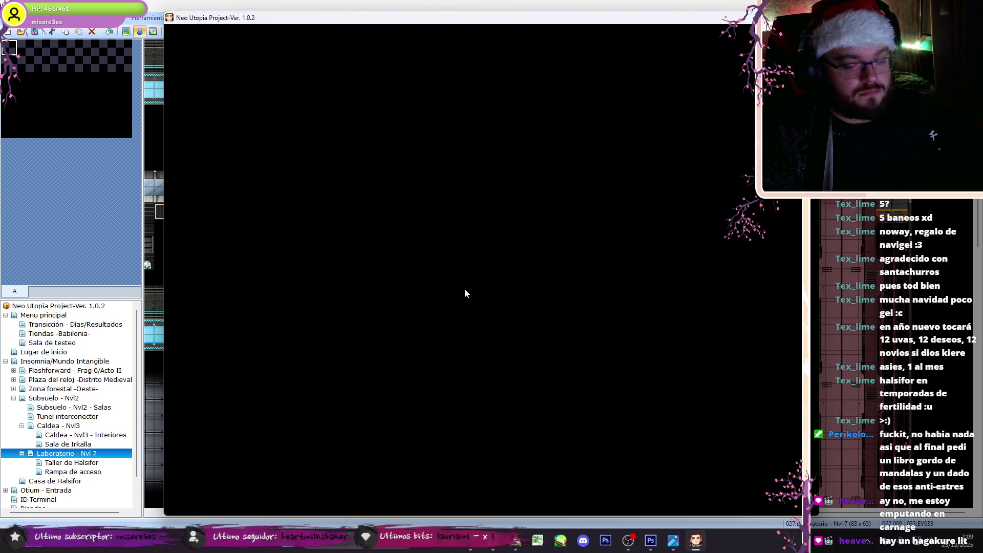
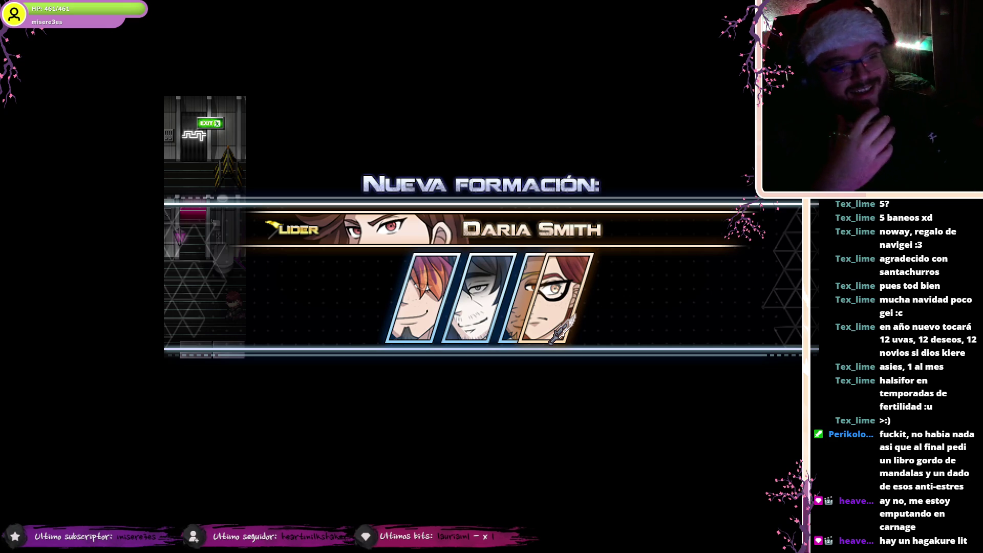
Step: Close the playtest, review EV033's cutscene command list, and accept it unchanged
key("alt+Return")
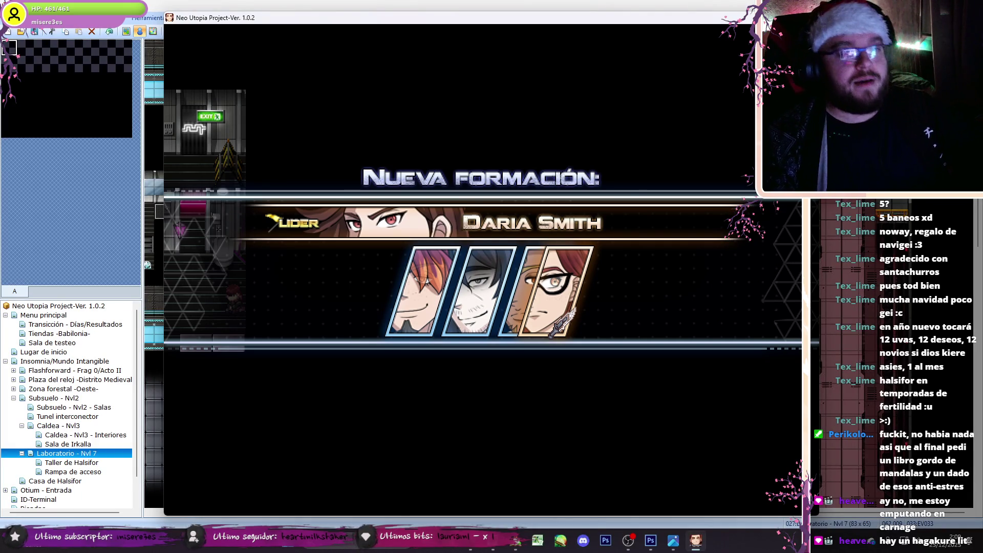
key("alt+F4")
double_click(641, 203)
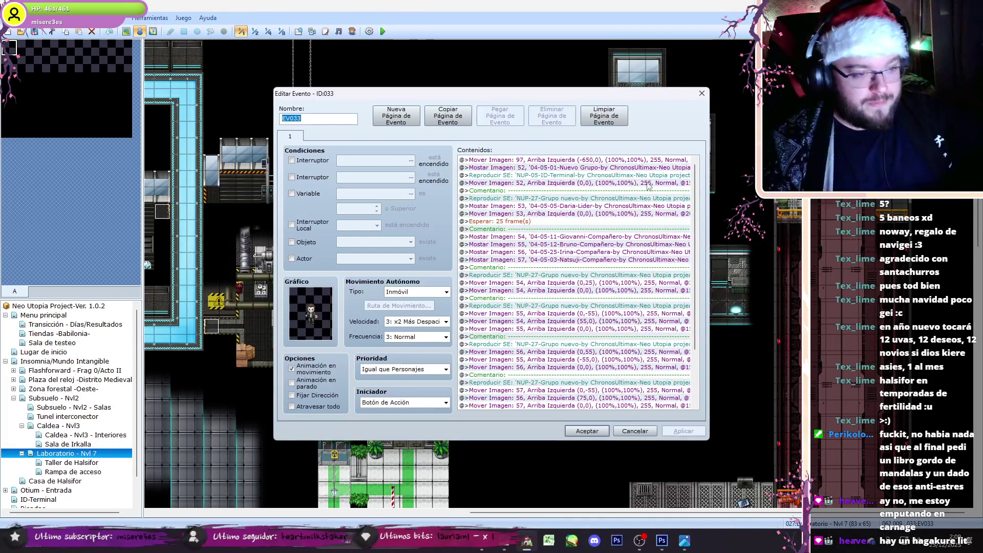
scroll(671, 220, "down", 1)
left_click_drag(694, 258, 692, 282)
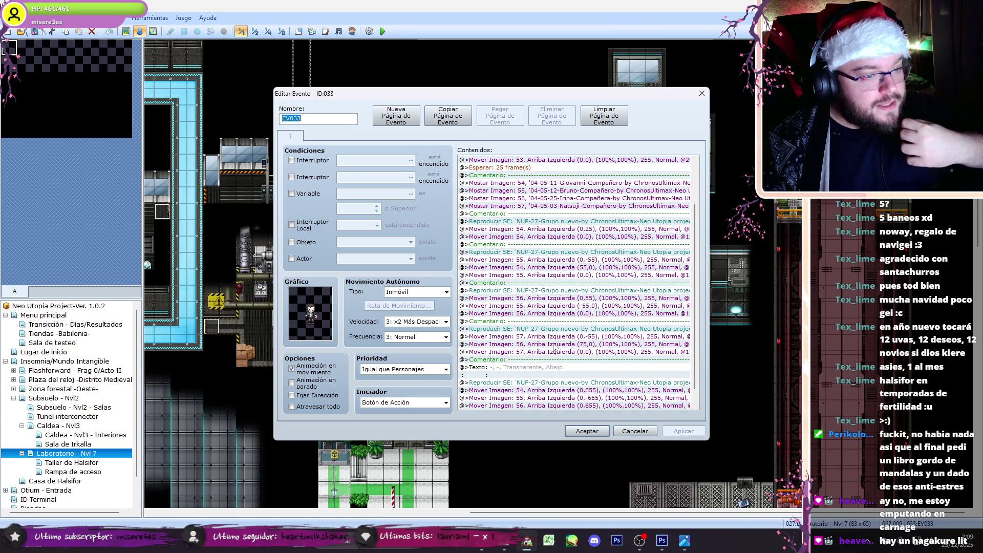
left_click(578, 430)
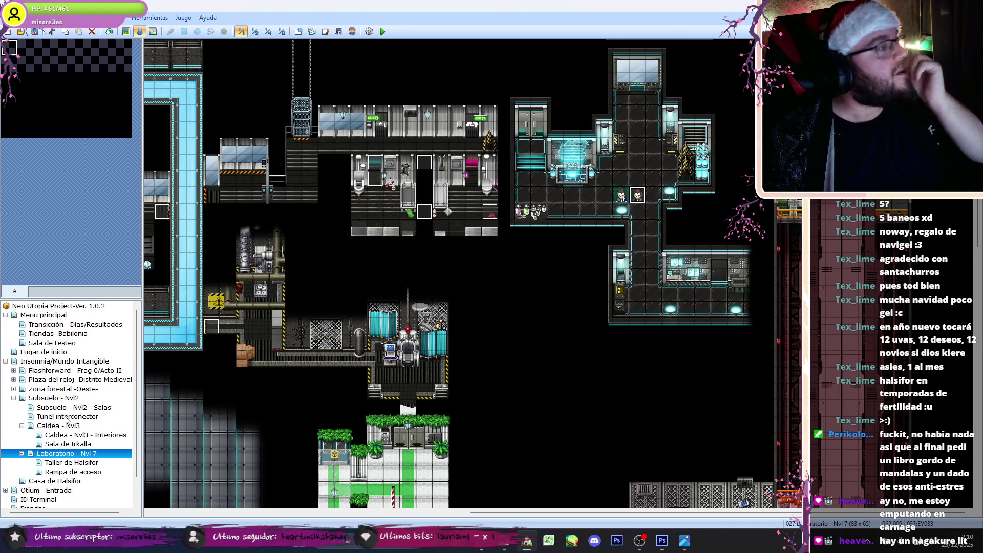
Step: On the Caldea - Nvl3 map, inspect event 278's commands and close it without changes
left_click(54, 425)
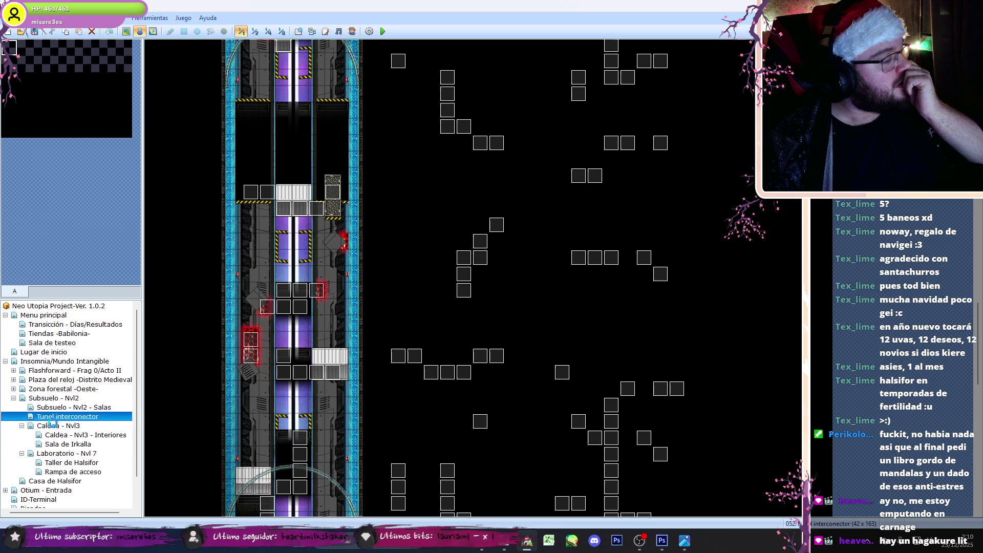
left_click_drag(615, 512, 153, 508)
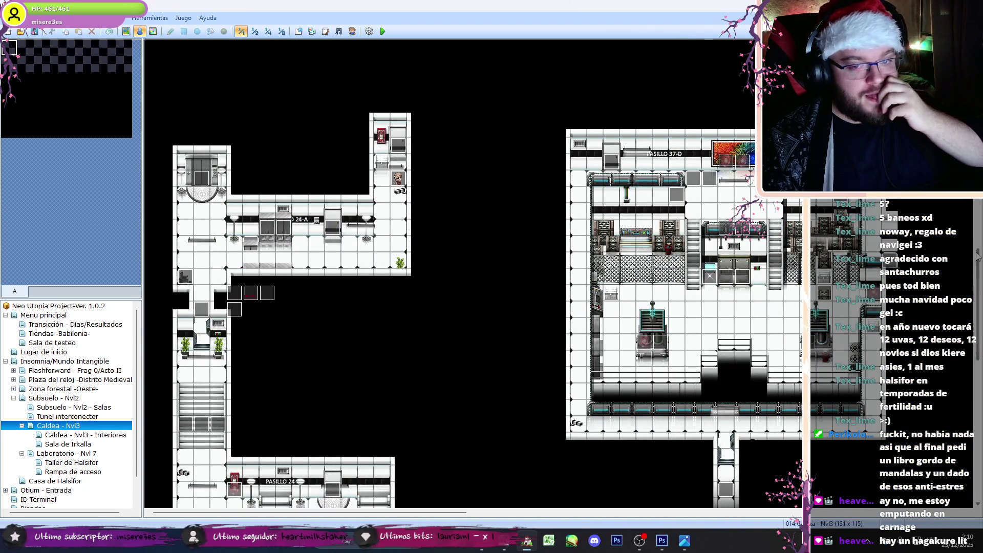
scroll(153, 507, "down", 10)
scroll(471, 273, "down", 10)
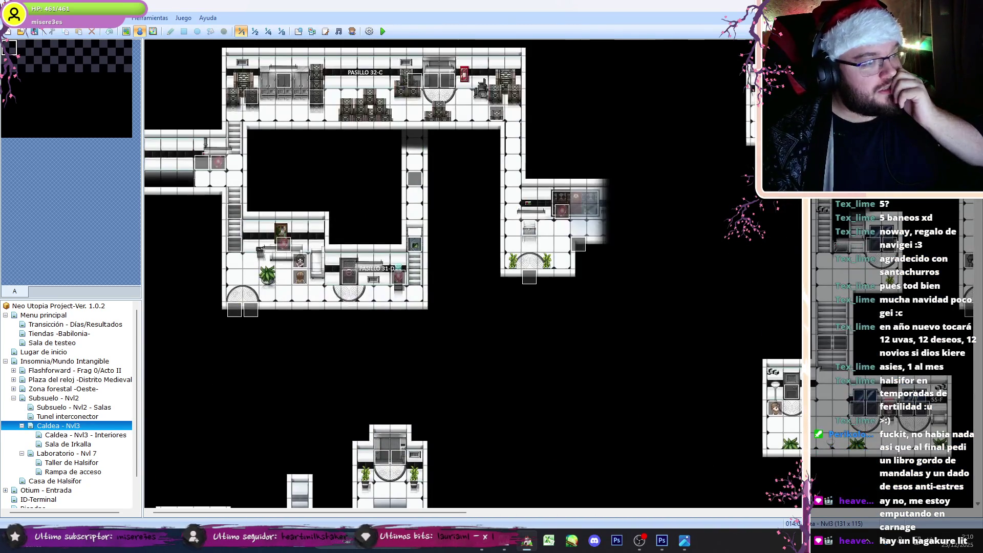
double_click(239, 249)
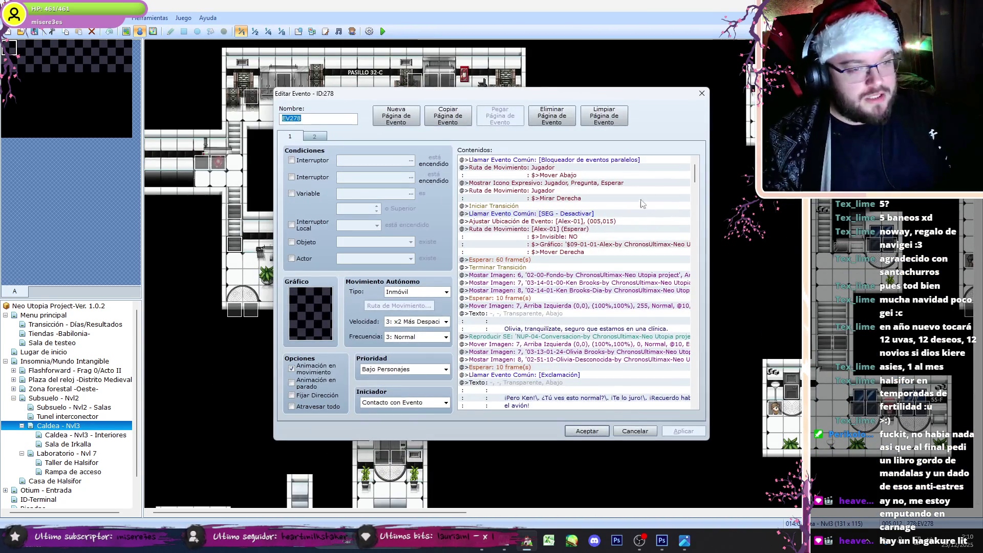
left_click_drag(694, 174, 704, 370)
scroll(704, 379, "down", 5)
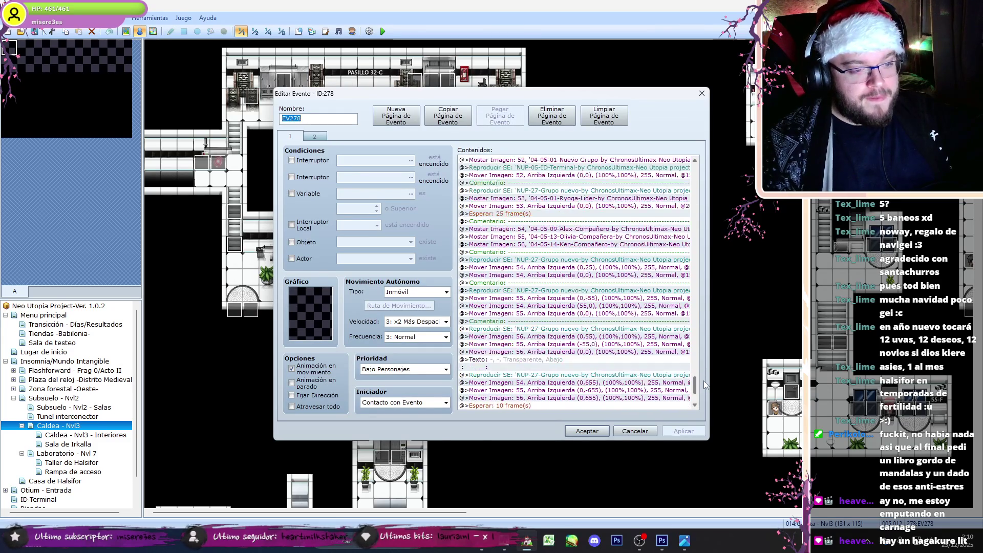
left_click(635, 431)
Step: Copy the Comentario-to-Mover Imagen portrait block from page 3 of Escena Esmeralda
scroll(978, 210, "down", 10)
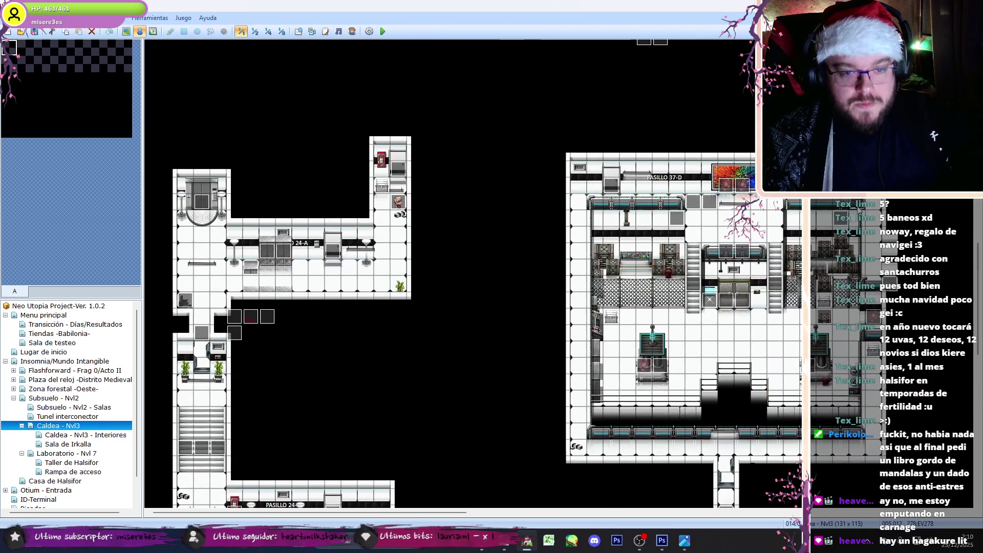
double_click(695, 383)
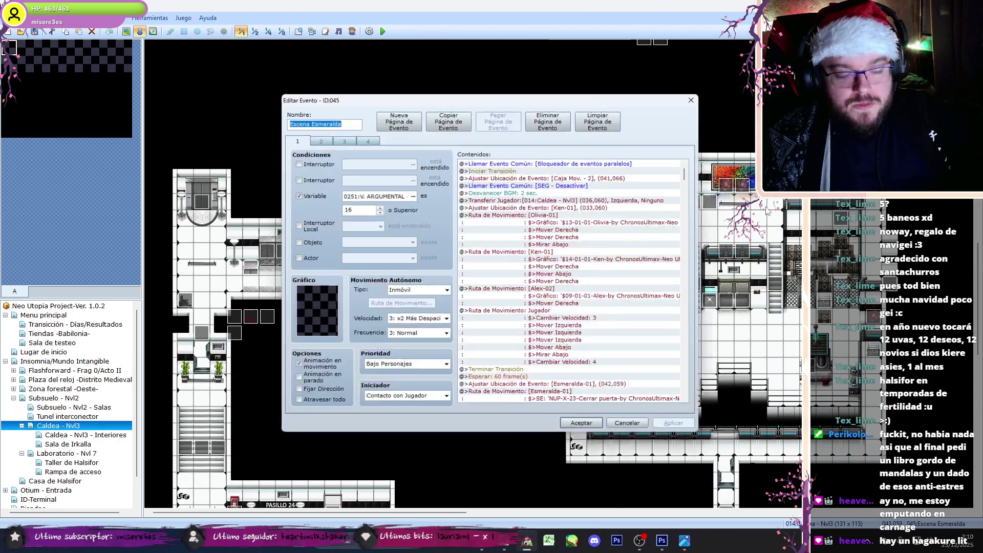
scroll(695, 384, "down", 10)
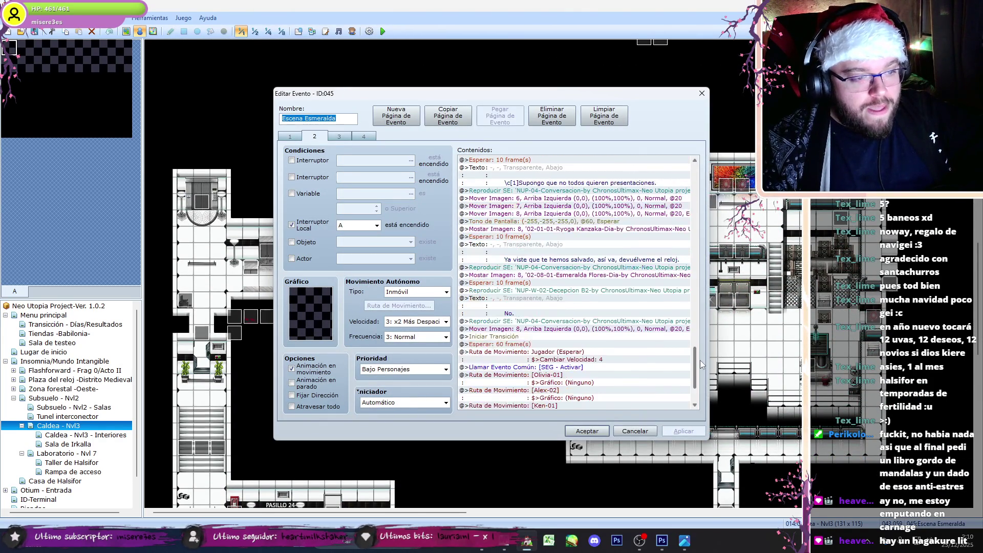
key("ctrl+Tab")
left_click_drag(697, 204, 694, 233)
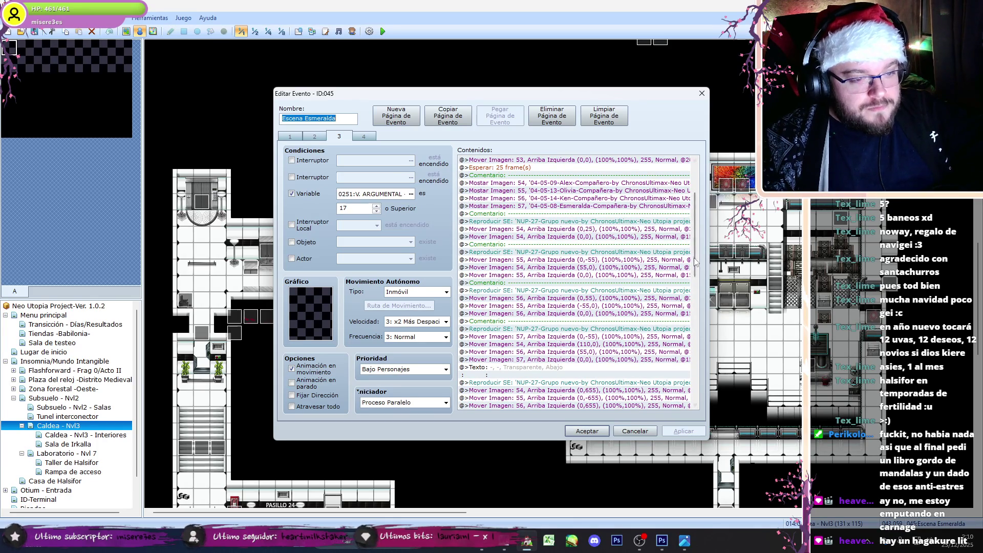
scroll(692, 265, "down", 1)
left_click(585, 306)
left_click(569, 346, "shift")
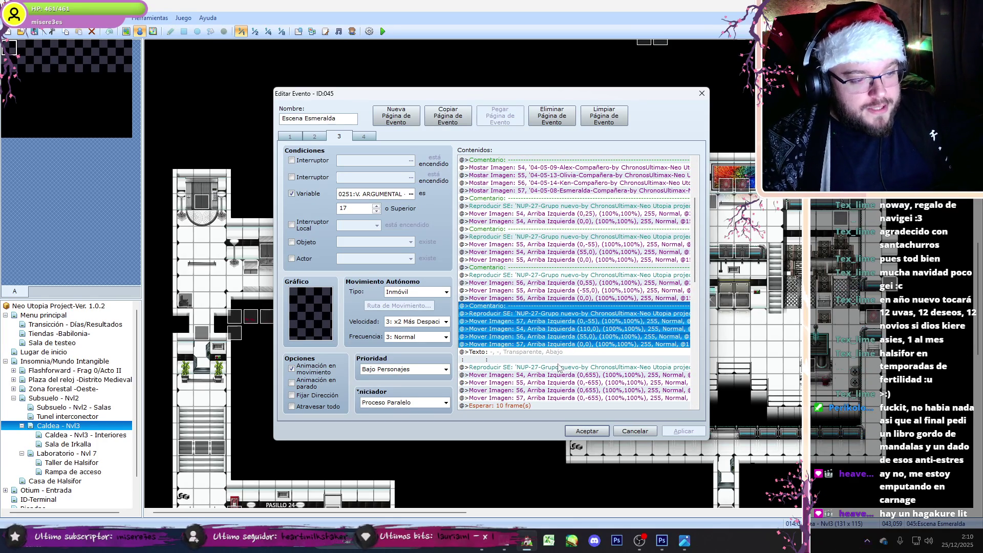
key("Escape")
left_click(22, 425)
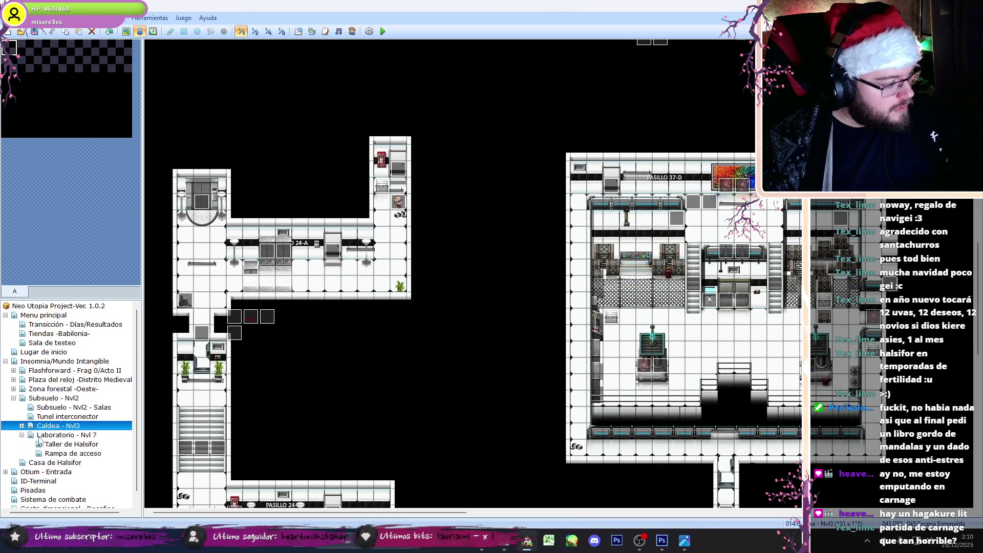
Step: In EV033 on Laboratorio - Nvl 7, replace the old portrait commands through Mover Imagen 57 with the copied block
left_click(43, 435)
double_click(637, 196)
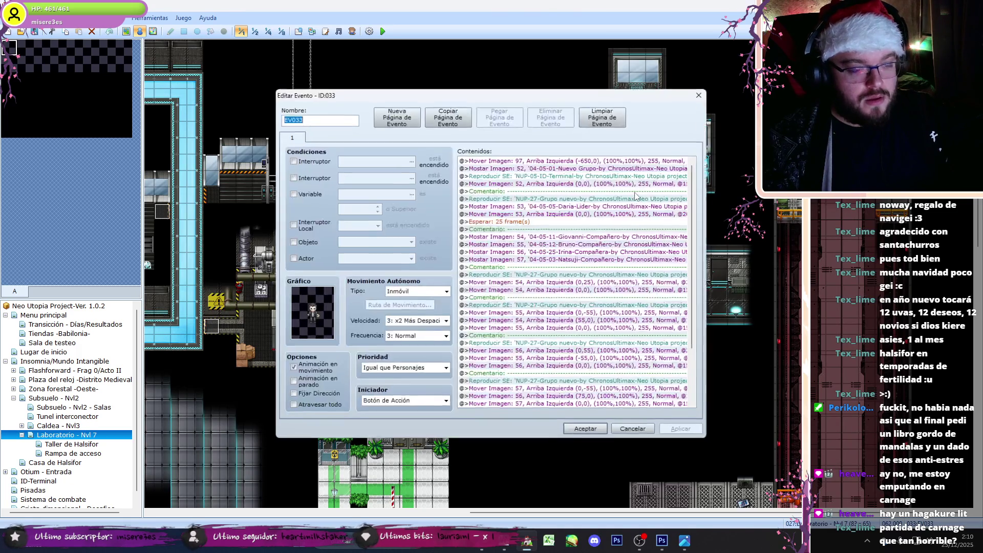
scroll(561, 358, "down", 3)
left_click(559, 307)
left_click(553, 338, "shift")
key("Delete")
key("ctrl+v")
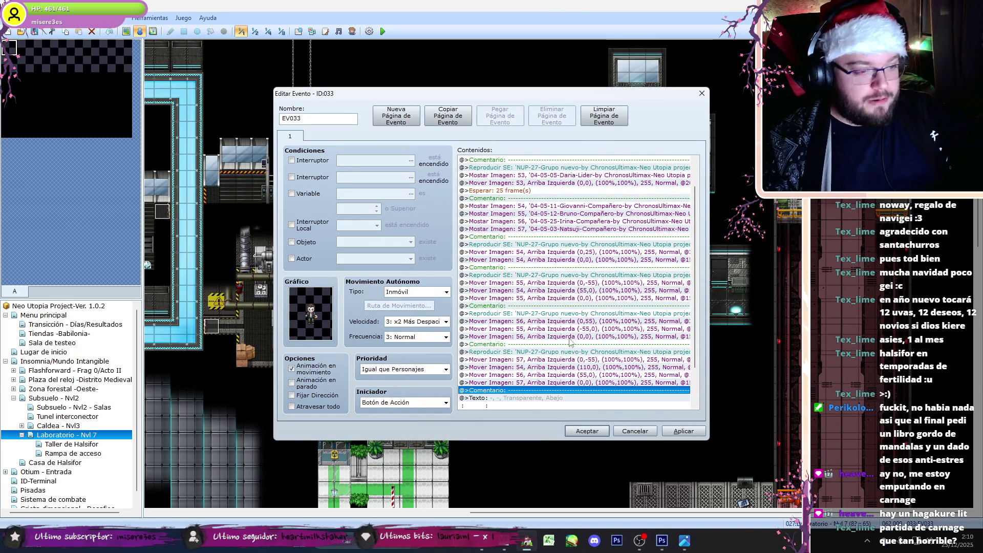
scroll(568, 389, "down", 2)
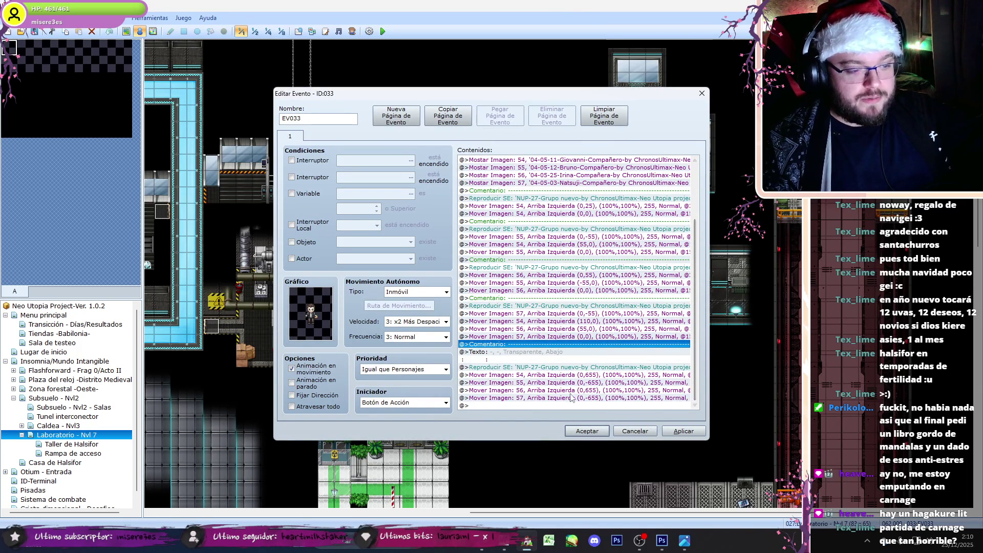
scroll(574, 398, "up", 3)
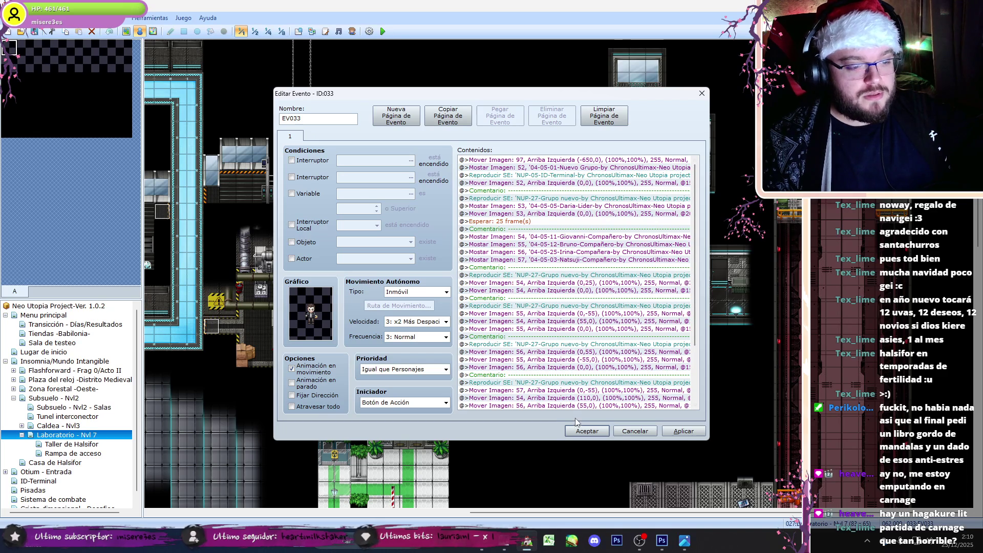
Step: Confirm EV033's edits, save the project and start a playtest
left_click(586, 430)
left_click(383, 31)
left_click(463, 291)
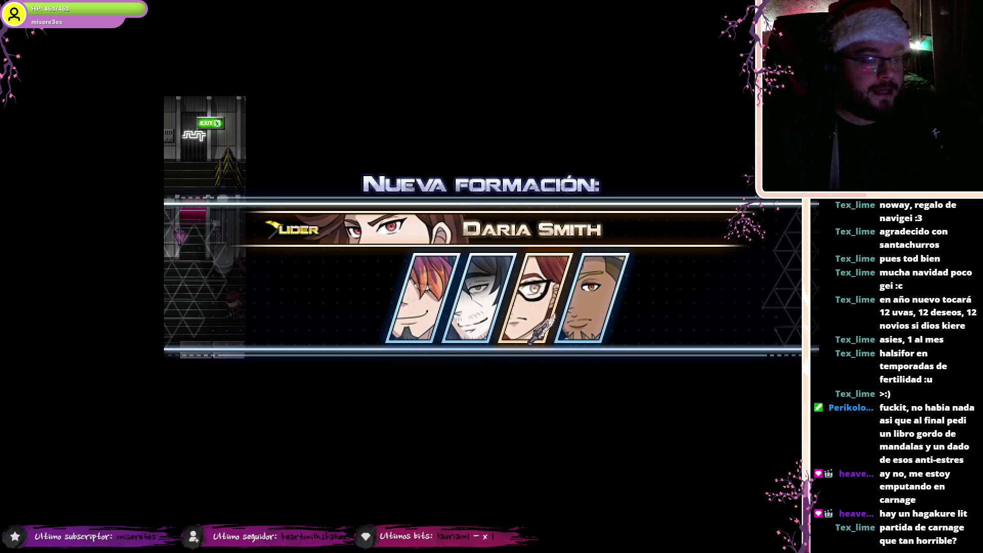
Step: Exit the playtest and select all of EV033's commands from the first picture command to the end
key("F4")
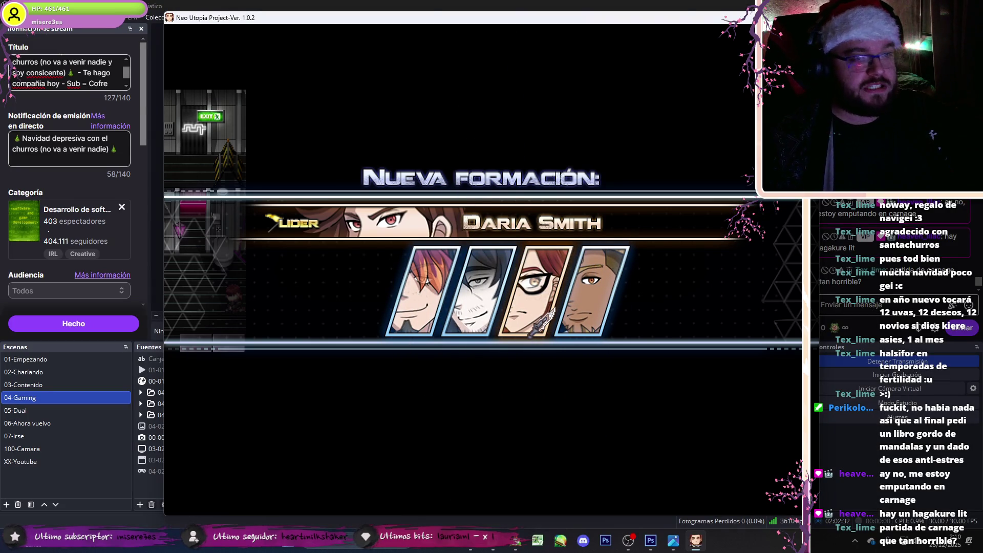
key("alt+F4")
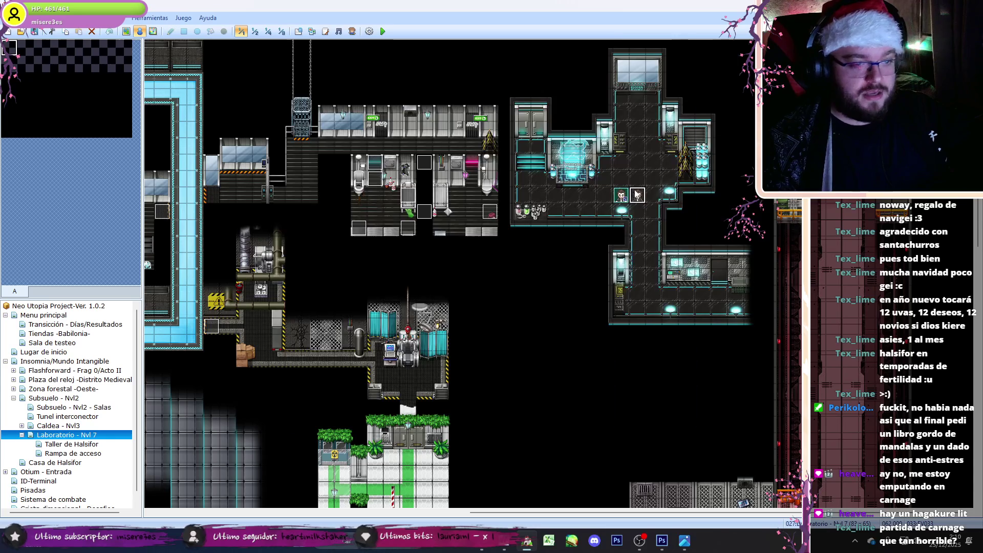
double_click(641, 154)
left_click(642, 167)
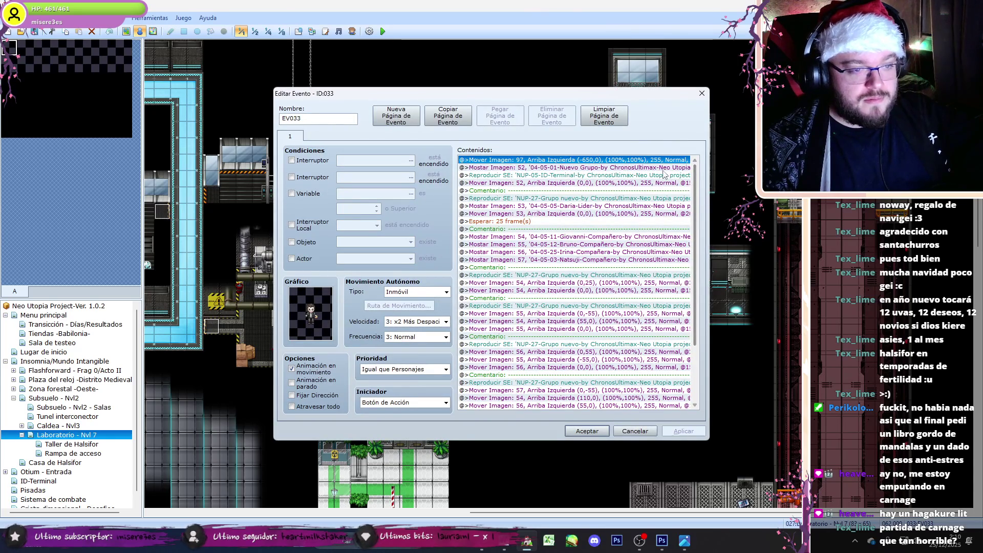
scroll(574, 282, "down", 5)
left_click(573, 405, "shift")
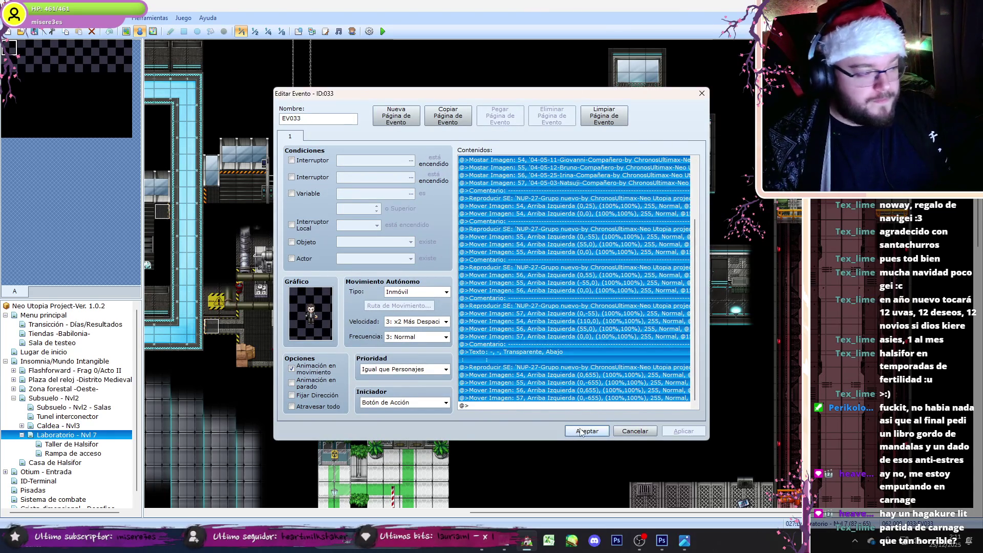
Step: Close the EV033 editor and open the Caldea - Nvl3 map
left_click(587, 431)
left_click(22, 426)
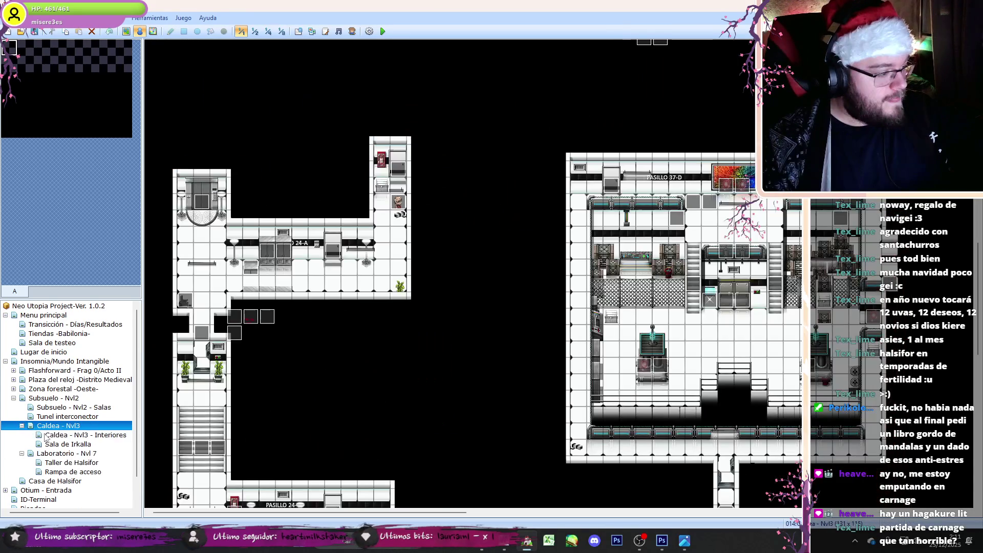
left_click(76, 435)
Step: Delete the old portrait commands from the Ascensor-Irkalla event, then apply and close it
key("Down")
double_click(710, 361)
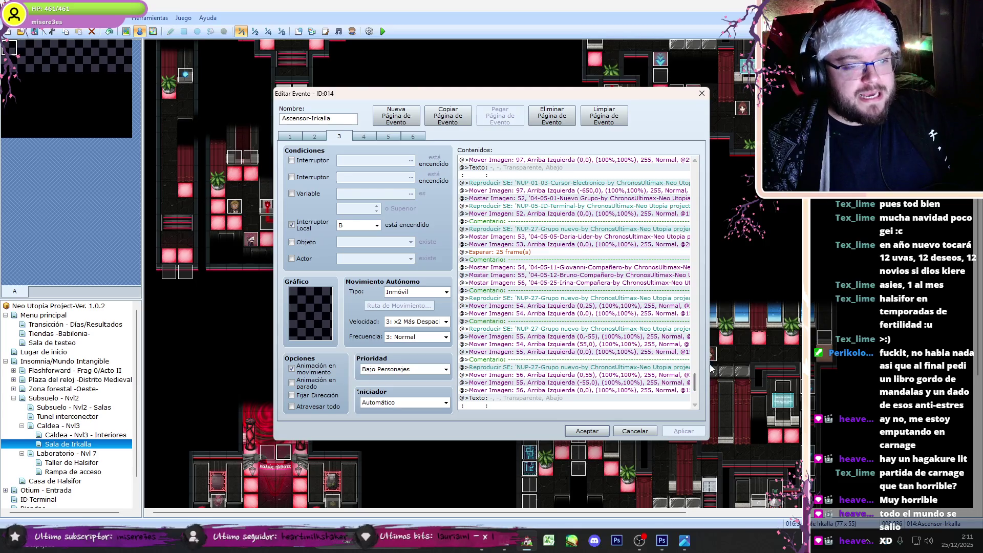
left_click_drag(696, 381, 696, 378)
left_click(527, 260, "shift")
left_click(532, 253, "shift")
key("Delete")
left_click(683, 431)
left_click(587, 430)
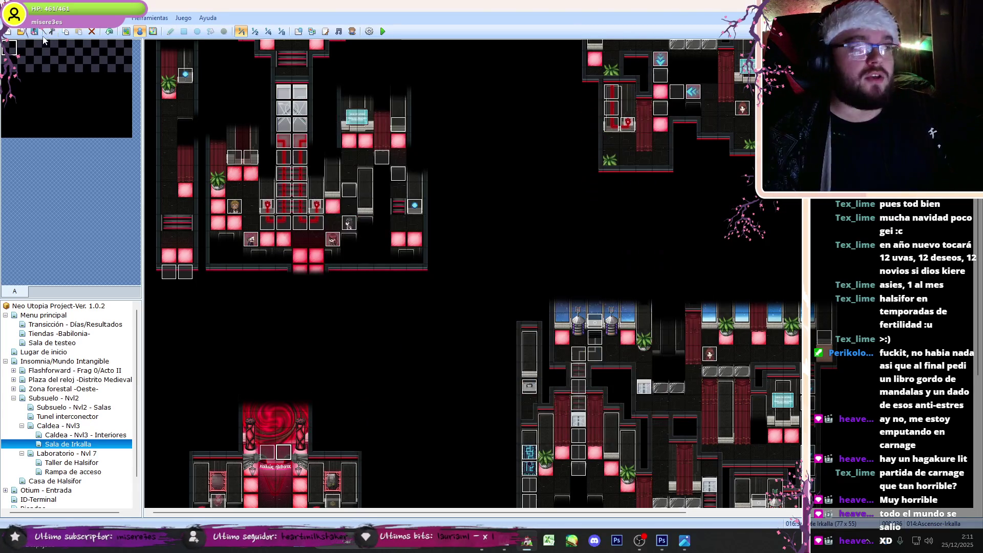
Step: Navigate the map tree to the Caldea - Nvl3 - Interiores map
left_click(22, 426)
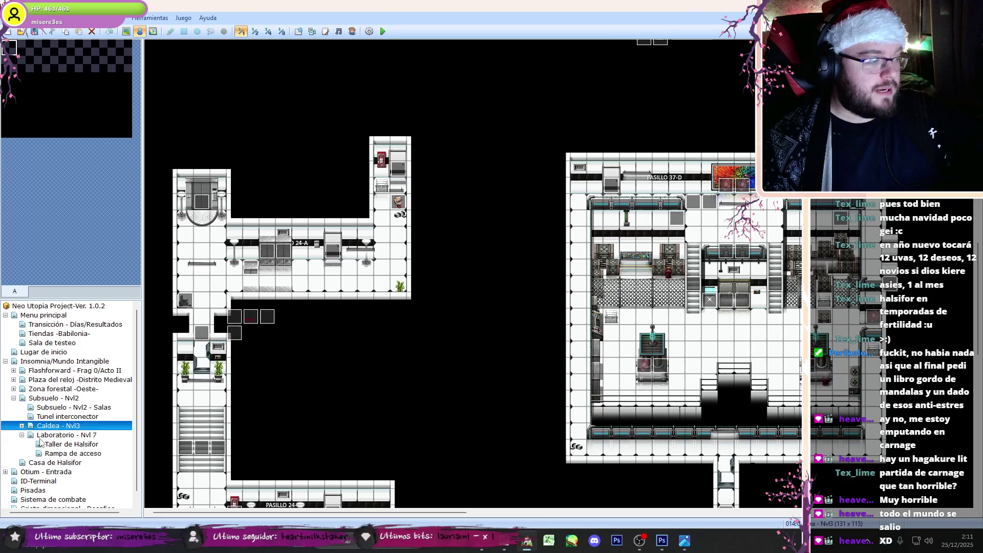
left_click(42, 436)
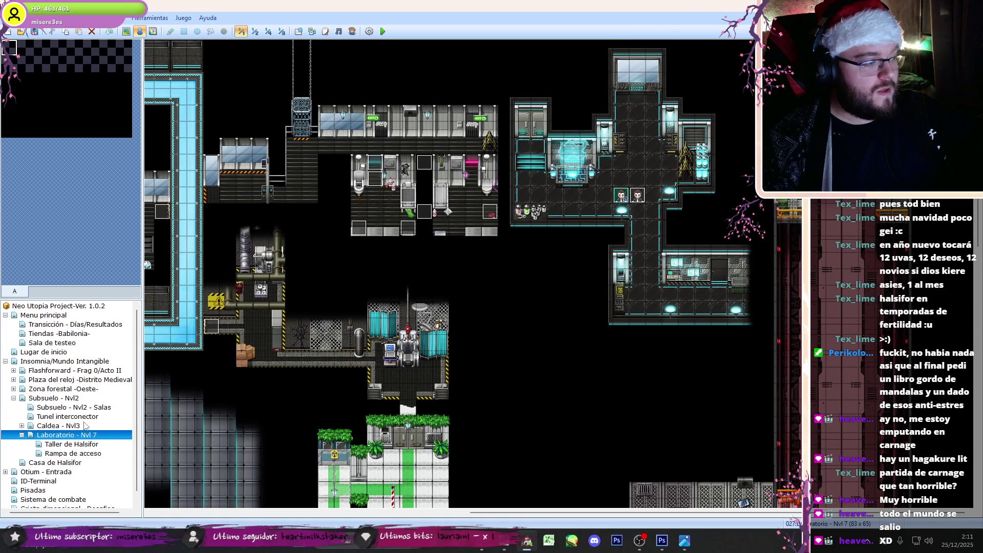
left_click(27, 427)
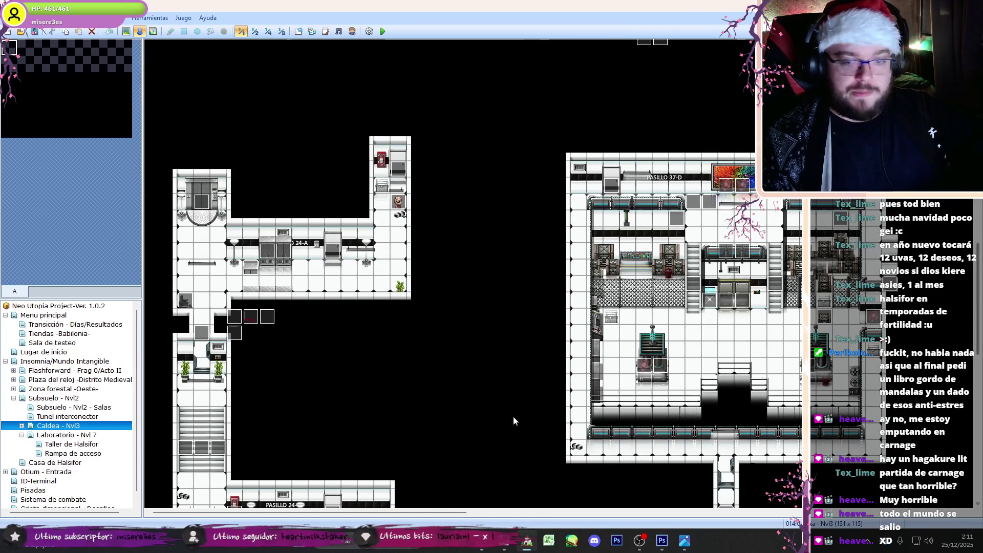
key("Up")
left_click(23, 426)
left_click(22, 425)
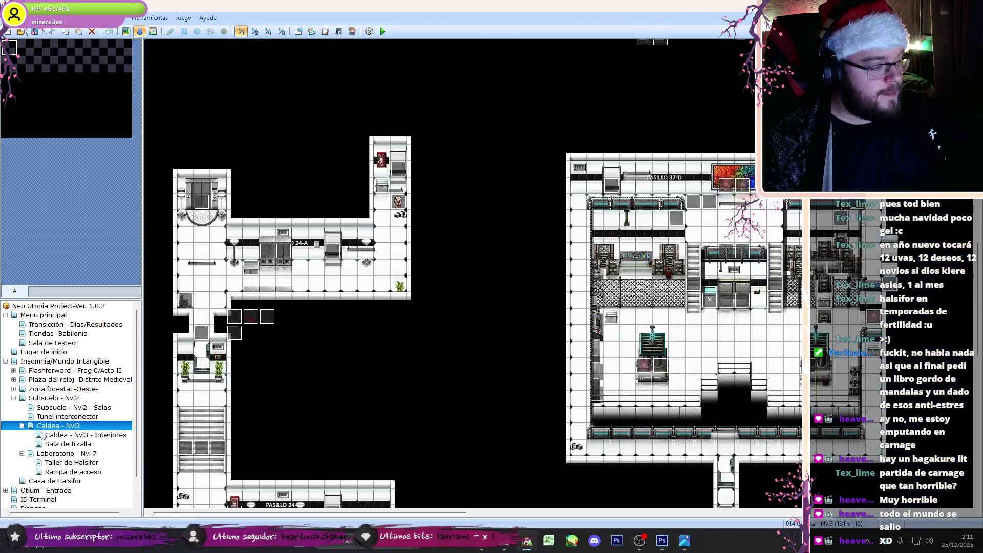
left_click(82, 434)
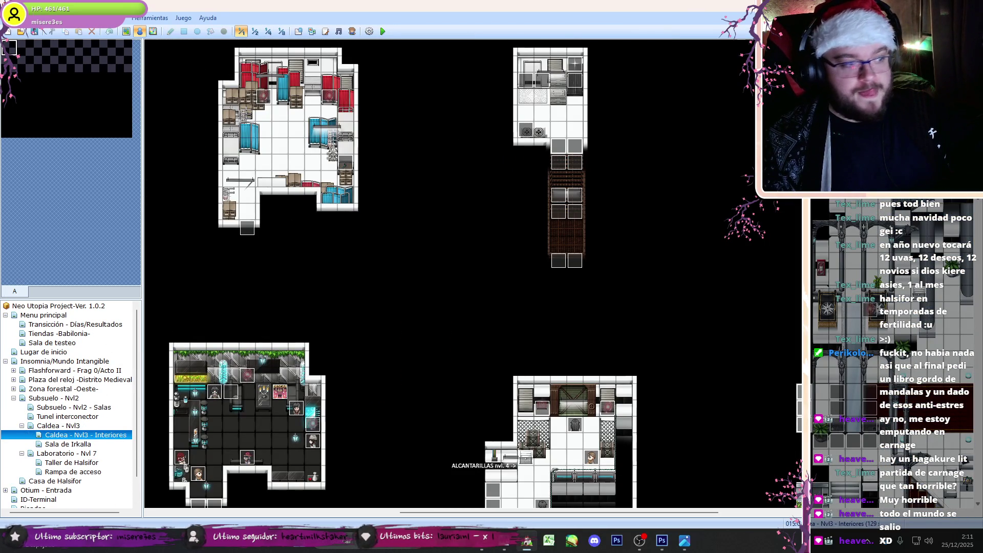
Step: Inspect the save point event and both pages of event EV004
left_click_drag(600, 512, 354, 513)
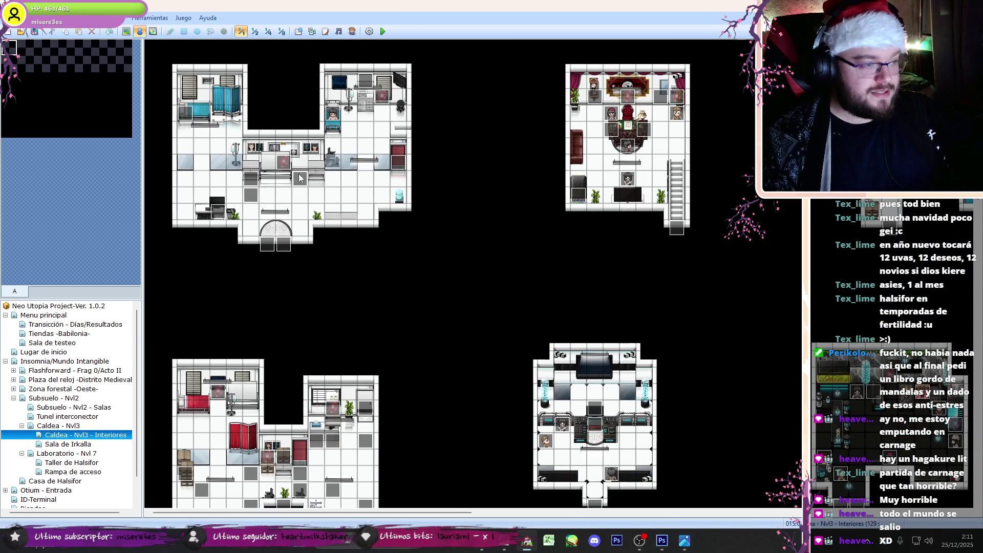
double_click(299, 177)
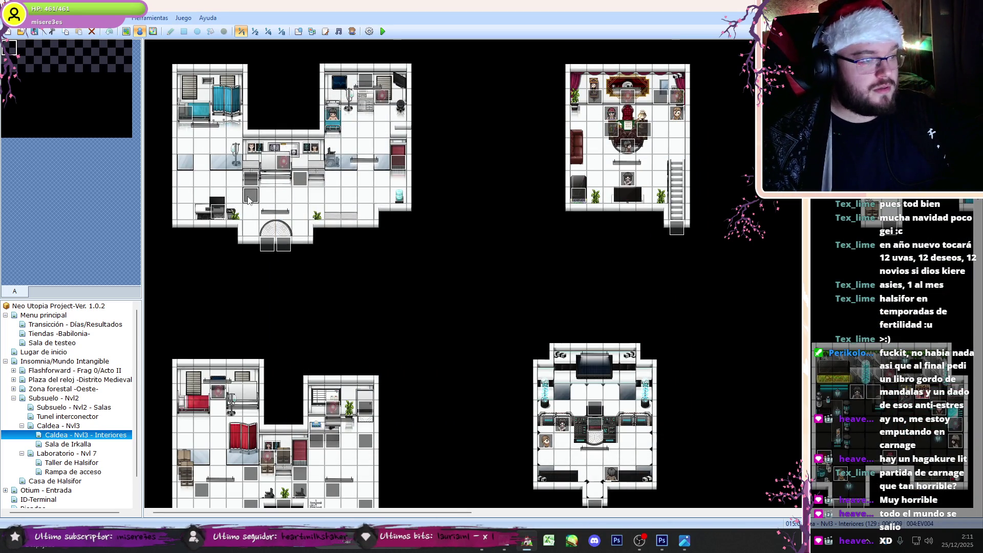
double_click(250, 197)
scroll(695, 187, "down", 10)
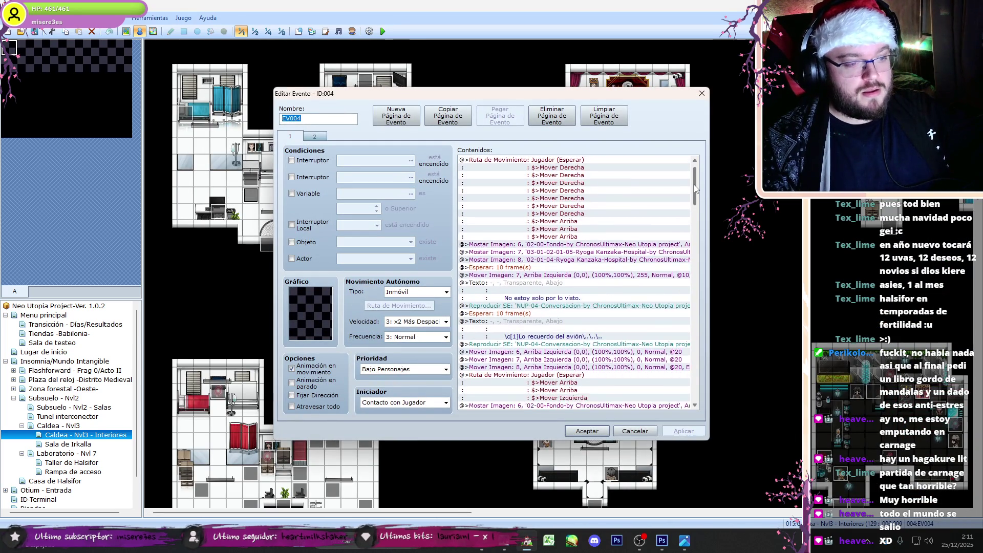
key("ctrl+Tab")
key("ctrl+shift+Tab")
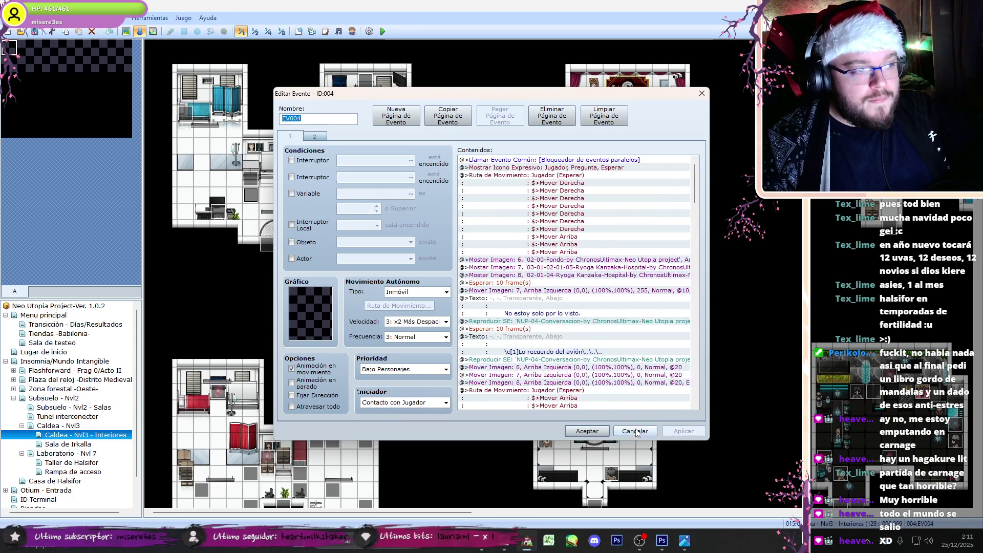
key("Escape")
Step: Copy EV003's page 2 commands from Mostar Imagen 52 through Borrar Imagen 54
double_click(385, 191)
left_click_drag(692, 183, 711, 399)
key("ctrl+Tab")
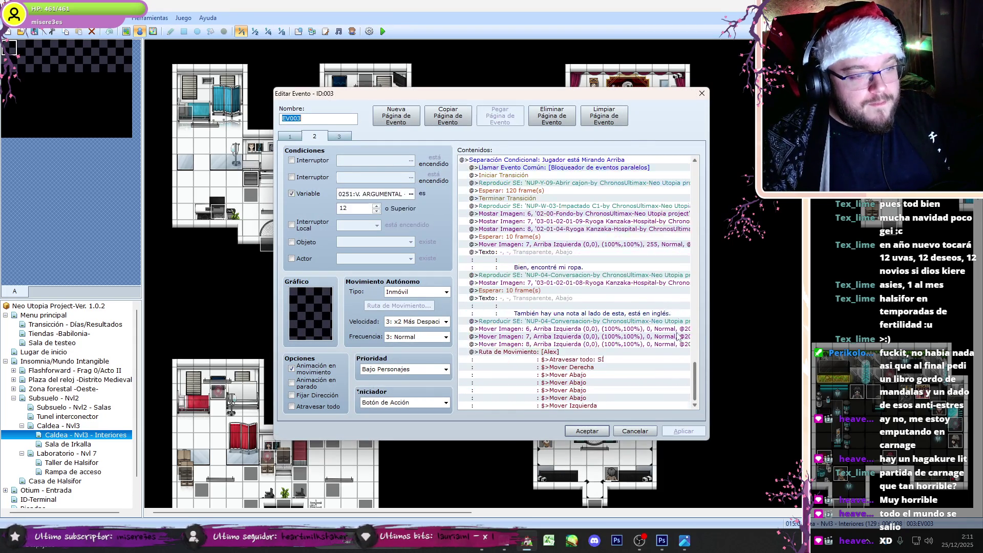
scroll(721, 385, "down", 10)
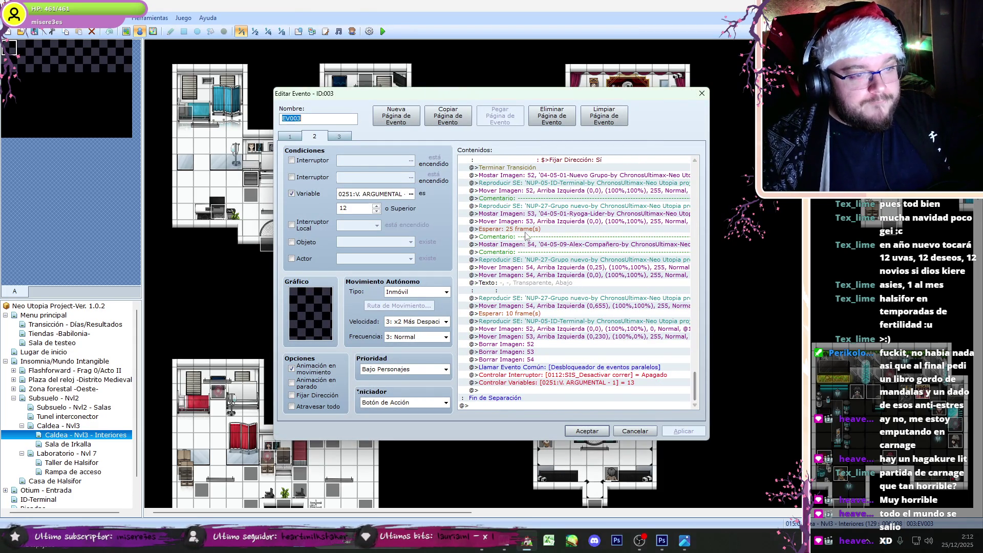
left_click(556, 177)
left_click(557, 360, "shift")
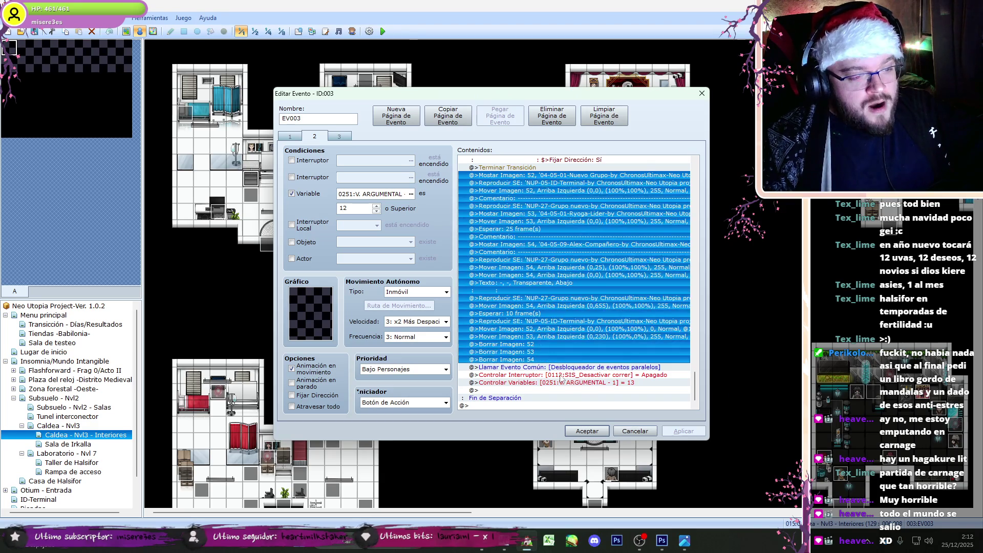
left_click(635, 431)
Step: Paste the copied picture and sound commands into EV032 page 2 above Controlar Variables
double_click(52, 425)
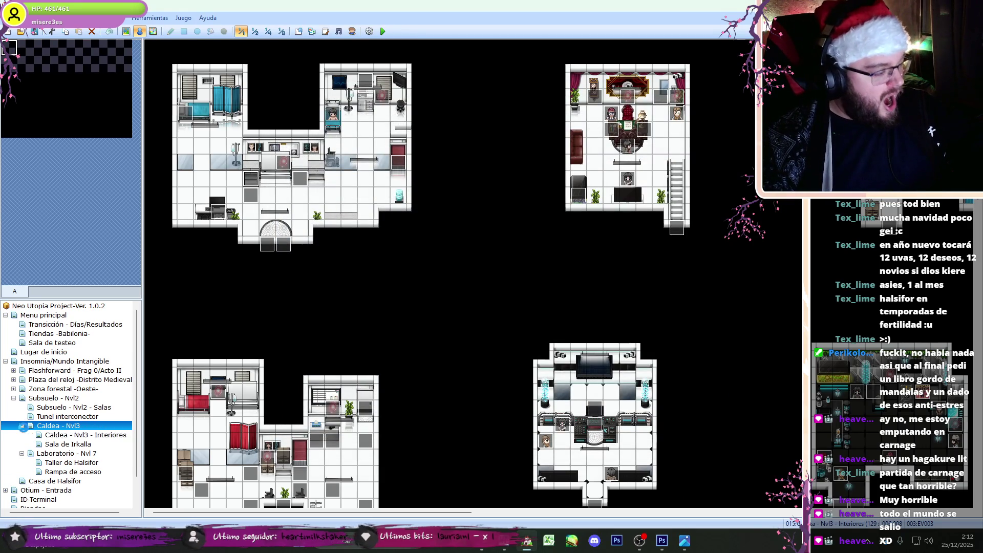
left_click(52, 435)
double_click(380, 172)
key("ctrl+Tab")
left_click(581, 384)
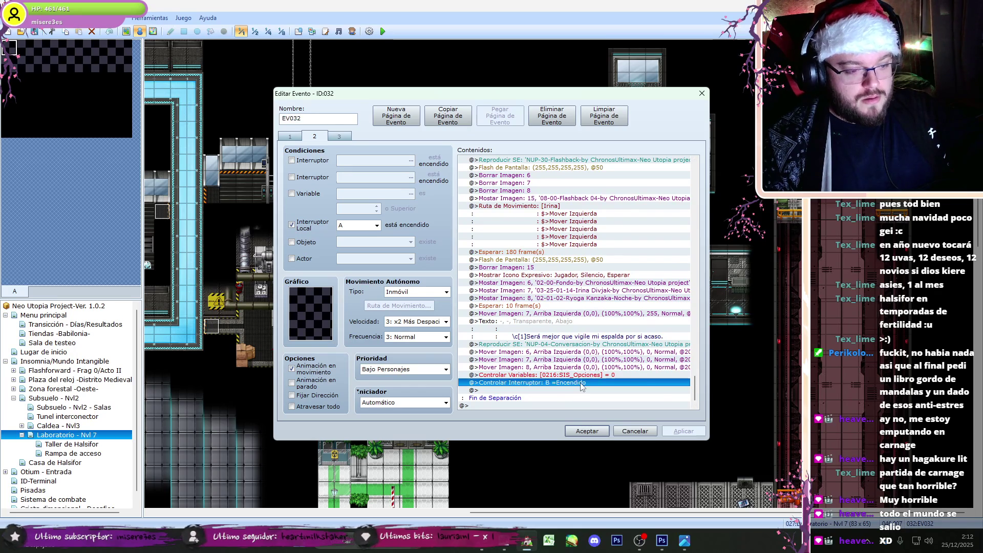
left_click(600, 376)
key("ctrl+v")
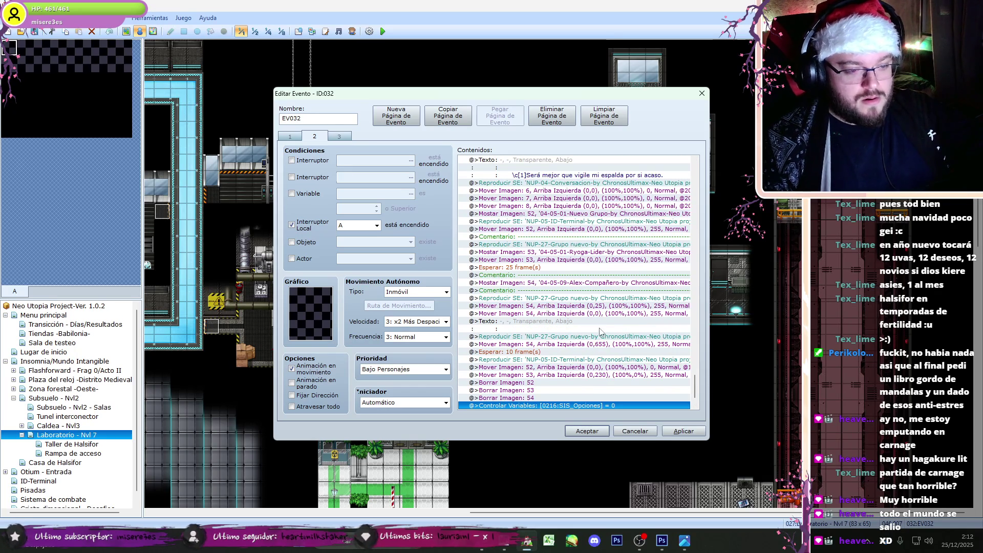
Step: Change picture 54's graphic to the Irina companion image and apply it
double_click(586, 284)
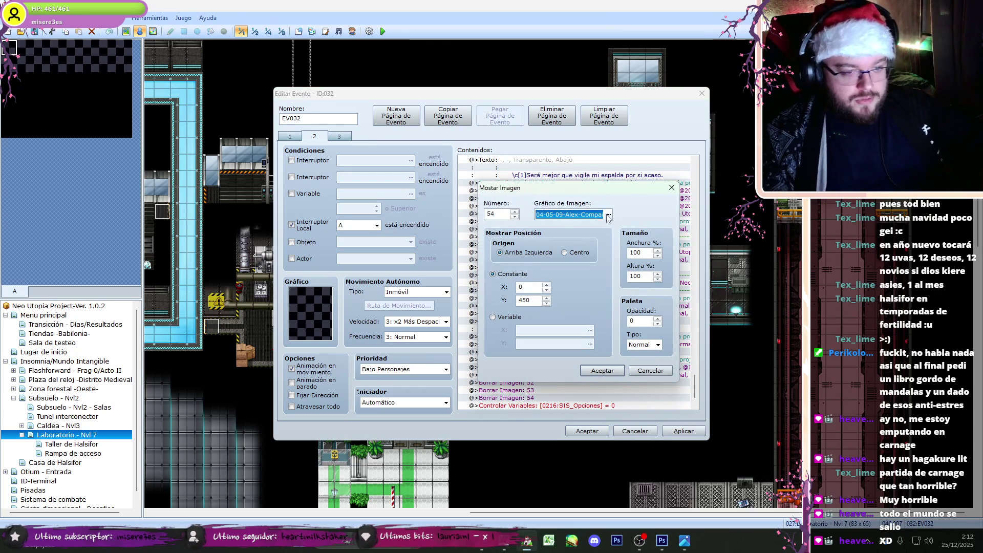
key("alt+Tab")
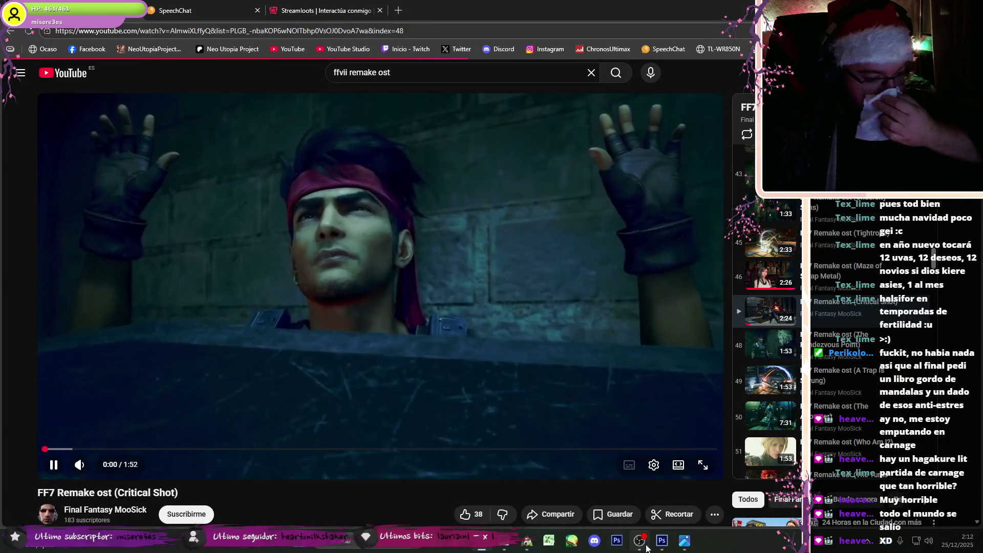
left_click(640, 540)
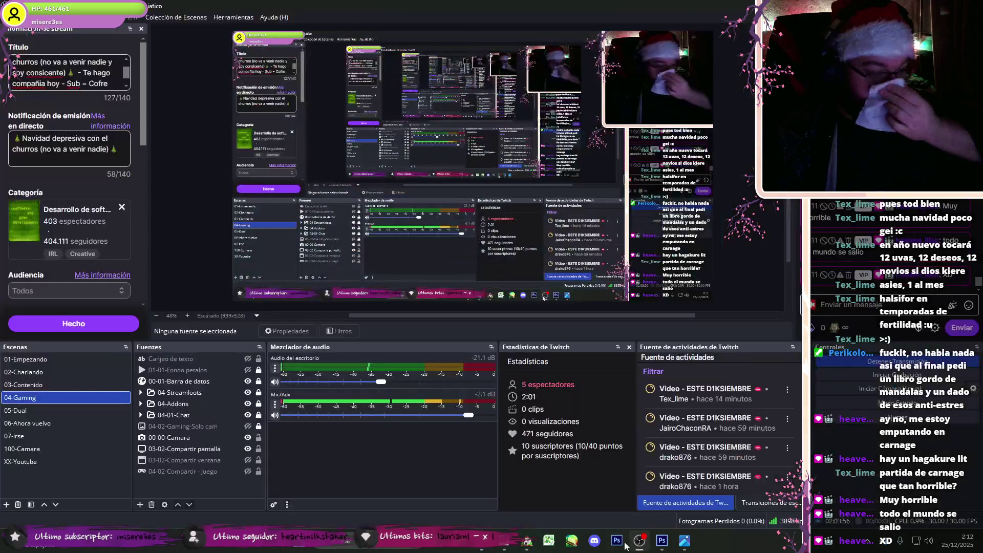
mouse_move(527, 541)
key("alt+Tab")
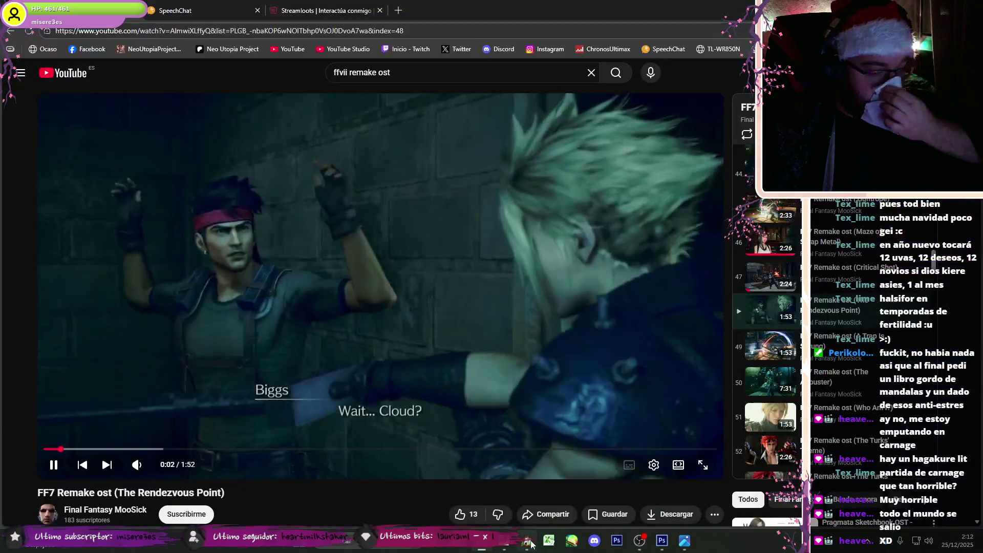
left_click(532, 538)
key("Down")
key("Down")
key("Down")
key("Down")
key("Down")
key("Down")
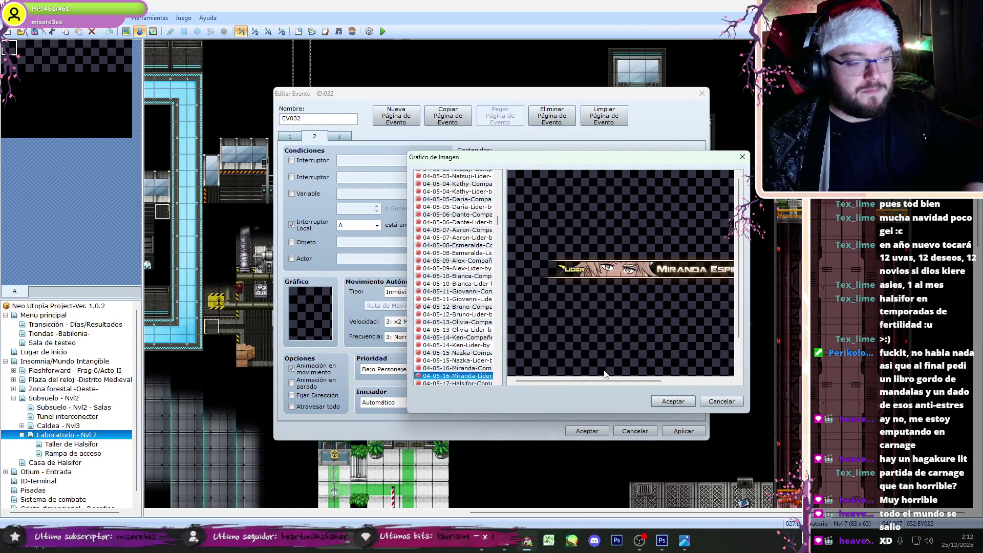
key("Down")
key("Down")
key("Down")
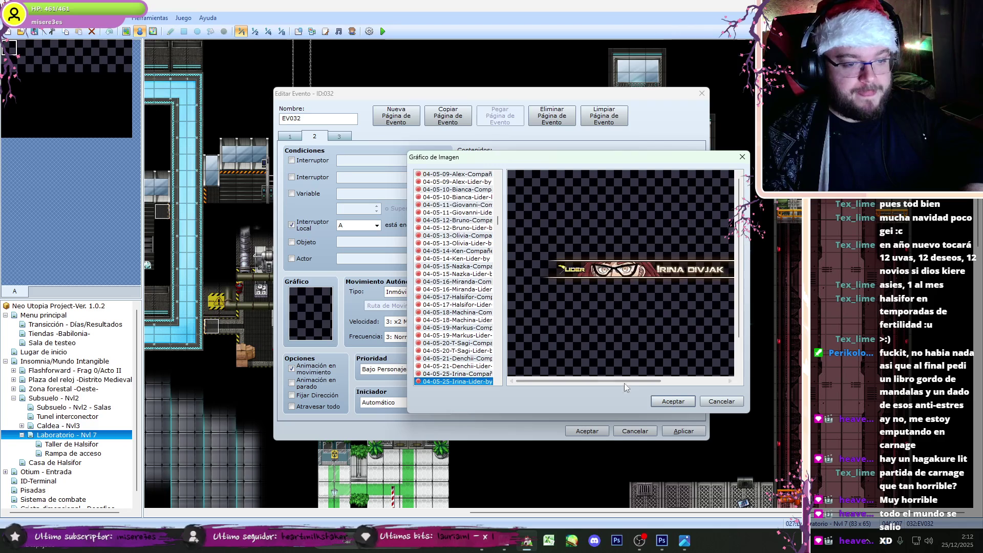
key("Up")
left_click(668, 402)
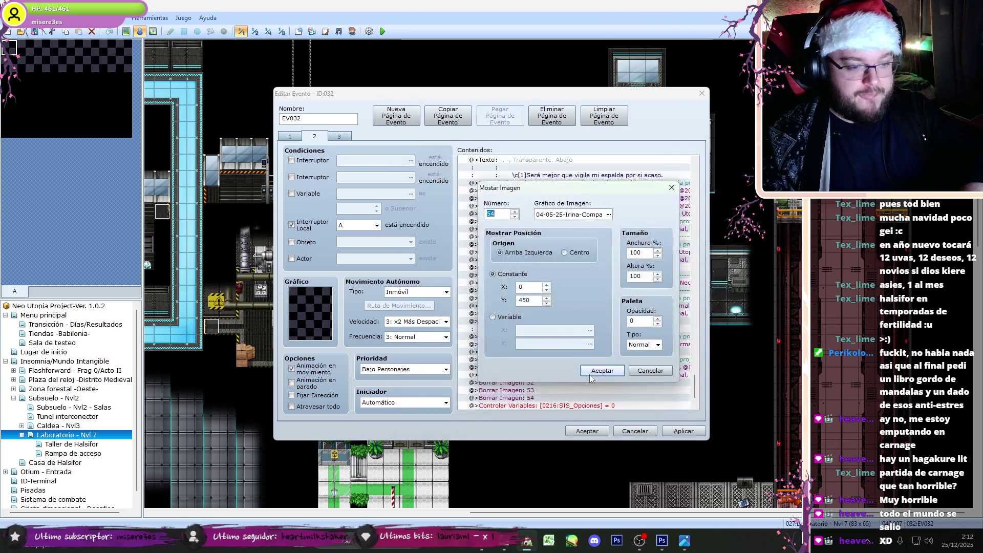
left_click(600, 376)
left_click(684, 431)
left_click_drag(695, 394, 697, 399)
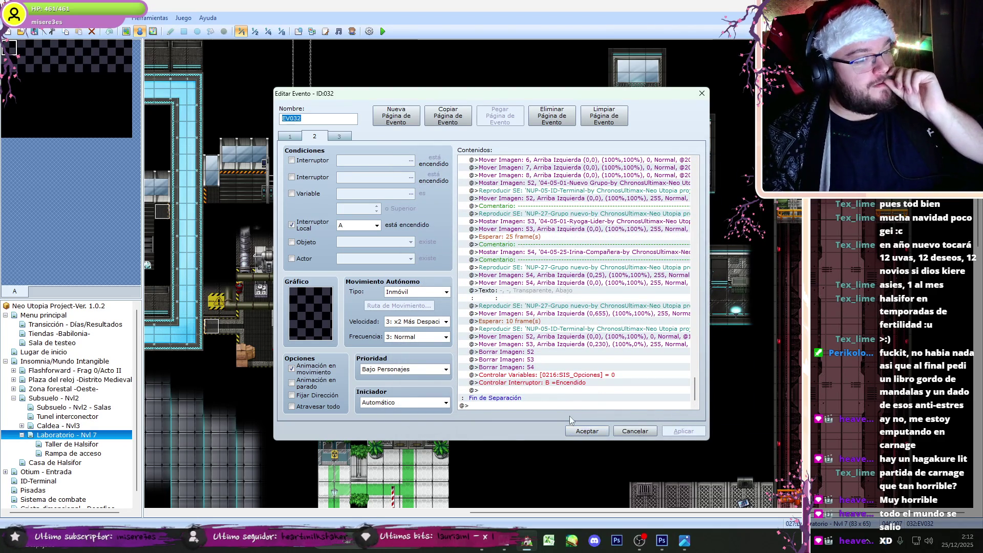
key("alt+Tab")
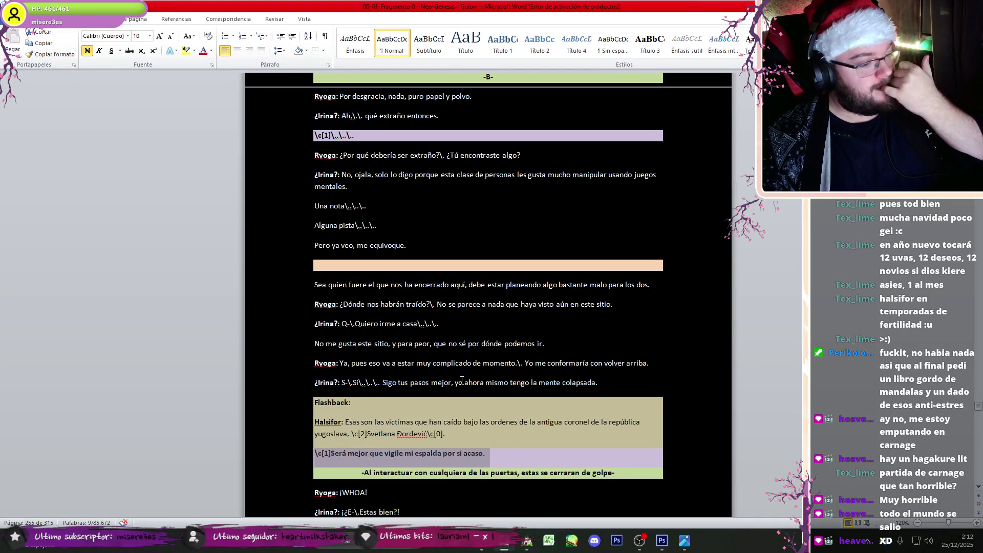
Step: Check the cutscene script, accept EV032's changes and launch a playtest, dismissing the save prompt
scroll(461, 384, "down", 2)
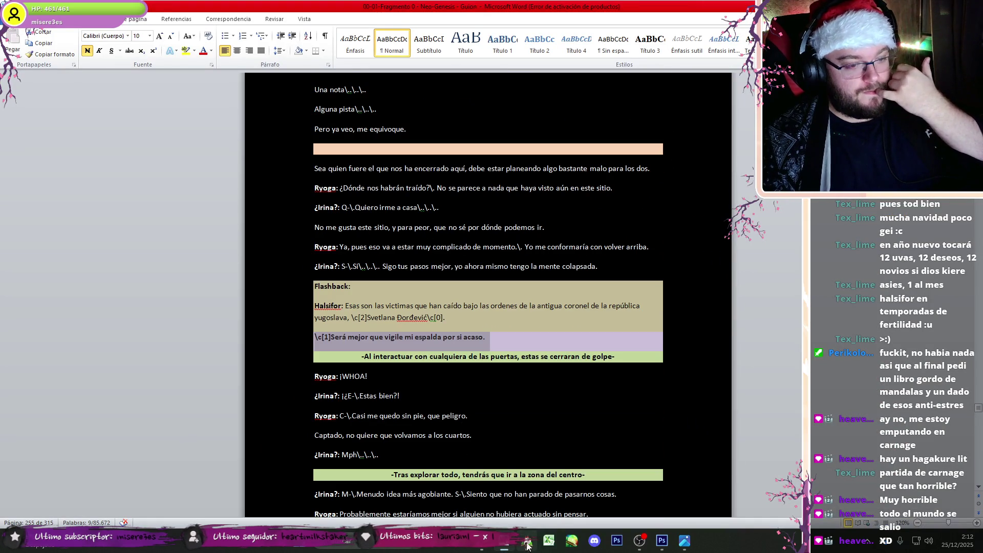
left_click(532, 547)
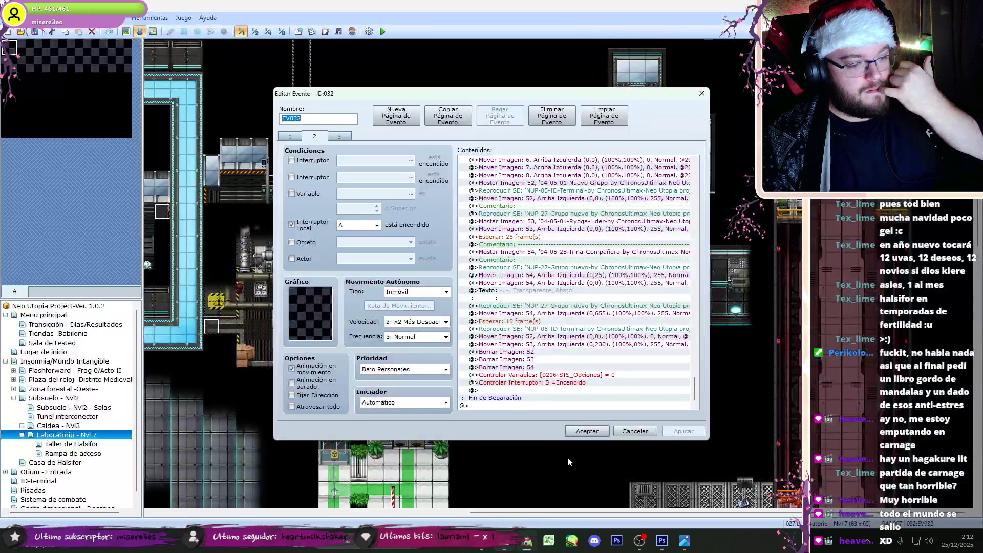
left_click(589, 432)
left_click(381, 32)
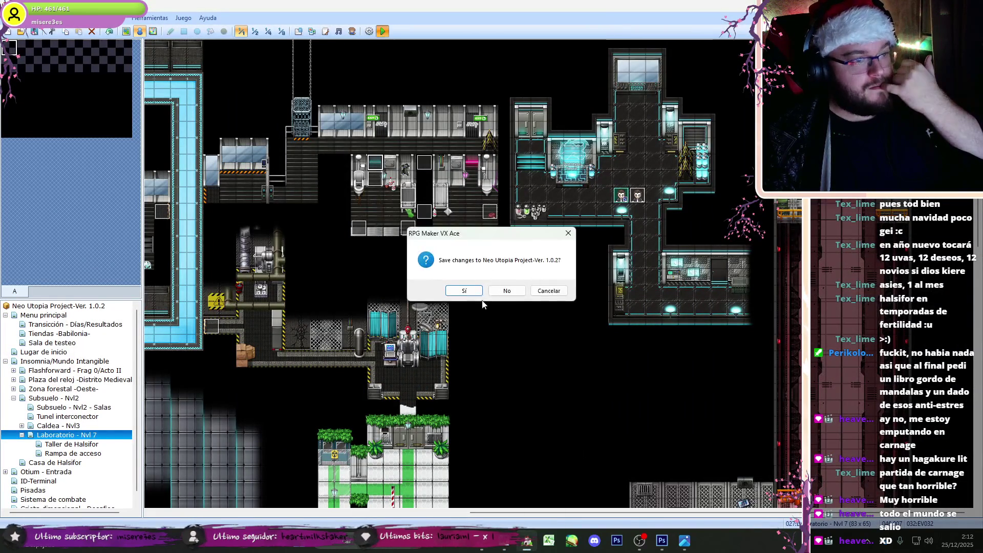
left_click(548, 290)
Step: Inspect the Evento clave event and EV032's empty page 3
double_click(374, 292)
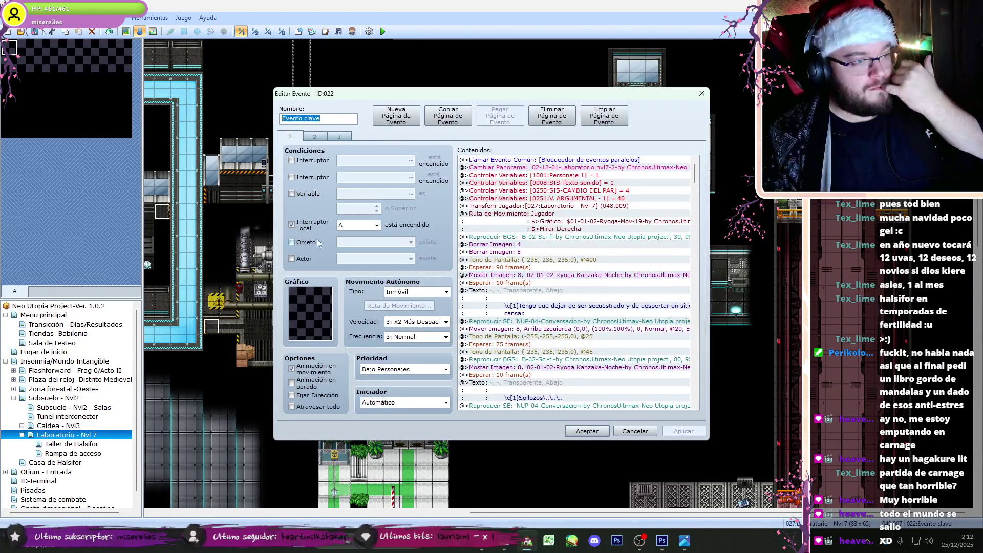
left_click(597, 423)
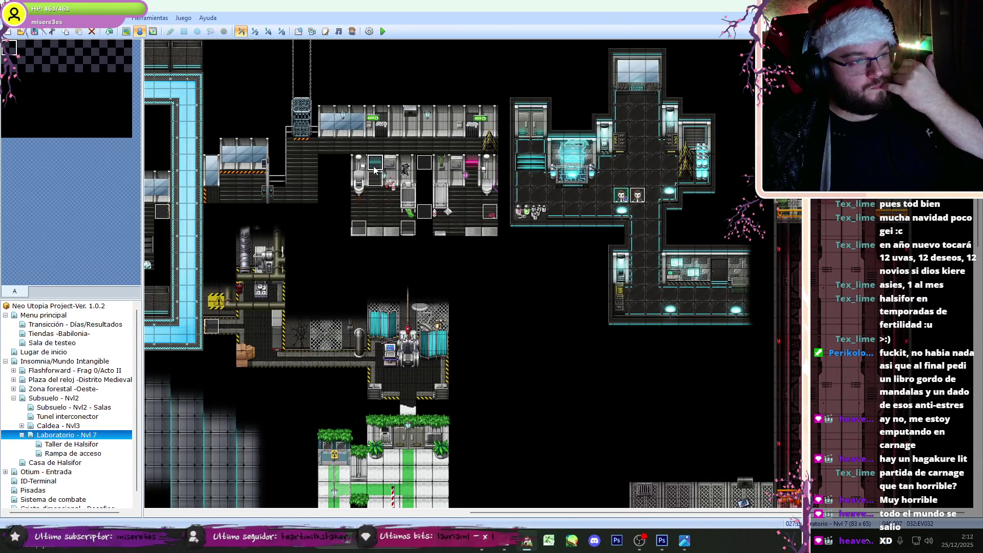
double_click(374, 169)
left_click(339, 136)
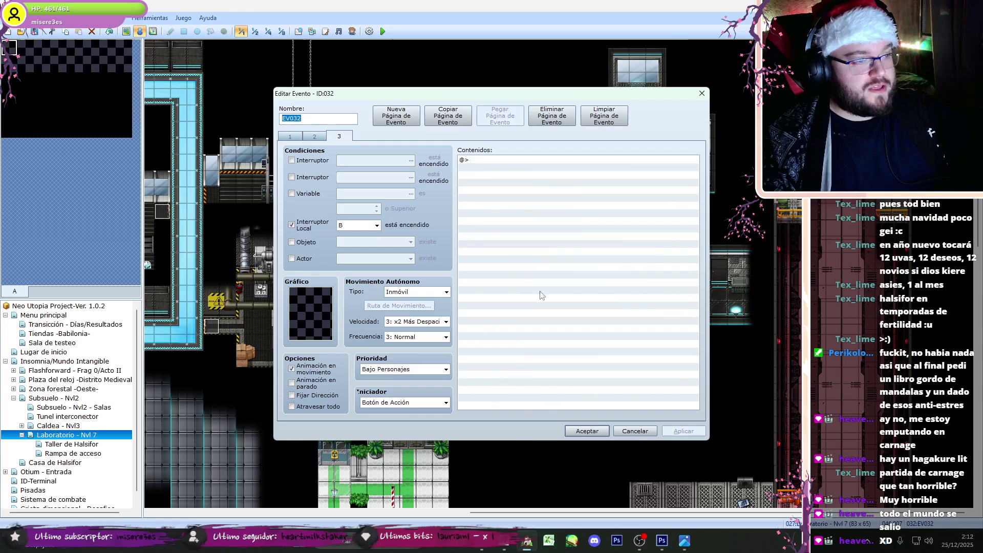
left_click(586, 431)
Step: Save the project, start the playtest and bring its window to the front
left_click(382, 32)
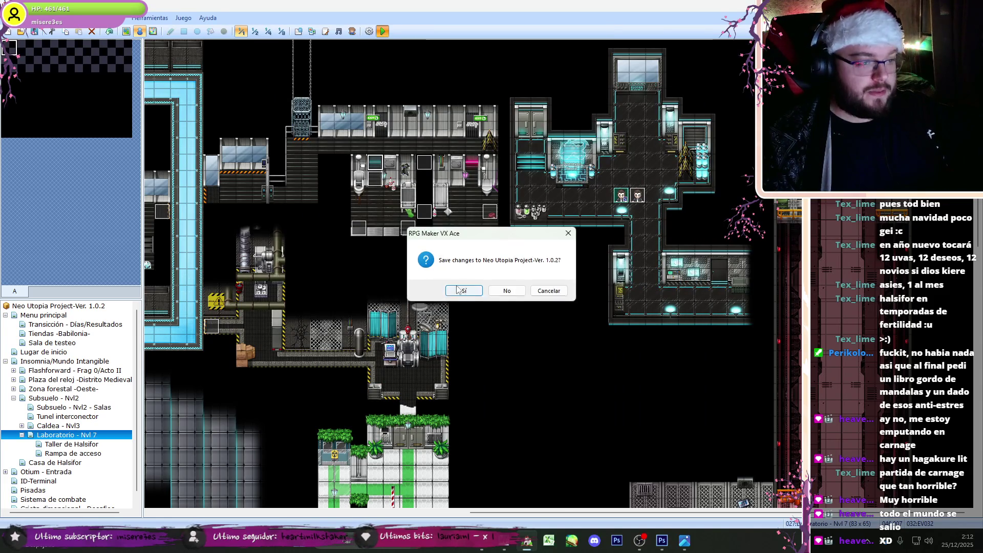
key("Return")
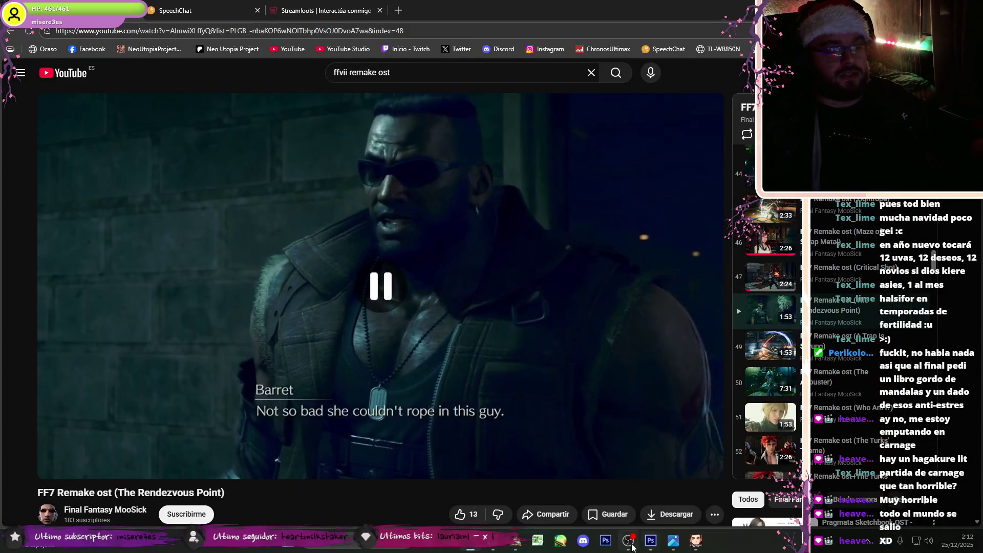
left_click(697, 541)
left_click(700, 544)
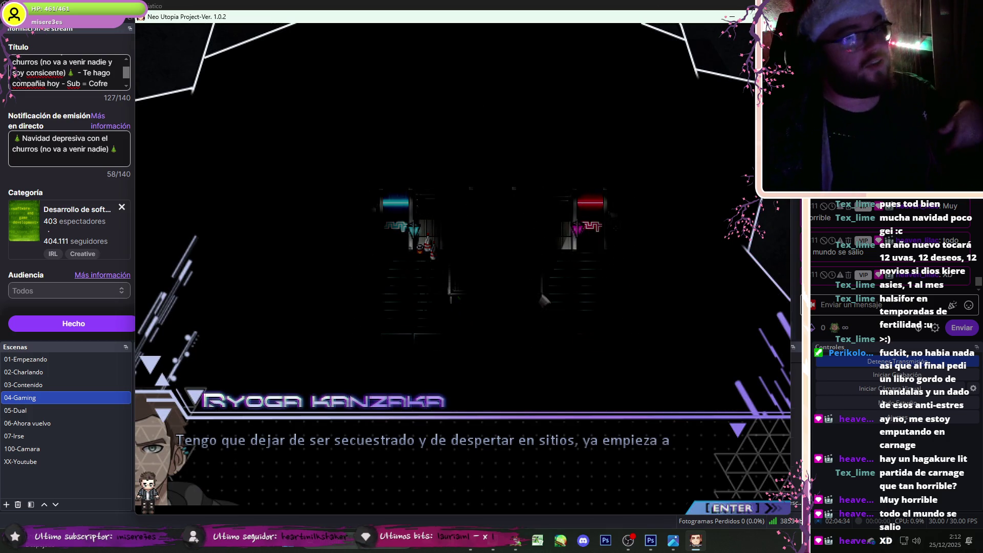
Step: Advance the dialogue from the sobbing line to Ryoga's '¿Será verdad?' question, then go fullscreen
key("alt+Return")
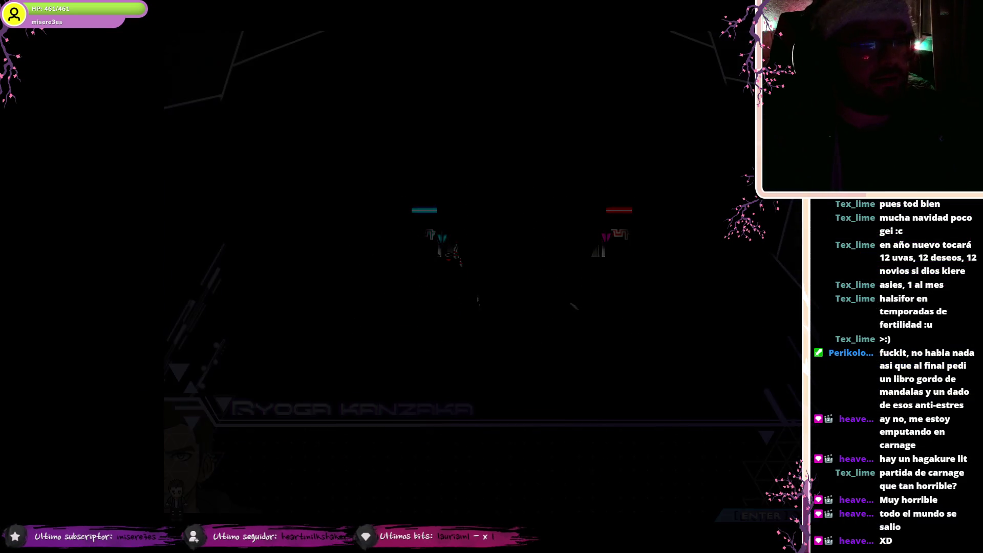
key("alt+Return")
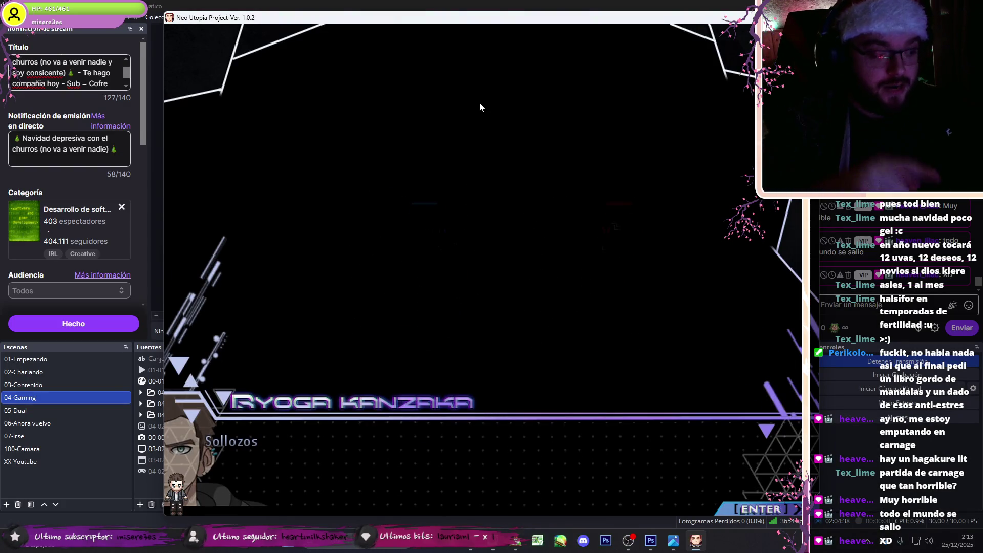
key("Return")
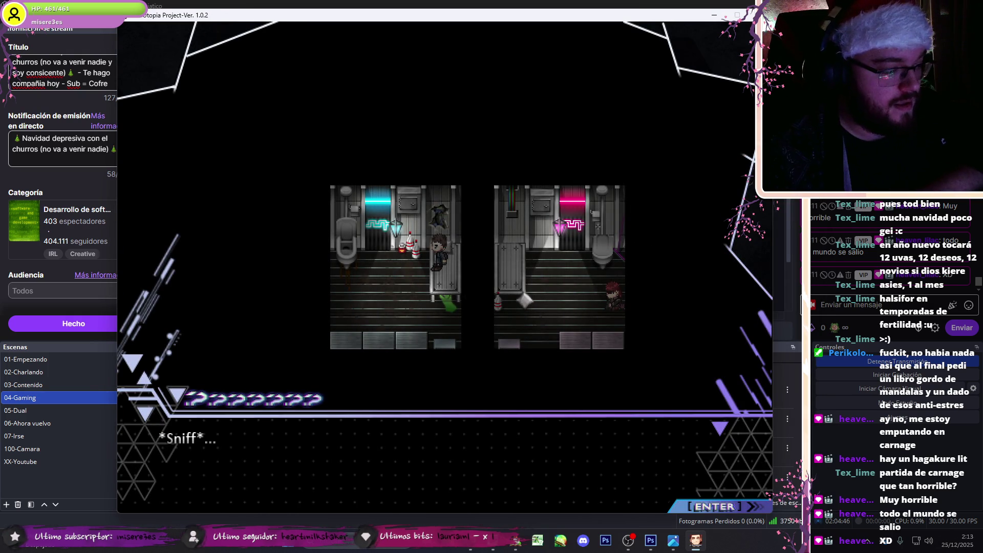
key("Return")
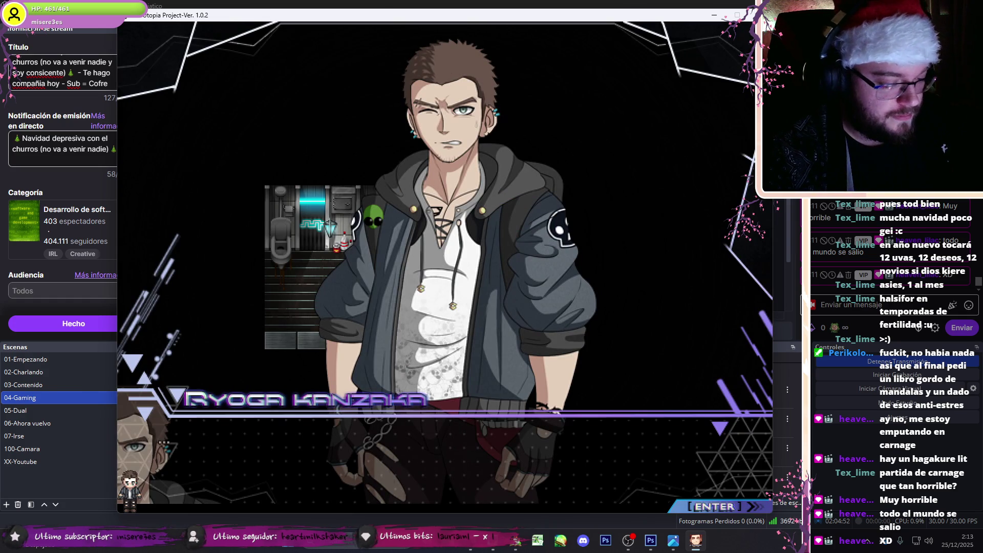
key("Return")
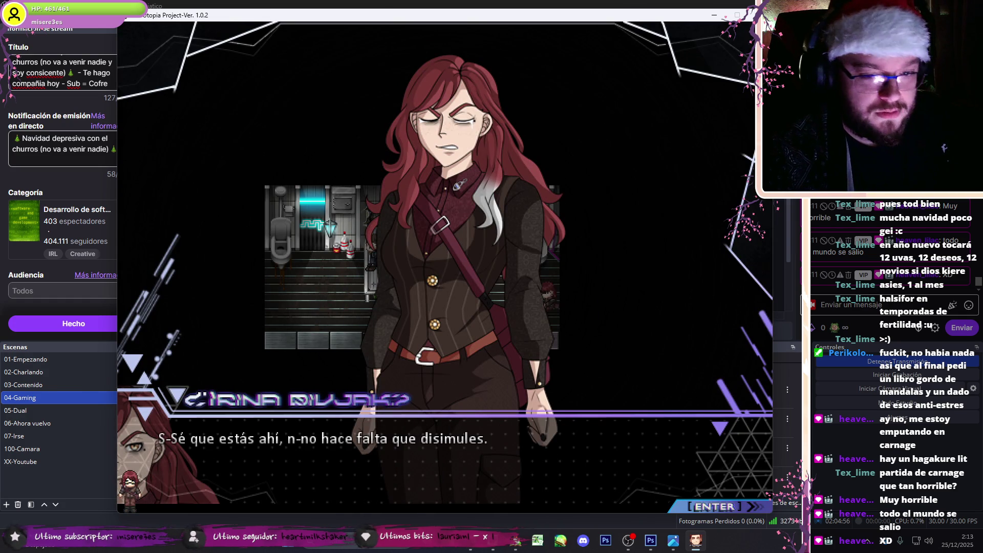
key("Return")
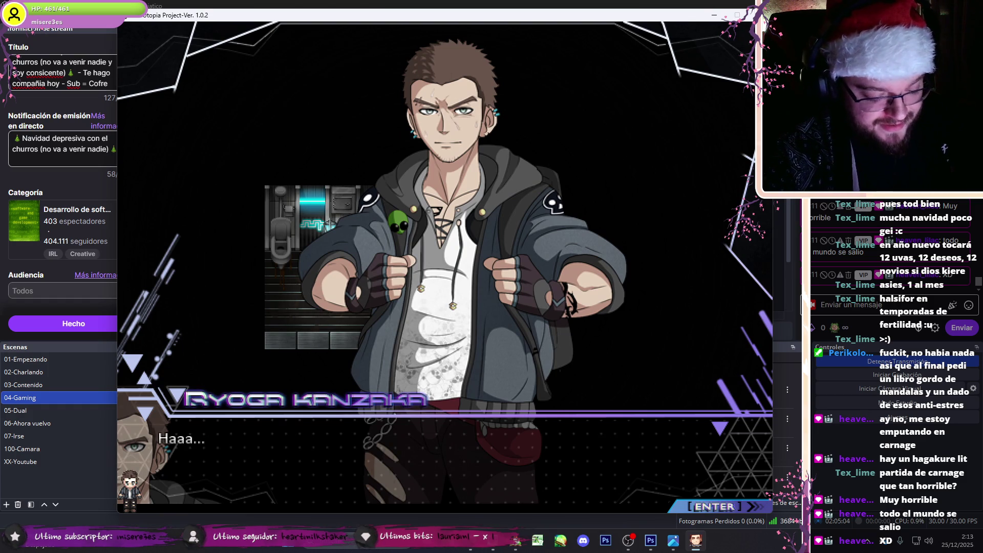
key("Return")
key("Return")
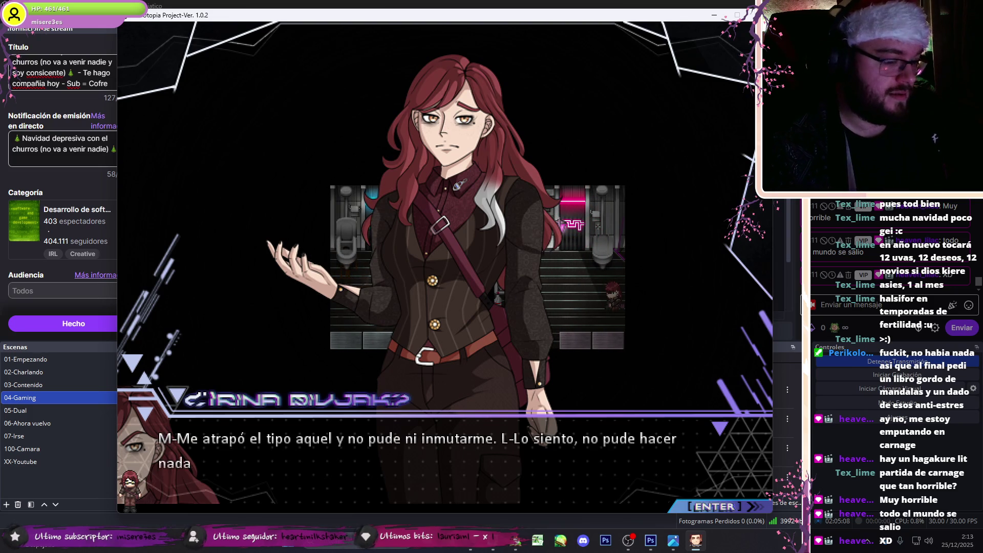
key("Return")
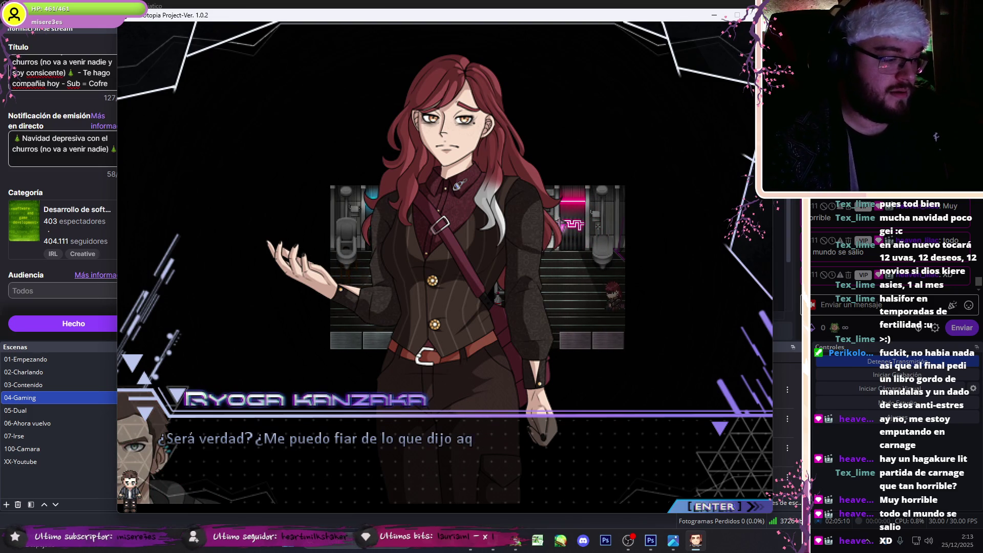
key("F4")
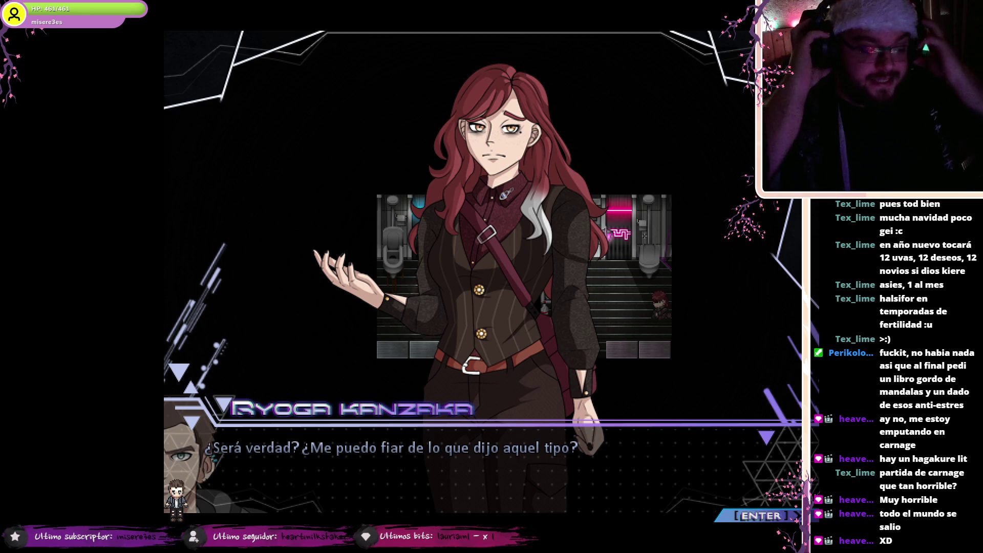
Step: Play through Ryoga's lines up to Irina's reply, briefly toggling out of fullscreen
key("F4")
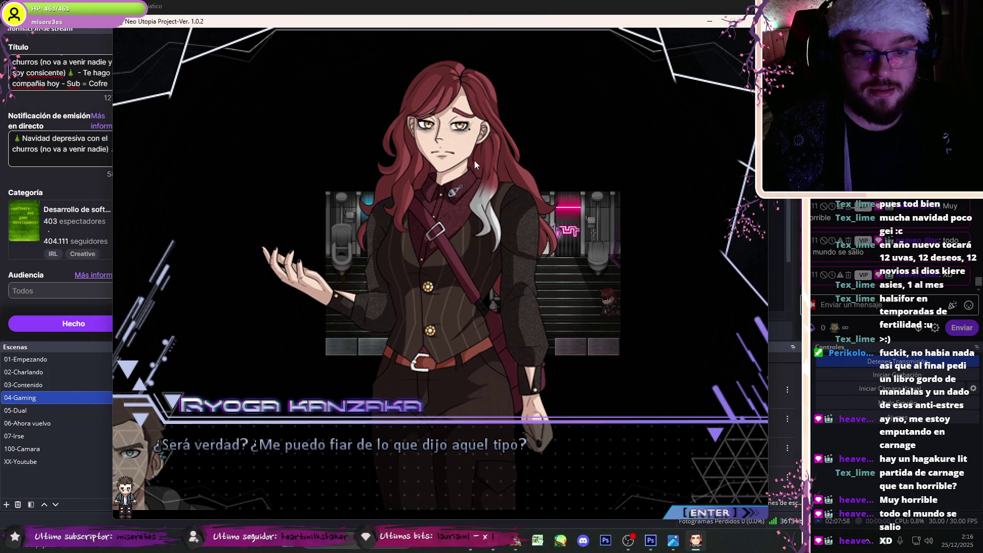
key("F4")
key("Return")
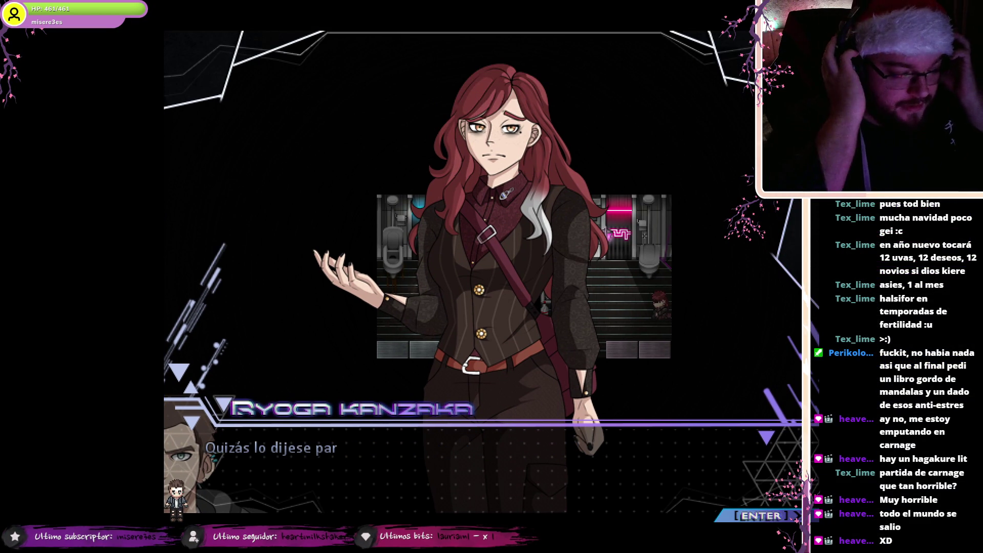
key("Return")
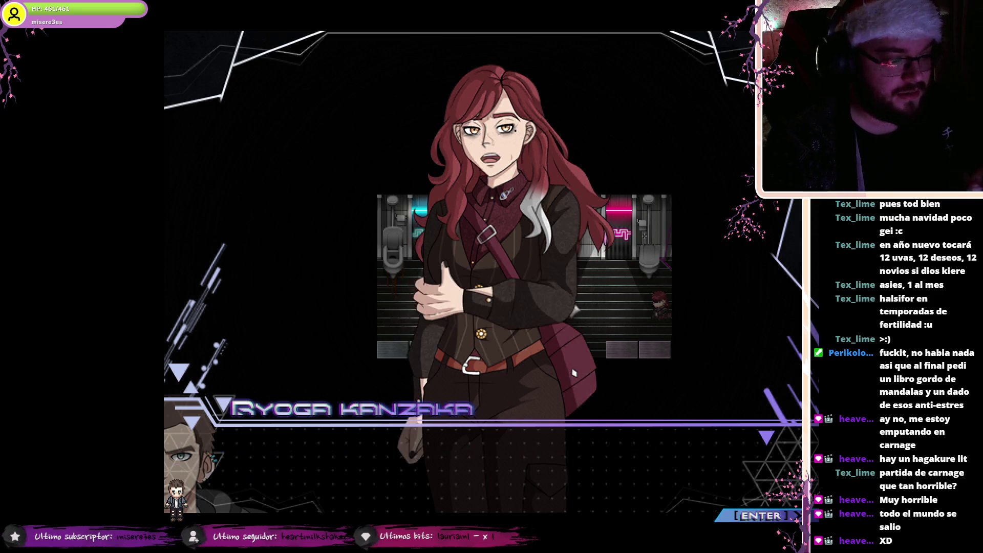
key("Return")
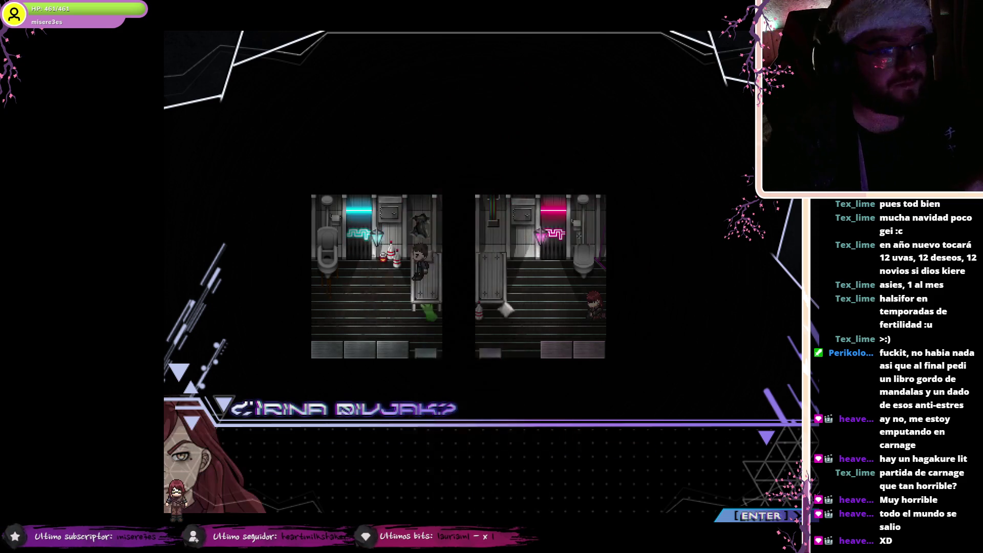
key("Return")
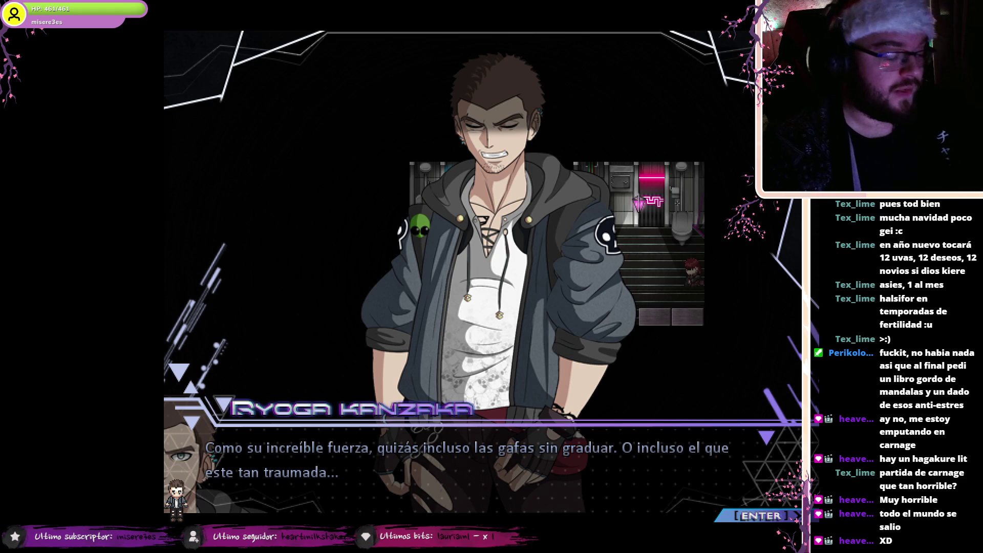
Step: Nudge the windowed game lower, then continue through the Svetlana exchange and Irina asking who she is
key("F4")
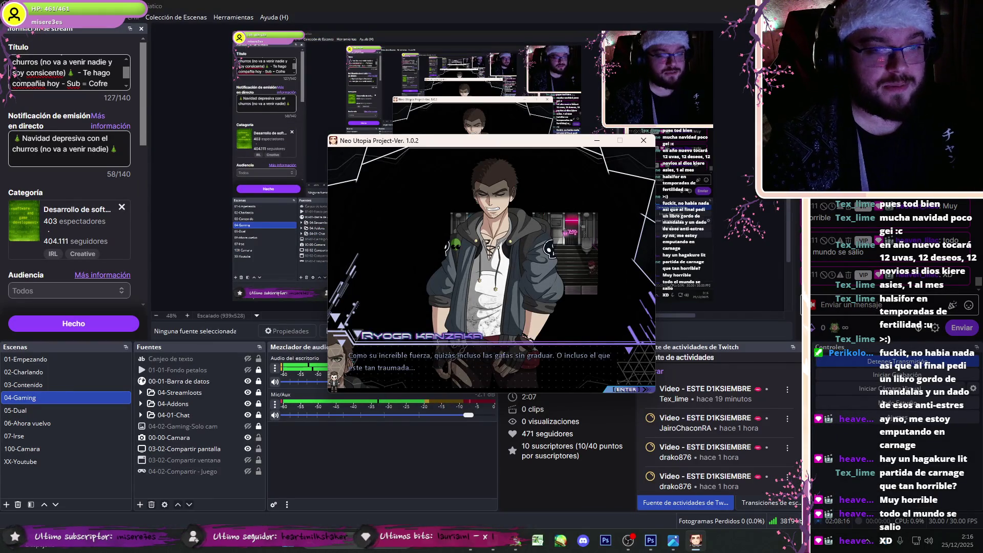
mouse_move(461, 137)
left_mouse_down()
mouse_move(432, 106)
mouse_move(439, 157)
left_mouse_up()
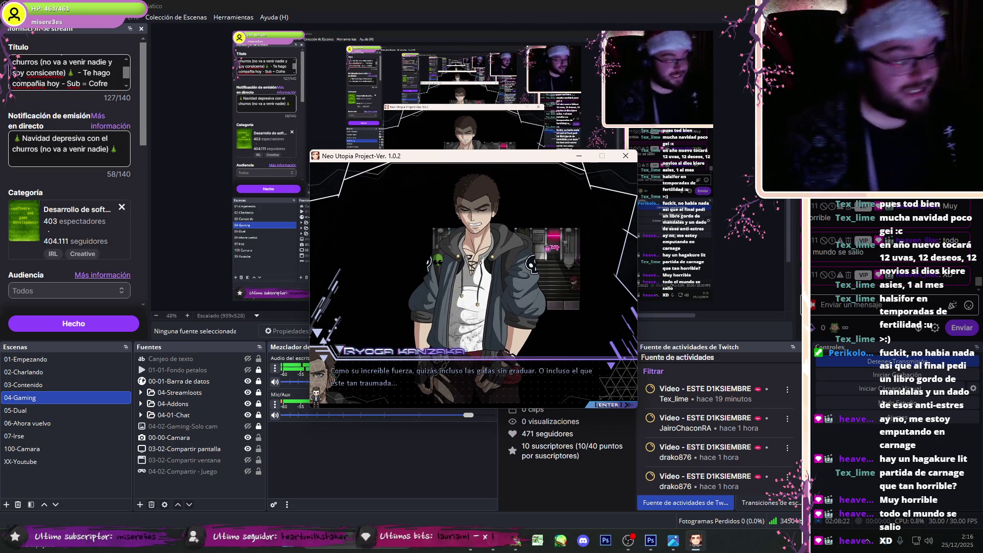
key("F4")
key("Return")
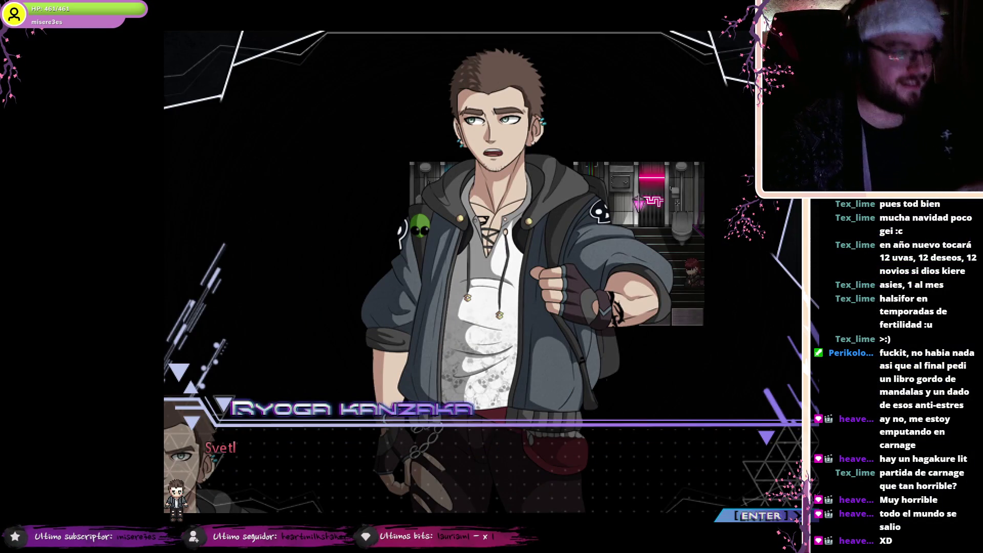
key("Return")
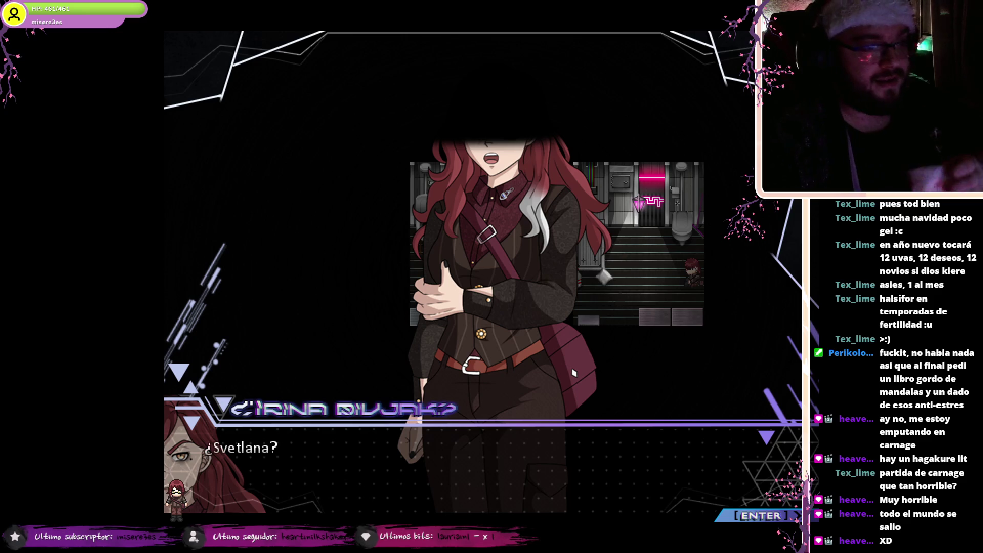
key("Return")
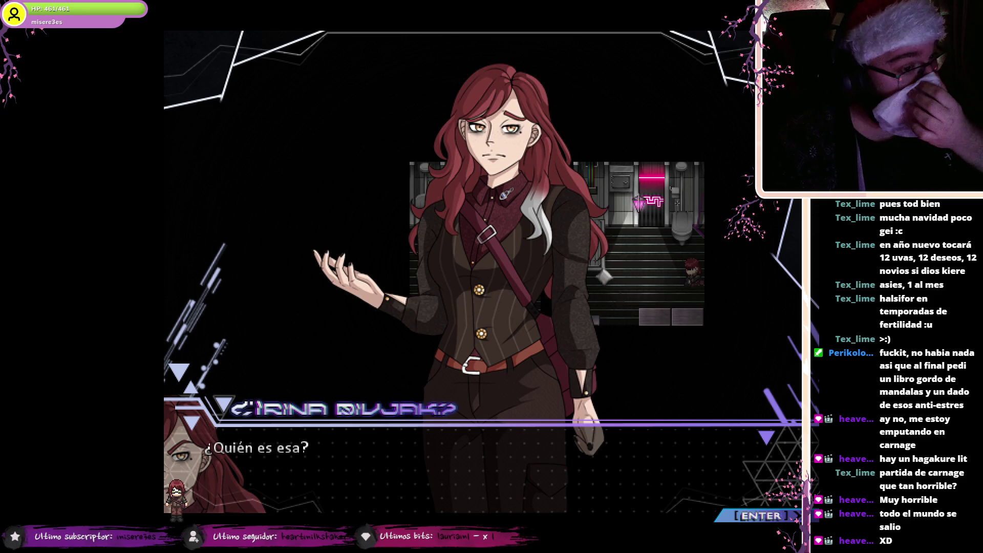
key("Return")
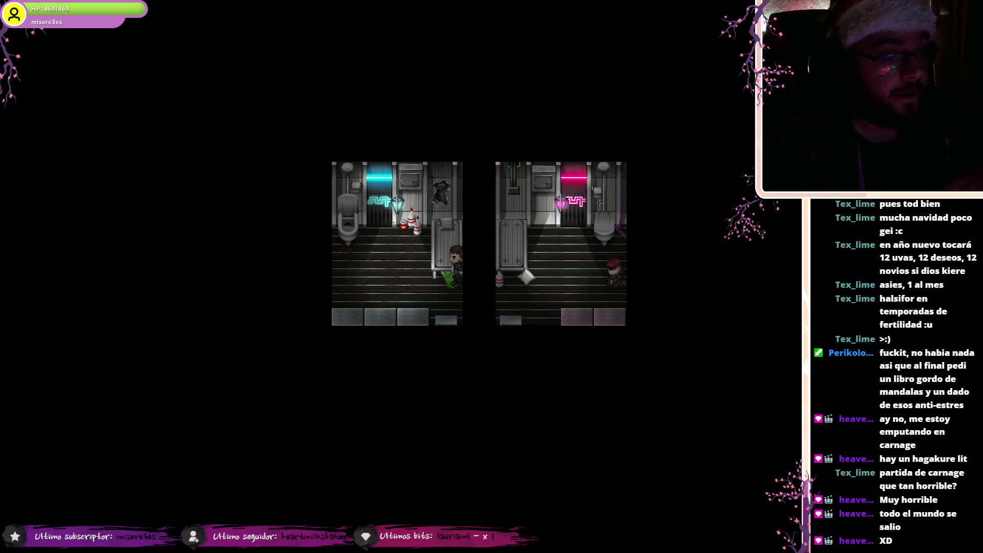
key("Return")
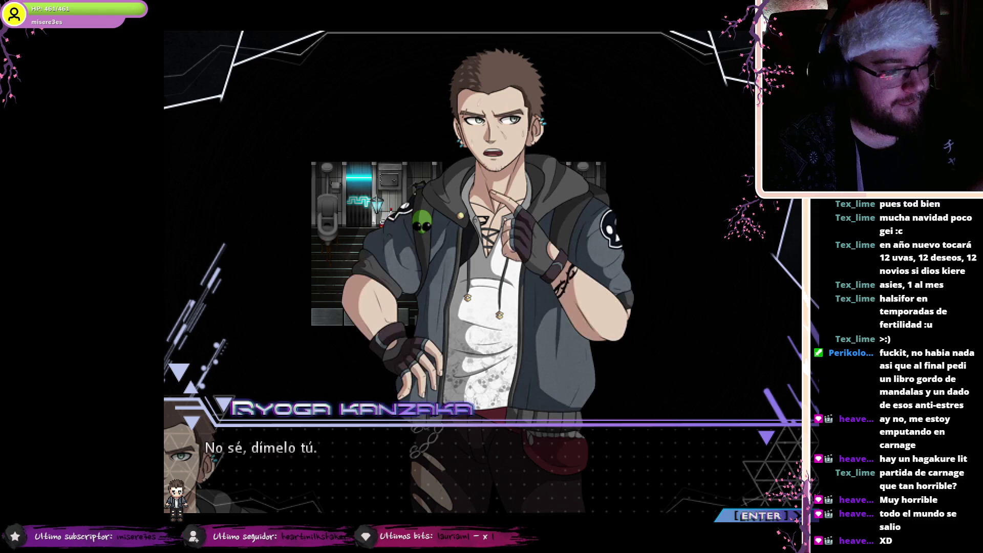
key("Return")
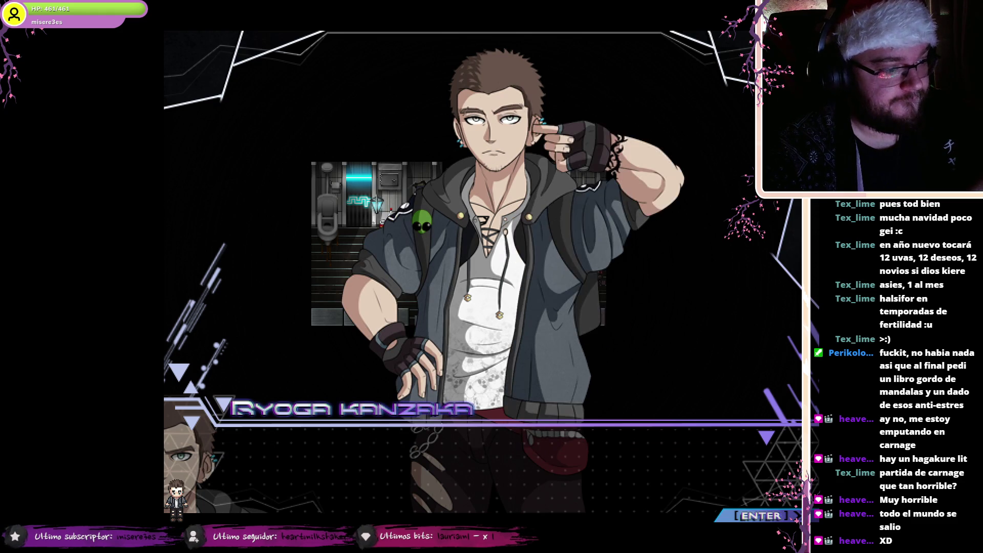
key("Return")
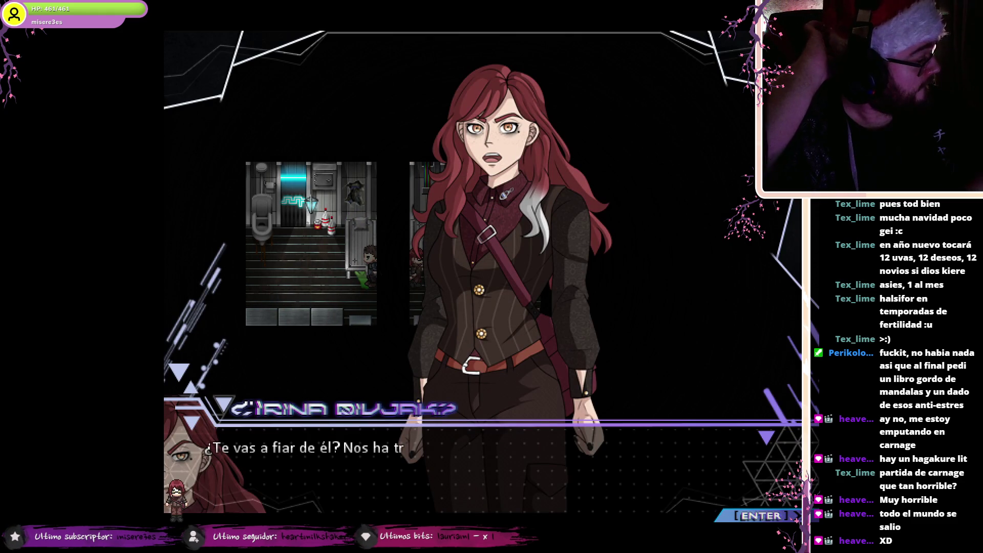
Step: Continue the dialogue through Irina's angry line and her line about her diary
key("alt+Return")
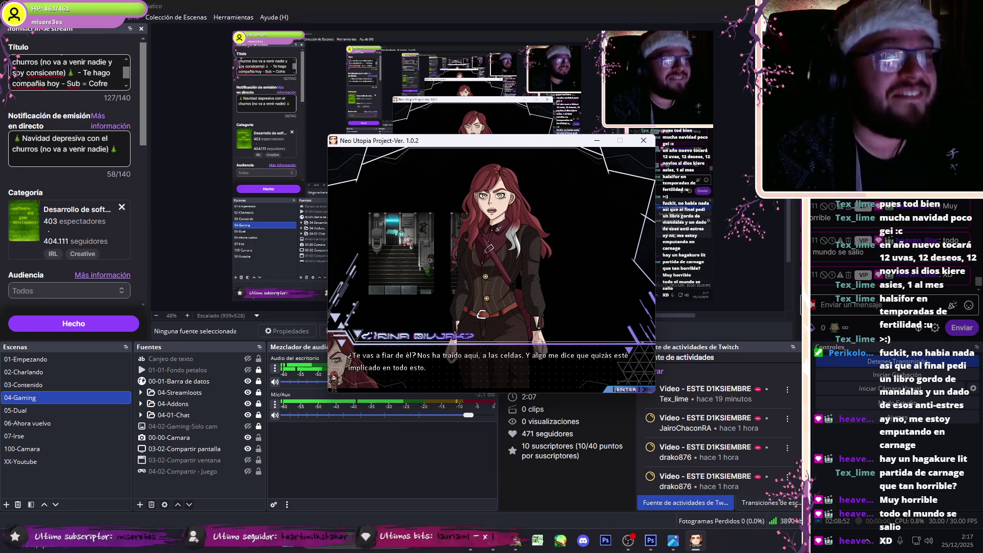
key("alt+Return")
key("Return")
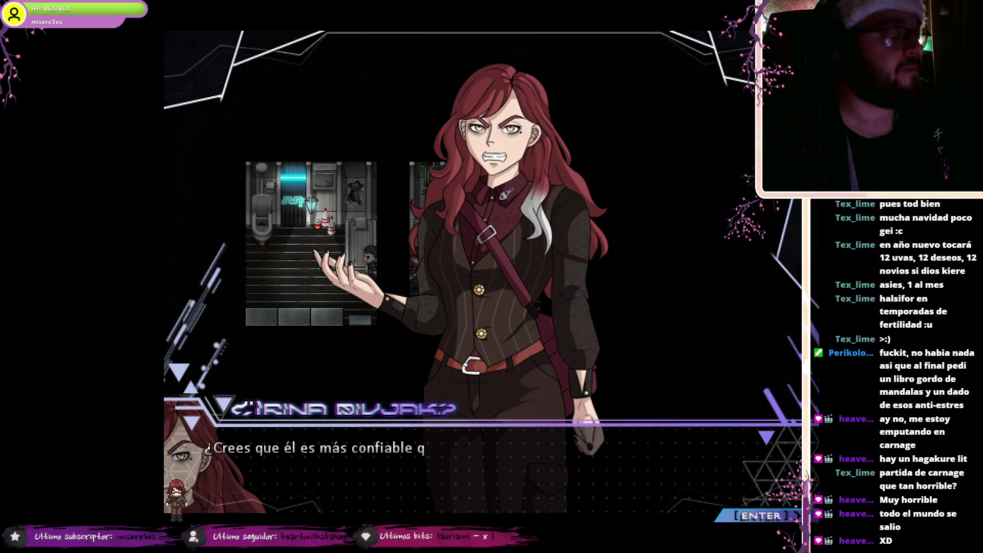
key("Return")
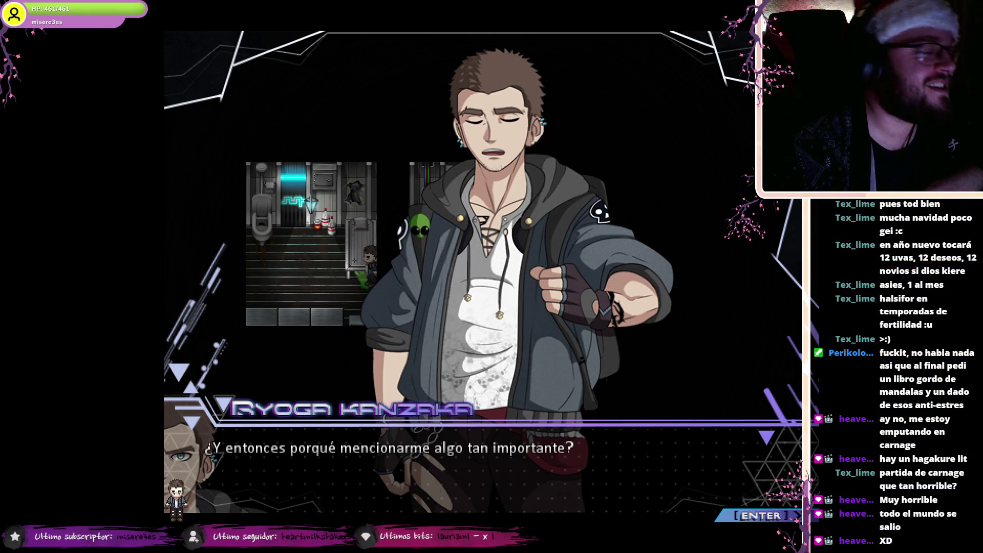
key("Return")
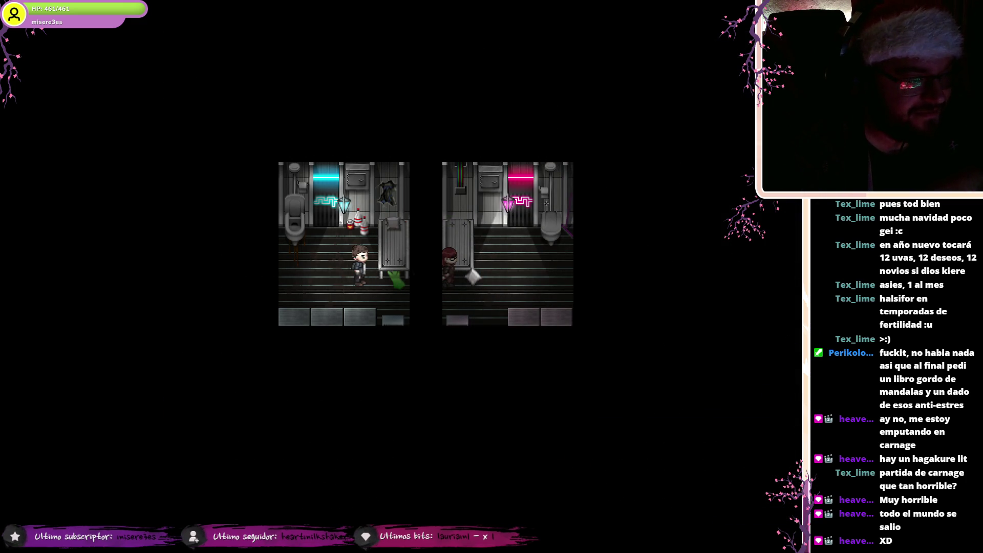
key("Return")
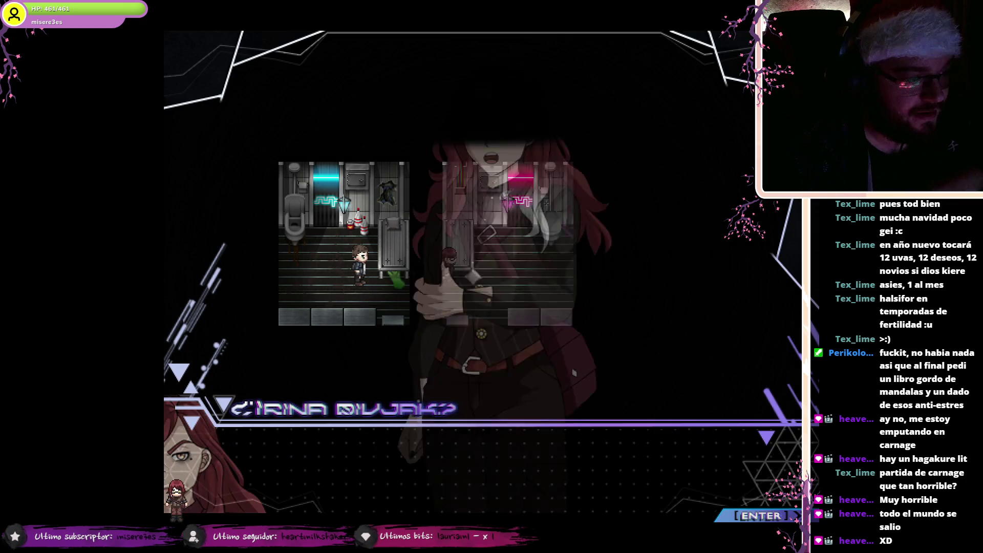
key("Return")
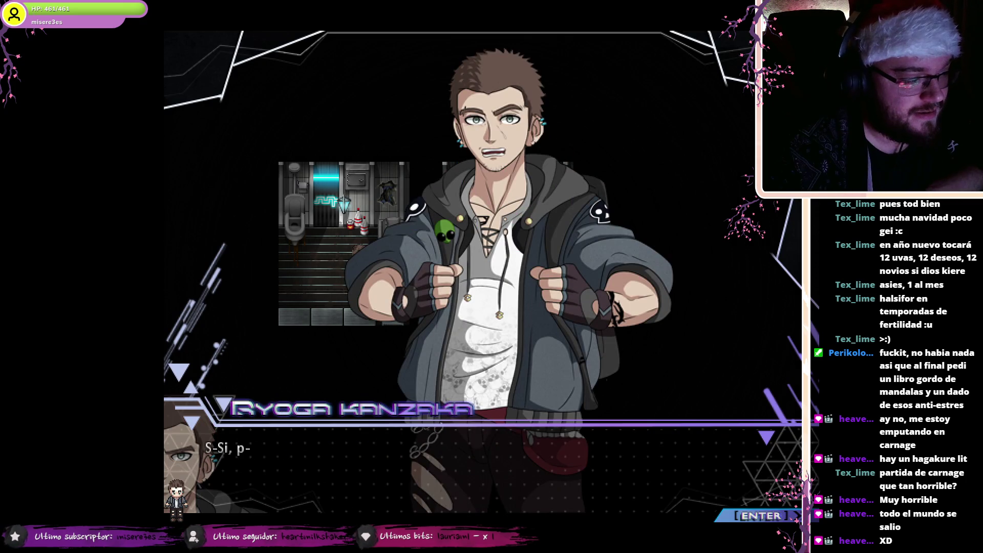
key("Return")
key("Return")
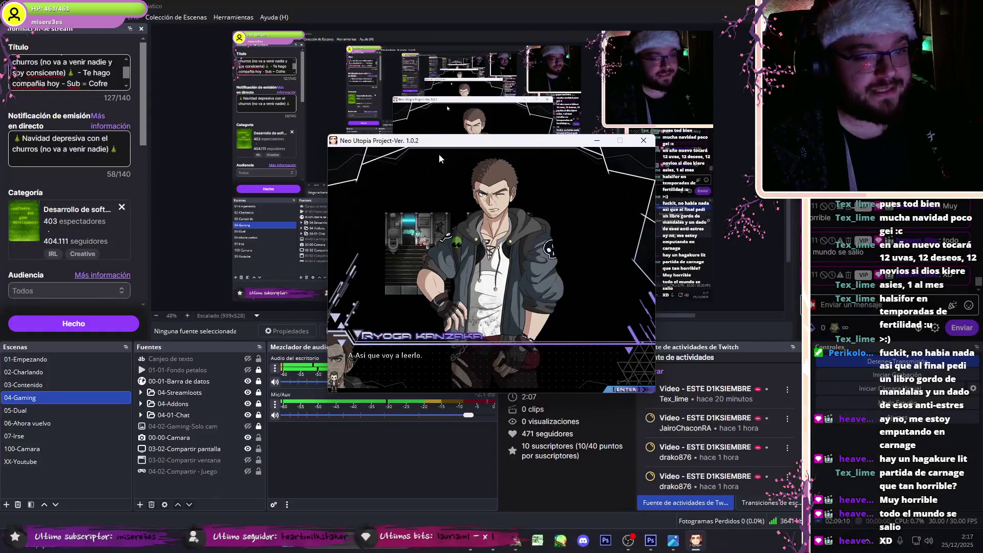
key("Return")
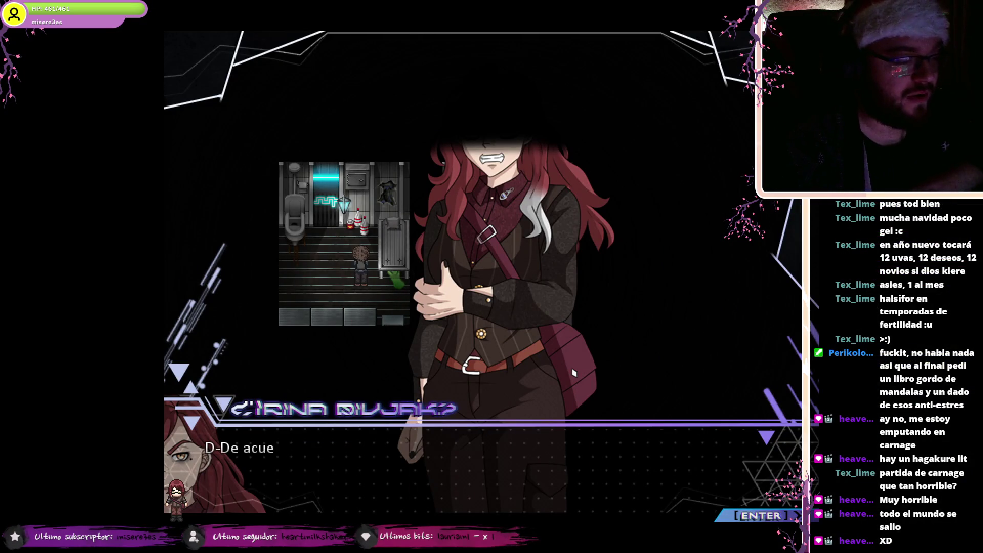
Step: Keep advancing the Ryoga–Irina exchange through several more lines
key("Return")
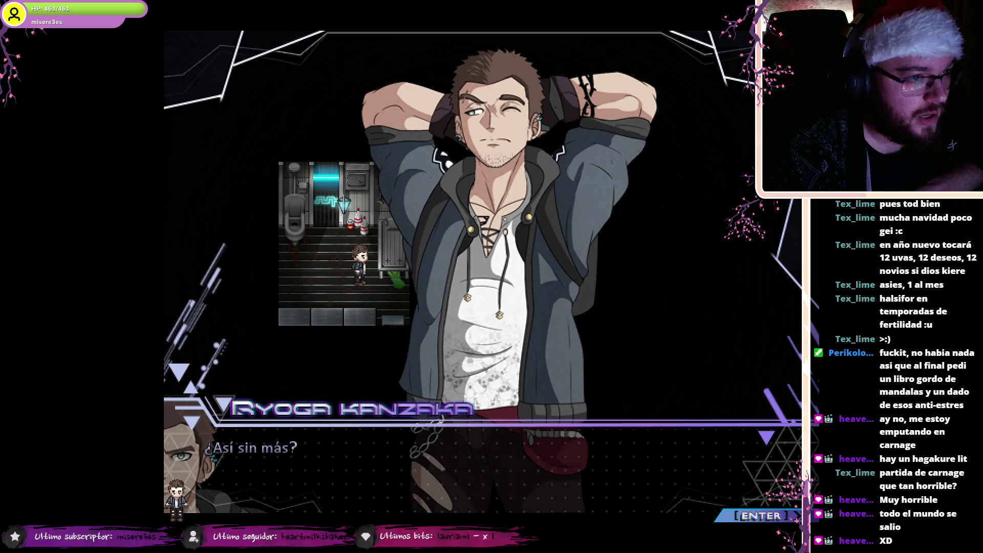
key("Return")
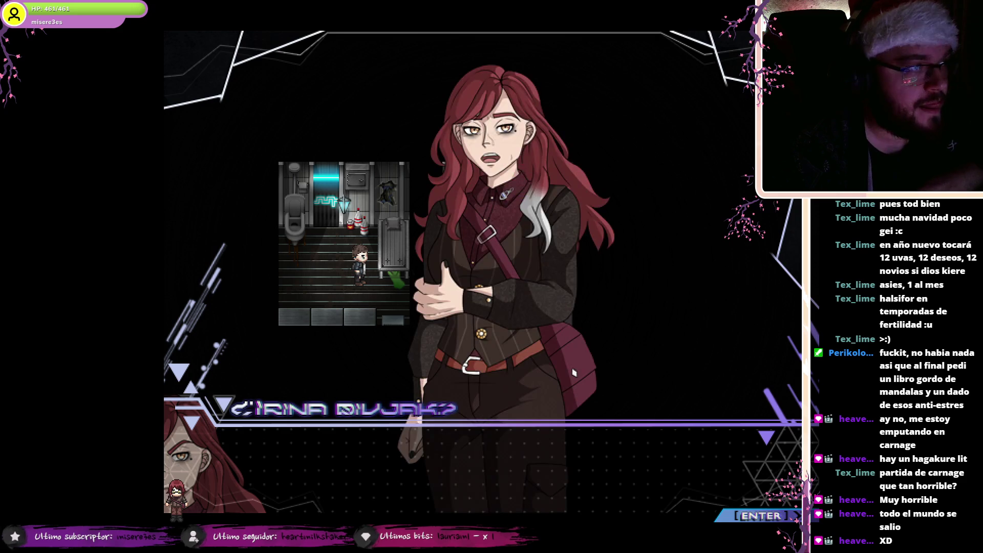
key("Return")
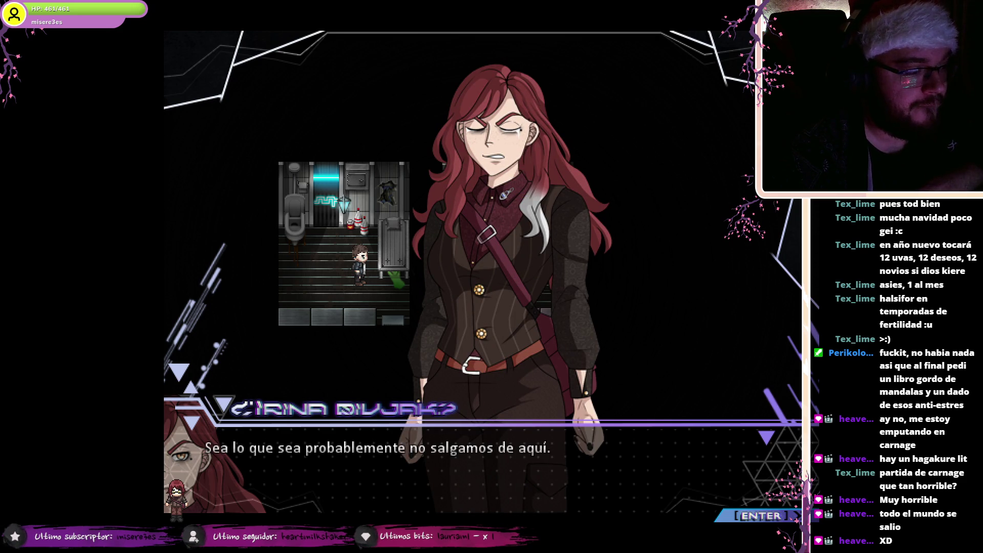
key("Return")
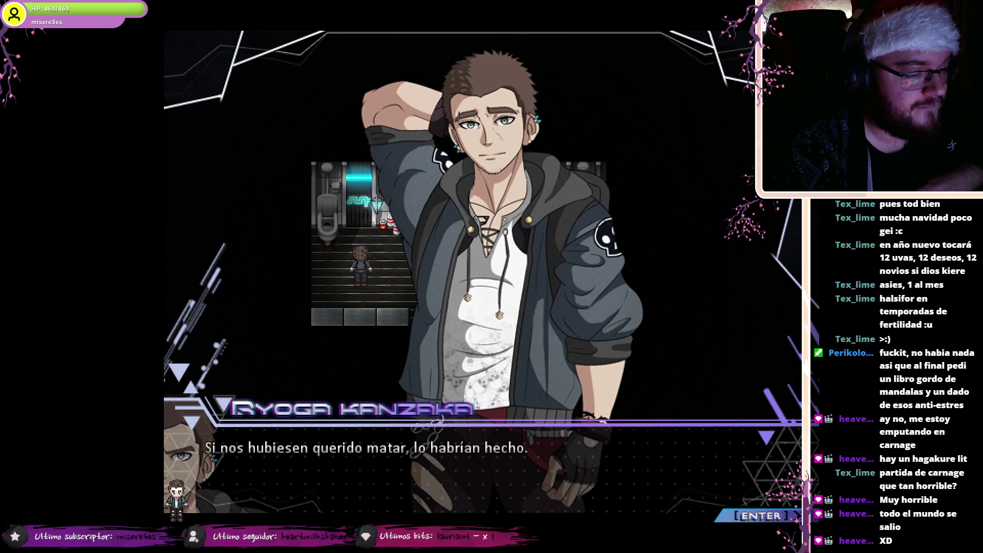
key("Return")
key("Return")
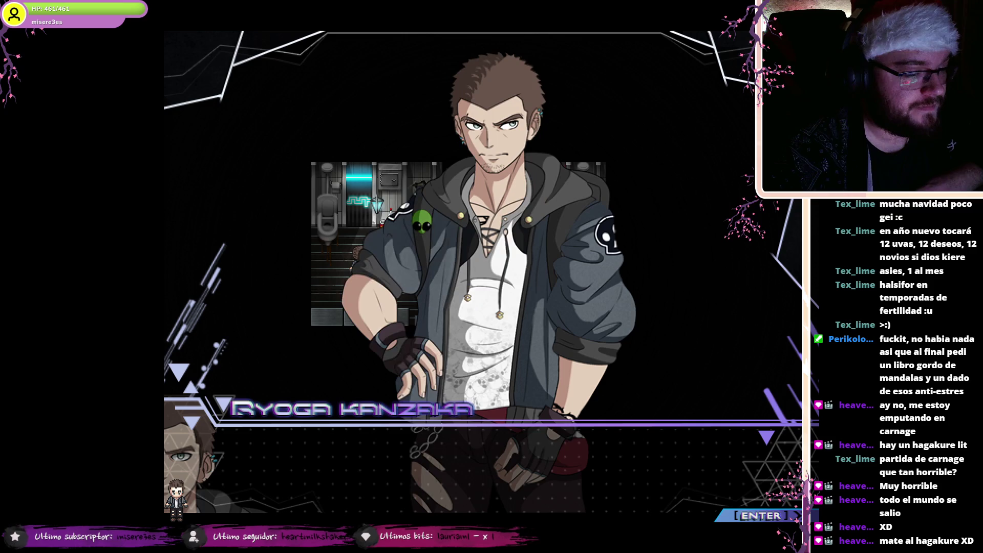
key("Return")
key("Return")
key("Return")
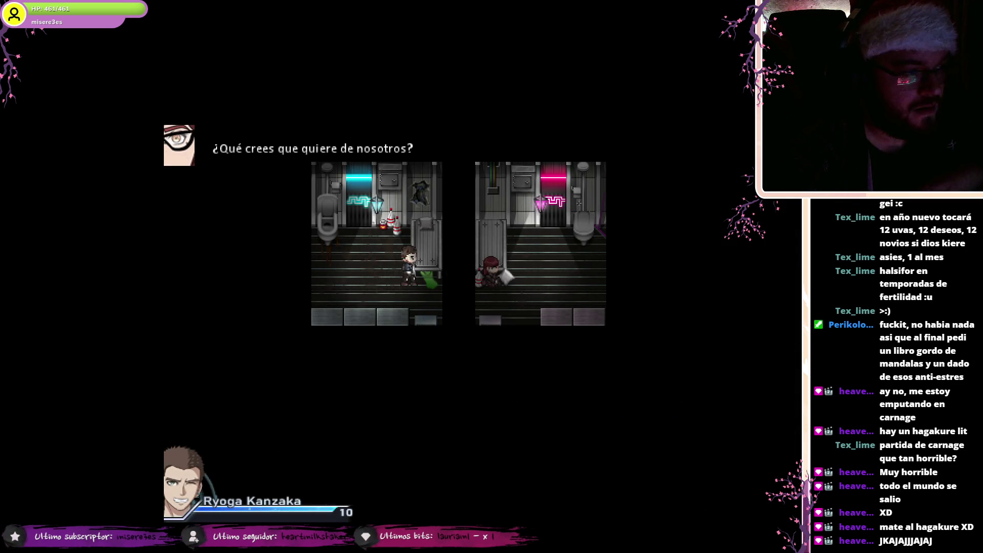
key("Return")
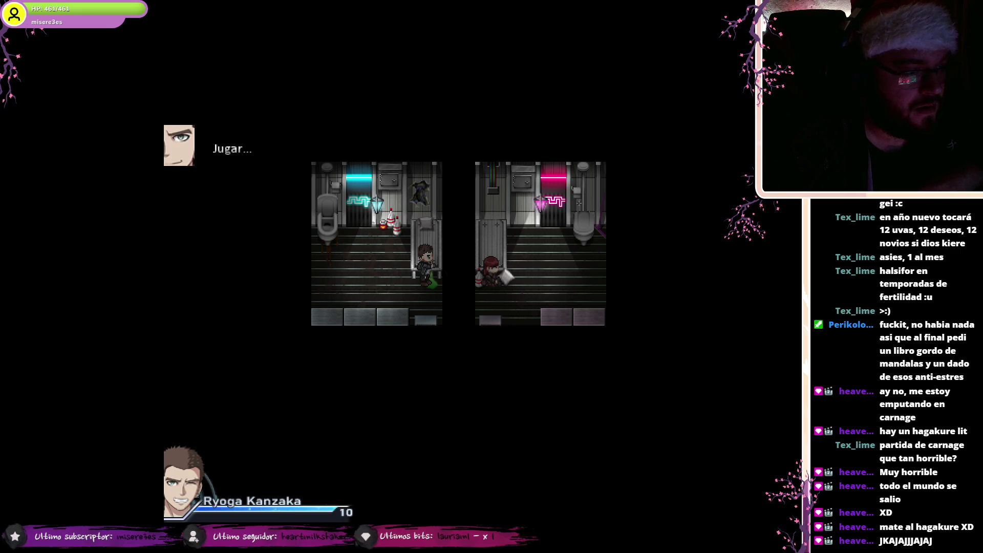
key("Return")
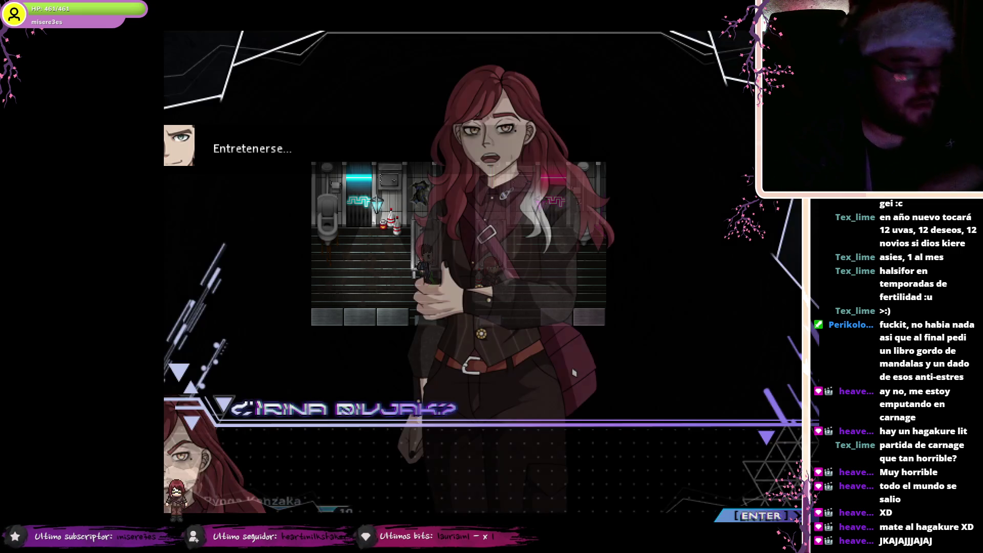
Step: Window the game, check the chat log, then return to the game and advance to Ryoga's line
key("F4")
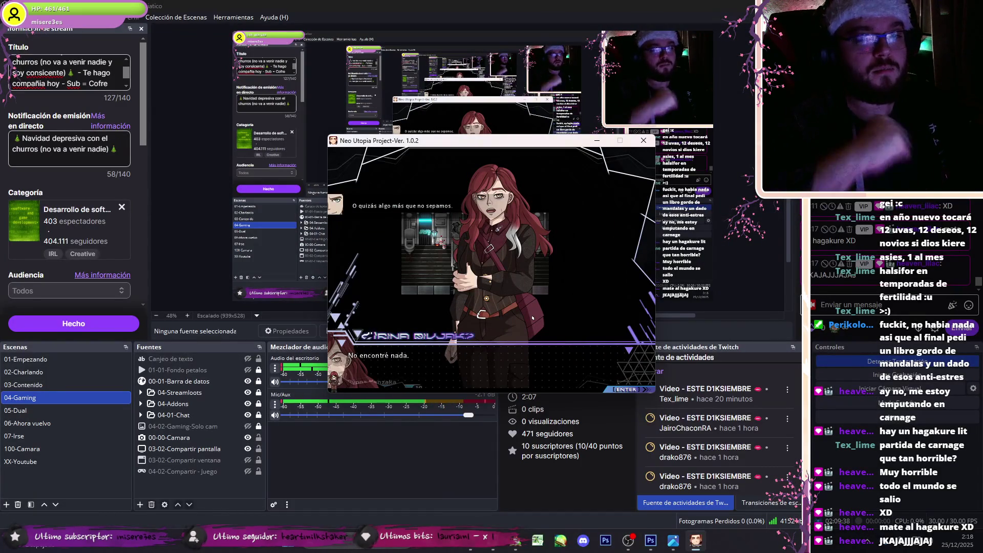
key("Return")
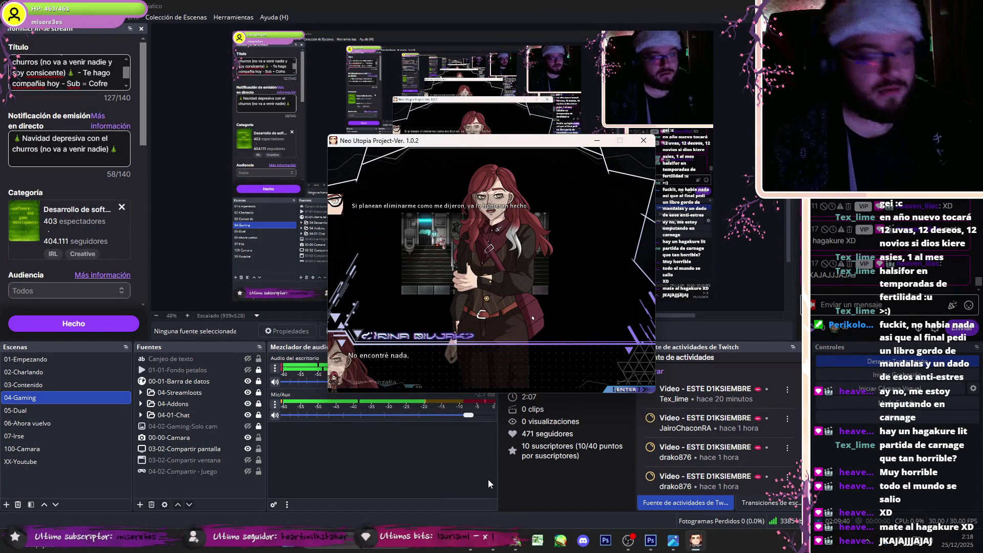
key("alt+Tab")
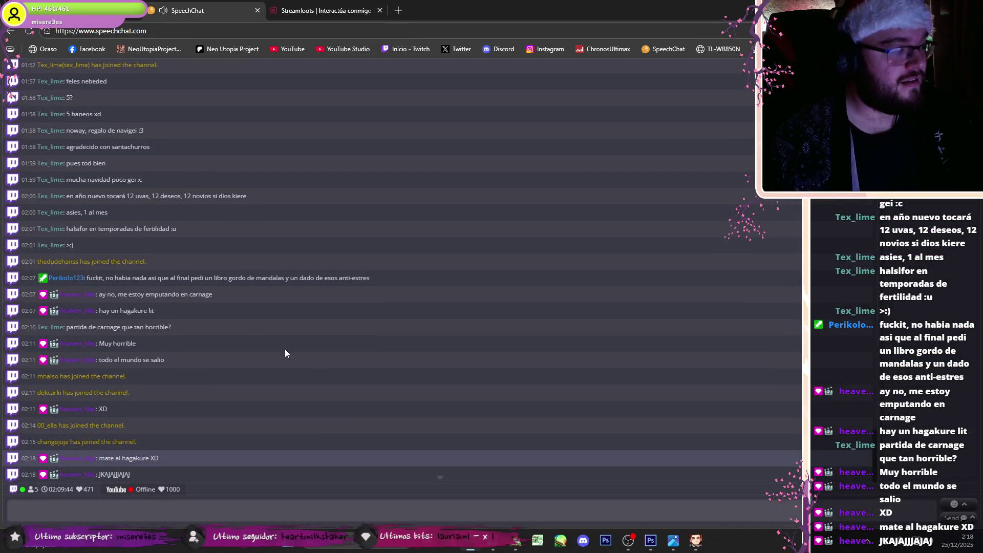
left_click(649, 540)
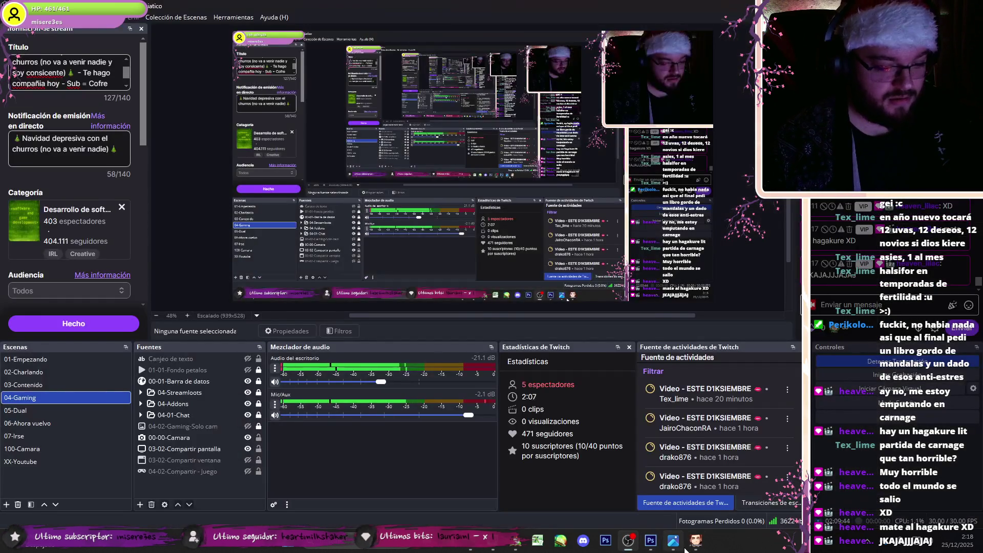
left_click(695, 541)
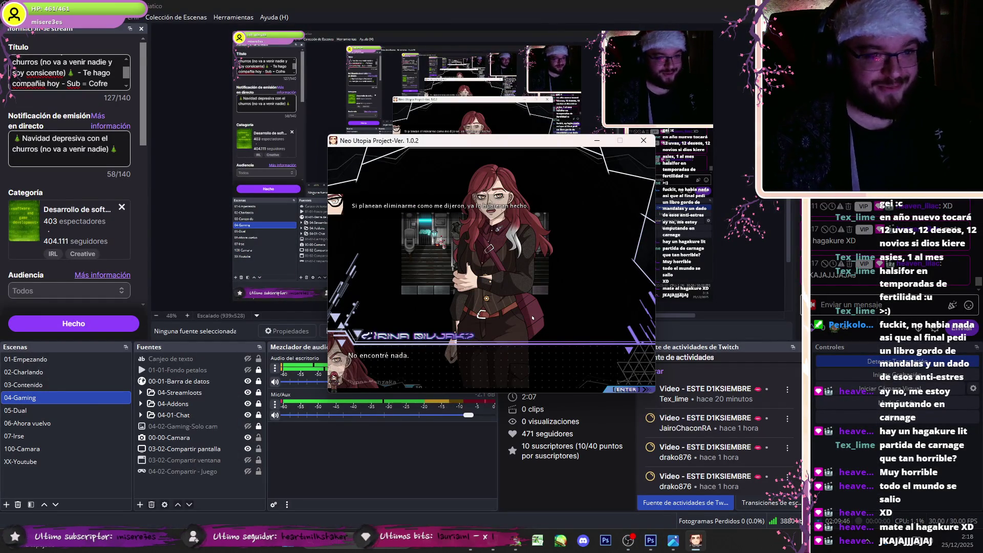
key("Return")
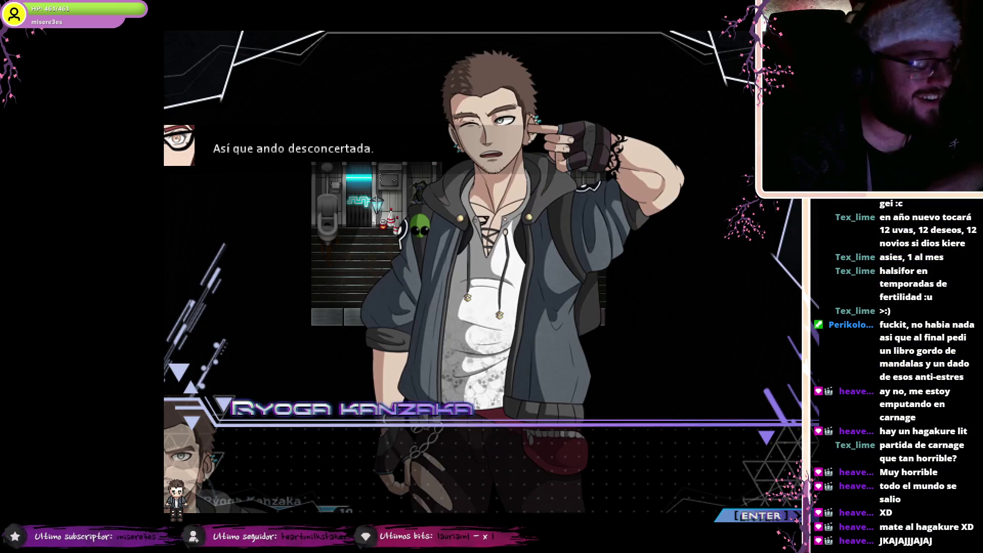
Step: Advance past Ryoga's 'Raro...' line to his '¿Hmph?' line and the riddle screen
key("Return")
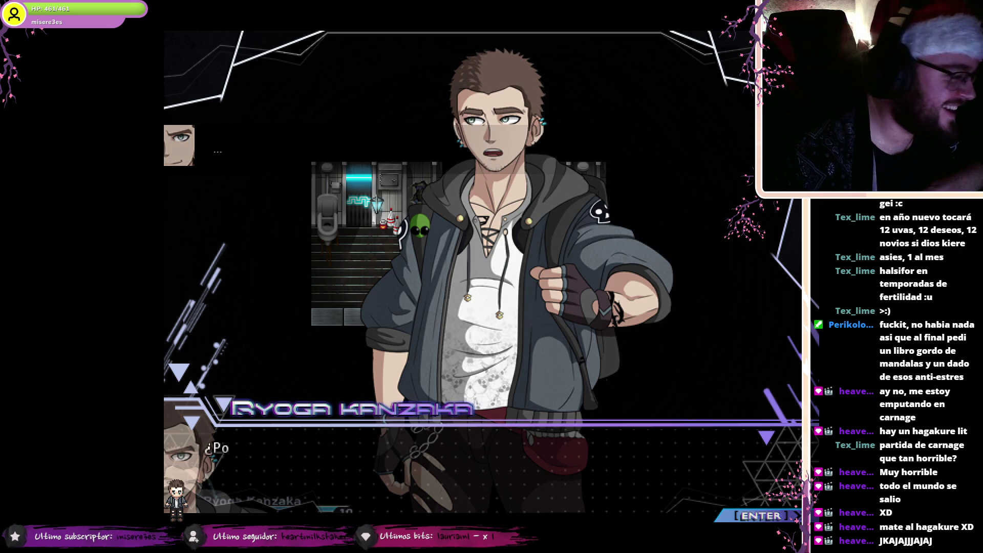
key("Return")
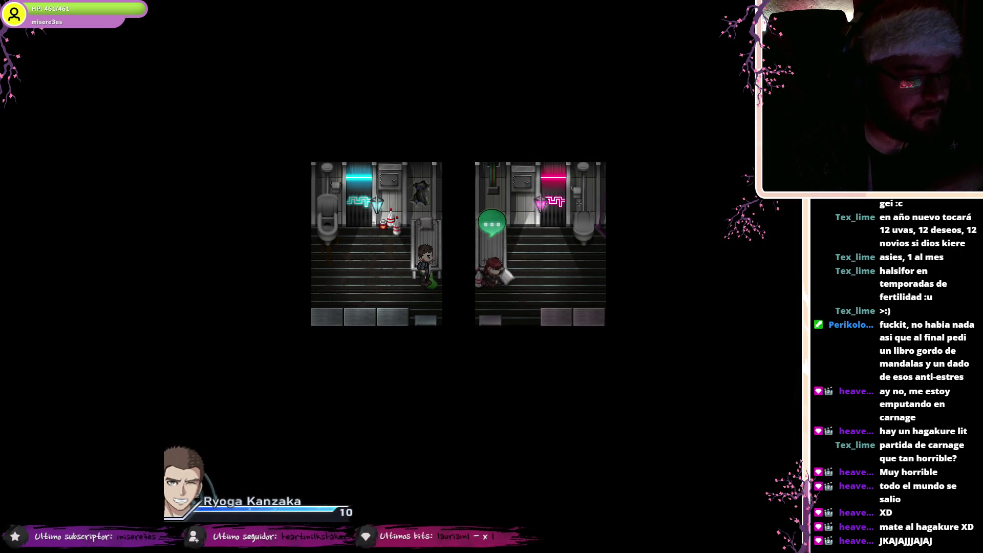
key("Return")
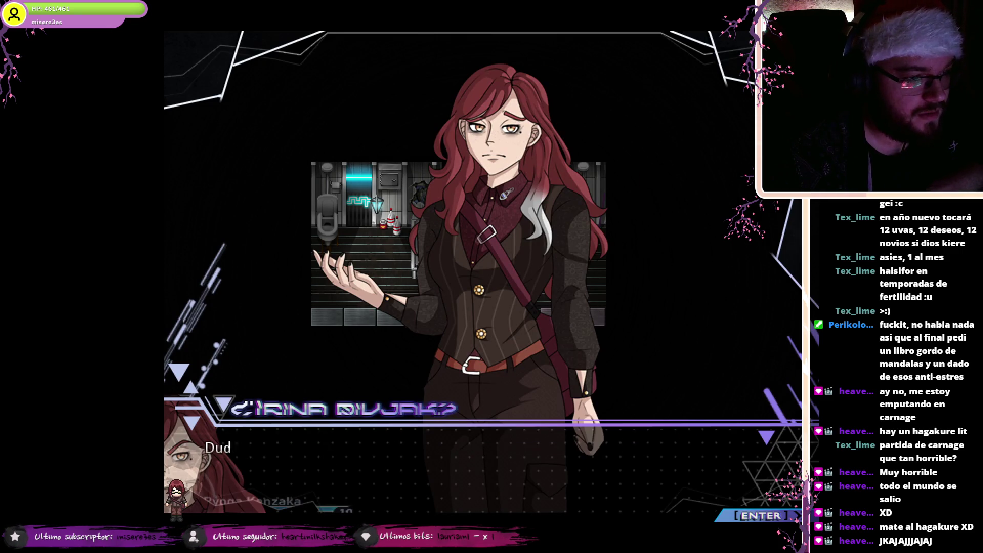
key("Return")
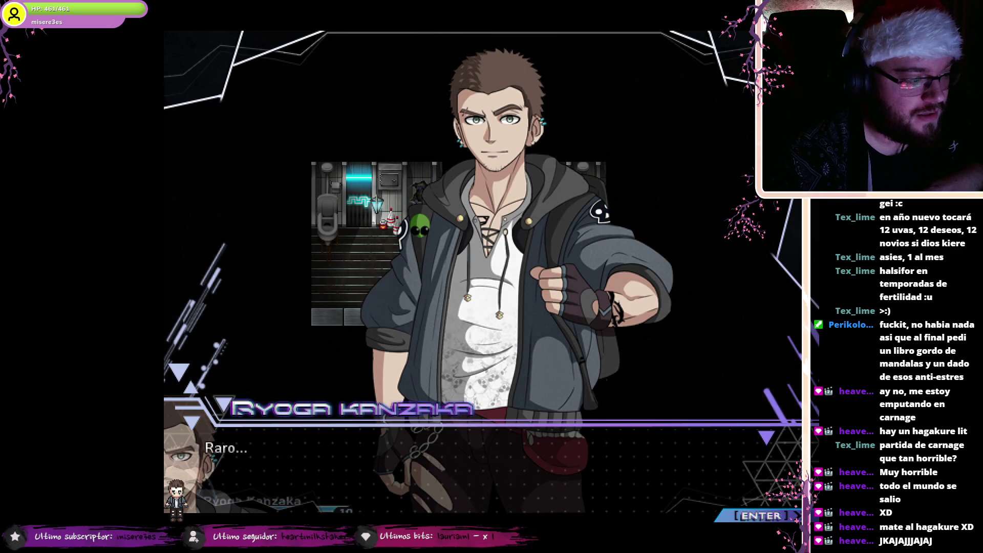
key("Return")
key("Return")
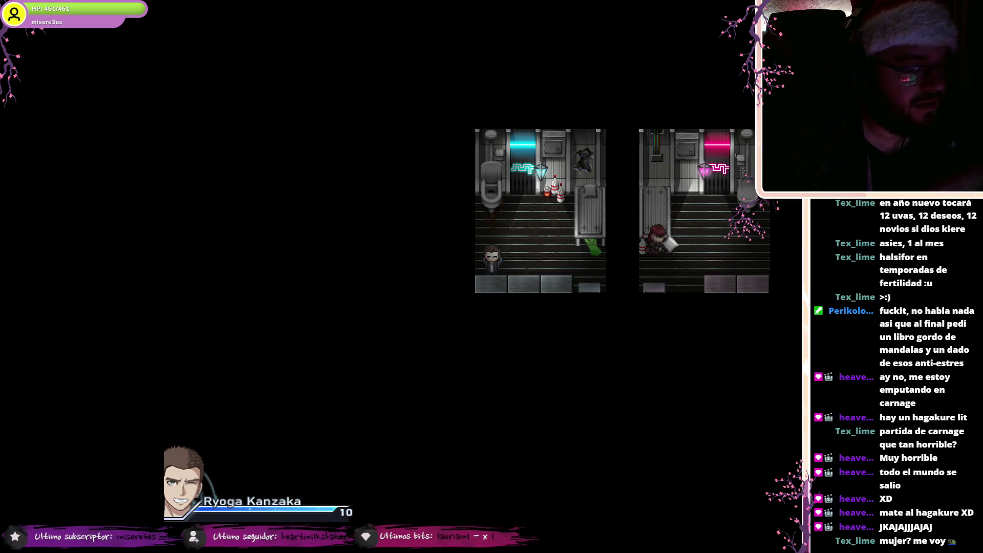
key("F4")
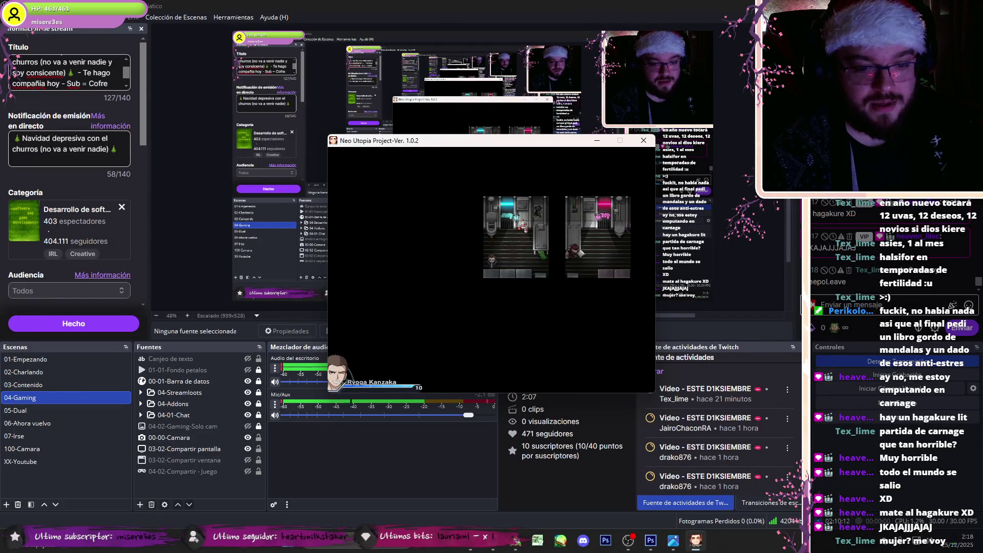
key("F4")
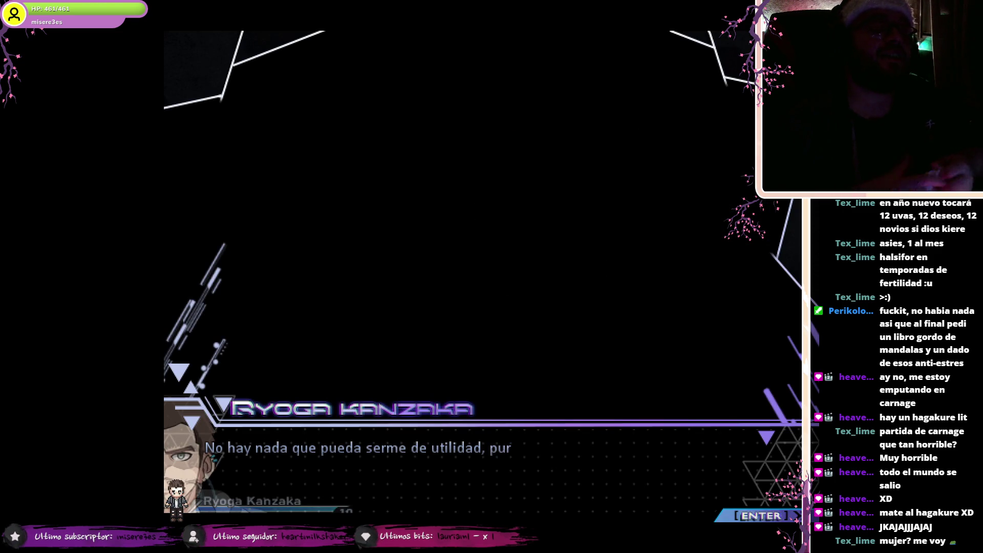
key("Return")
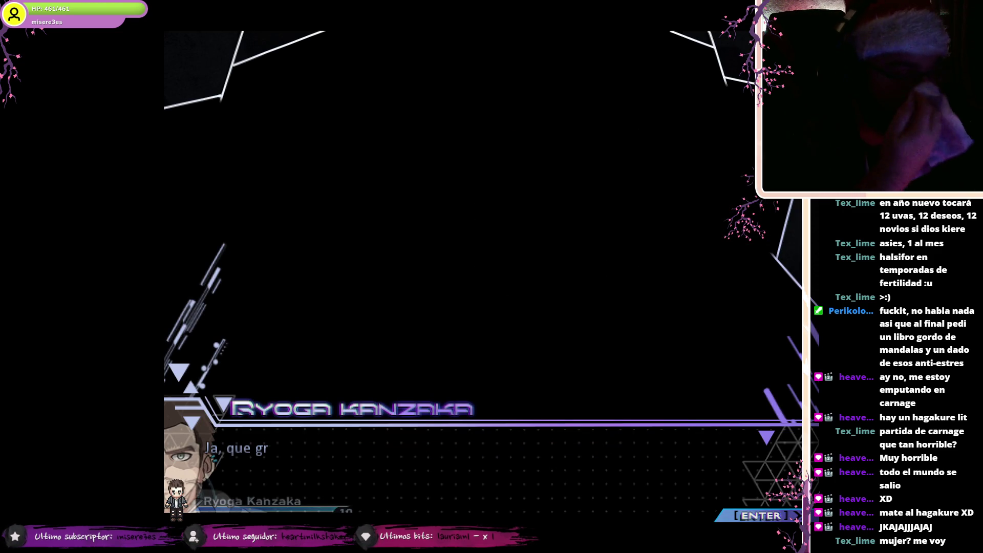
key("Return")
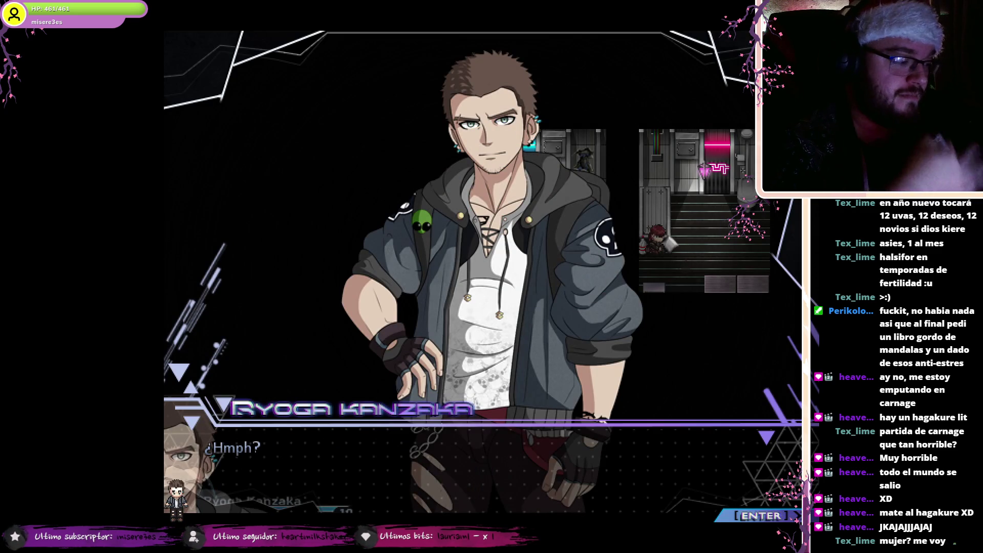
key("Return")
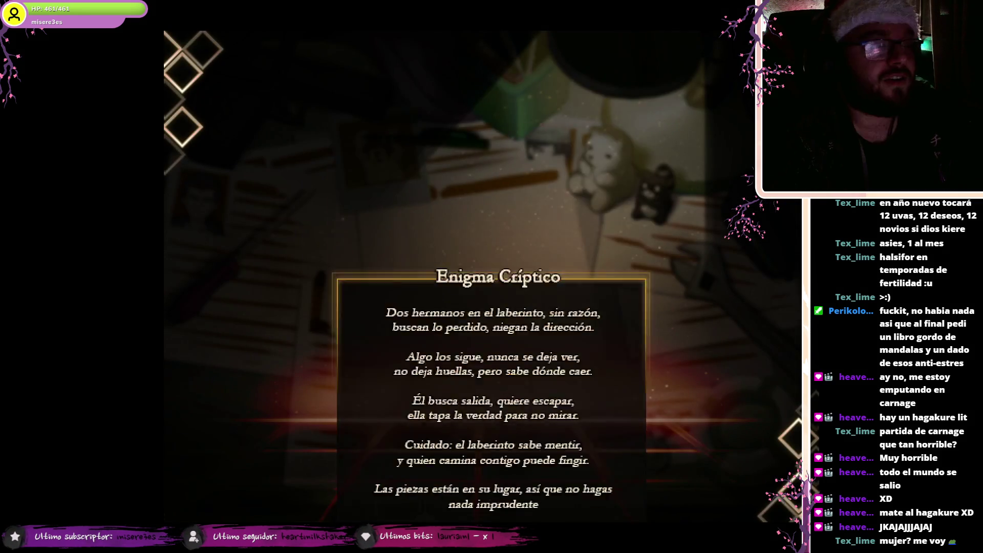
Step: Close the Enigma Críptico riddle and get through Sagi Kaiser's line
key("Return")
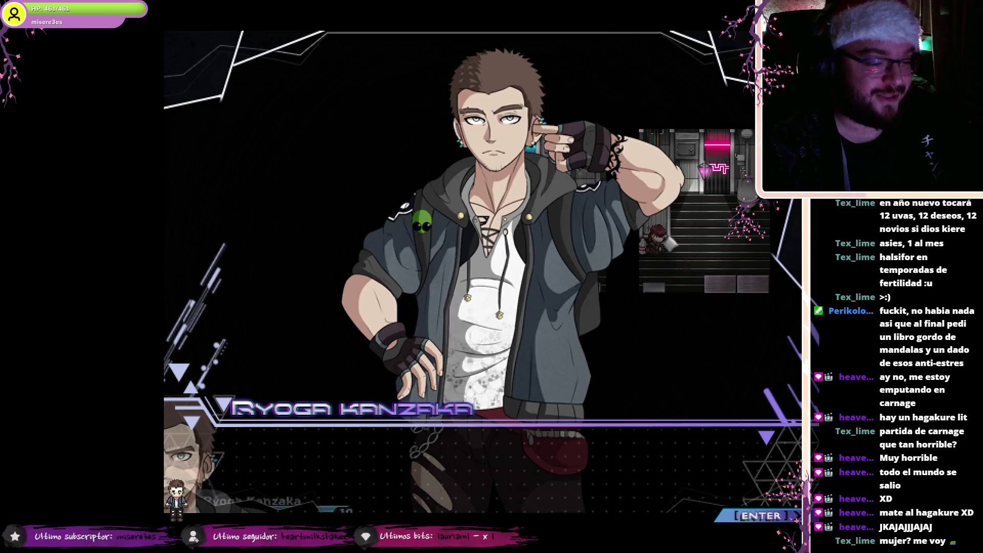
key("F4")
key("F4")
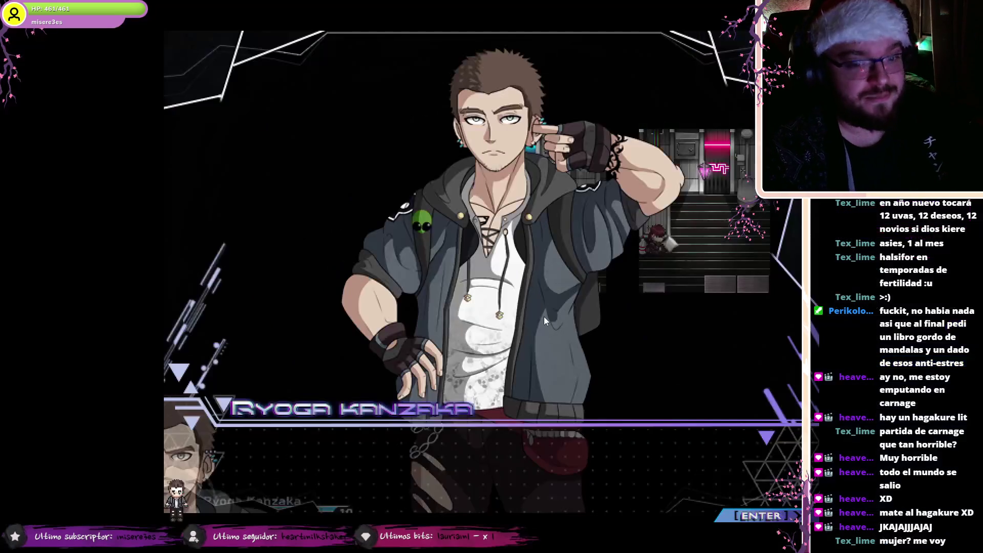
key("F4")
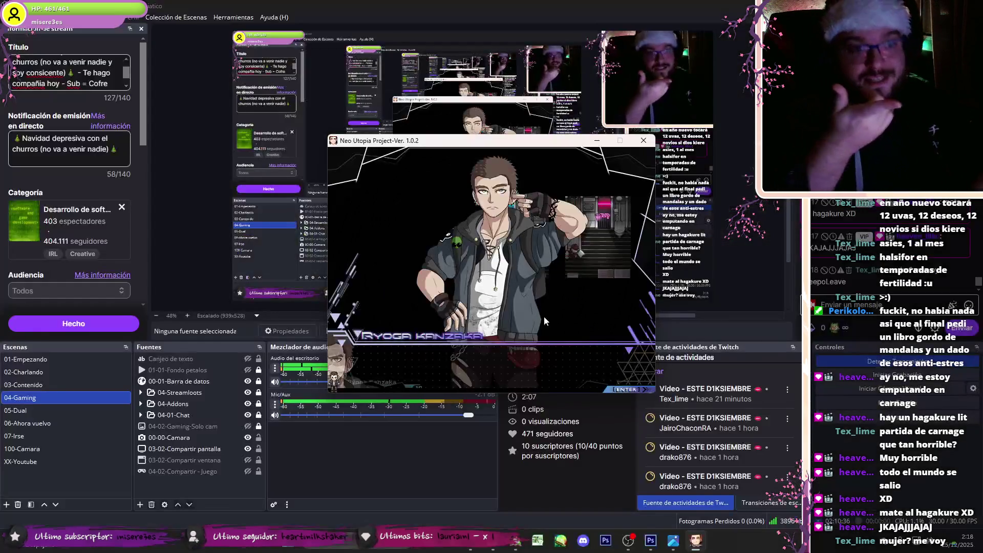
key("F4")
key("Return")
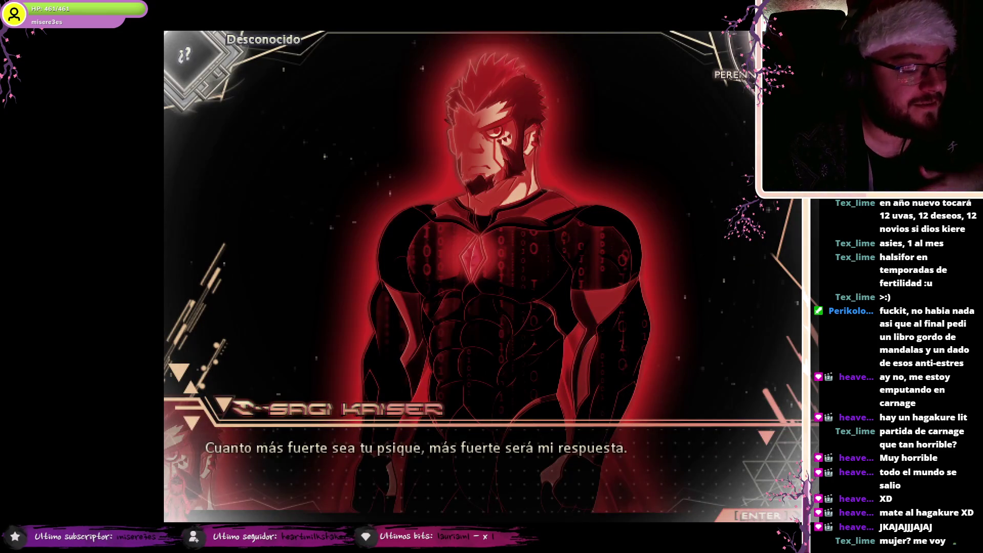
key("Return")
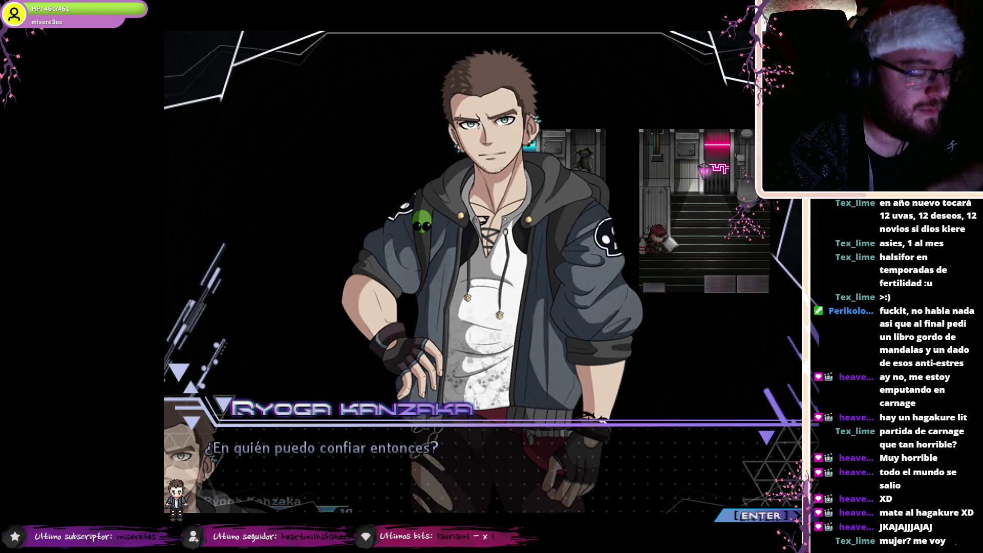
Step: Advance Ryoga's lines past 'Otro mensaje críptico.' and walk him up the bathroom aisle
key("Return")
key("Return")
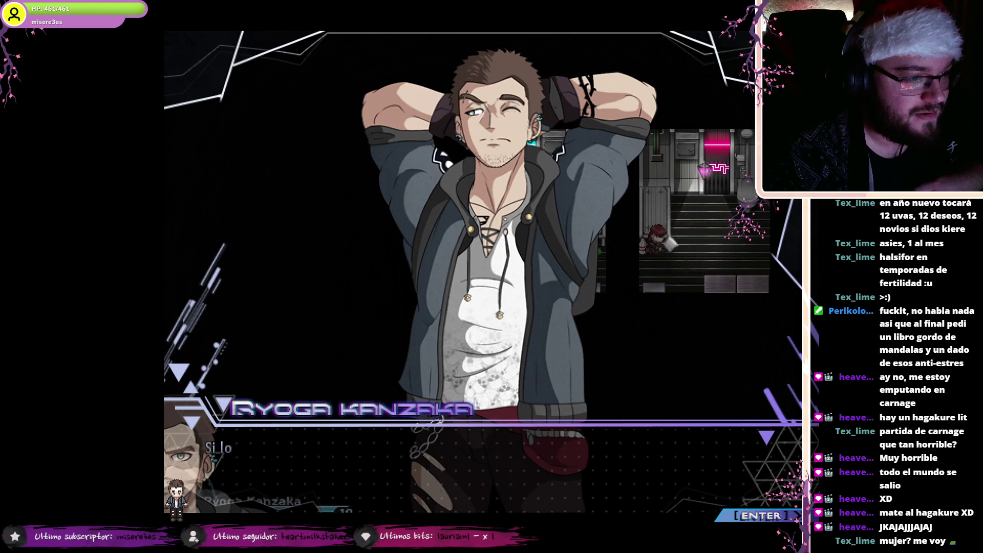
key("Return")
key("Return")
key("Return")
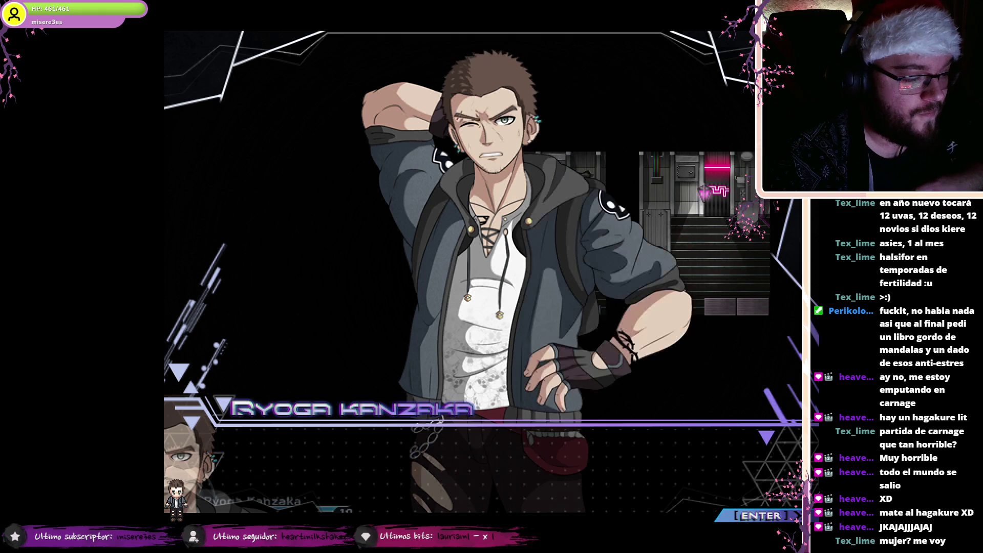
key("Return")
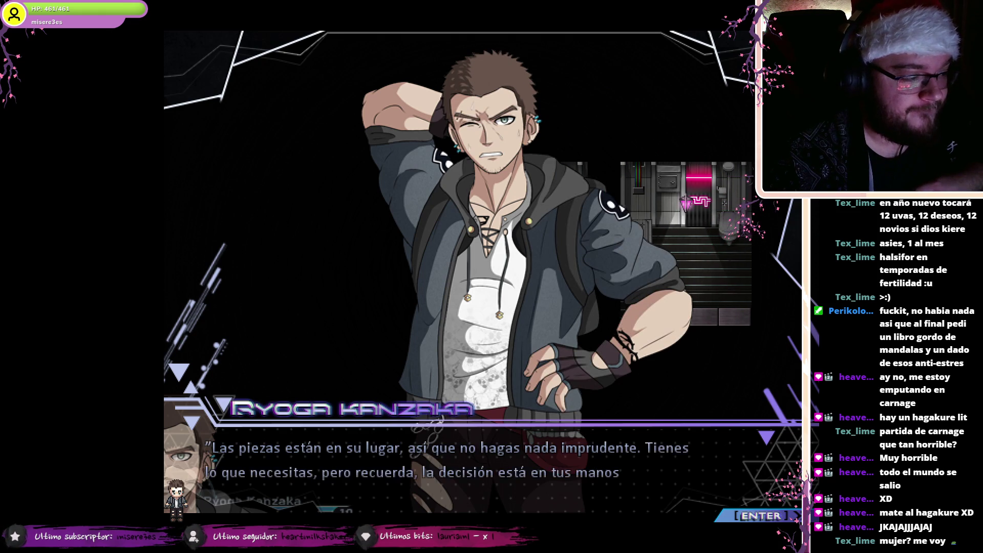
key("Return")
key("Return")
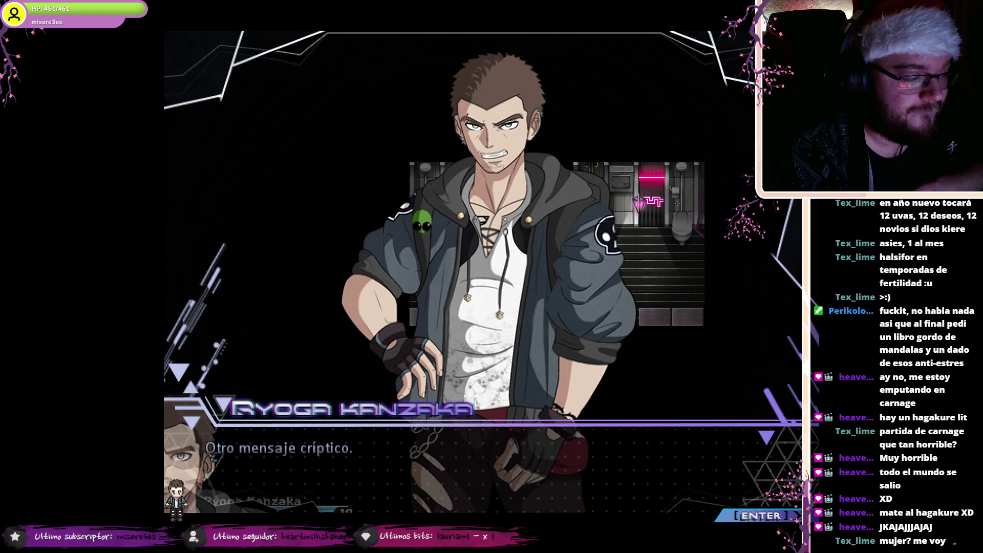
key("Return")
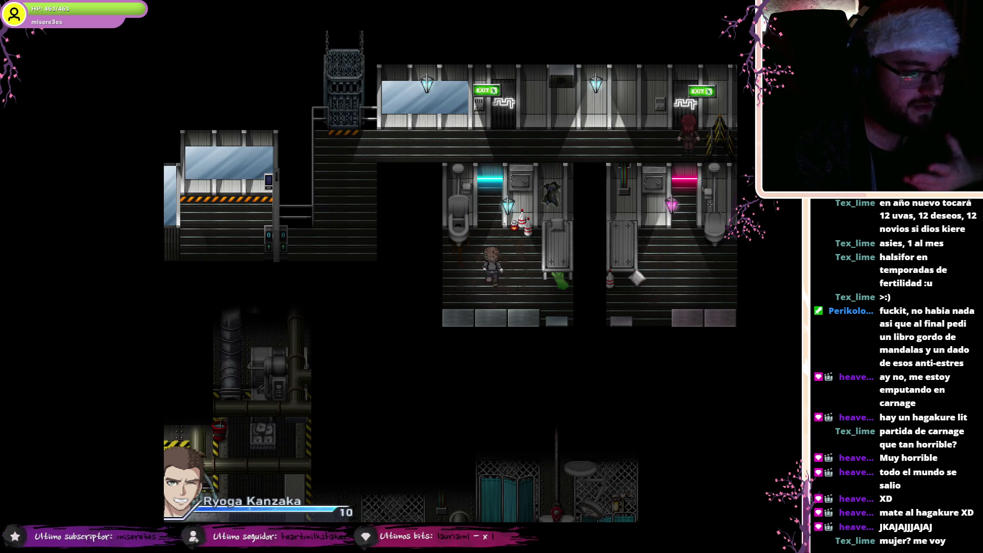
key("Up")
key("Up")
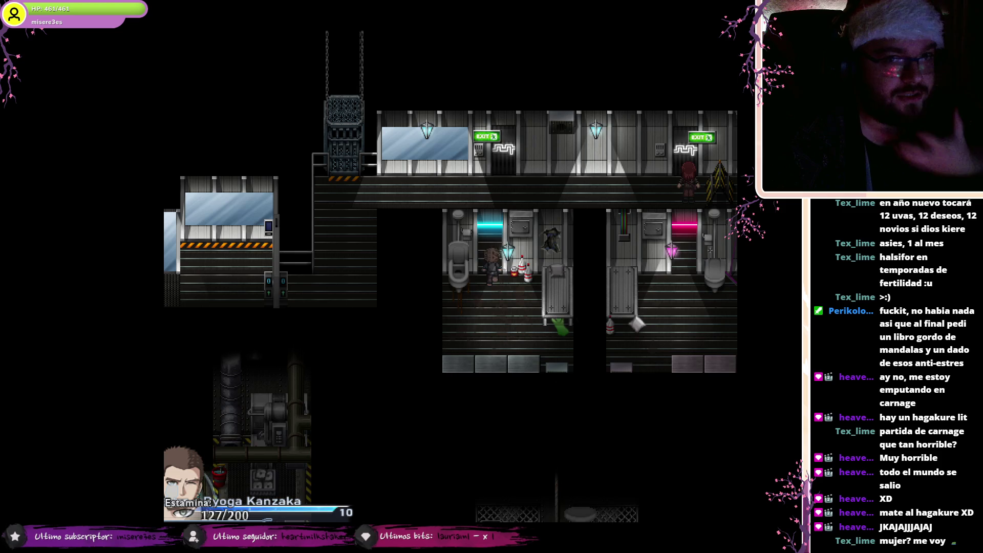
key("Up")
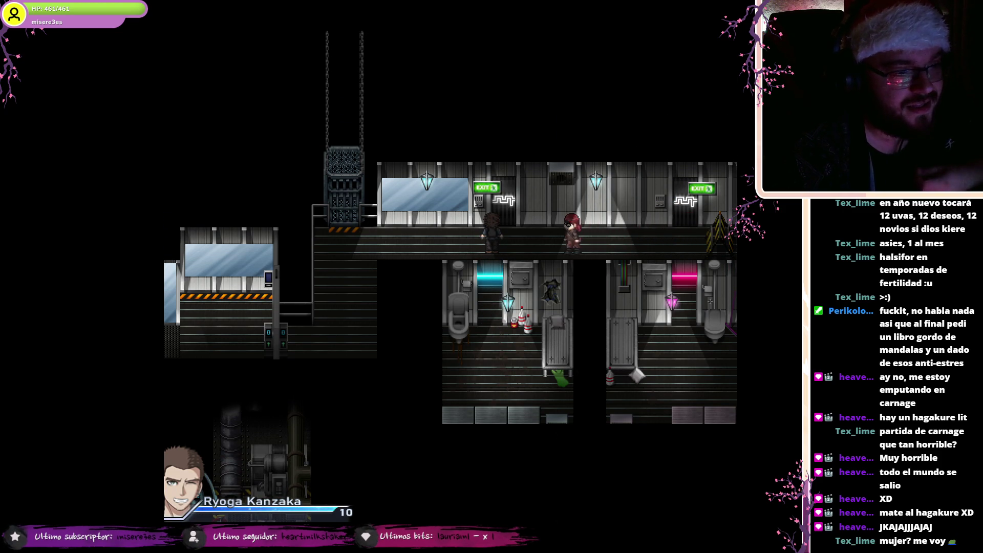
Step: Advance through Ryoga returning Irina's glasses and her question, then dismiss the minigame explanation
key("Return")
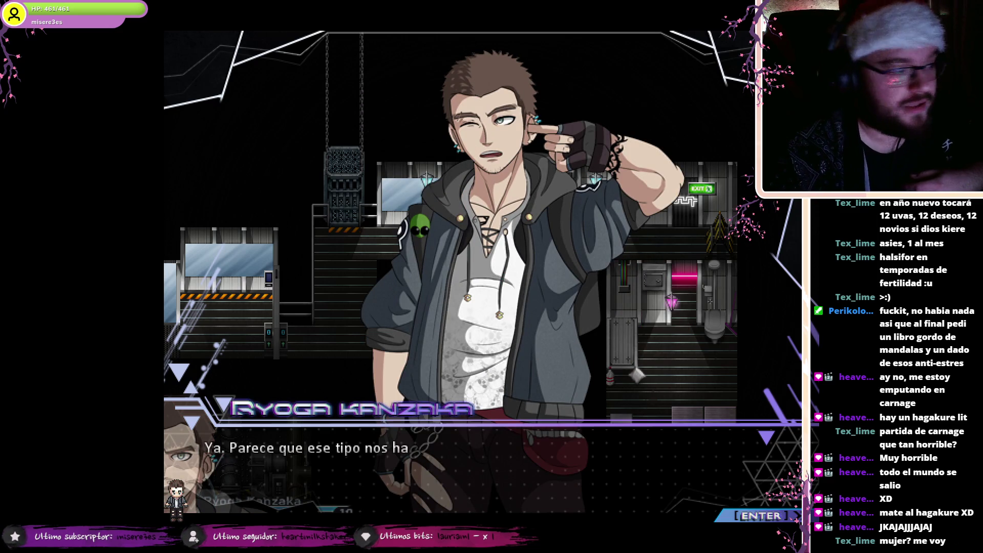
key("Return")
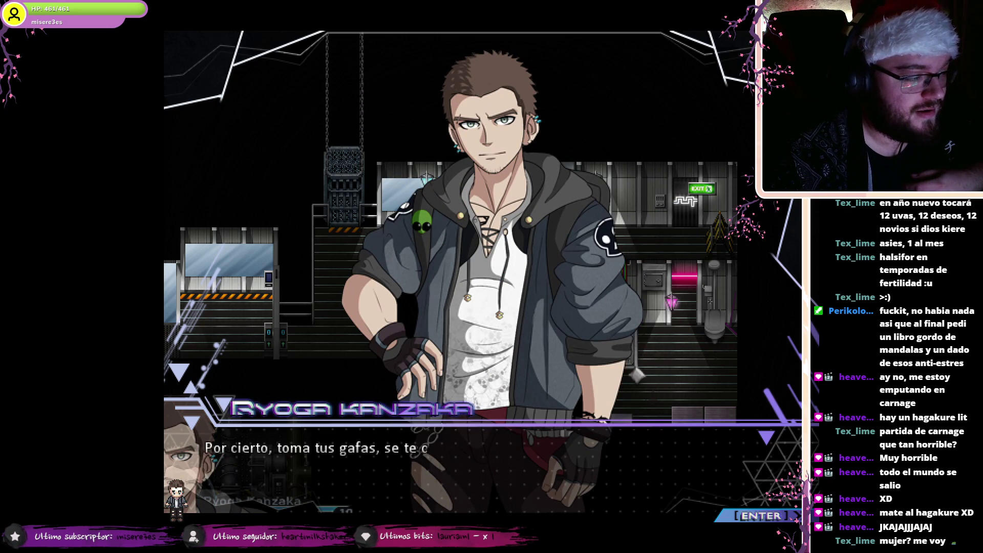
key("Return")
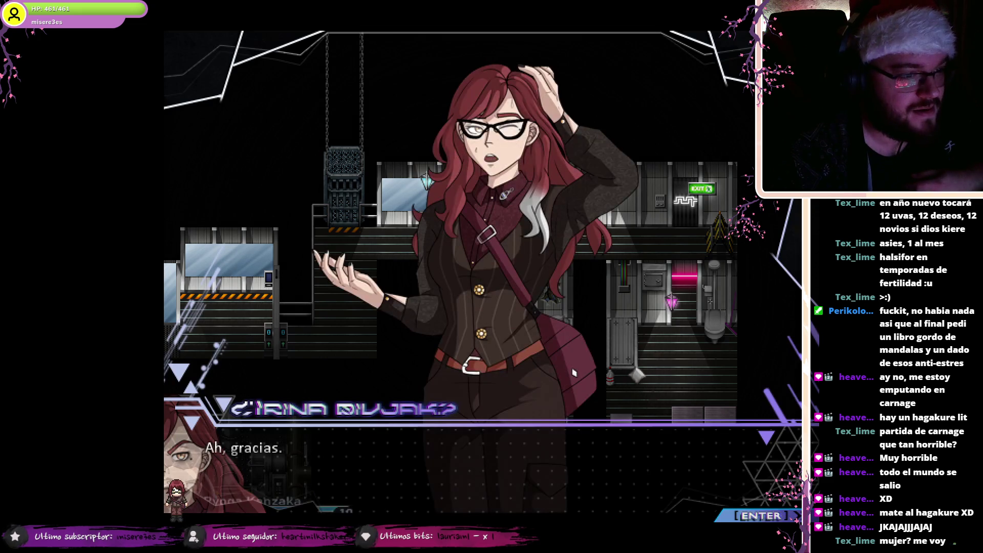
key("Return")
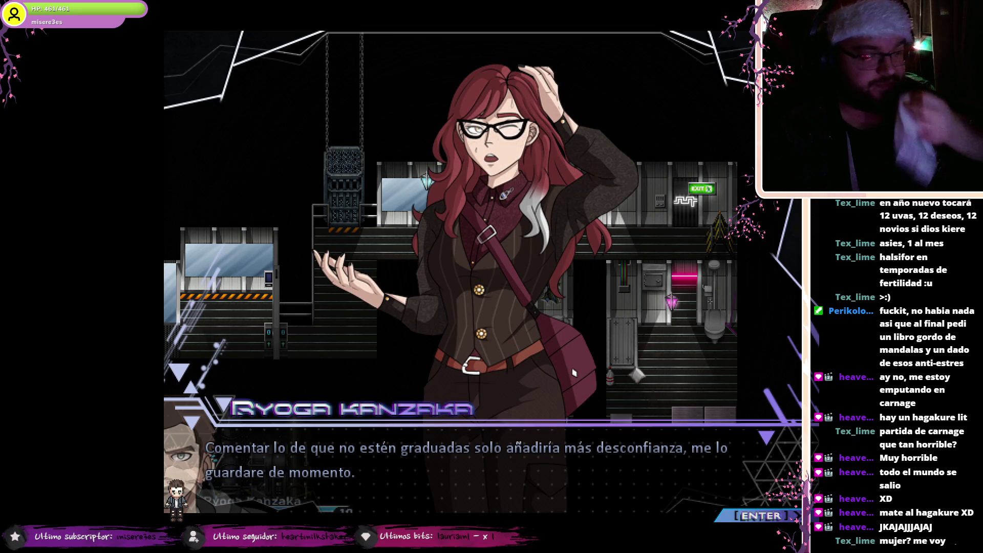
key("Return")
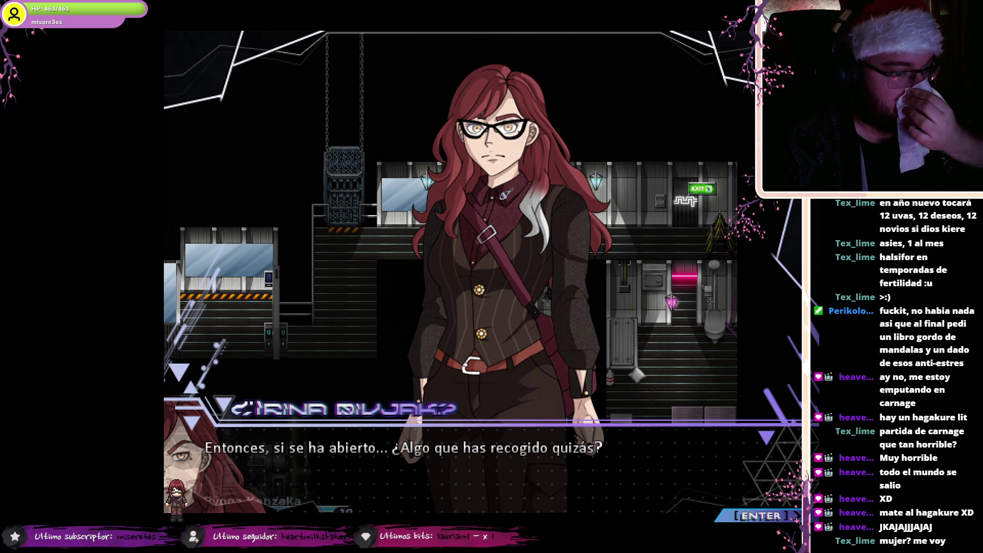
key("Return")
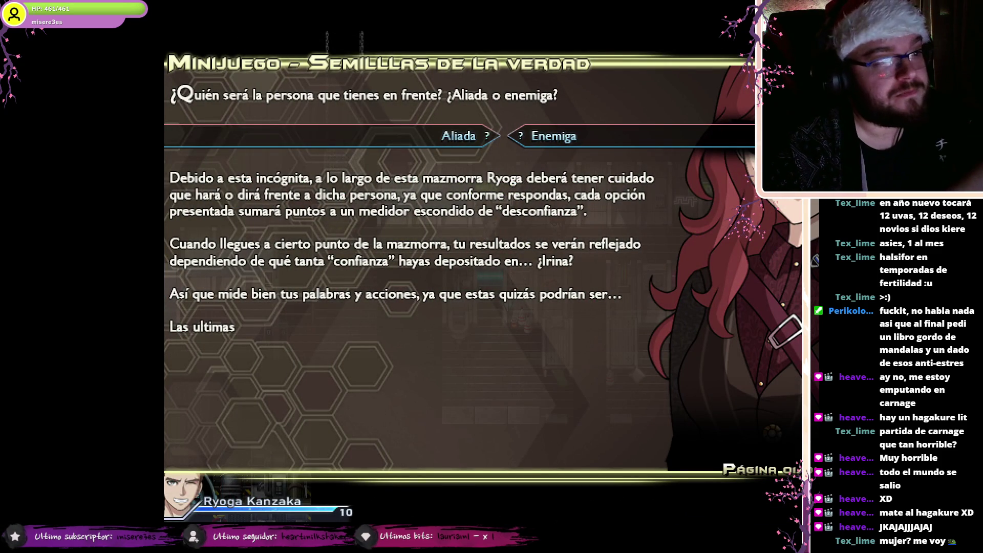
key("Return")
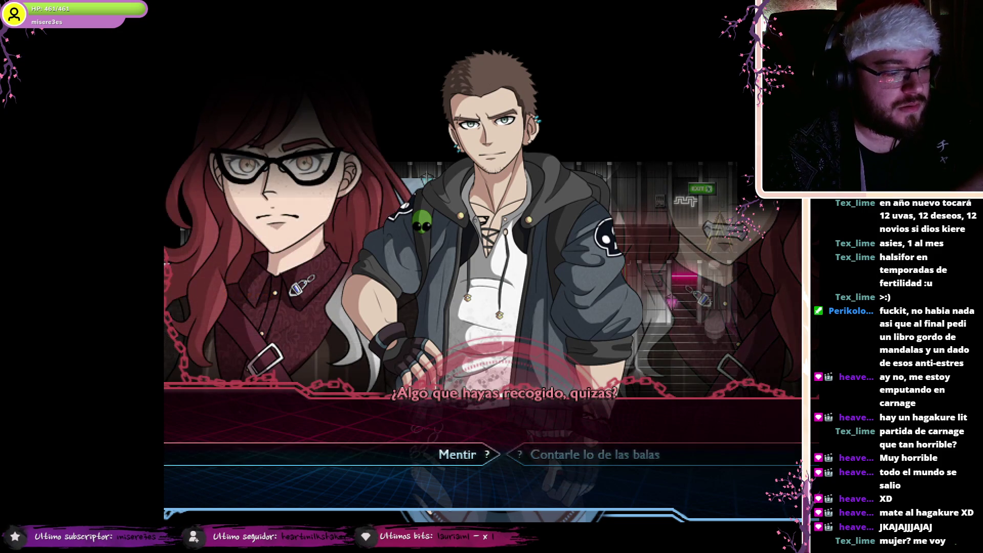
Step: Toggle between Contarle lo de las balas and Mentir, leaving Mentir selected, then go windowed
key("Right")
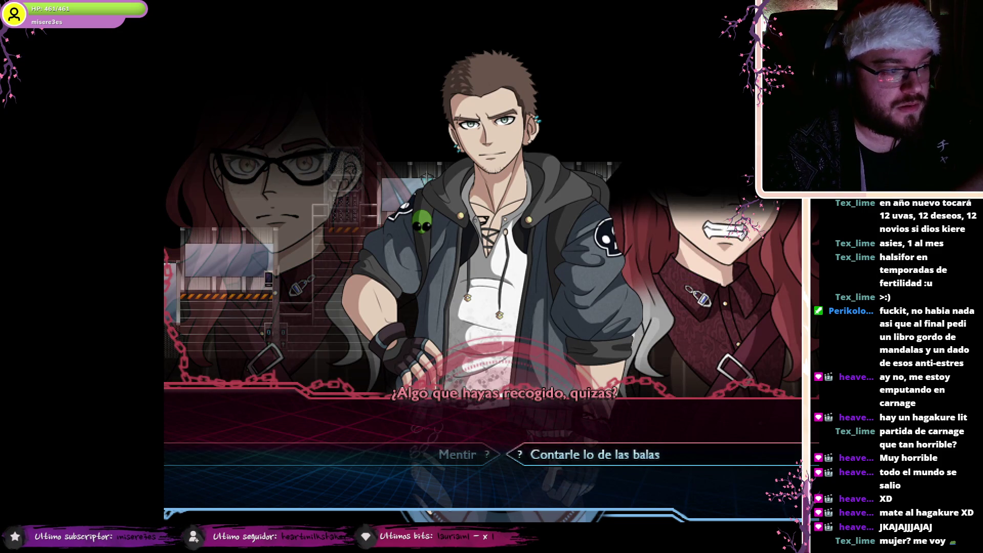
key("Left")
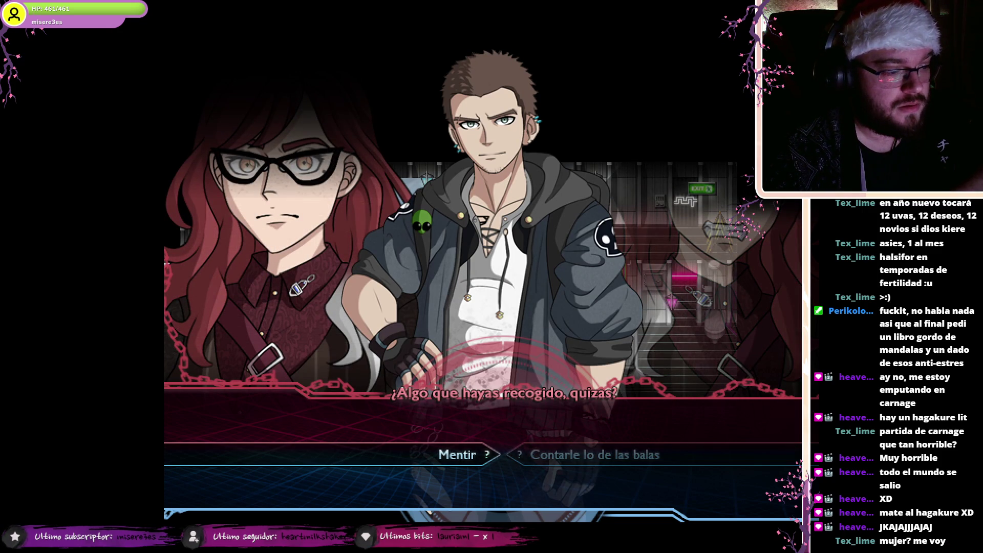
key("alt+Return")
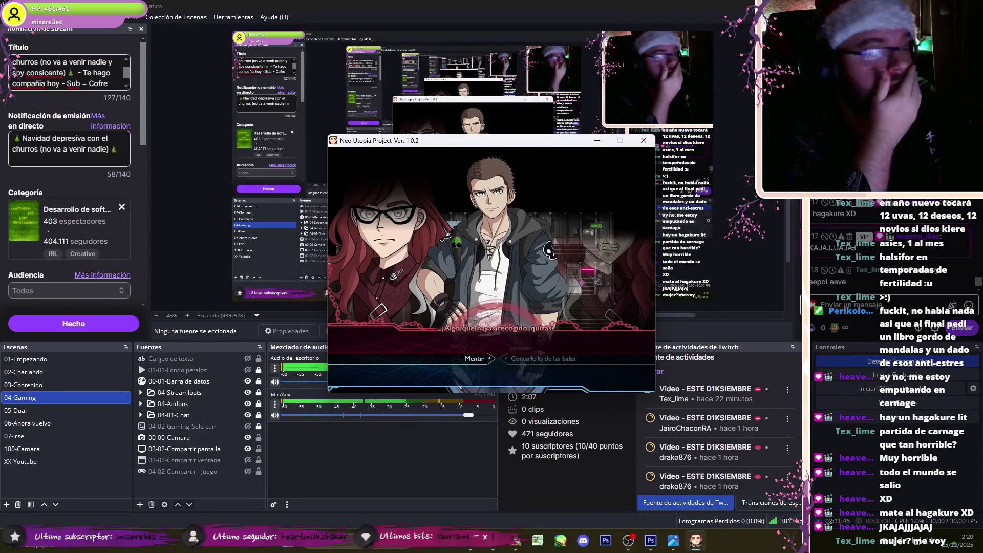
Step: Open Notepad via a 'bloc' search, clear the old poem, type the fix notes, and return to the game
left_click(344, 541)
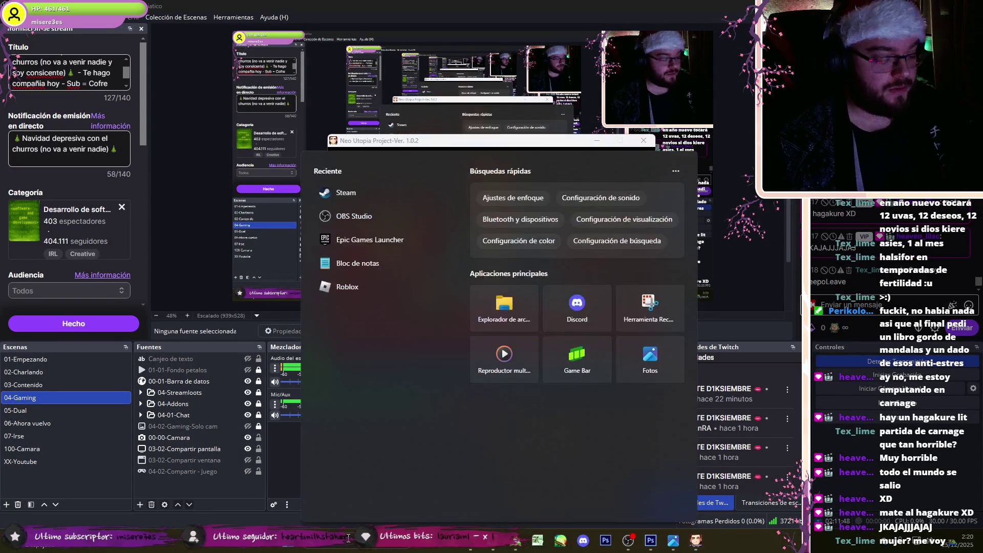
type("bloc")
key("Return")
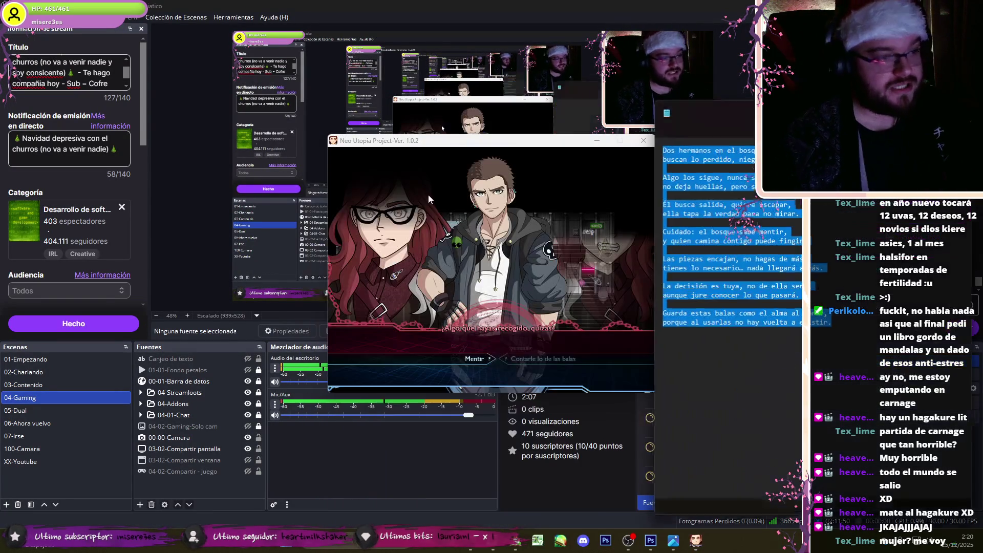
key("BackSpace")
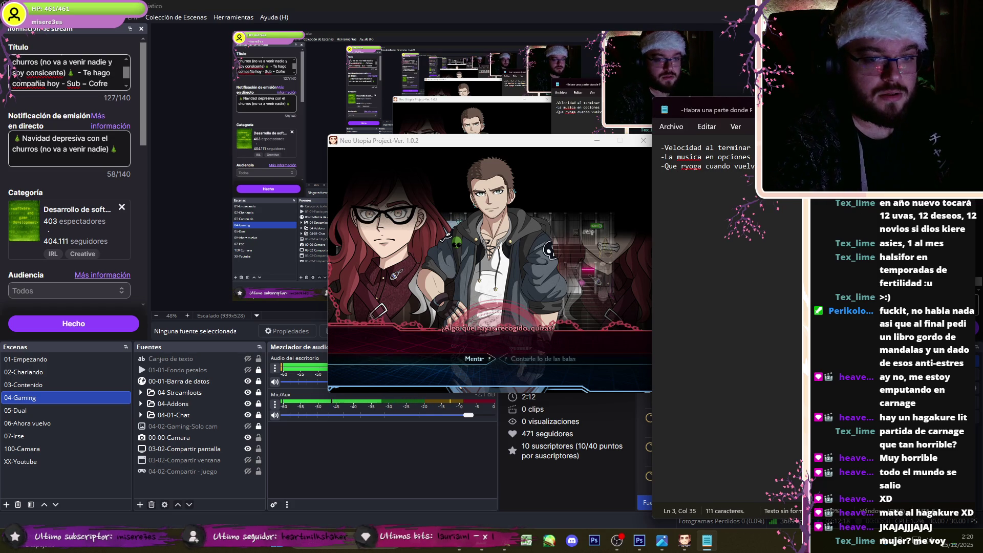
type("al menu")
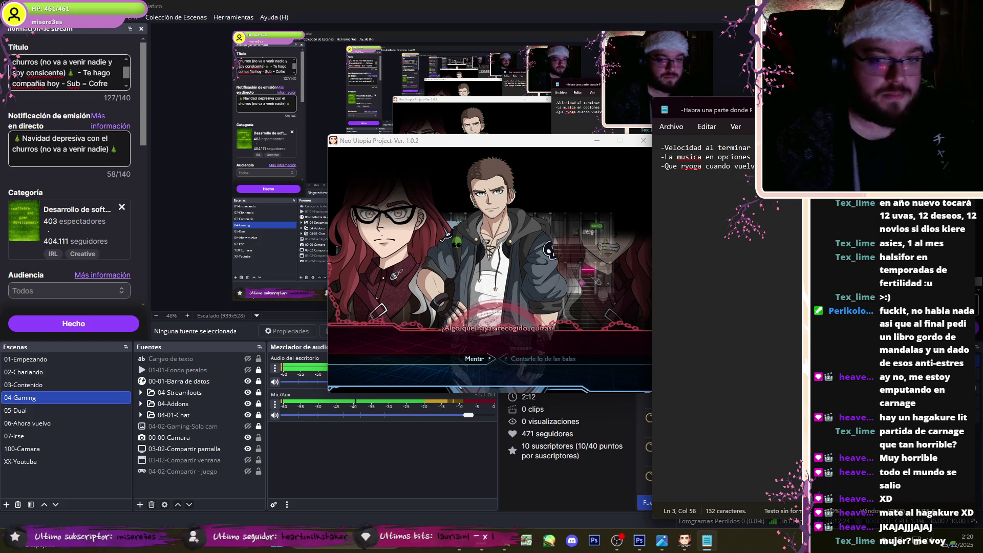
left_click(555, 269)
Step: Continue the dialogue through Ryoga asking where they are and Sagi Kaiser's line
key("F4")
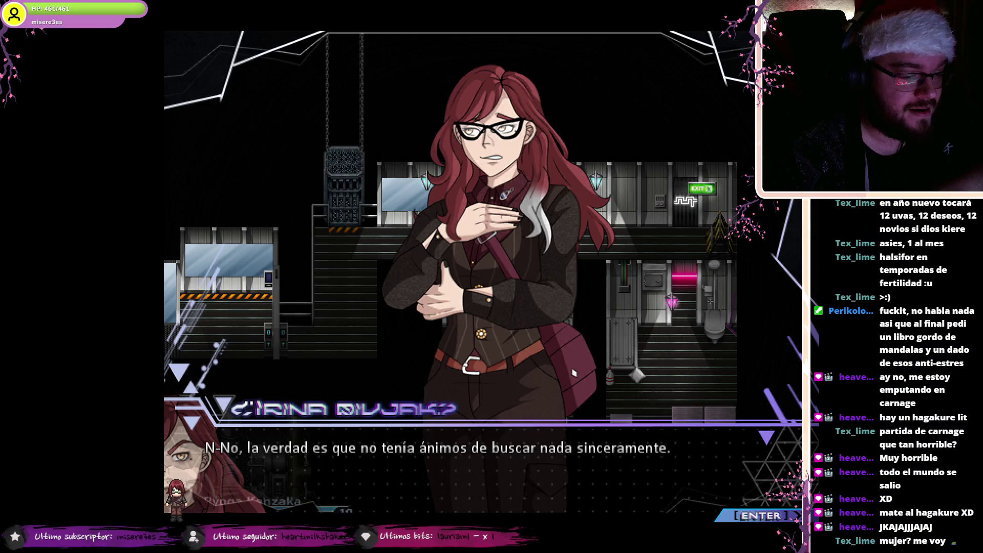
key("Return")
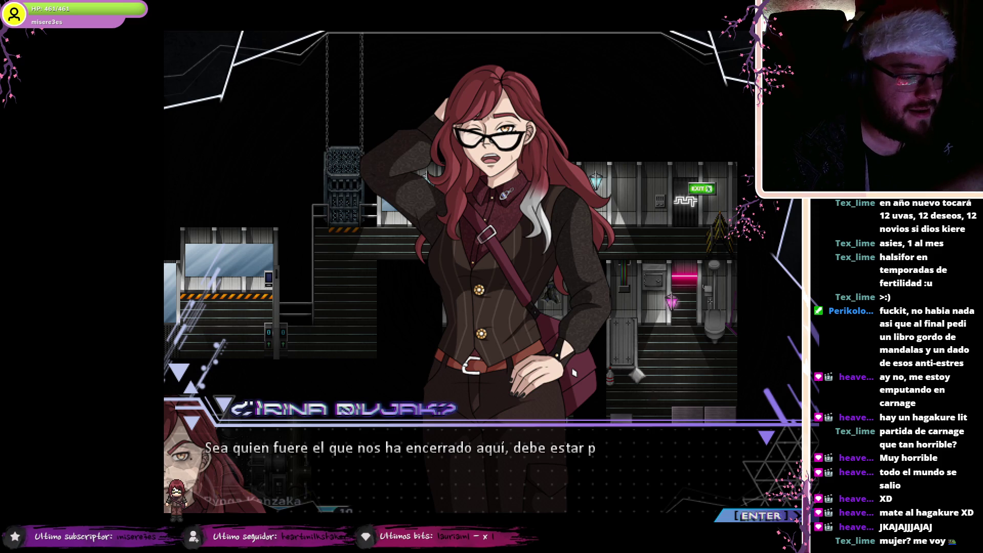
key("Return")
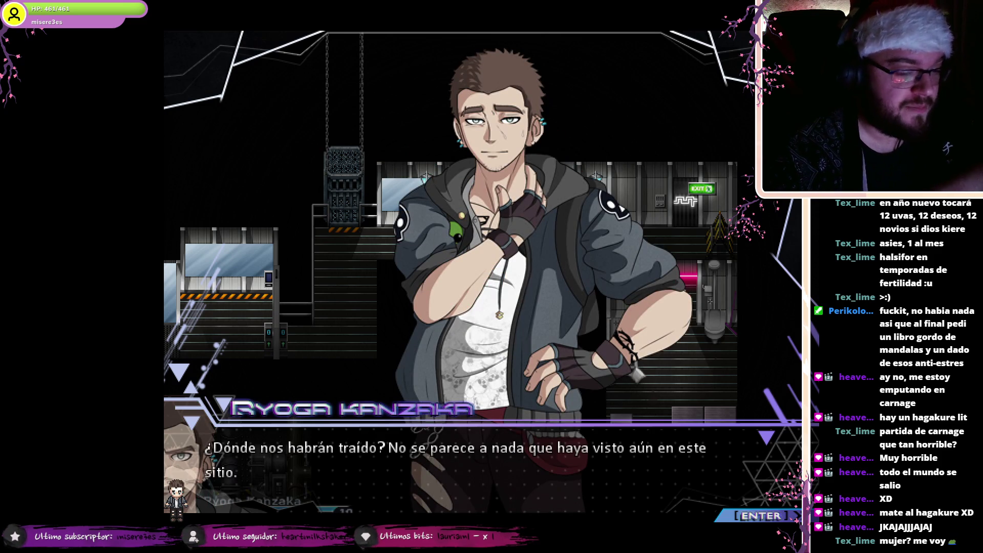
key("Return")
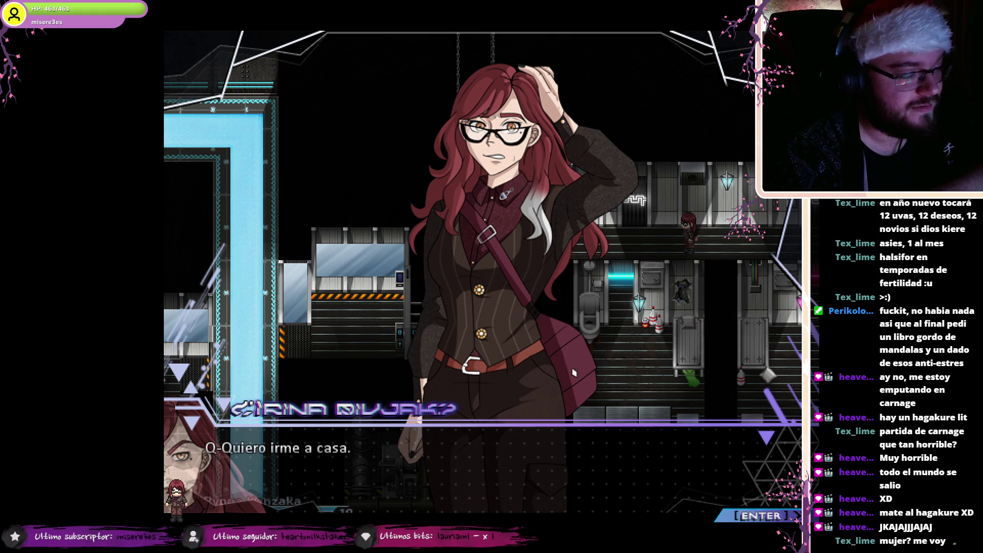
key("Return")
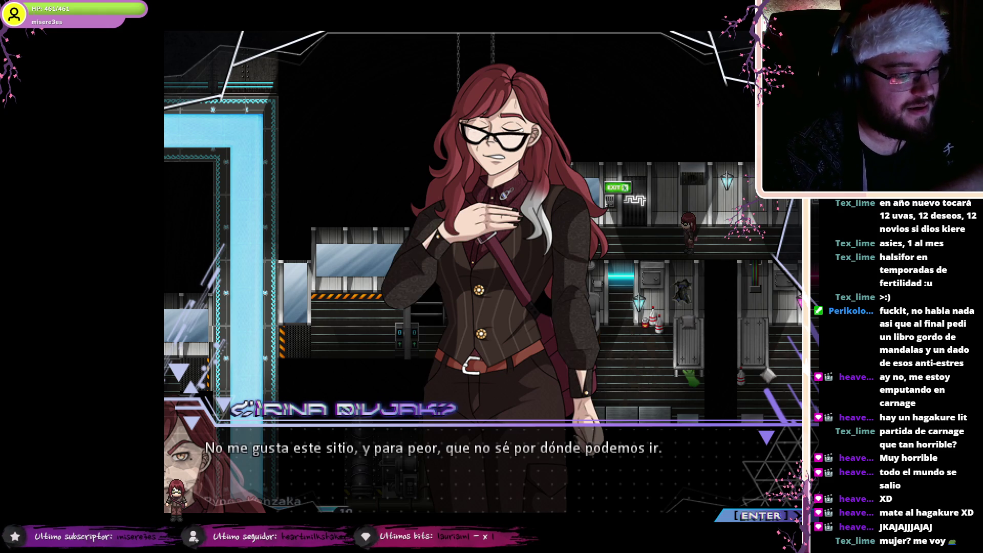
key("Return")
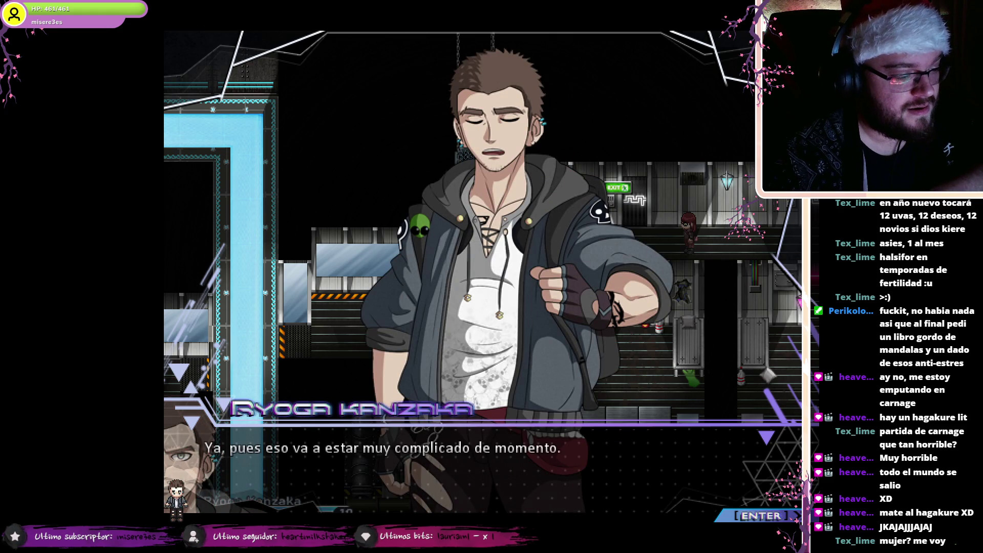
key("Return")
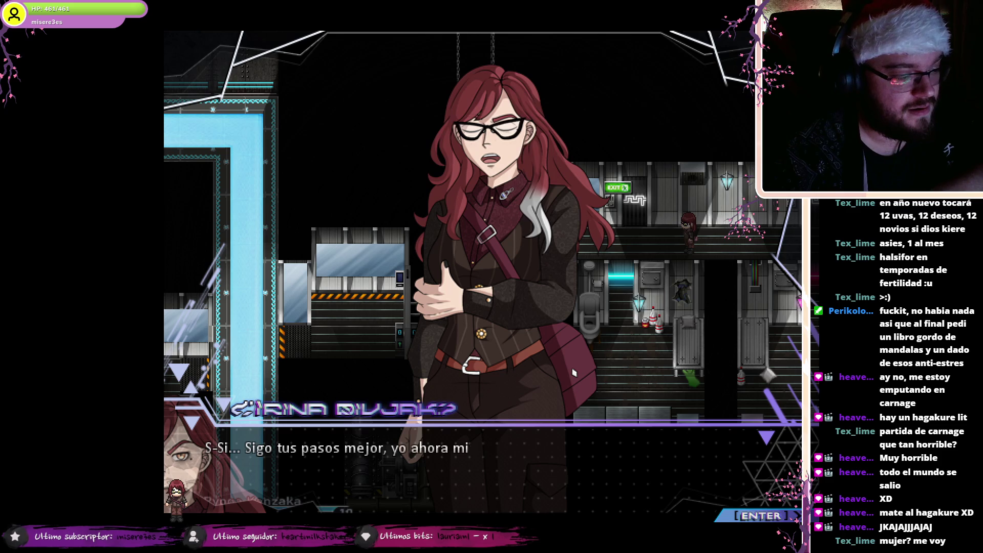
key("Return")
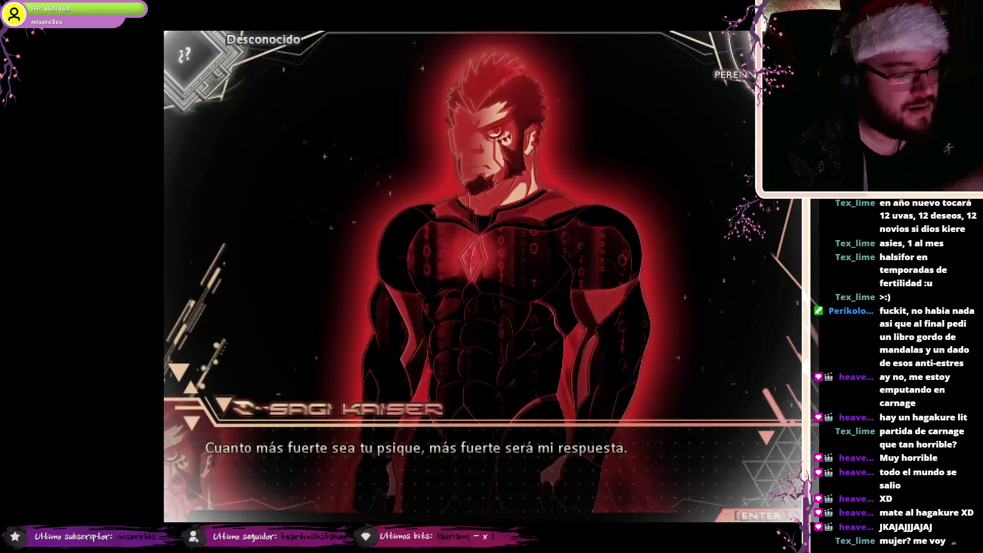
key("Return")
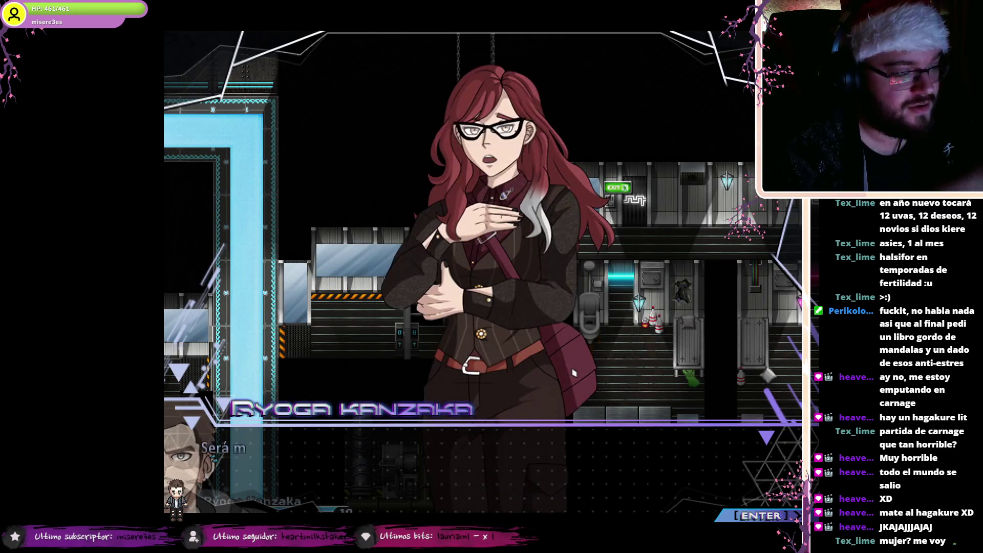
Step: Finish Ryoga's final line, walk him one tile left and return to windowed mode
key("F4")
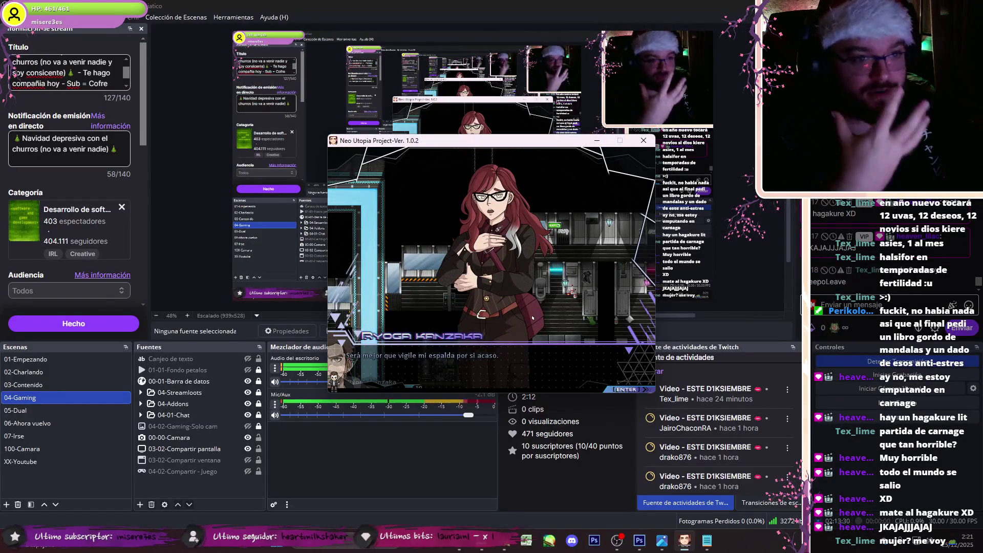
key("F4")
key("Return")
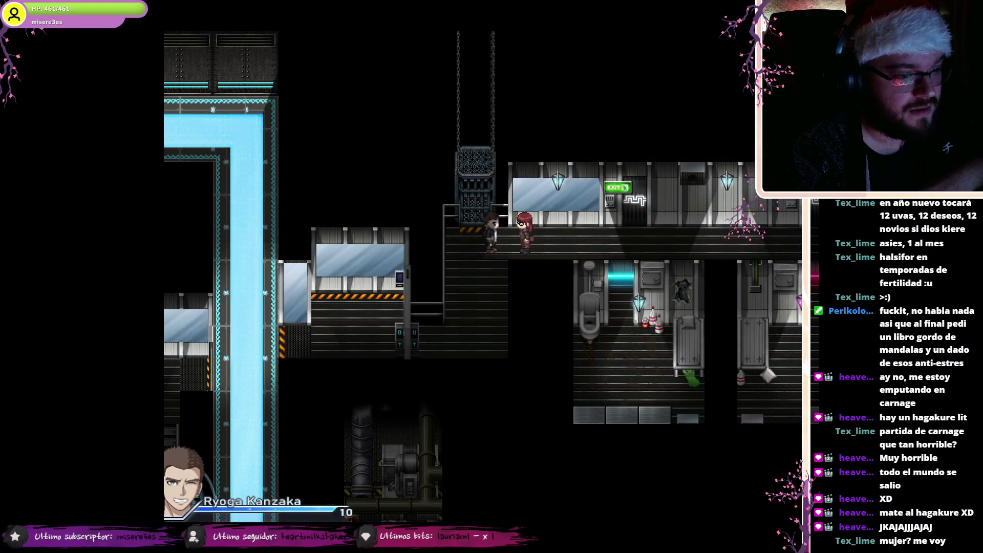
key("Left")
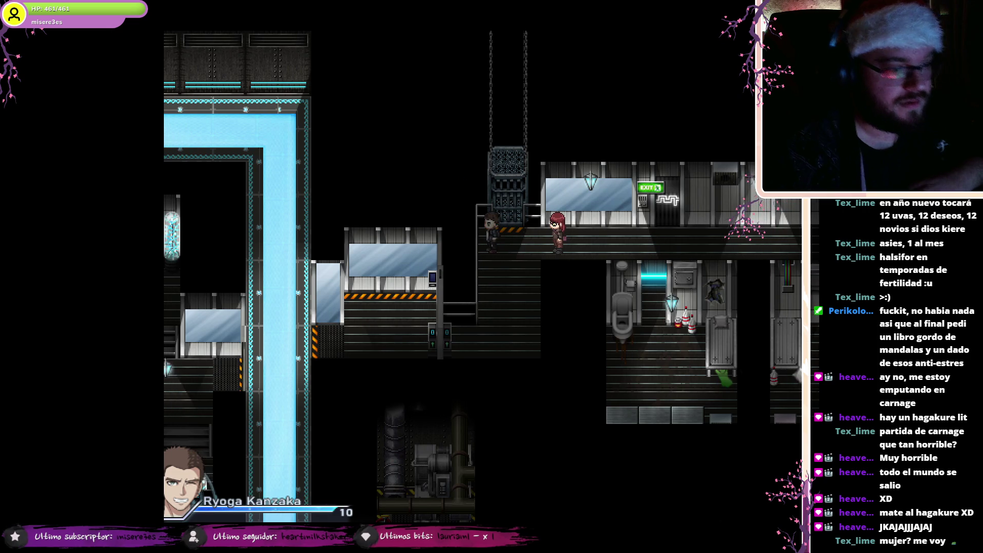
key("alt+Return")
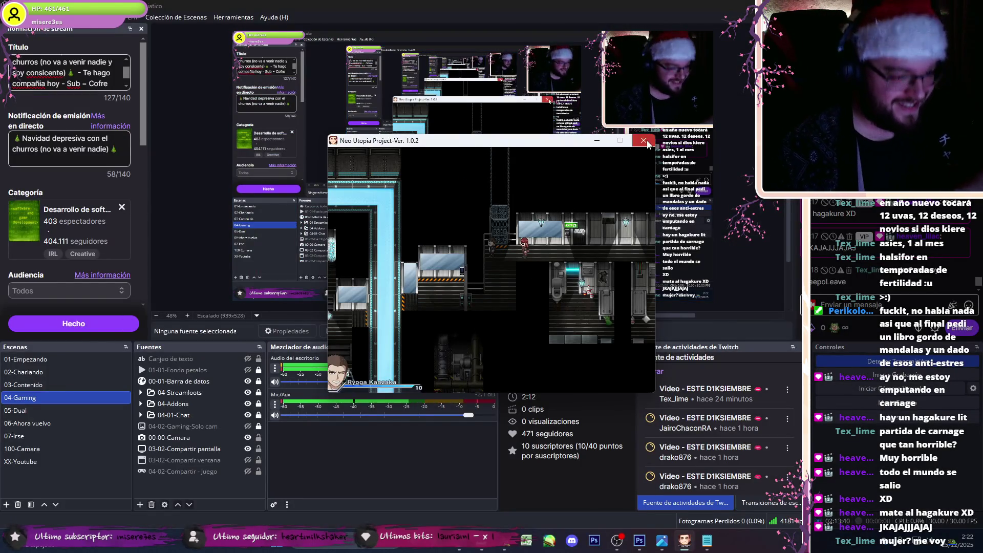
left_click(647, 140)
left_click(628, 540)
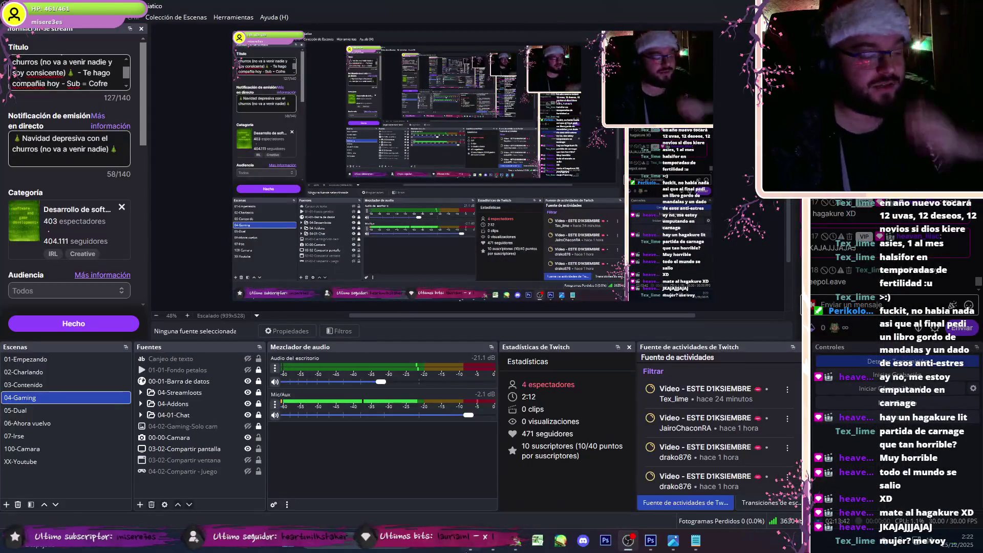
left_click(473, 549)
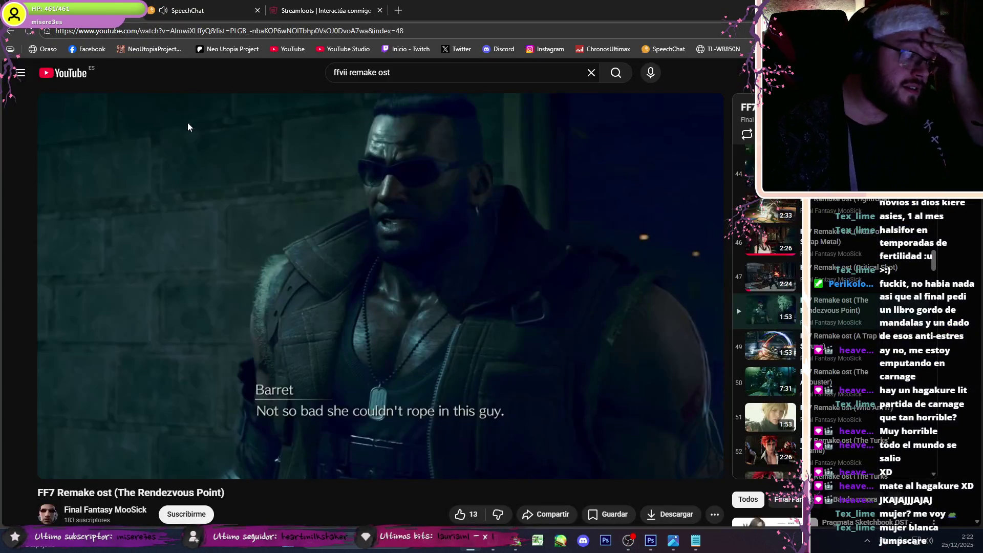
left_click(202, 17)
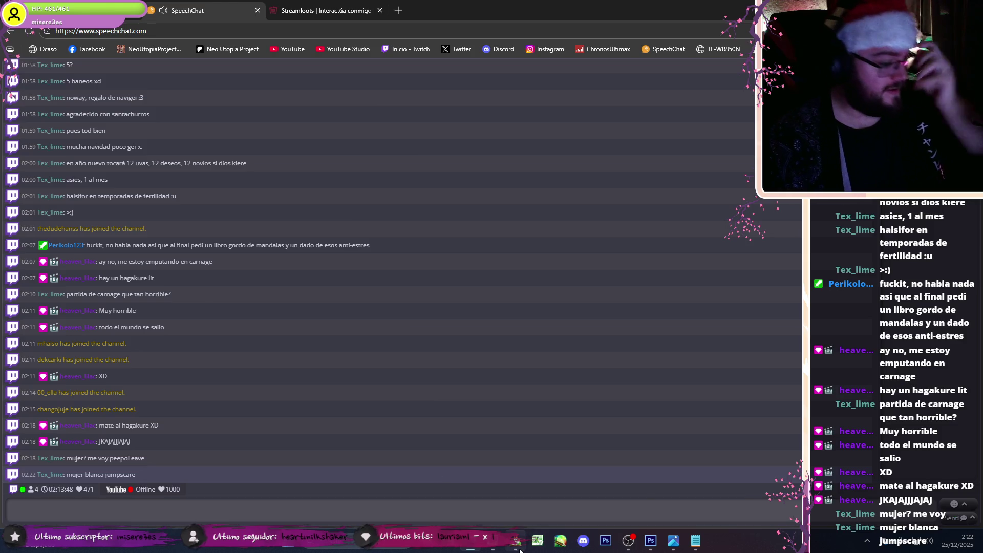
left_click(517, 544)
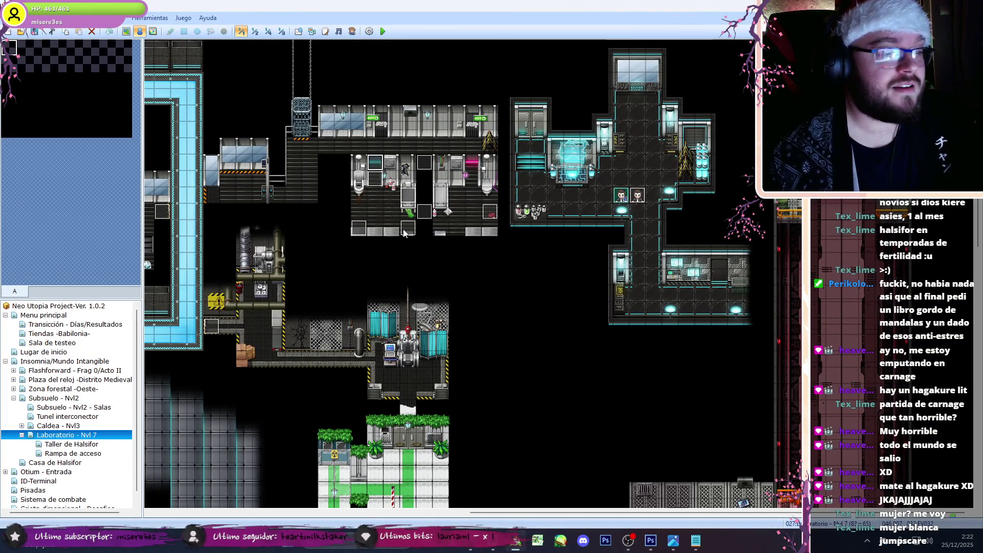
Step: Open the Analisis event and set the player move route's final speed change to 4: Normal
double_click(359, 231)
scroll(704, 355, "down", 4)
left_click(683, 351)
scroll(699, 351, "up", 5)
scroll(699, 338, "up", 5)
double_click(563, 245)
double_click(451, 227)
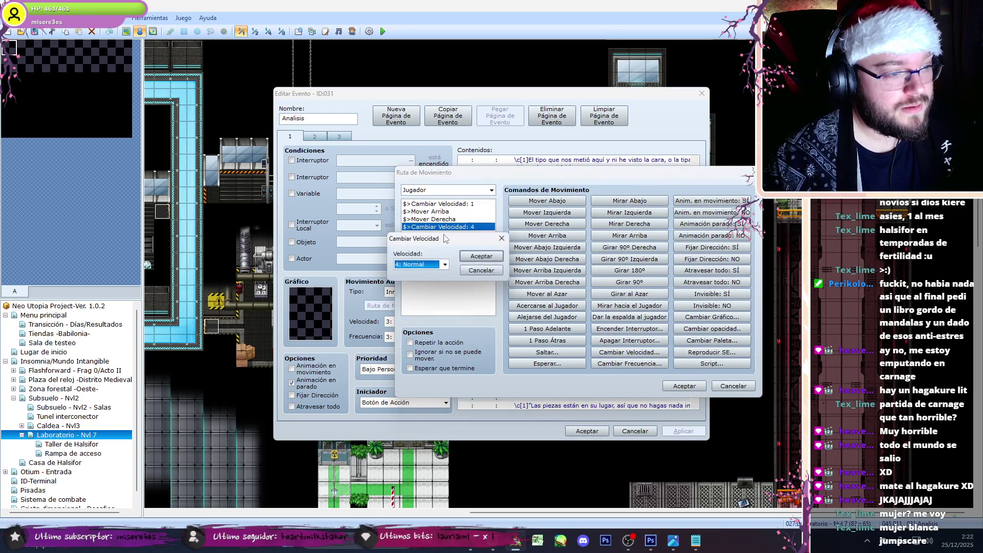
left_click(468, 271)
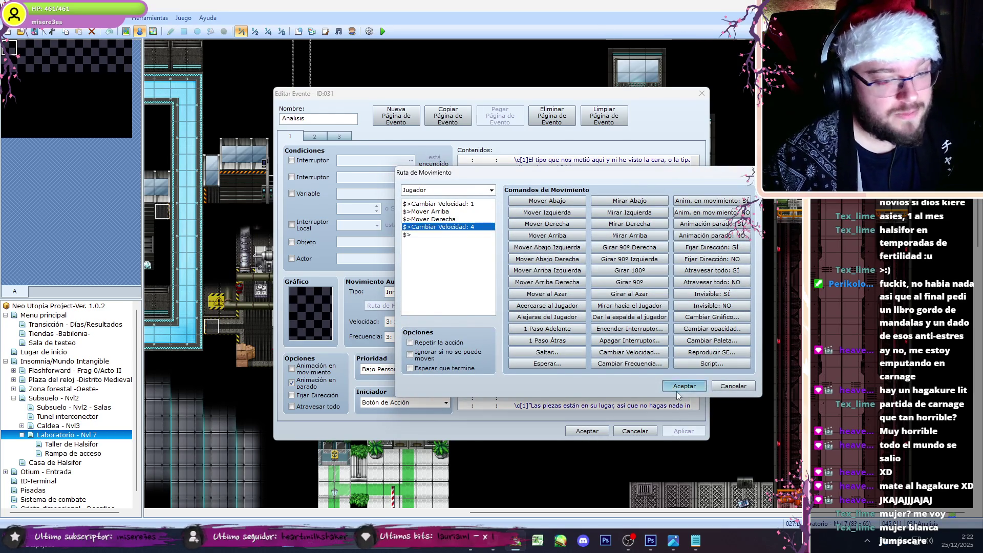
left_click(685, 386)
Step: Recheck the move route, review event pages 2 and 3, close the event and bring up the notes
scroll(686, 379, "down", 4)
double_click(594, 355)
left_click(685, 386)
scroll(698, 361, "up", 5)
scroll(700, 357, "down", 5)
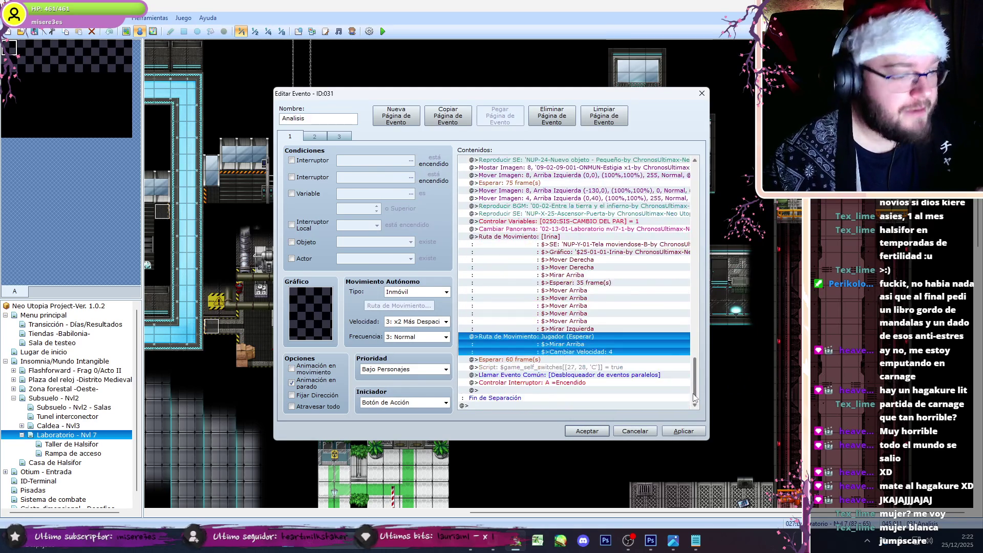
left_click(631, 541)
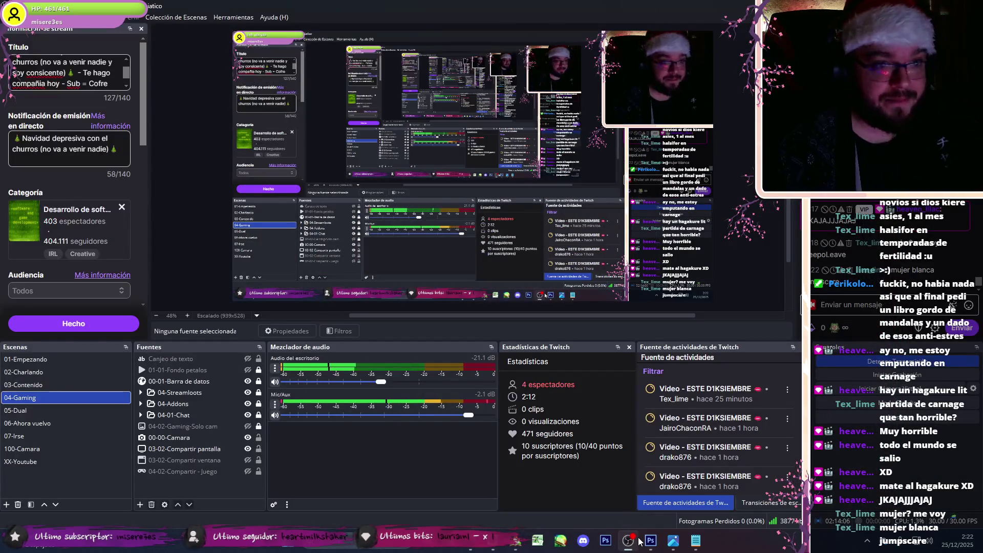
left_click(630, 540)
scroll(697, 380, "up", 2)
scroll(697, 372, "down", 2)
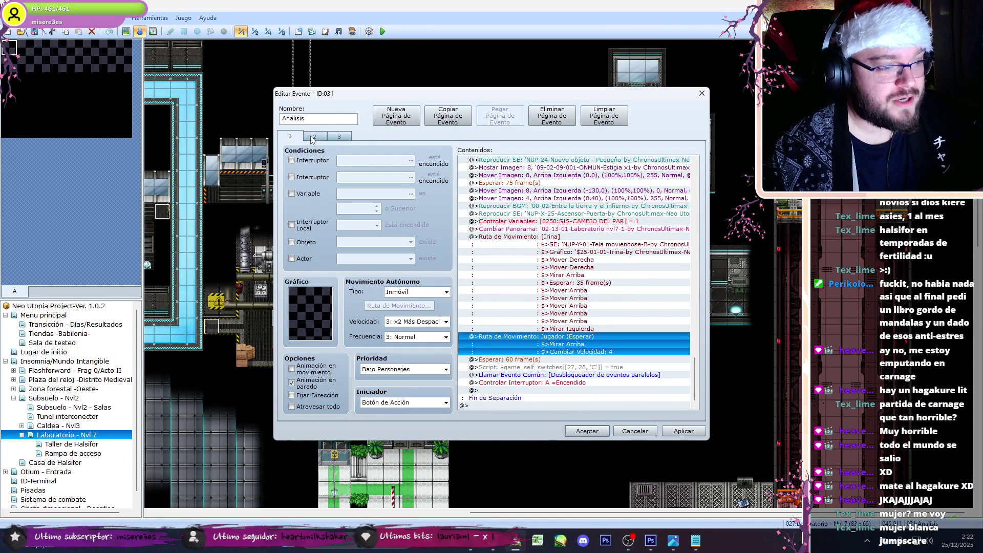
left_click(311, 137)
left_click(338, 137)
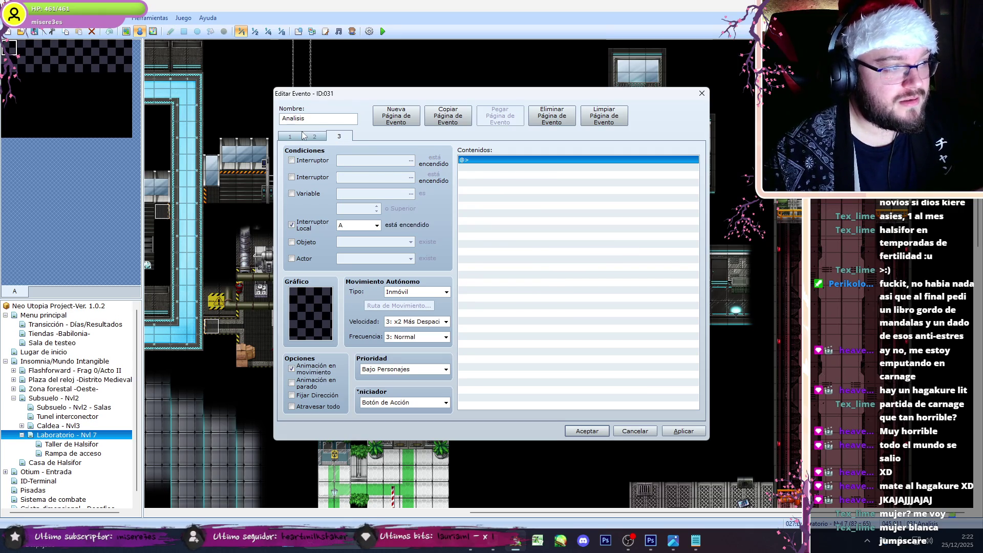
left_click(587, 431)
left_click(696, 542)
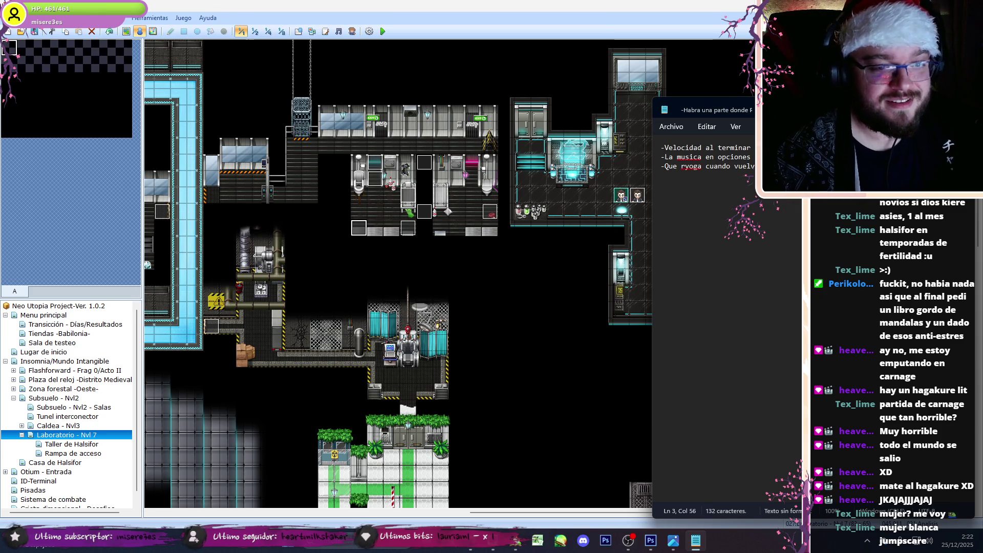
Step: Look over EV032's page 1 command list, then close it unchanged
double_click(408, 184)
scroll(703, 332, "down", 5)
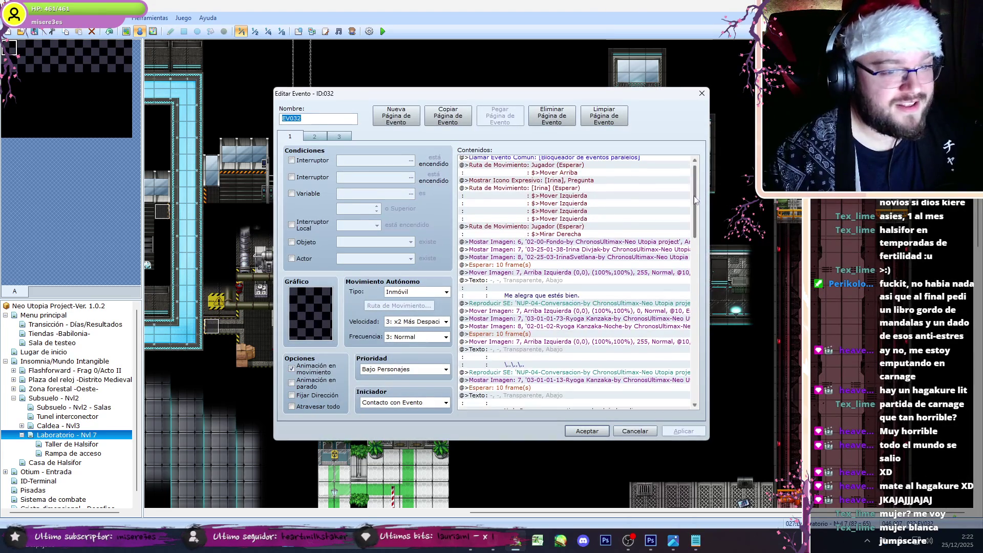
scroll(703, 332, "down", 2)
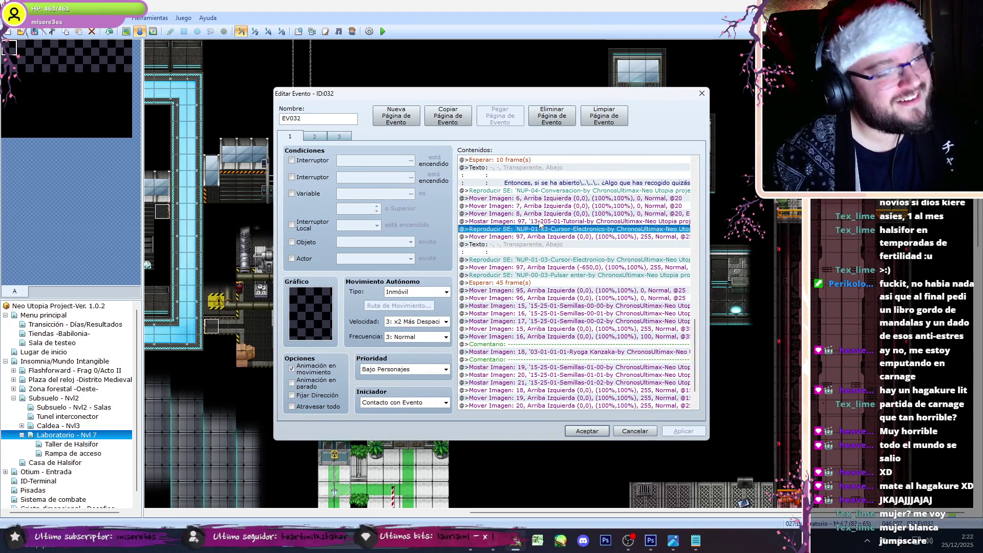
double_click(537, 226)
left_click(702, 134)
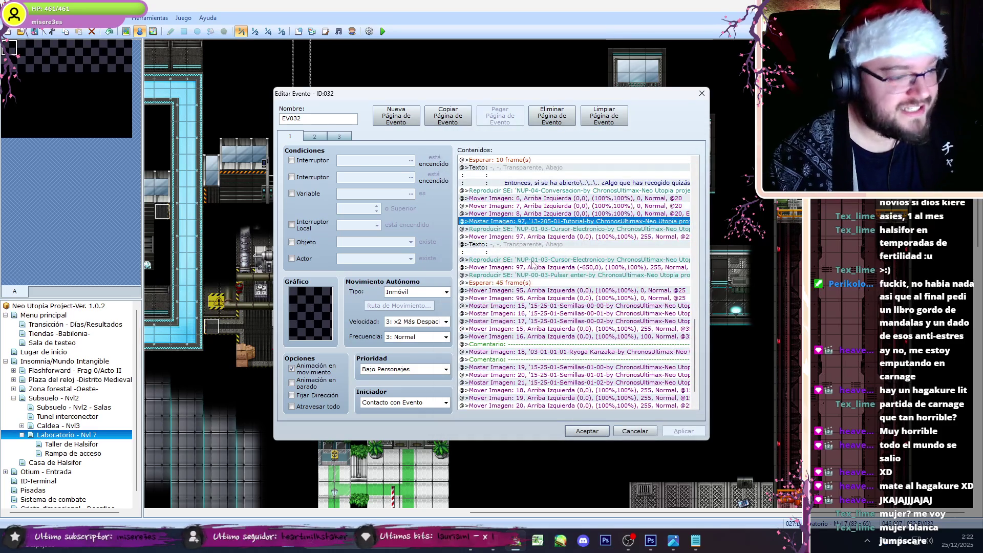
key("Escape")
Step: Copy the Play BGM command from the Analisis event (event 031)
double_click(664, 237)
scroll(715, 377, "down", 15)
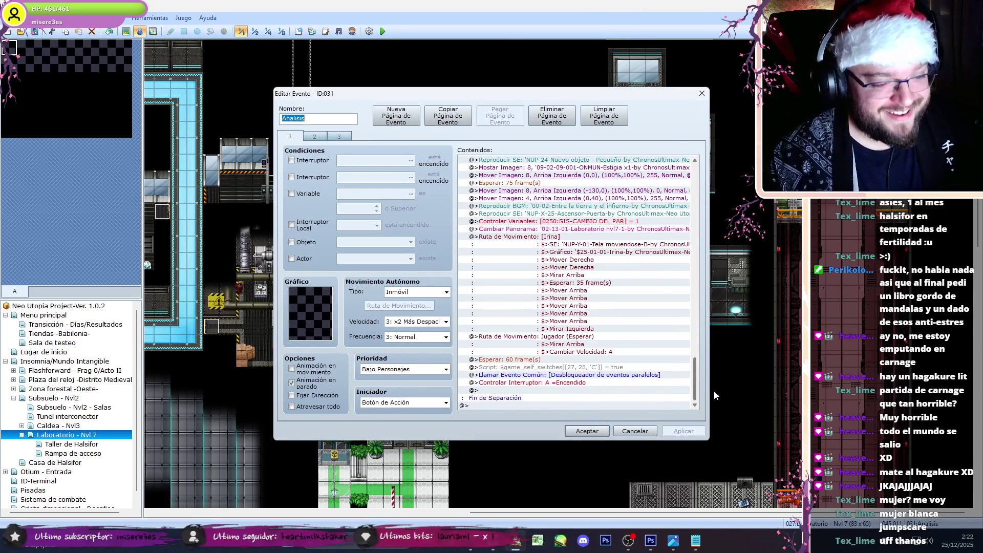
scroll(718, 368, "up", 1)
left_click(578, 313)
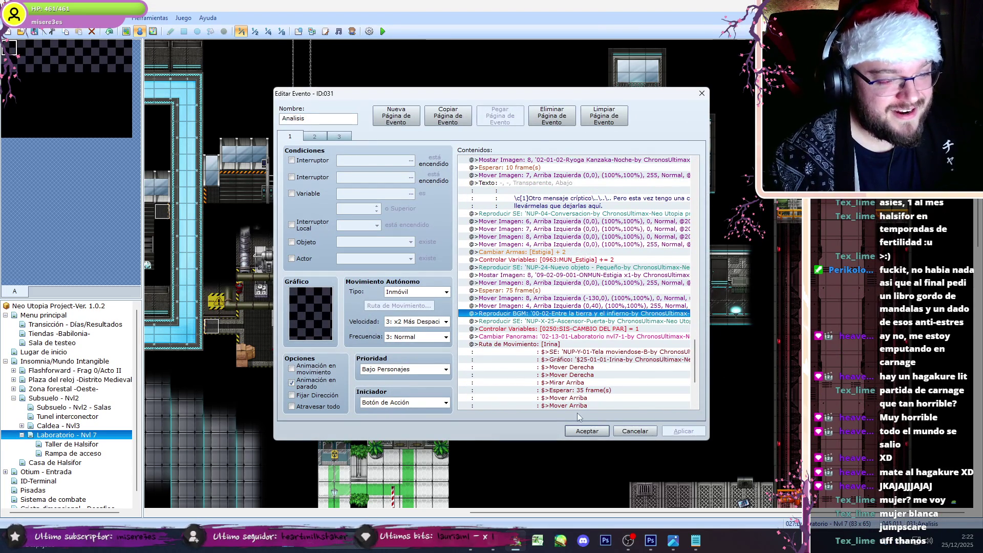
left_click(585, 430)
double_click(375, 179)
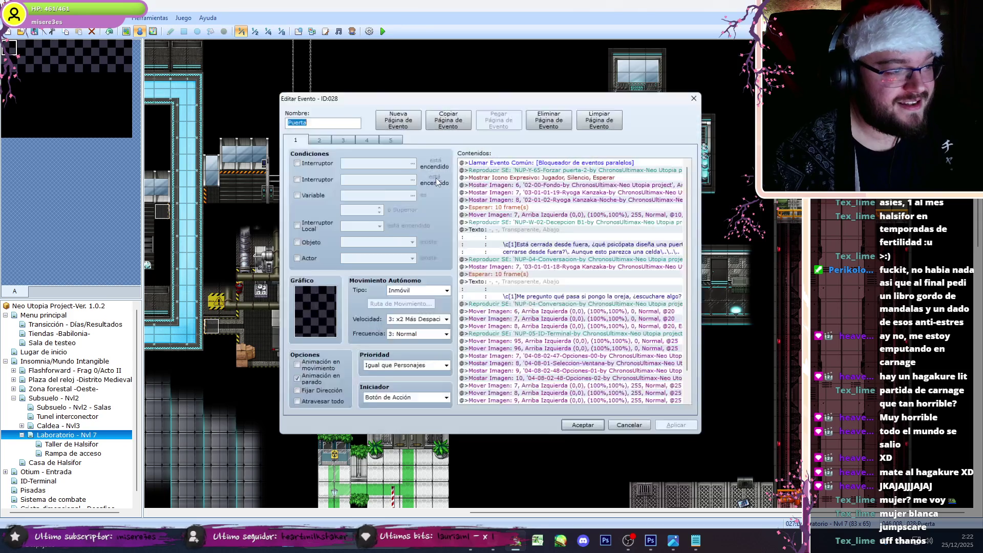
key("Escape")
double_click(373, 162)
key("Escape")
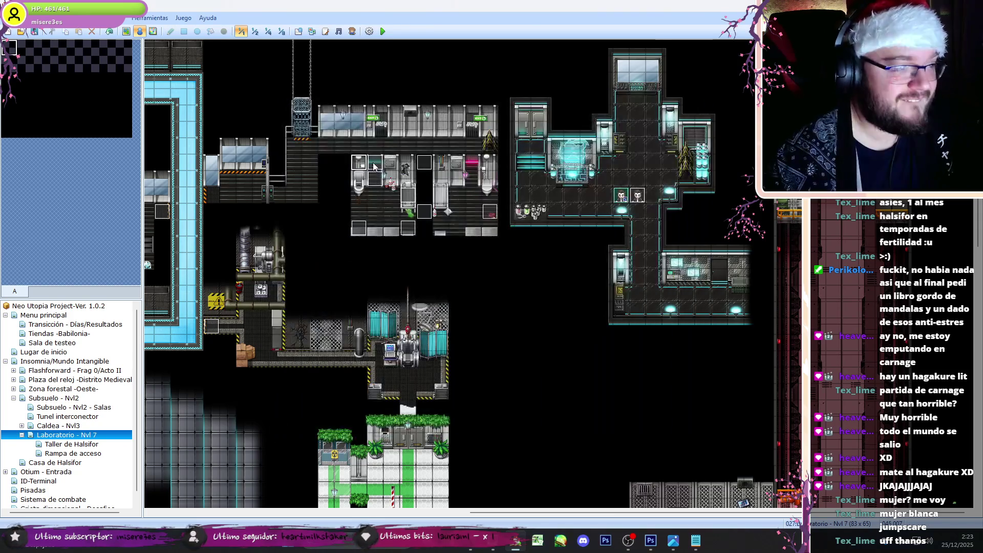
Step: Paste the Play BGM into EV032 page 1 above Move Picture 95, lowering its volume slightly
double_click(716, 212)
scroll(721, 383, "down", 15)
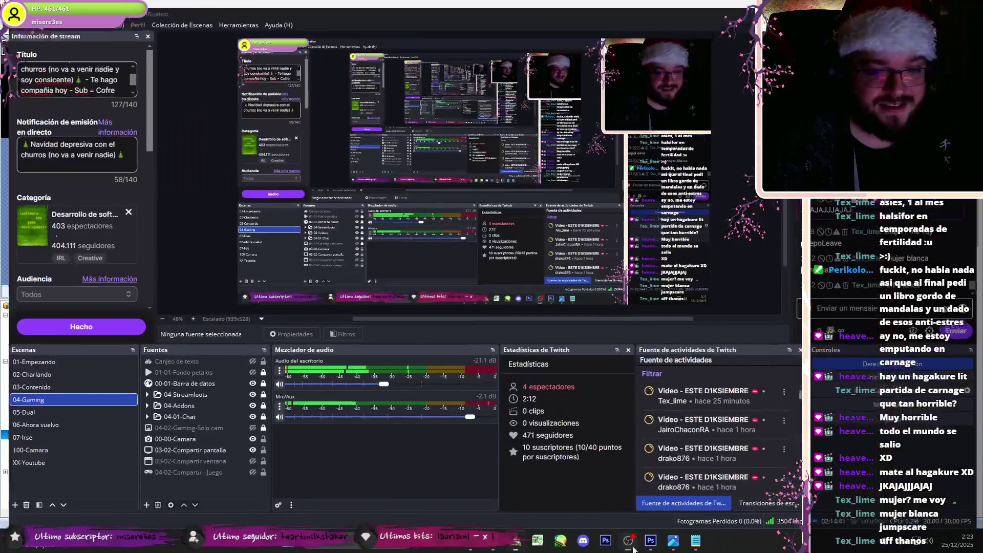
left_click(505, 283)
left_click(563, 260)
key("ctrl+v")
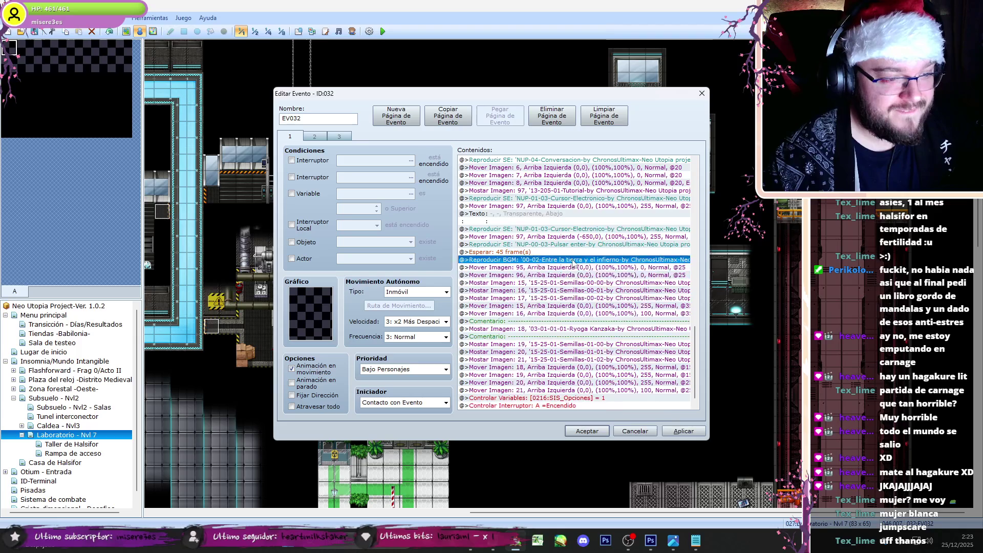
double_click(555, 260)
left_click(616, 281)
left_click(627, 194)
left_click(626, 210)
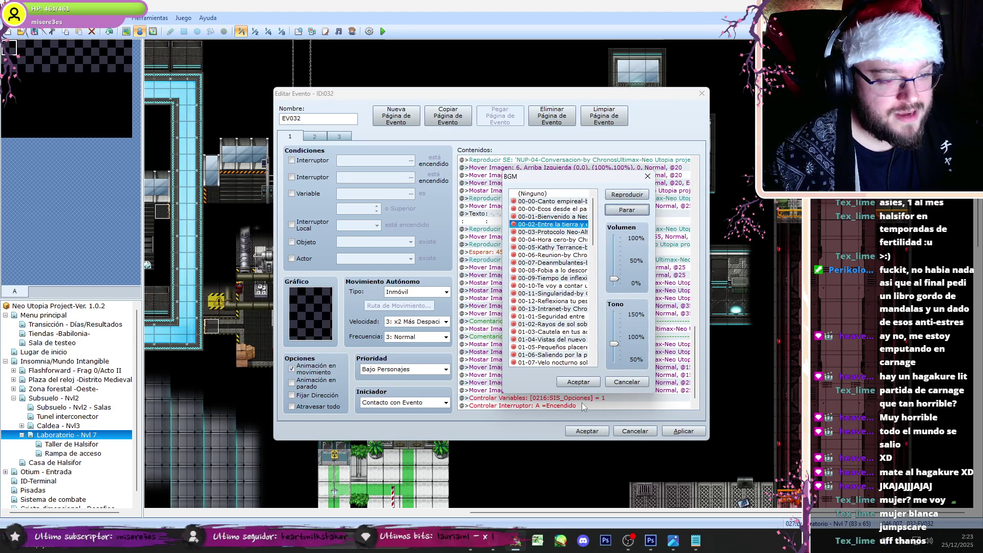
left_click(578, 382)
Step: Paste the same BGM into page 2's Button C branch and save EV032
left_click(314, 136)
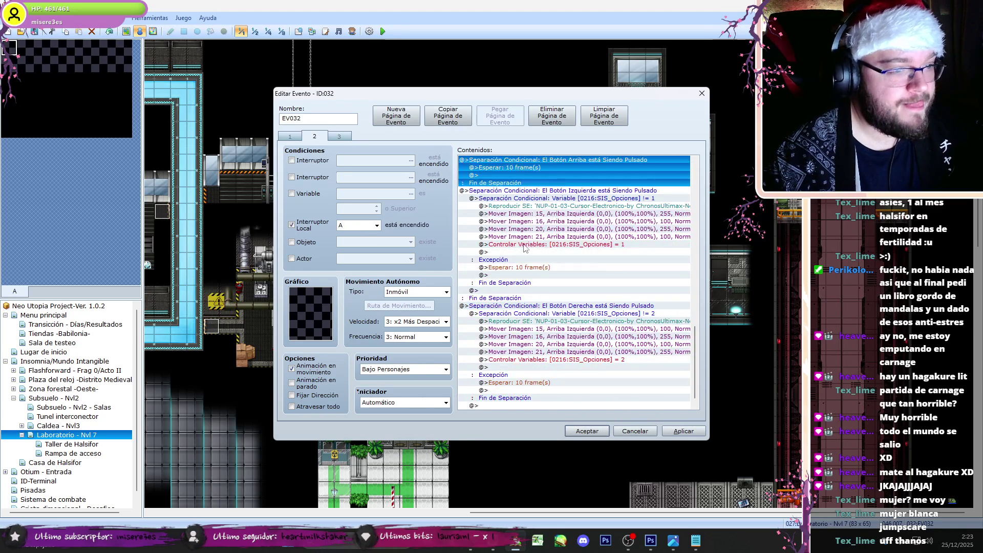
left_click_drag(696, 187, 701, 201)
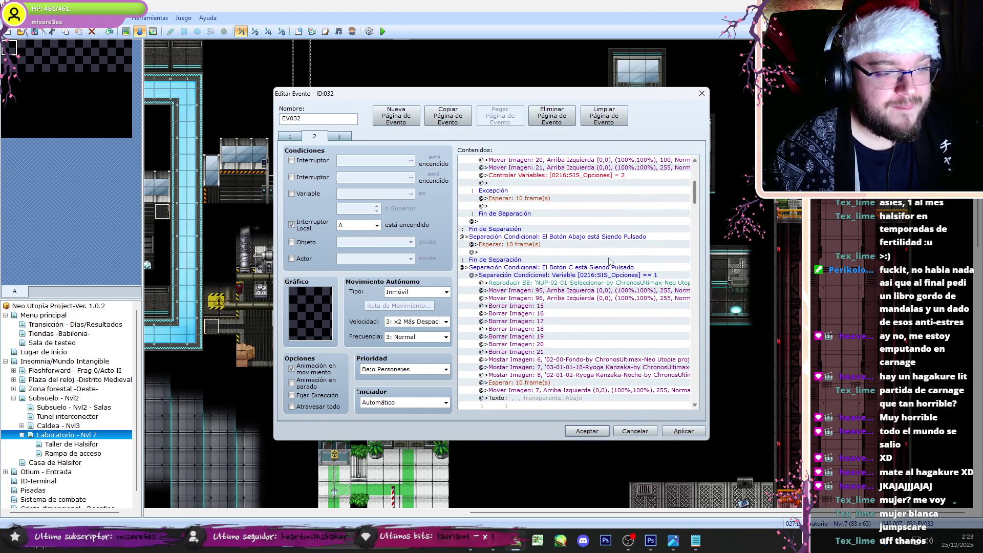
left_click(596, 275)
key("ctrl+v")
double_click(594, 275)
left_click(626, 382)
key("Escape")
Step: Check the Analisis event's music command, then reopen EV032
double_click(359, 228)
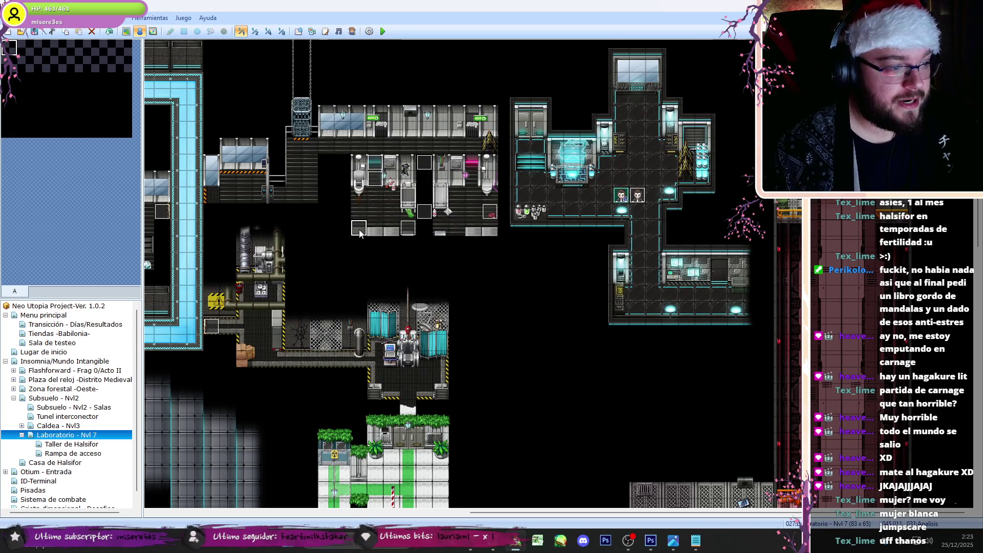
mouse_move(695, 169)
left_mouse_down()
mouse_move(719, 383)
mouse_move(718, 373)
left_mouse_up()
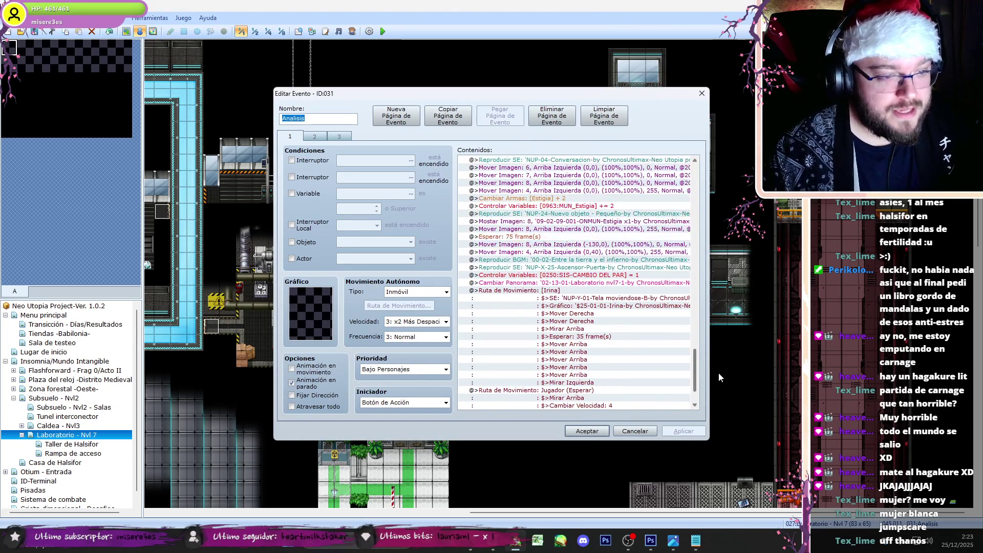
left_click(607, 262)
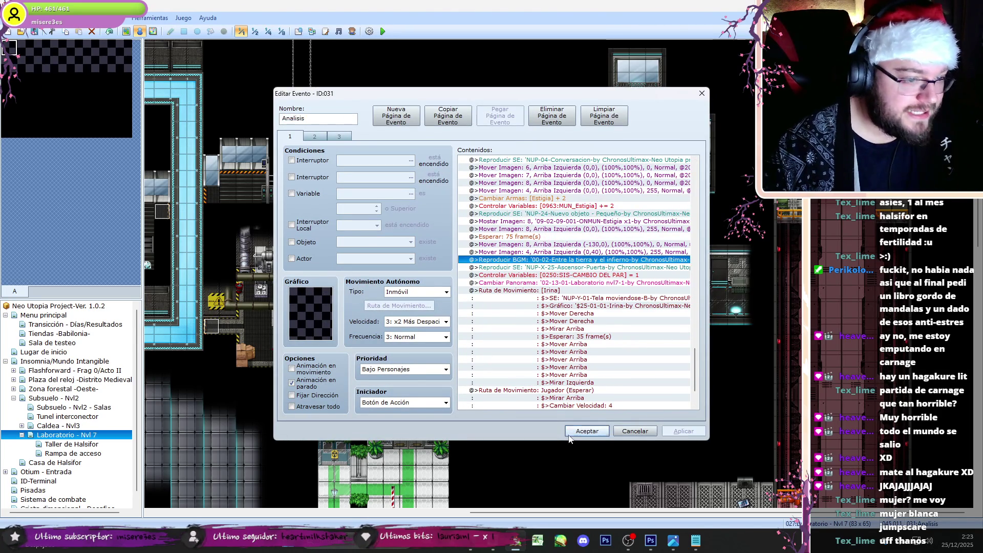
left_click(576, 433)
double_click(376, 164)
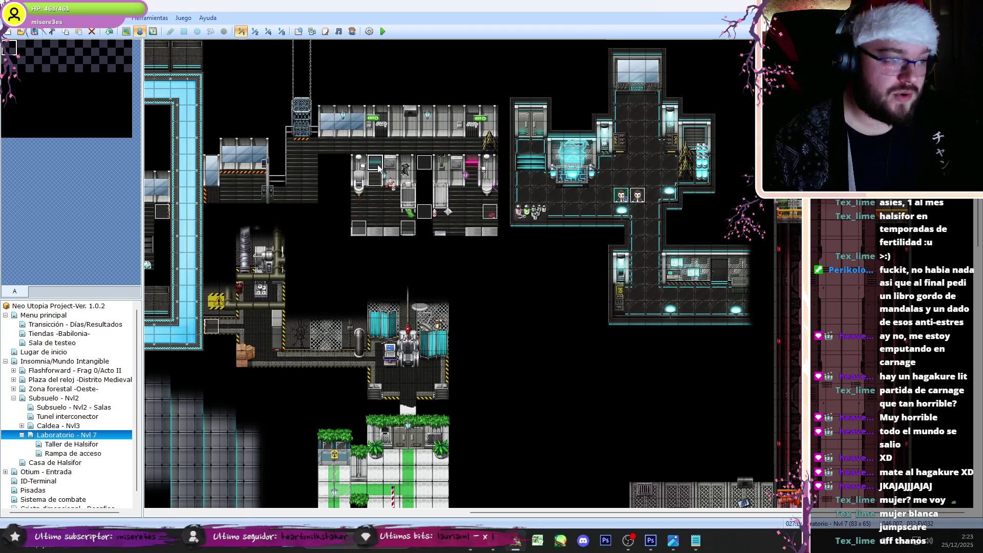
mouse_move(695, 169)
left_mouse_down()
mouse_move(696, 208)
mouse_move(698, 199)
left_mouse_up()
left_click(665, 168)
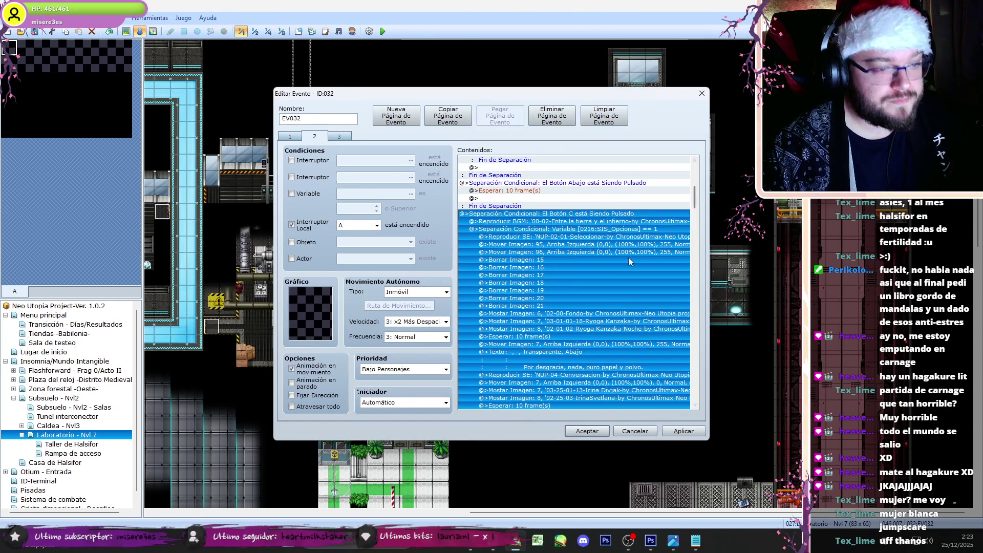
left_click(629, 259)
left_click(291, 136)
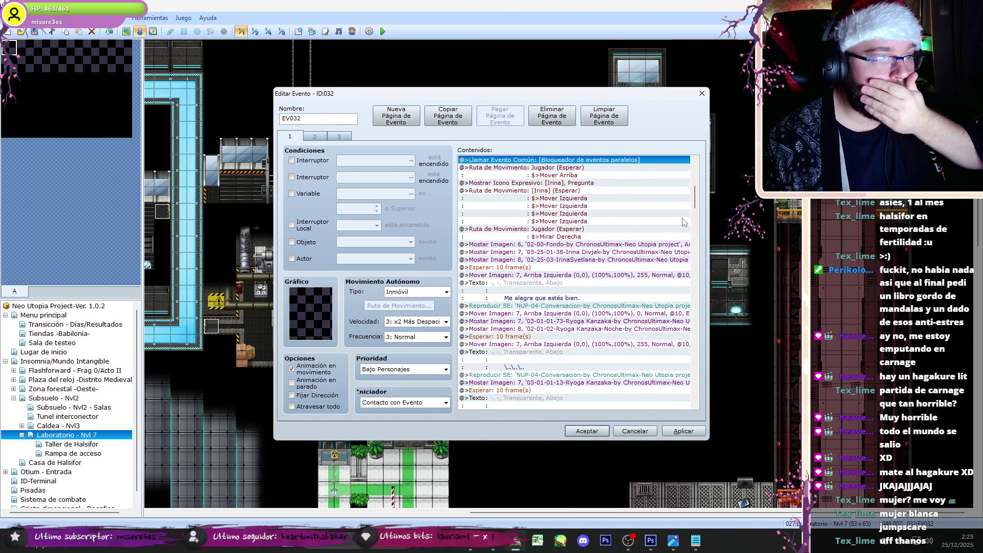
left_click_drag(693, 193, 696, 368)
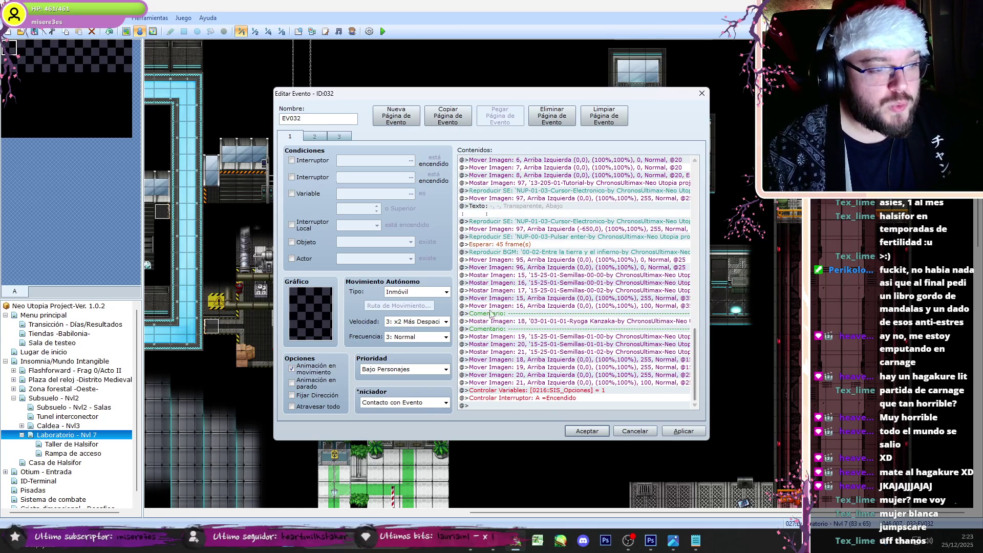
left_click_drag(538, 301, 538, 309)
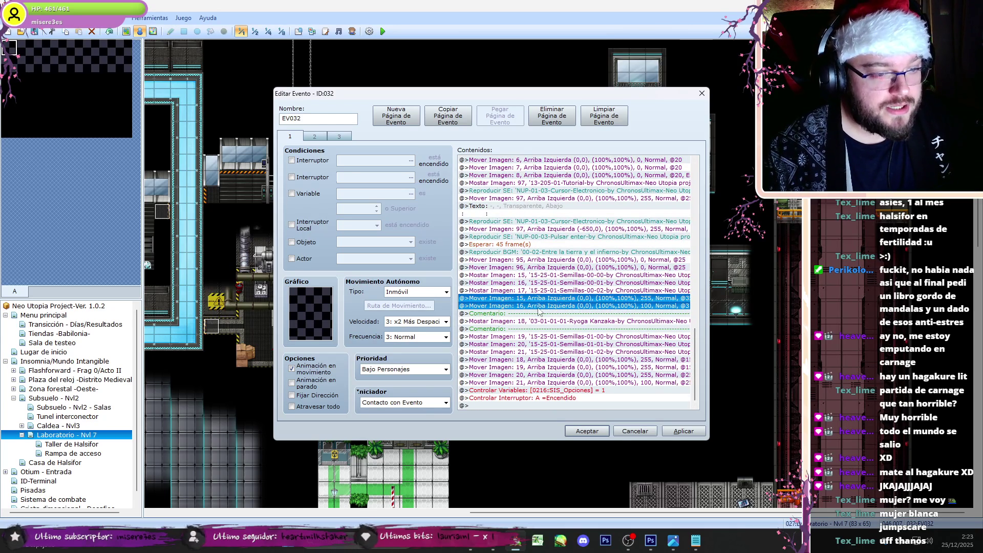
left_click(321, 137)
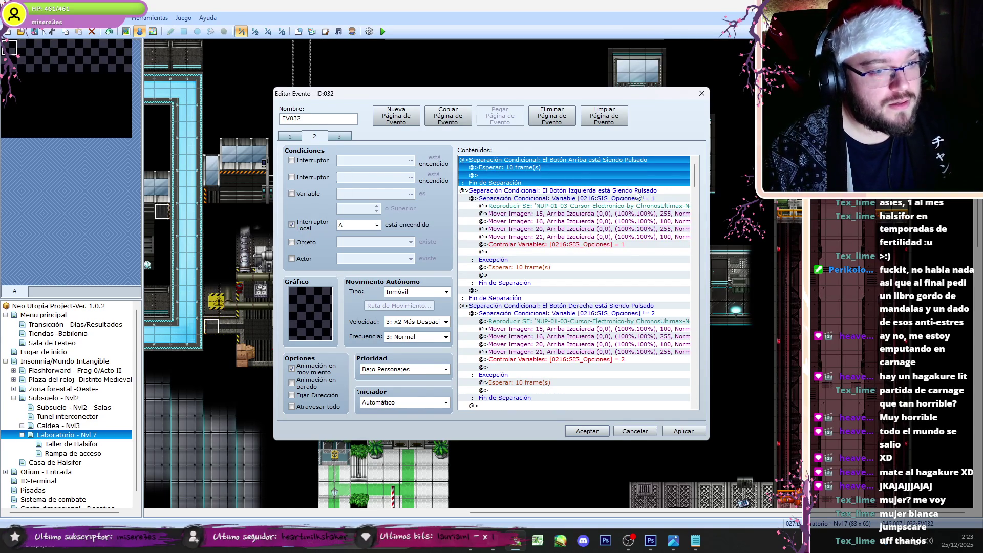
left_click(289, 137)
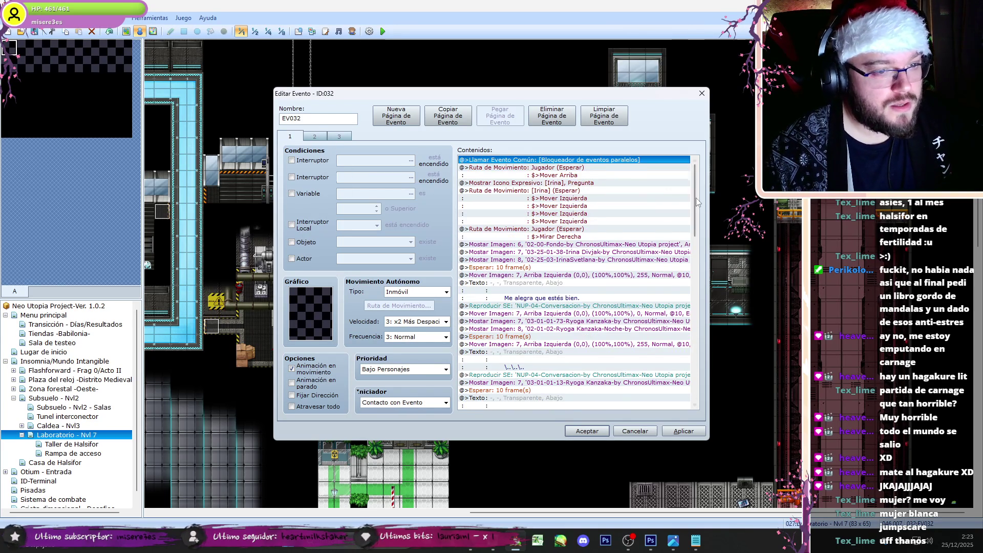
scroll(562, 295, "down", 10)
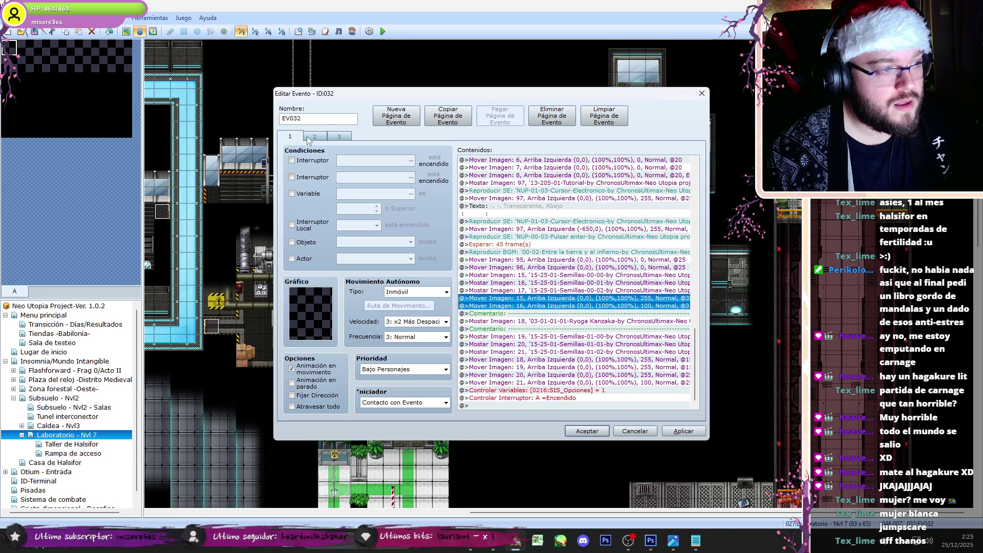
left_click(314, 136)
left_click_drag(699, 181, 700, 201)
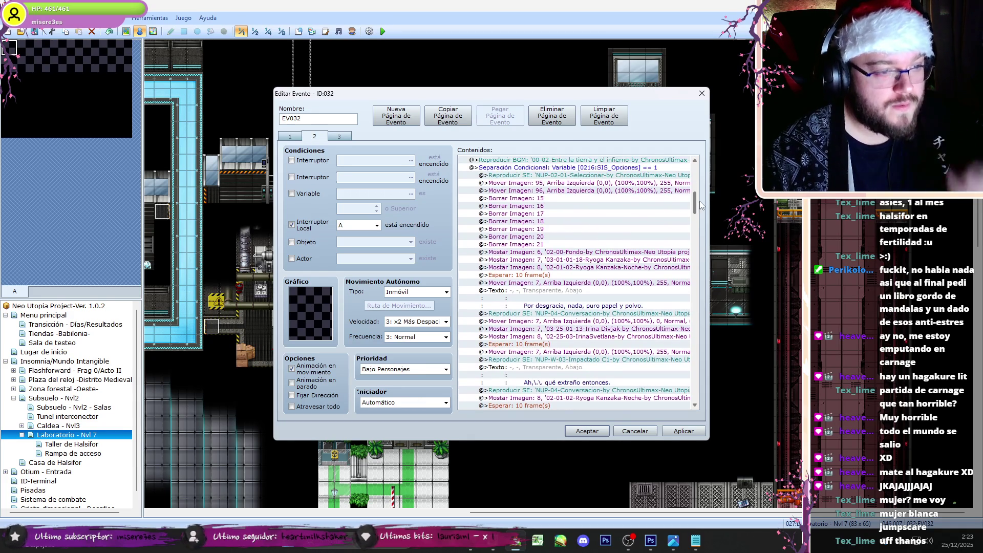
left_click(563, 213)
double_click(559, 199)
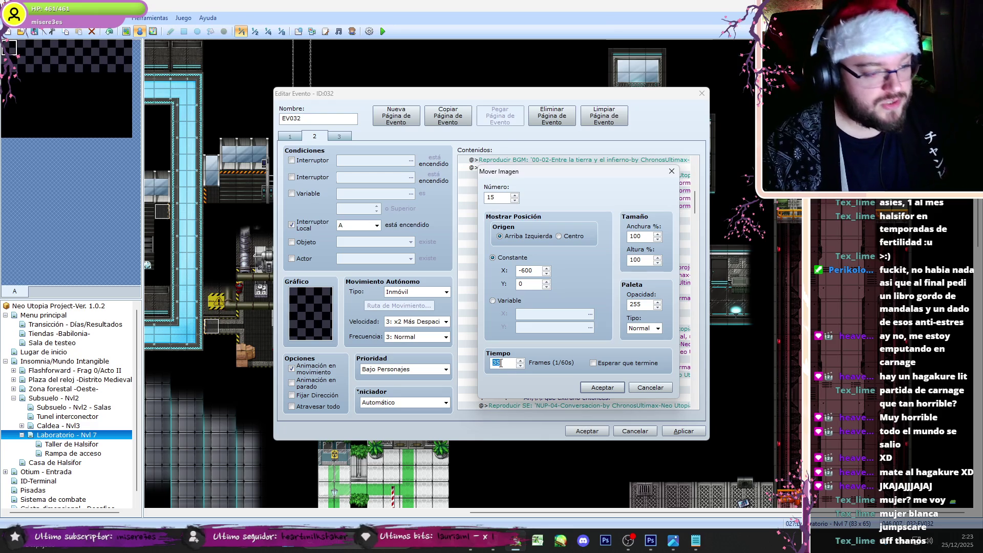
Step: Confirm pictures 15 and 16 sliding to (-600,0) and (600,0), then add a 25-frame wait
left_click(602, 388)
double_click(559, 206)
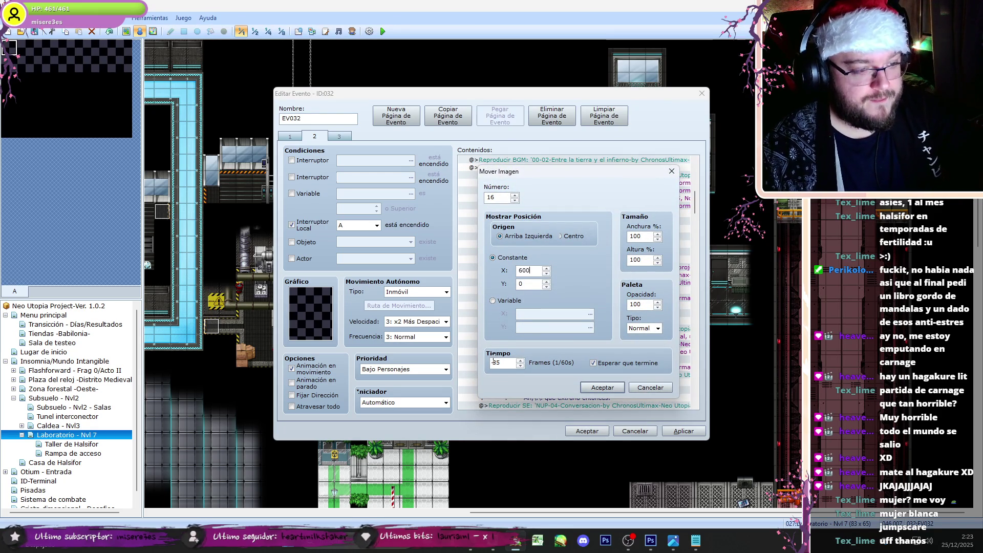
left_click(599, 389)
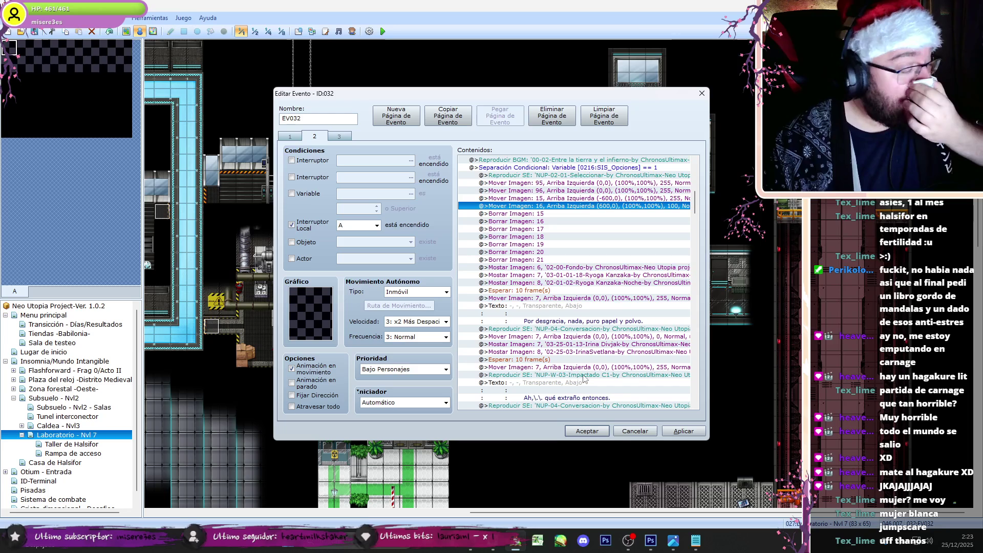
double_click(576, 213)
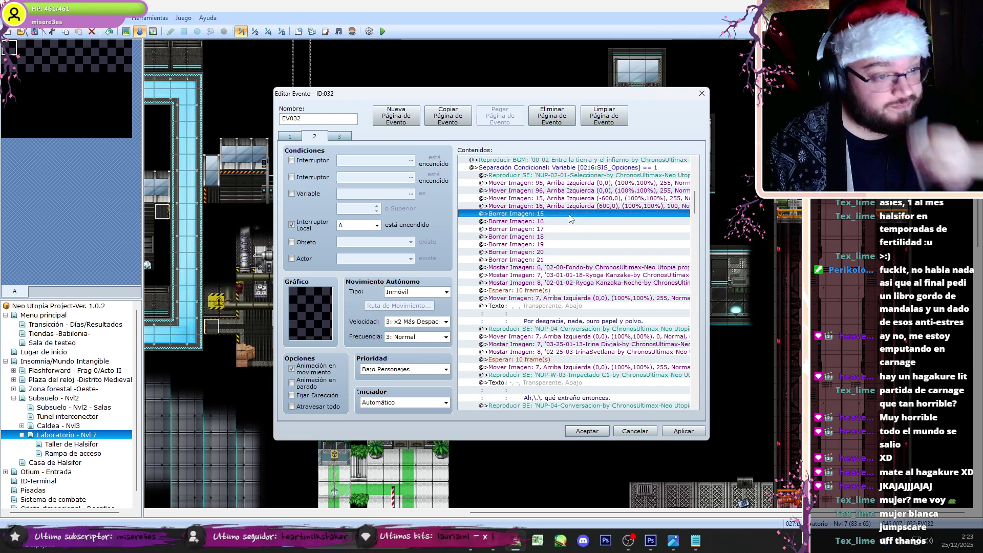
left_click(489, 149)
left_click(634, 177)
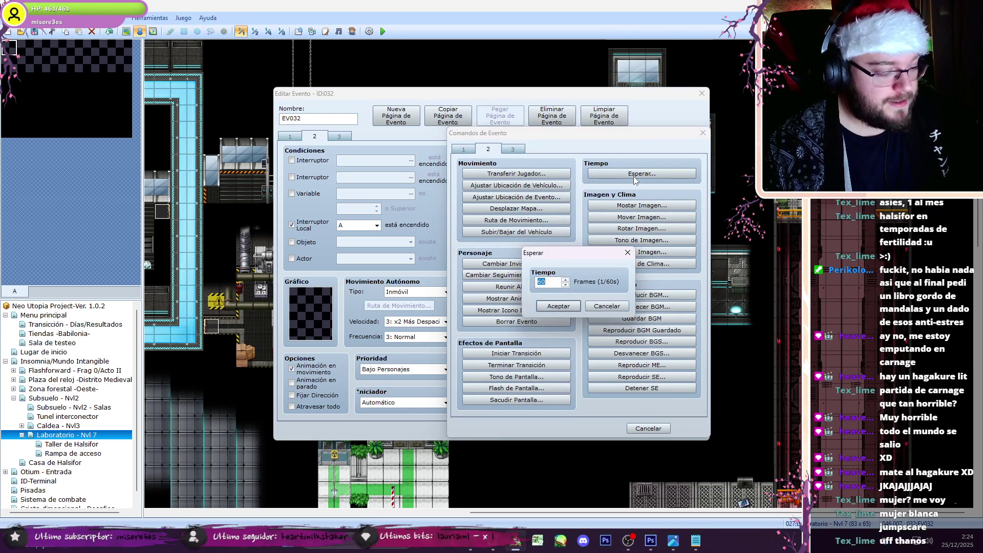
type("25")
left_click(558, 306)
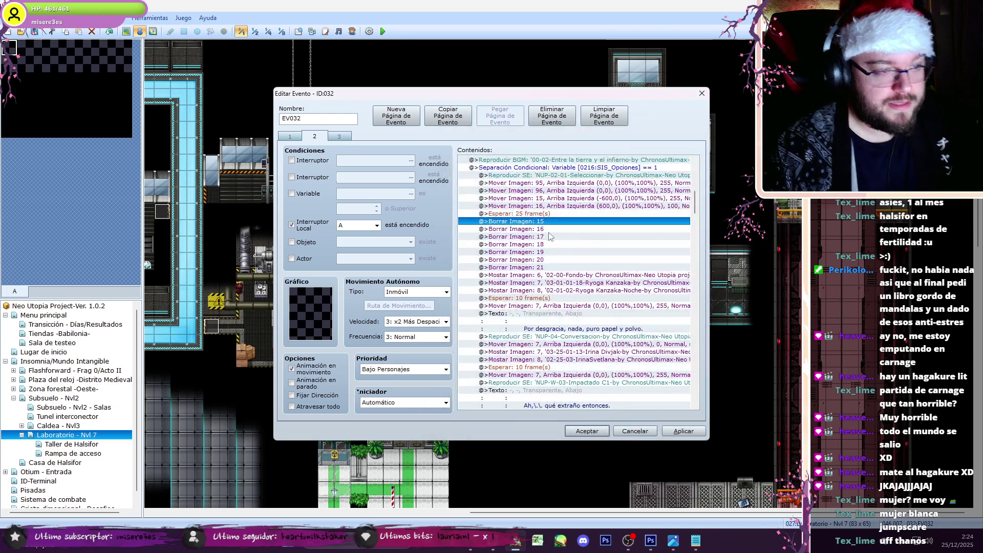
Step: Duplicate the Move Picture command for pictures 19, 20 and 21
double_click(549, 214)
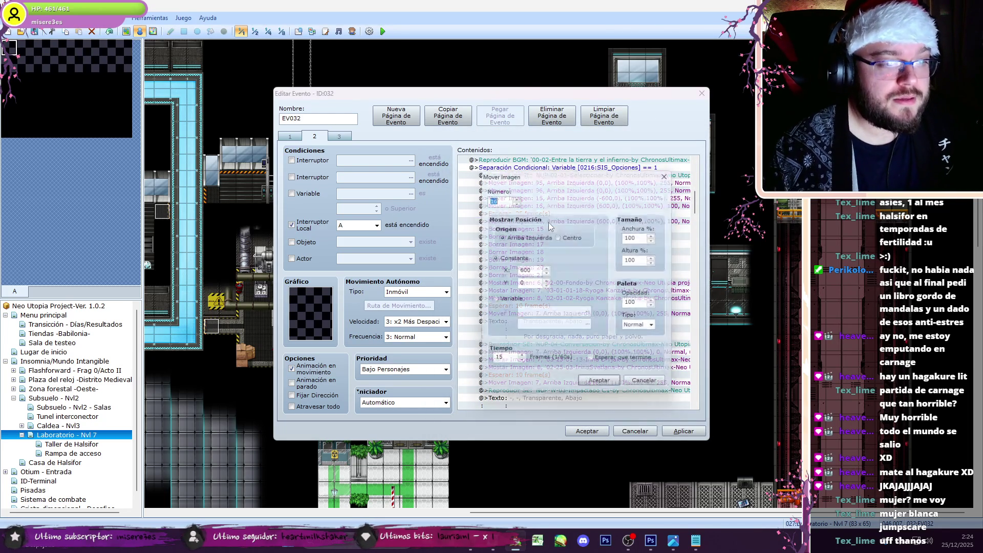
type("19")
key("Return")
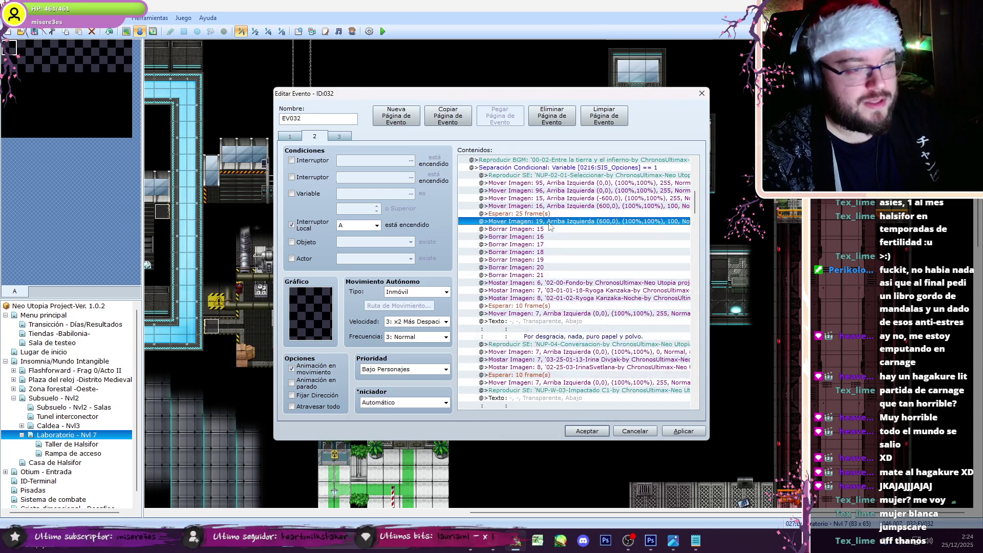
key("ctrl+v")
key("Return")
type("20")
key("Return")
key("ctrl+v")
key("Return")
type("21")
key("Return")
Step: Set picture 19's move to (0,700) and picture 15's opacity to 100
double_click(549, 223)
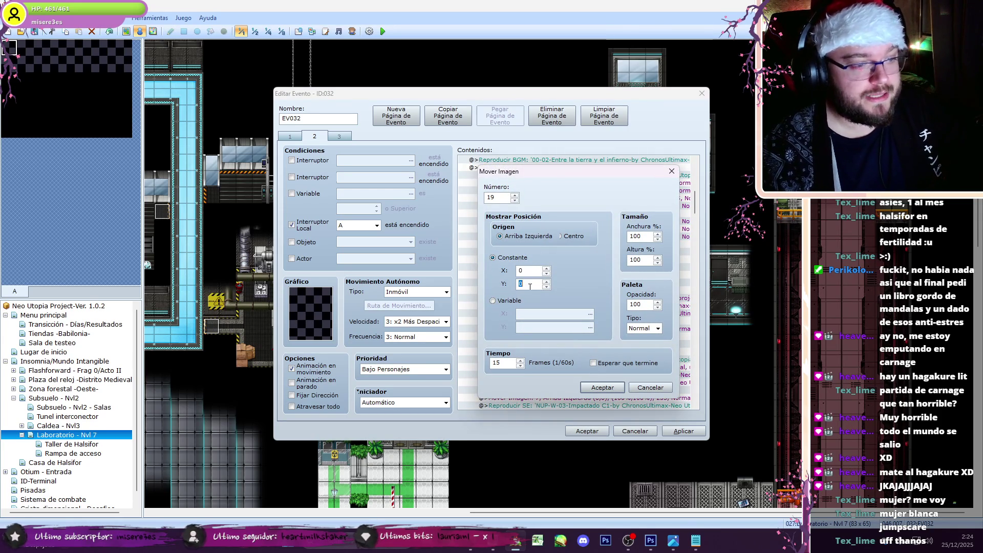
type("700")
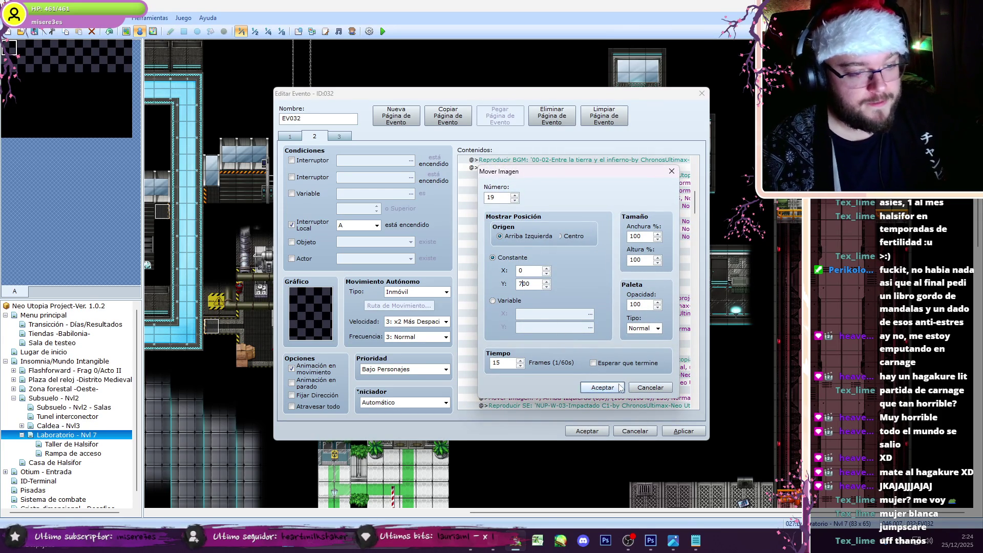
key("Return")
key("Return")
double_click(640, 304)
type("320")
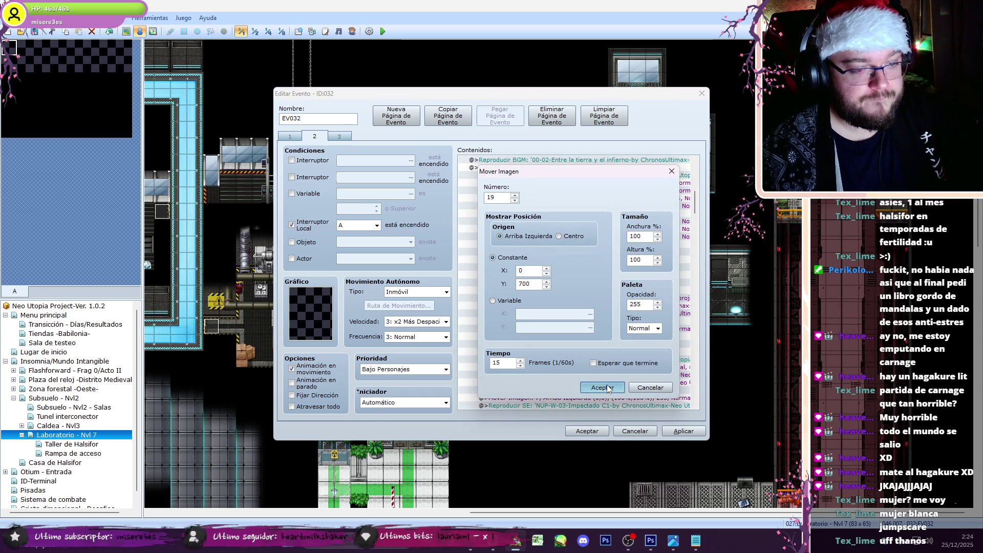
left_click(608, 385)
left_click(564, 231)
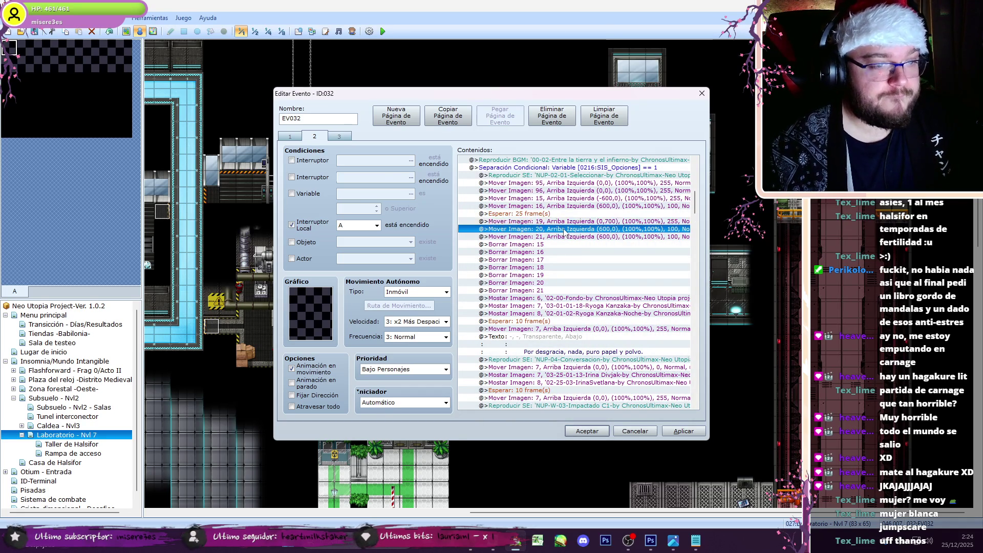
double_click(594, 199)
type("100")
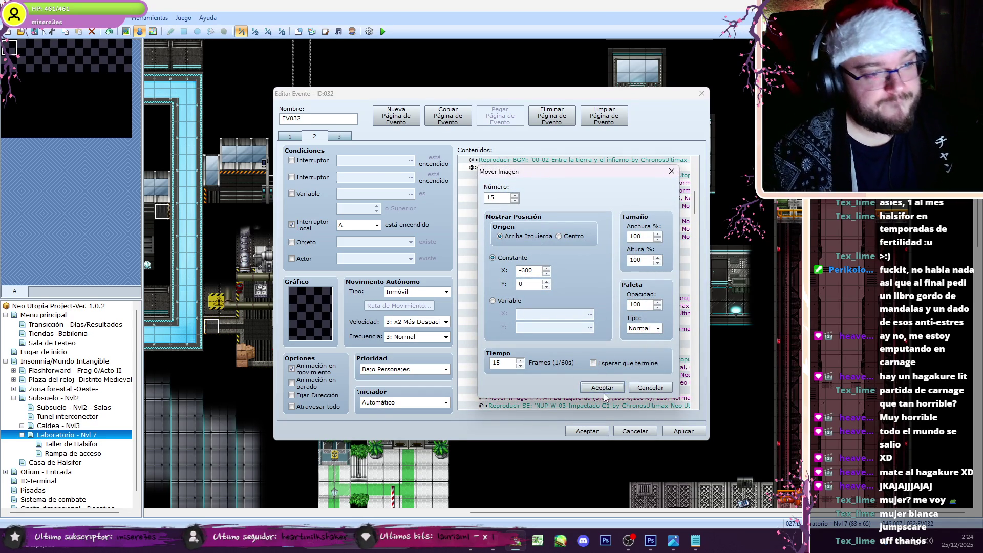
left_click(601, 386)
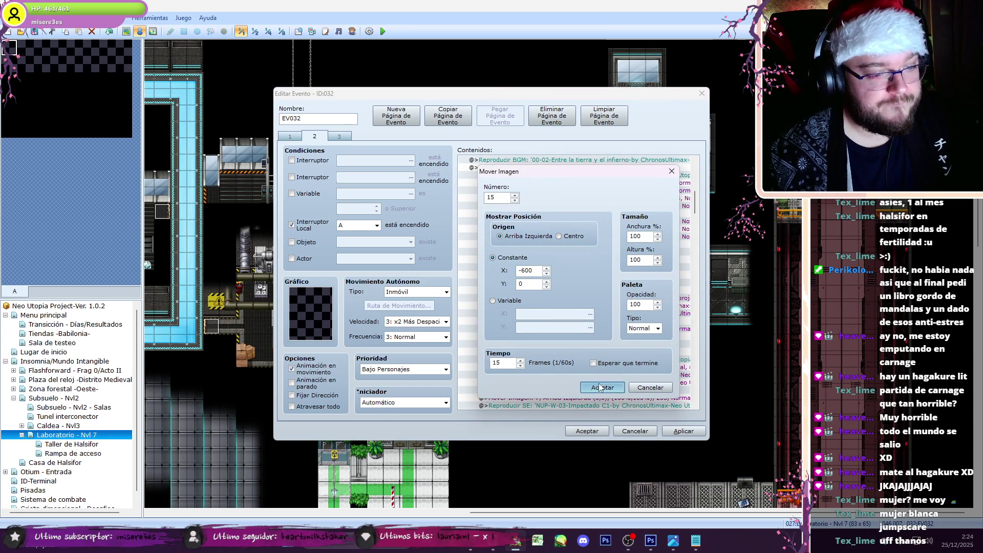
Step: Move pictures 20 and 21 to (0,700)
double_click(585, 228)
type("700")
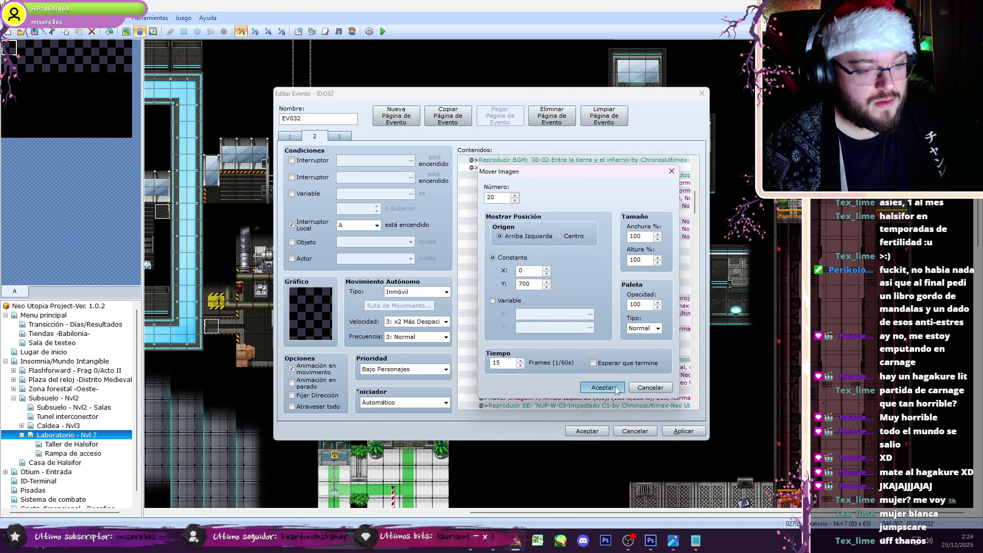
left_click(602, 387)
double_click(540, 286)
type("700")
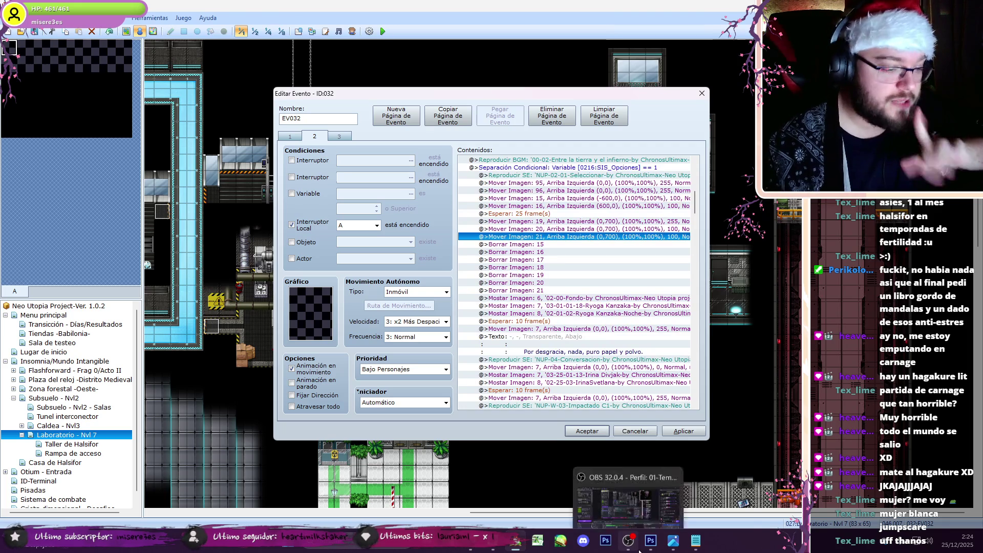
Step: Briefly check the recording software, stream chat and music video, then return to the editor
left_click(628, 540)
left_click(487, 546)
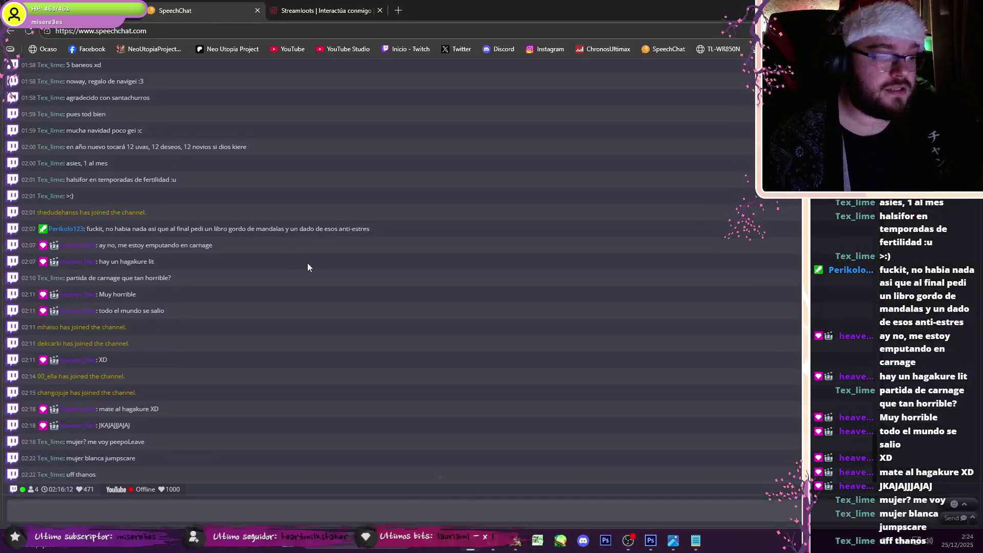
left_click(555, 505)
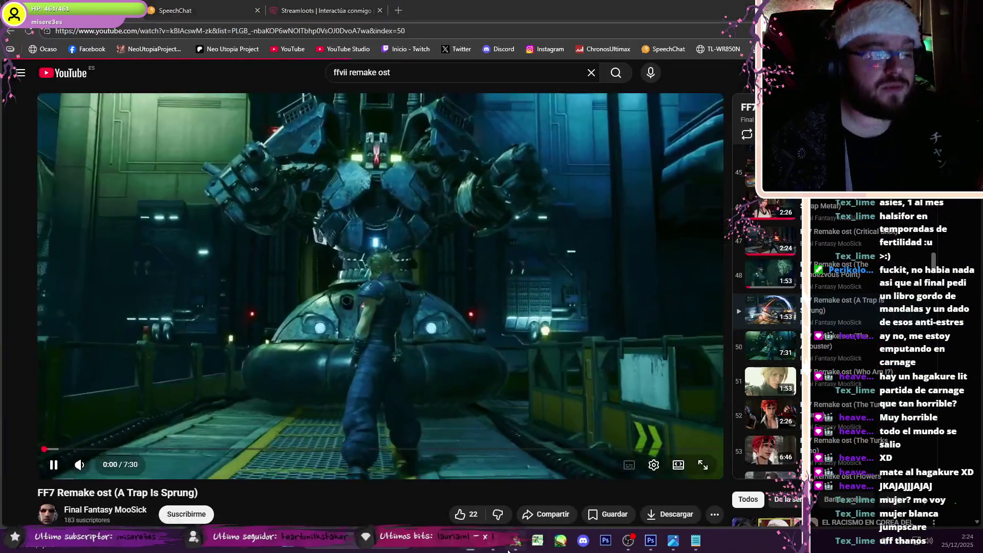
left_click(516, 540)
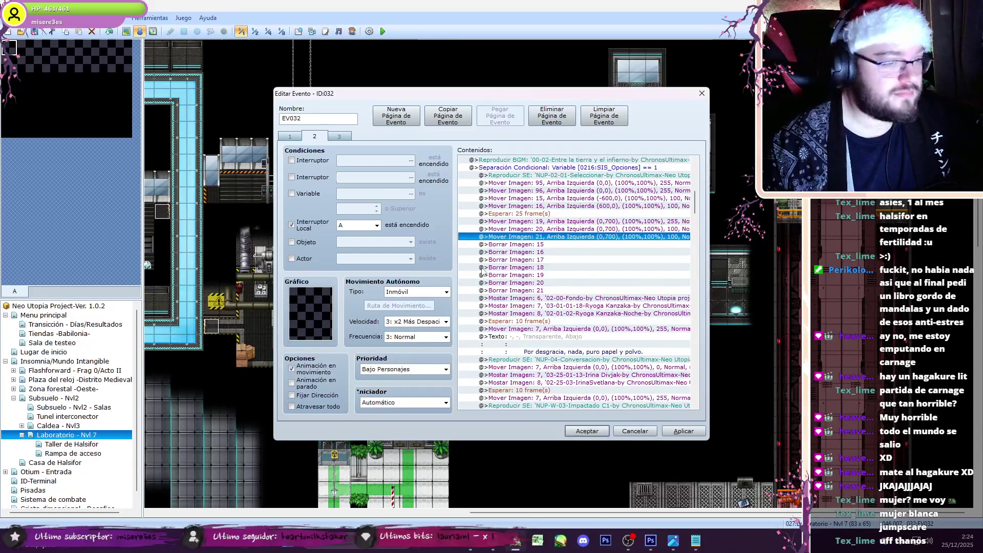
left_click(547, 207)
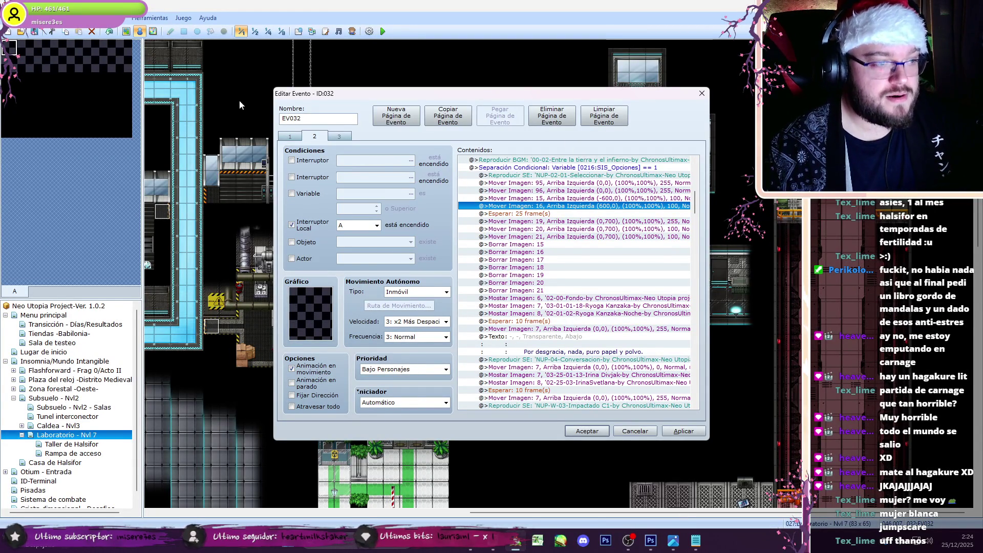
key("ctrl+shift+Tab")
scroll(702, 208, "down", 1)
left_click_drag(695, 207, 694, 359)
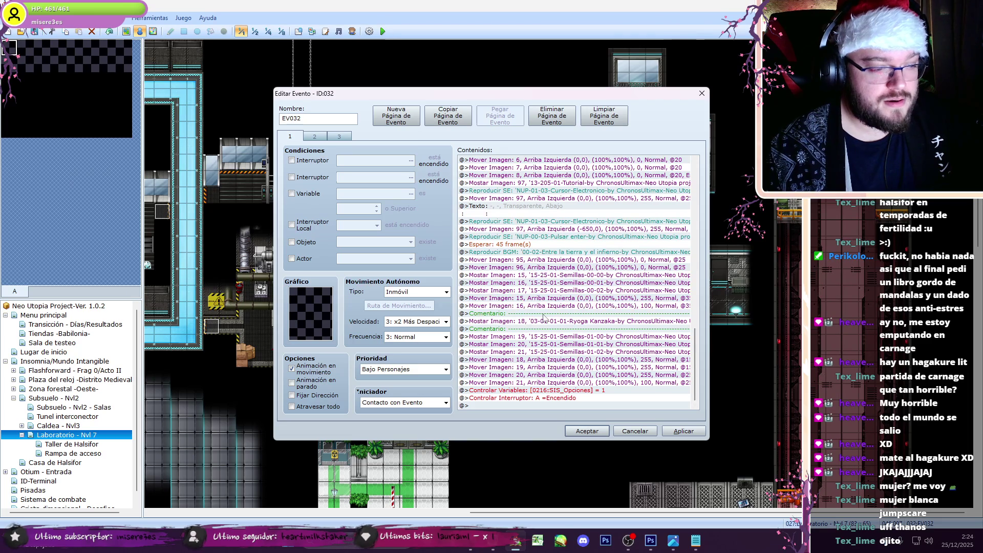
left_click(571, 290)
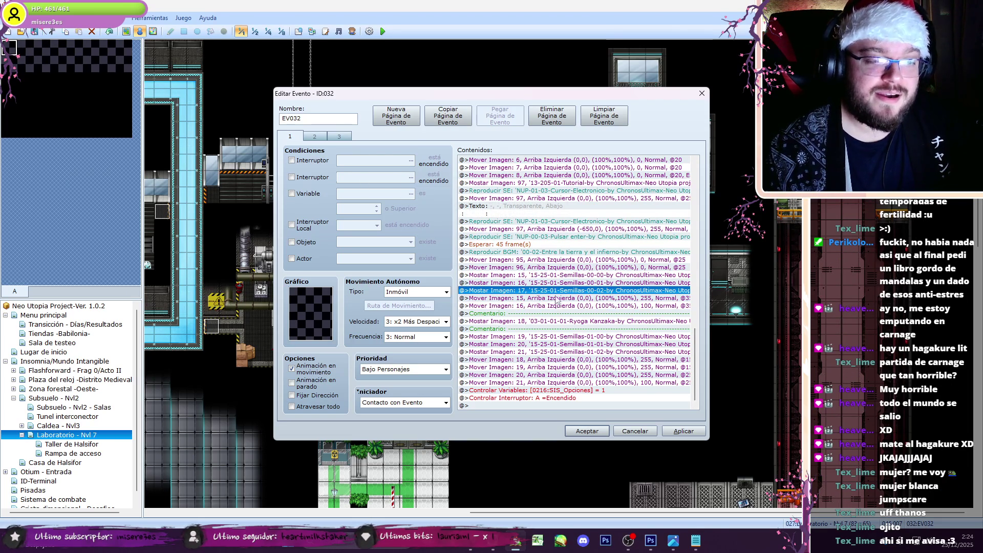
left_click(536, 275)
left_click(536, 283)
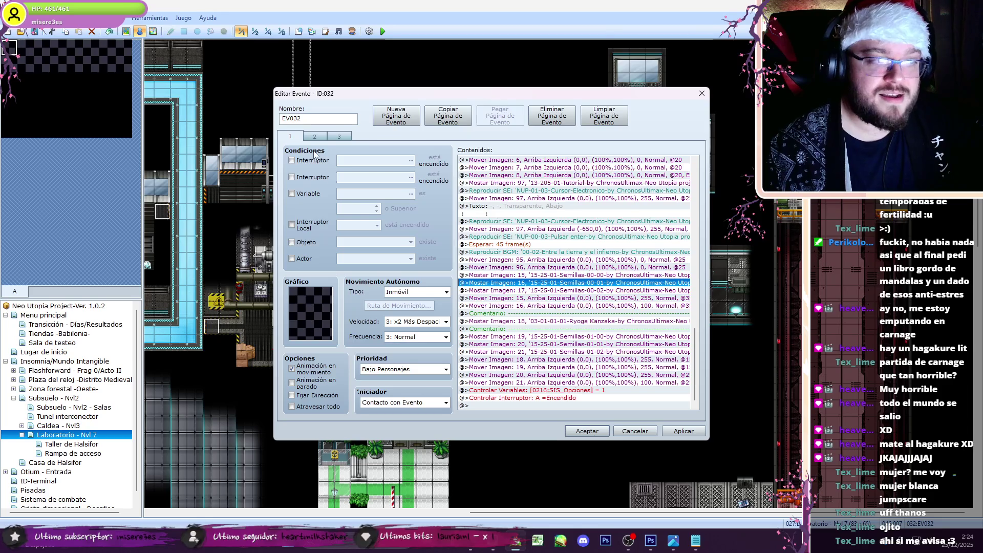
left_click(314, 136)
mouse_move(695, 174)
left_mouse_down()
mouse_move(706, 197)
mouse_move(711, 340)
left_mouse_up()
left_click(290, 136)
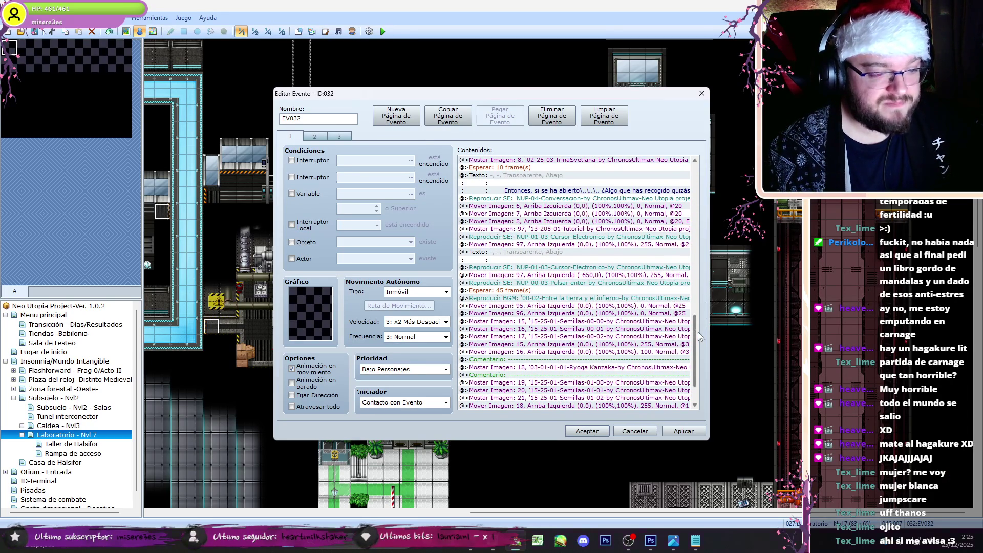
left_click(622, 368)
left_click(309, 136)
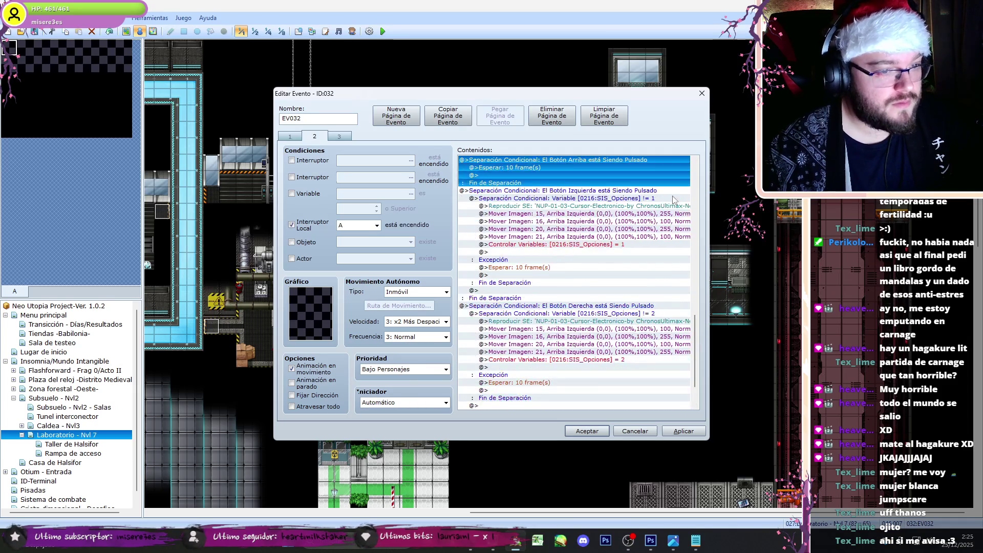
Step: Paste the copied commands, place Show Picture 18 above the 25-frame wait, and delete the duplicate wait
scroll(590, 228, "down", 13)
left_click(546, 244)
key("ctrl+v")
left_click(551, 213)
key("ctrl+c")
left_click(547, 244)
key("ctrl+v")
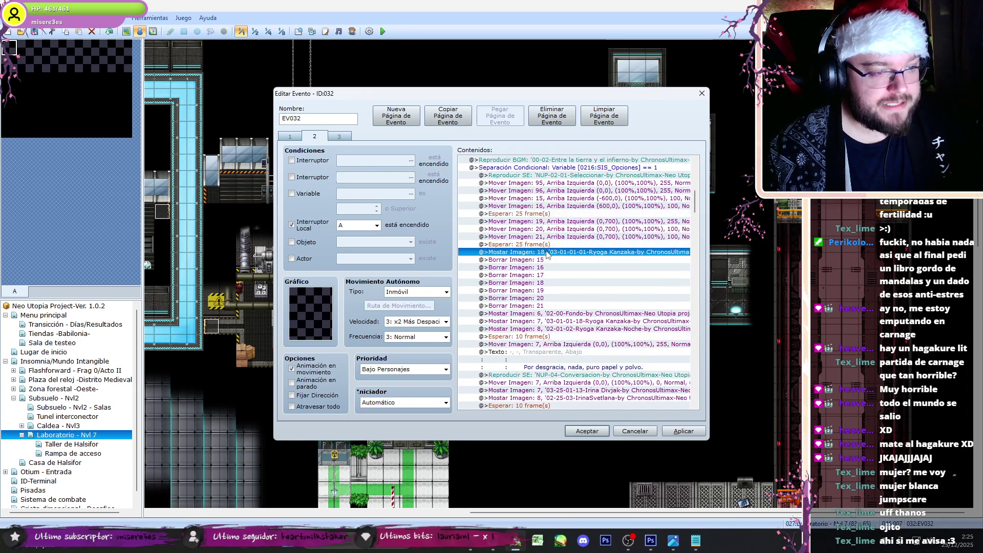
key("ctrl+v")
key("ctrl+x")
left_click(558, 214)
key("ctrl+v")
left_click(550, 259)
key("Delete")
Step: Set picture 18's graphic to the Ryoga Kanzaka pose 03-01-01-48
double_click(551, 213)
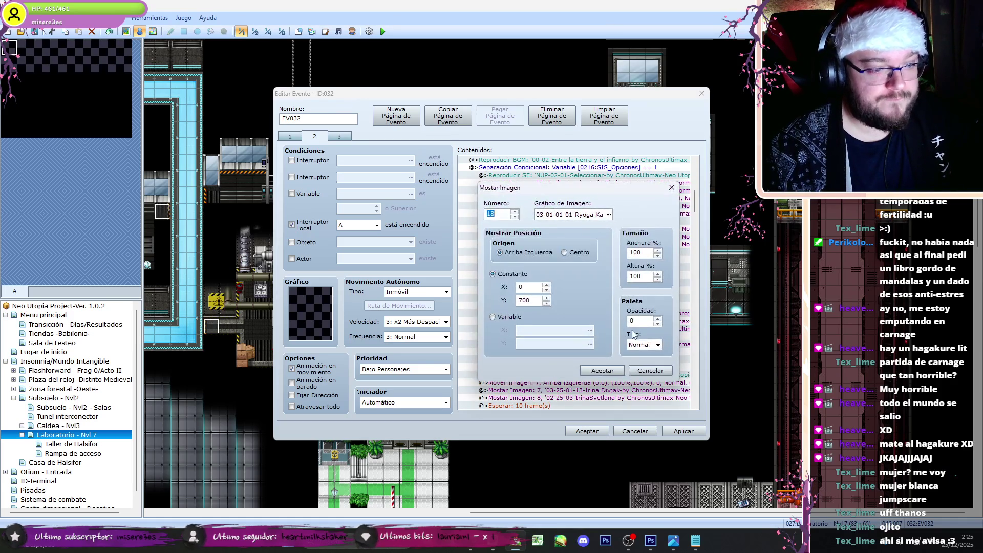
left_click(607, 215)
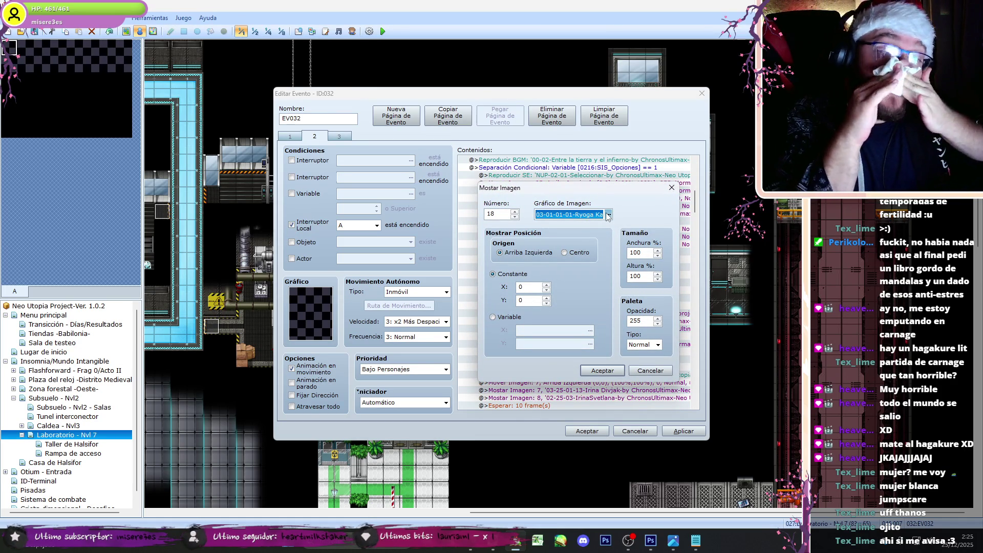
left_click(608, 215)
key("Down")
key("Down")
key("Down")
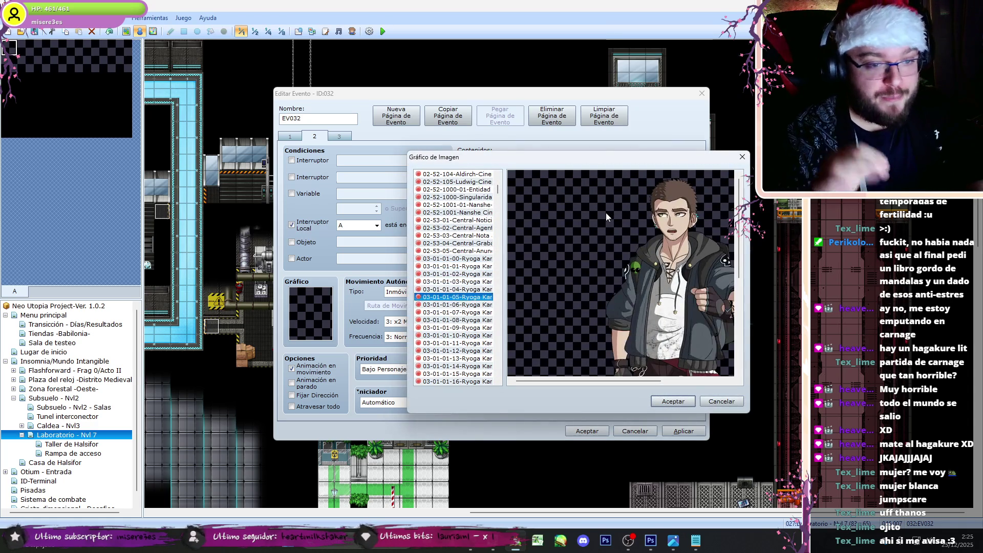
key("Down")
key("Down")
key("Down")
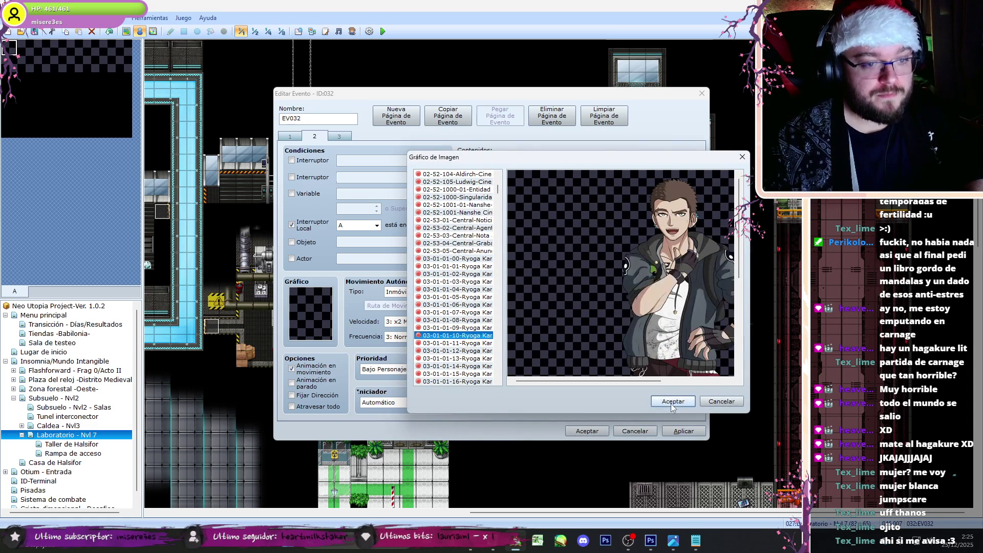
key("Down")
key("Down")
key("Down")
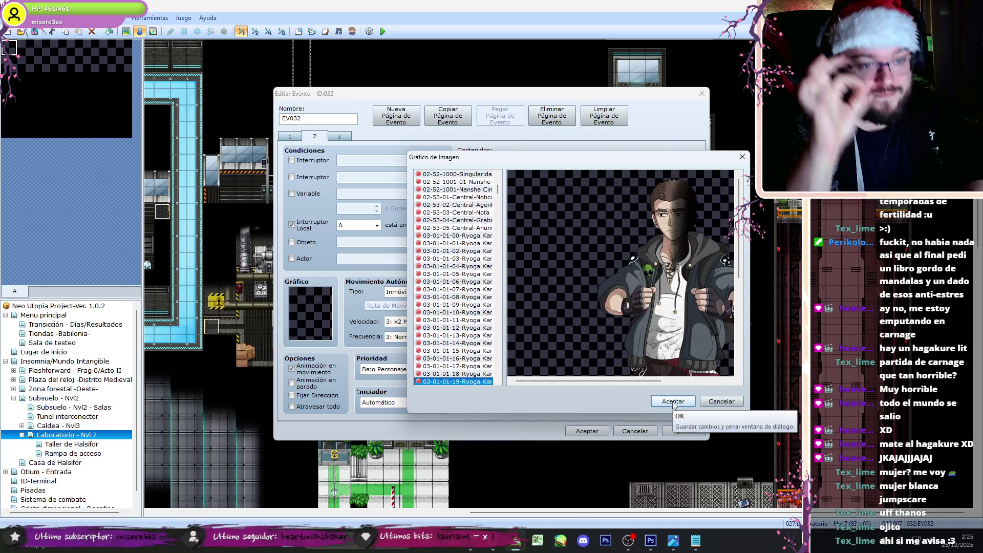
key("Down")
key("Down")
key("Down")
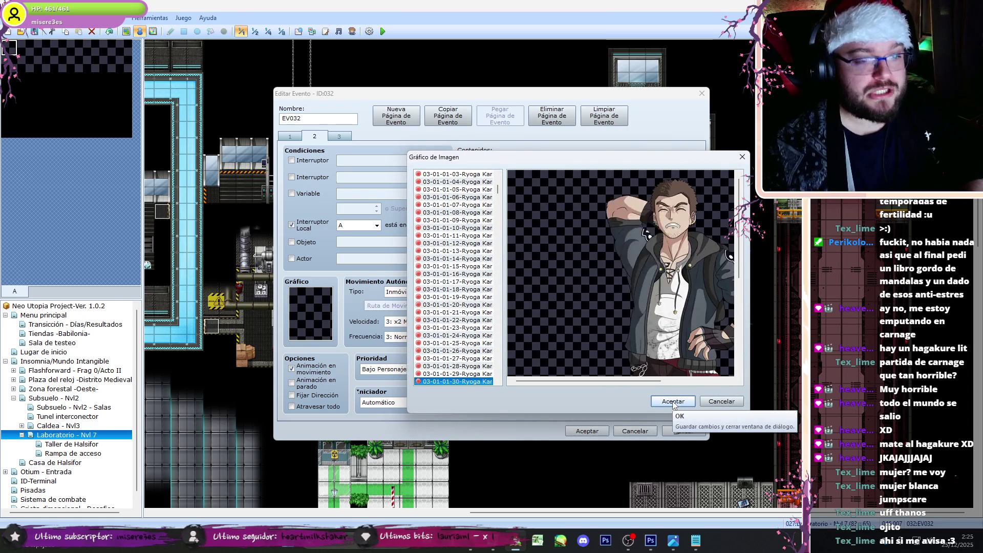
key("Down")
key("Down")
key("Down")
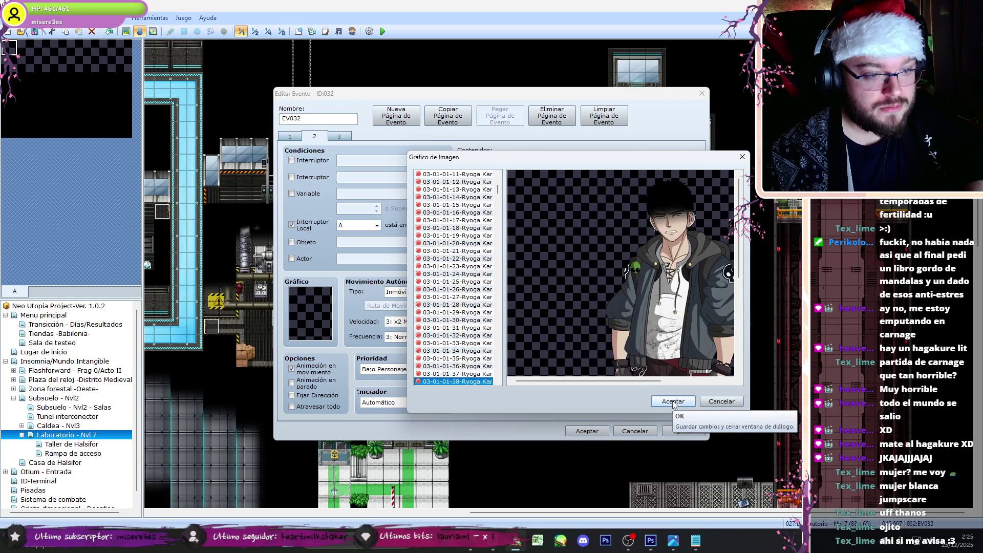
key("Down")
key("Down")
key("Down")
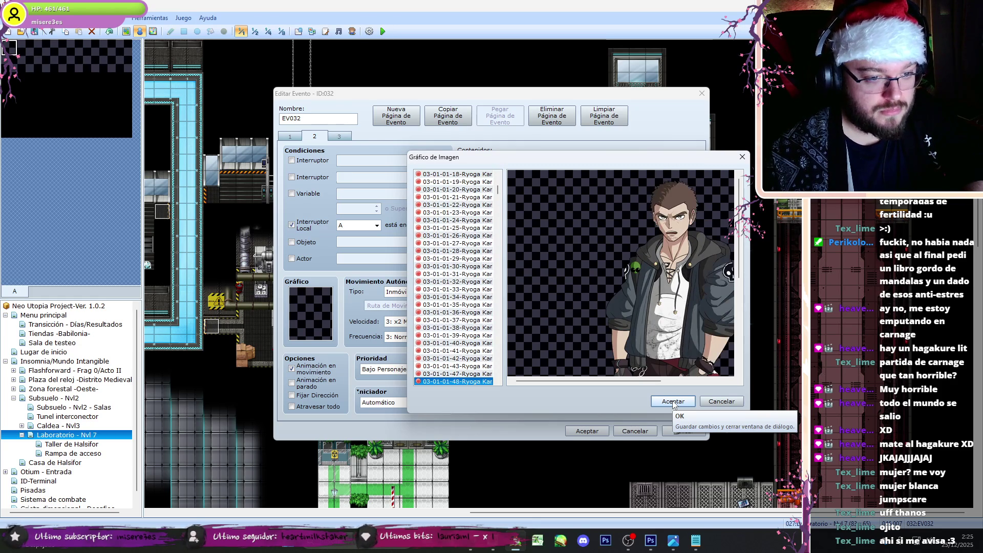
left_click(673, 402)
left_click(594, 379)
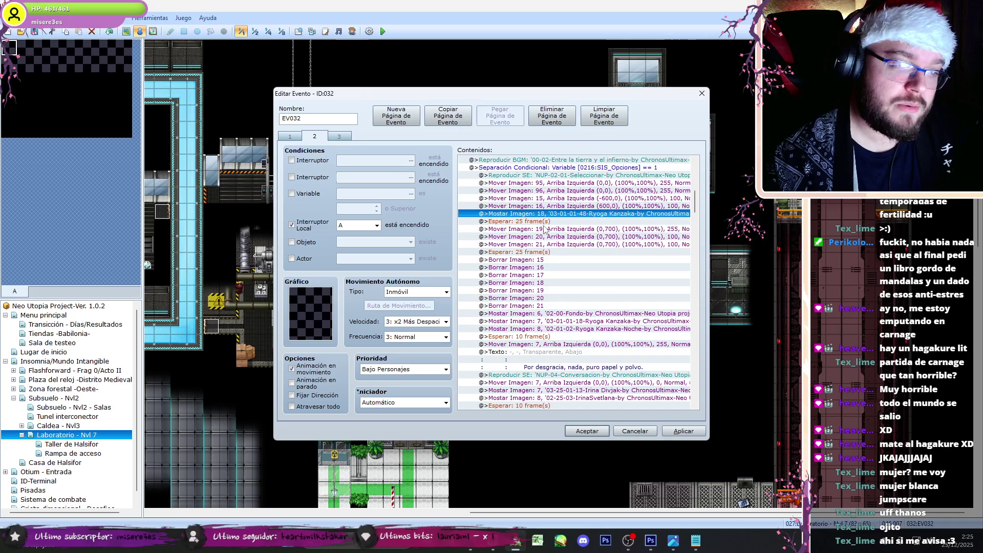
Step: Open the Play SE command and audition the Seleccionar, cursor and Puertas sounds
left_click(544, 229)
left_click(558, 236)
left_click(560, 245)
left_click(559, 230)
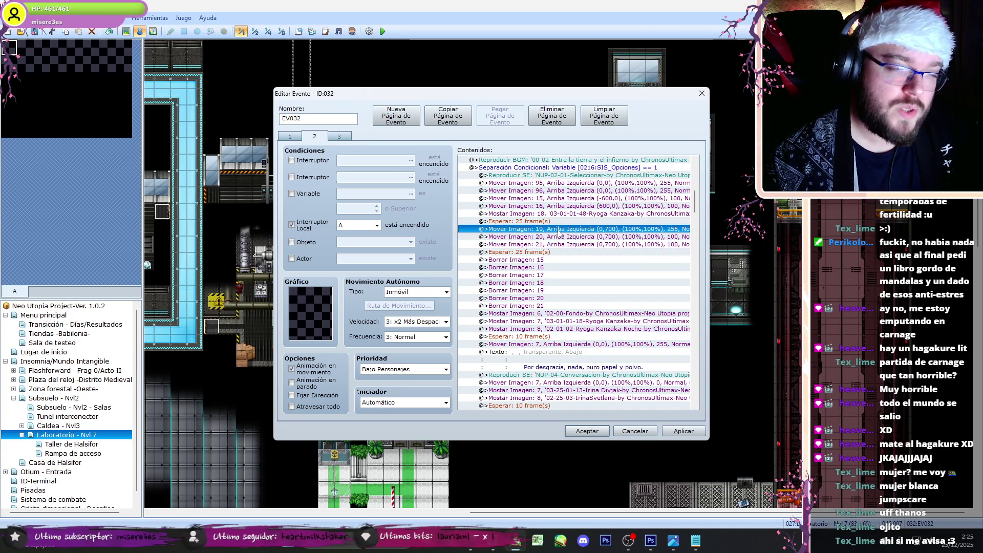
double_click(581, 177)
left_click(574, 294)
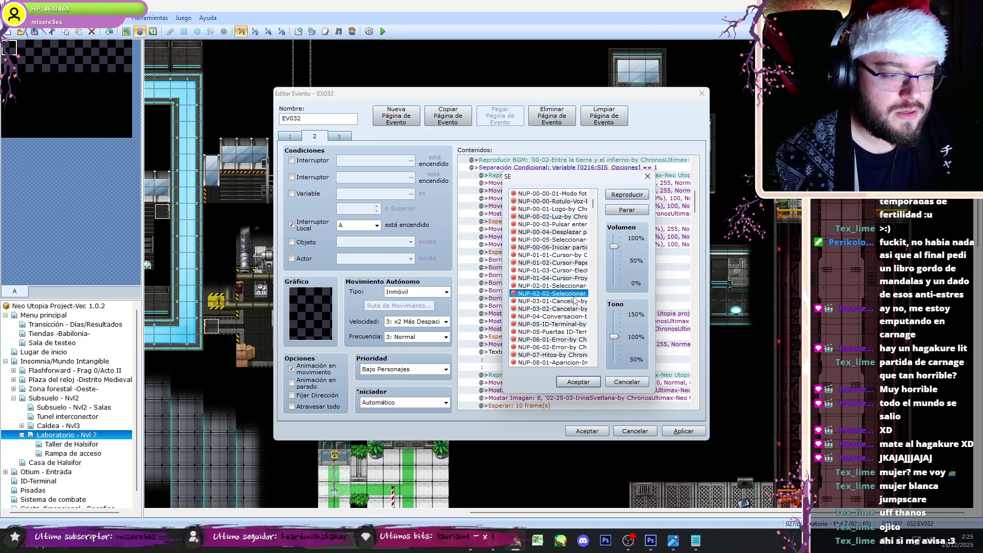
left_click(577, 270)
left_click(567, 339)
left_click(571, 332)
Step: Choose NUP-00-03-Pulsar enter as the sound effect and verify it
scroll(593, 205, "up", 1)
left_click(614, 210)
left_click(580, 218)
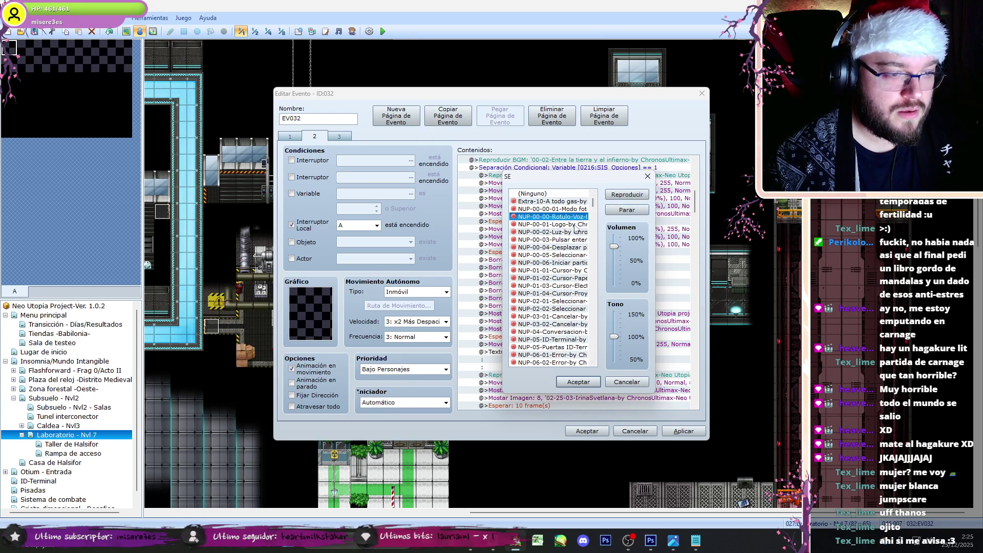
left_click(575, 224)
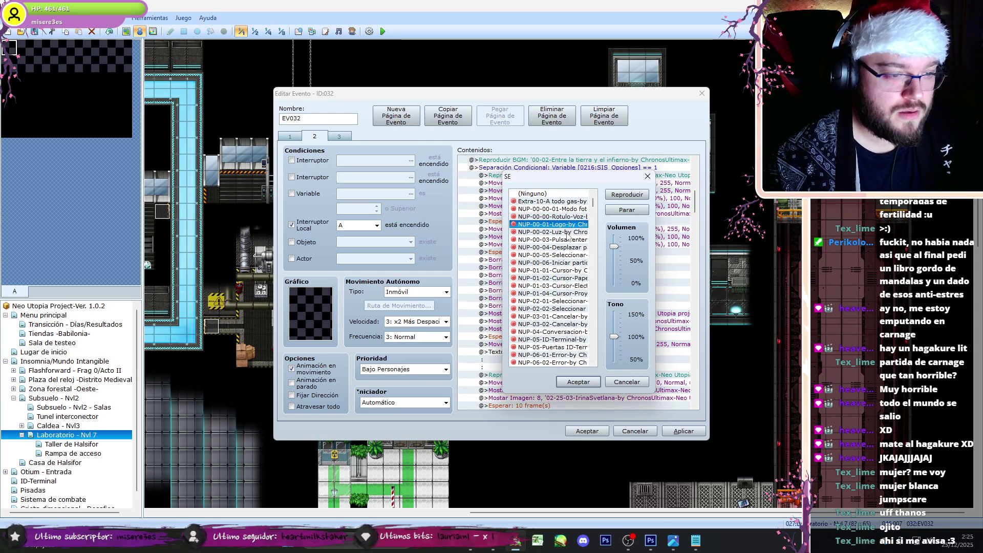
left_click(569, 232)
left_click(568, 247)
left_click(618, 211)
left_click(564, 238)
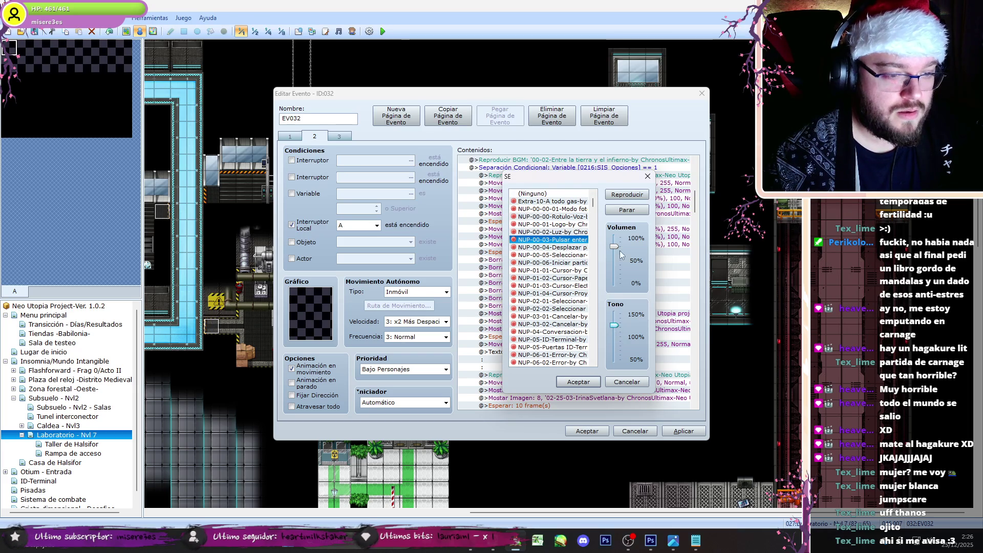
left_click(627, 195)
left_click(579, 382)
double_click(583, 175)
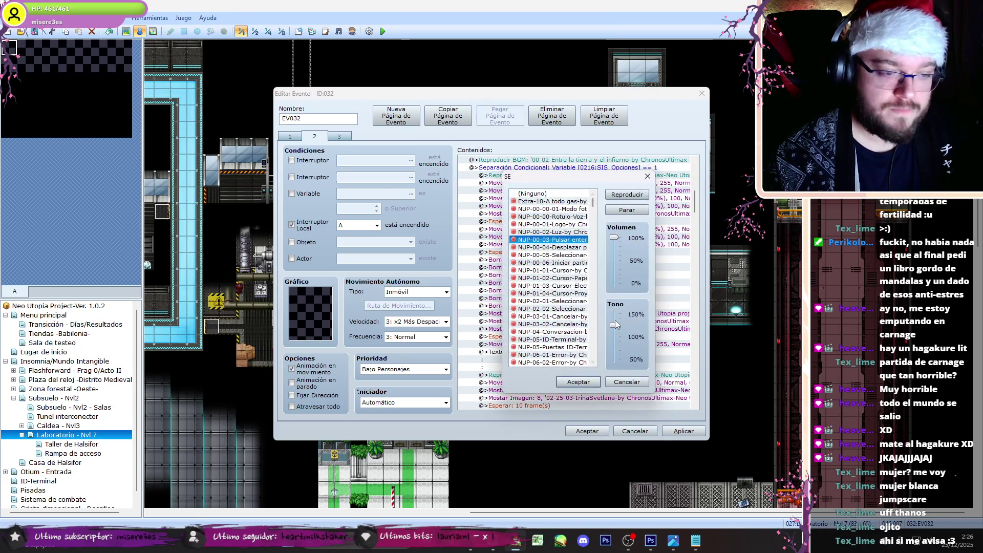
left_click(578, 381)
Step: Lengthen the wait after Move Picture 21 to 80 frames
left_click(539, 252)
double_click(539, 252)
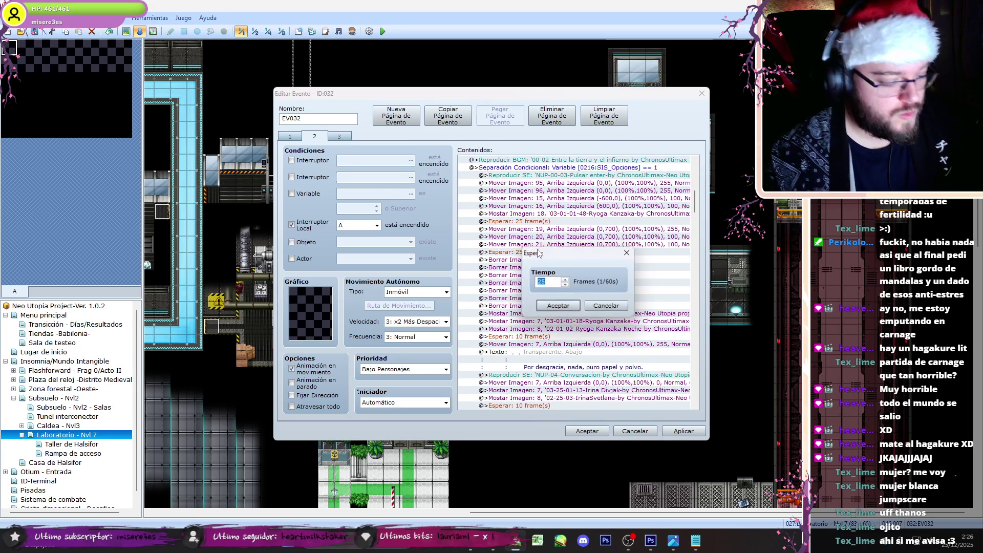
left_click(558, 306)
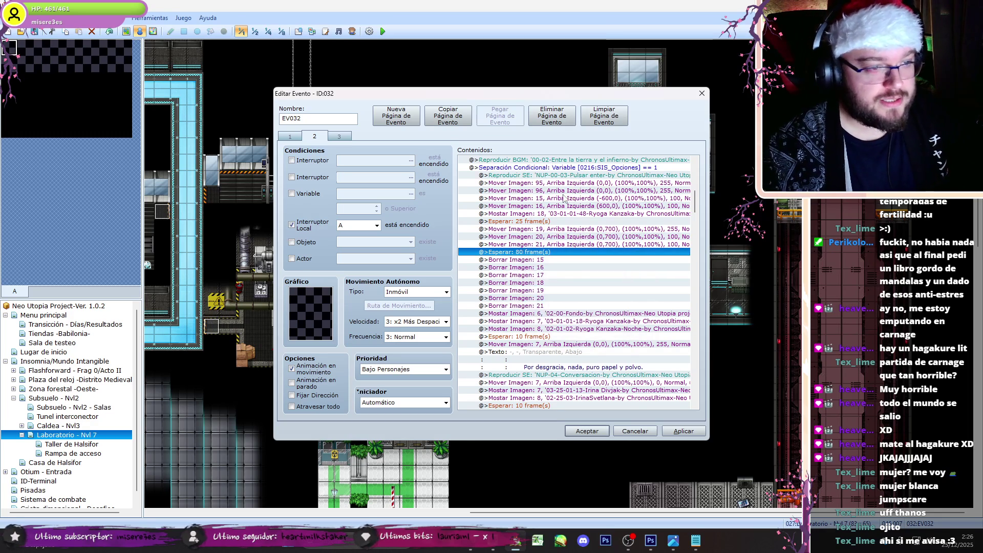
double_click(568, 198)
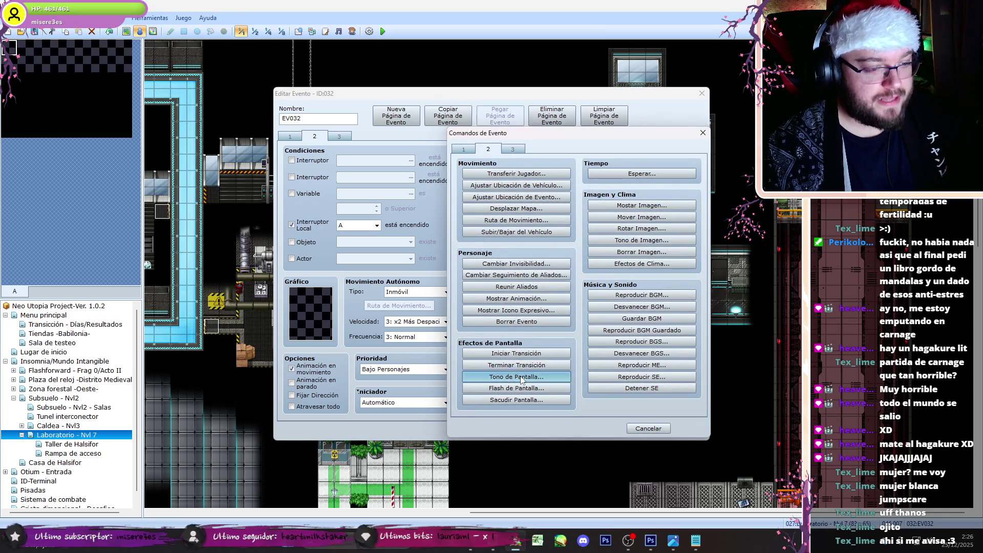
Step: Add a 1-frame screen tint with red, green and blue at -255 to black out the screen
left_click(533, 379)
left_click_drag(547, 259, 498, 264)
left_click_drag(552, 244, 495, 245)
left_click_drag(546, 226, 499, 228)
left_click(609, 360)
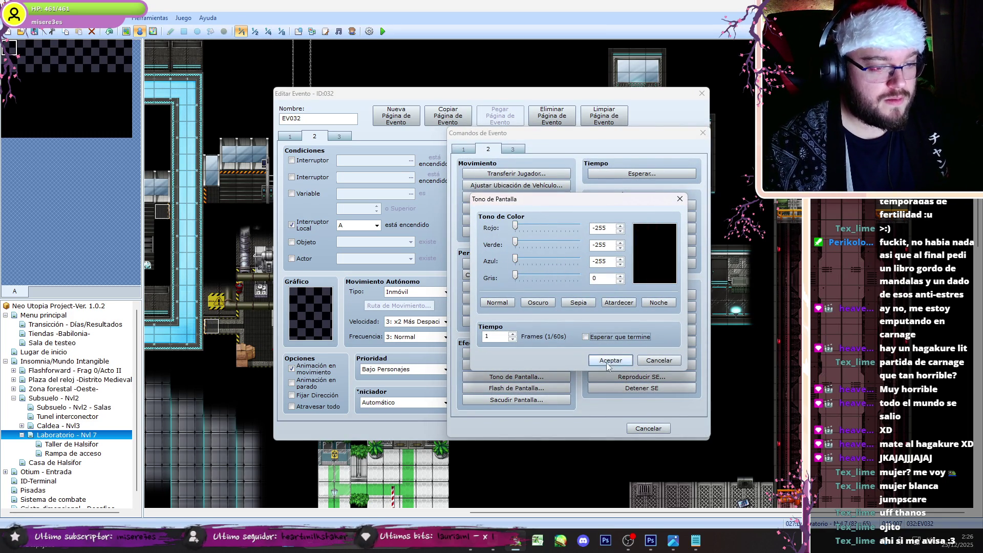
Step: After Erase Picture 21, paste a tint reset to 0 over 60 frames, waiting for completion
left_click(532, 321)
key("ctrl+v")
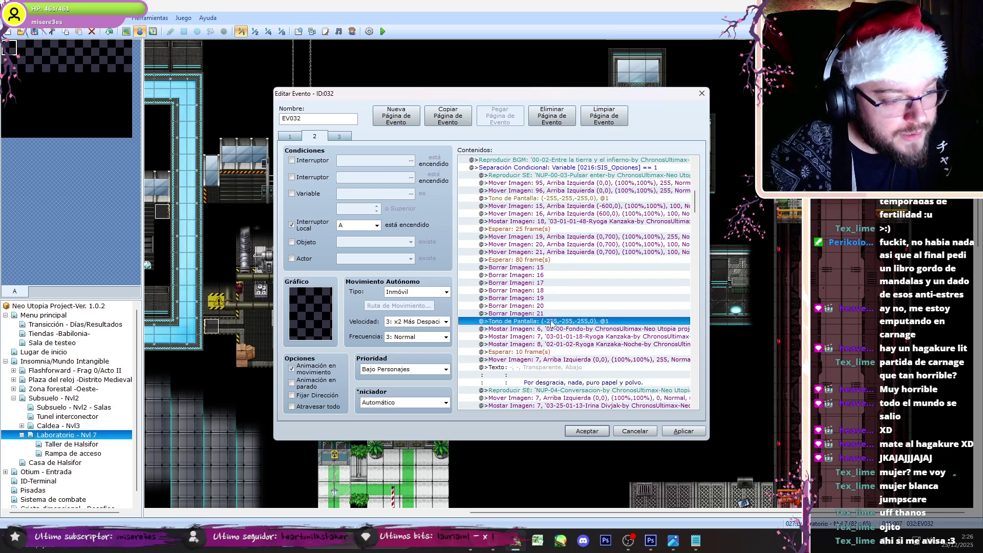
double_click(533, 321)
left_click(585, 337)
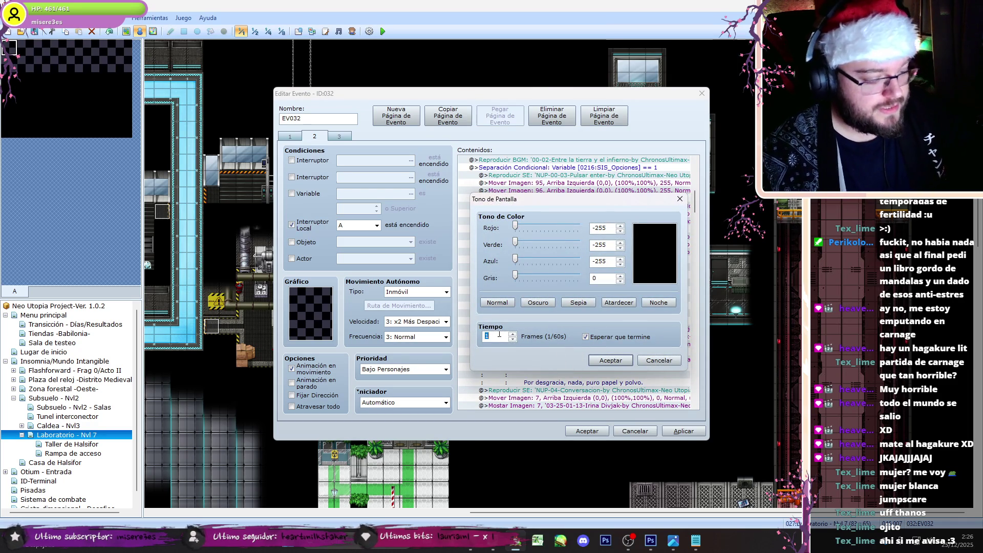
type("0")
double_click(600, 244)
type("0")
double_click(600, 228)
type("0")
left_click(611, 360)
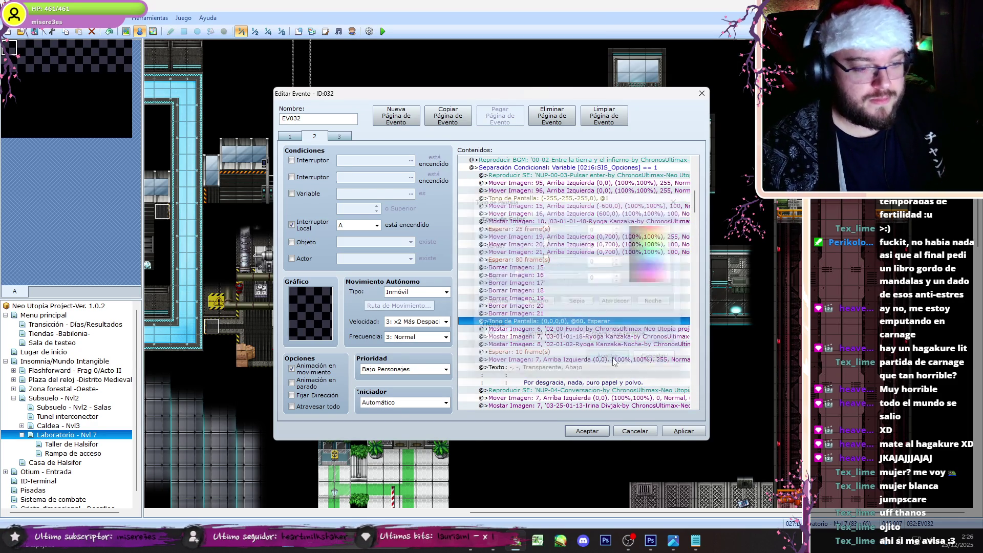
Step: Select the cutscene's new opening commands up to the sound effect
left_click(617, 183, "shift")
left_click(624, 176, "shift")
scroll(646, 174, "down", 10)
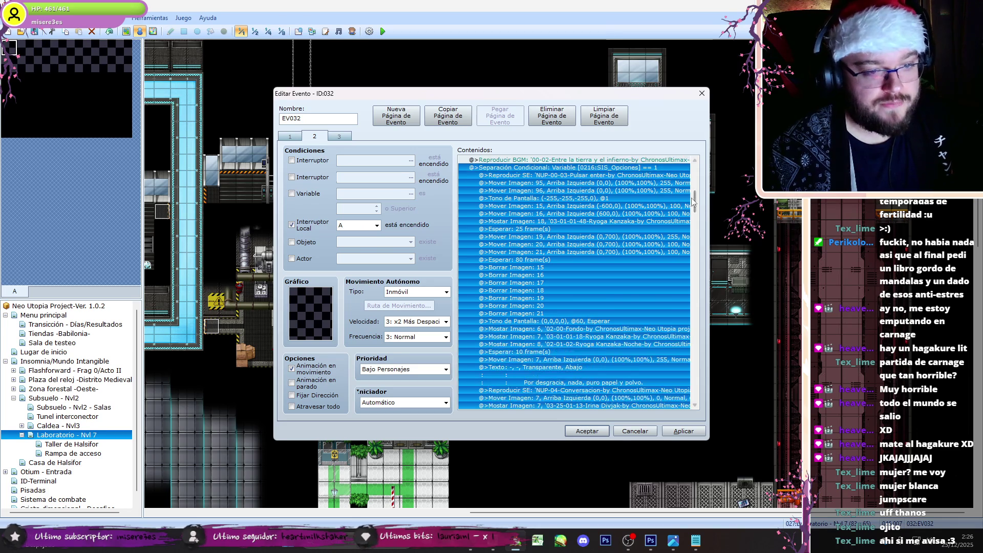
Step: Replace EV032's old block from the sound command to Borrar Imagen 21 with the pasted commands and accept
left_click(572, 282)
left_click(556, 352, "shift")
key("Delete")
key("ctrl+v")
left_click(586, 431)
Step: Make the Evento clave event's first page require self switch A
double_click(419, 170)
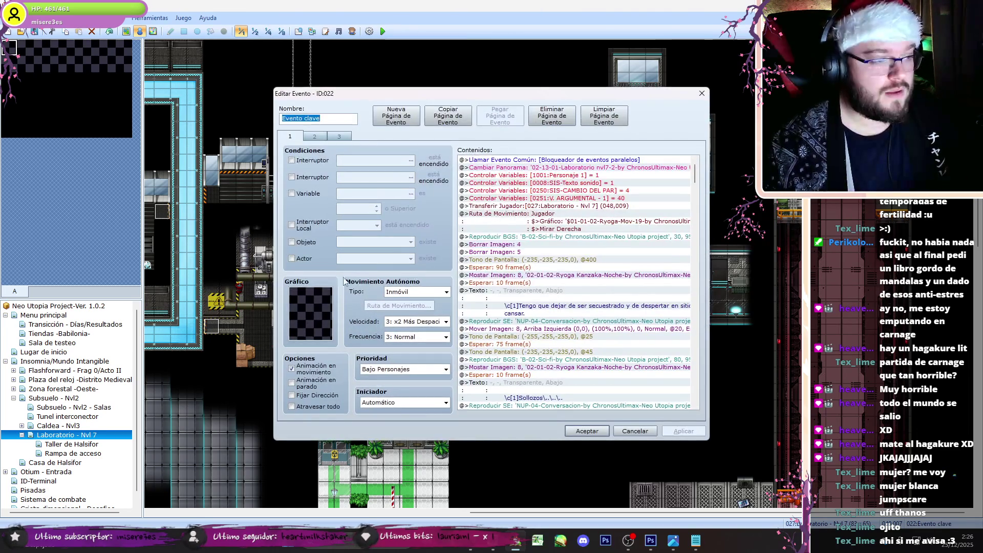
left_click(292, 225)
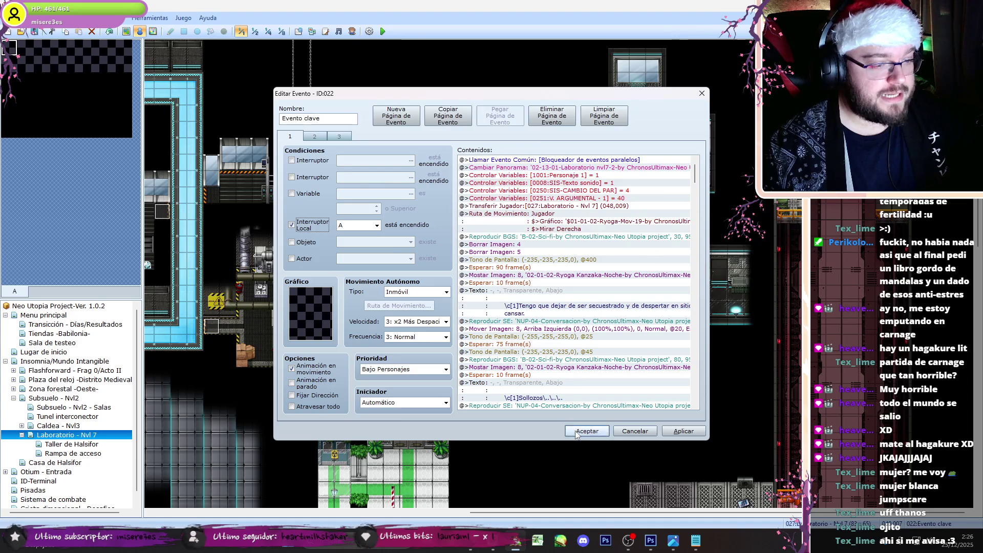
left_click(577, 432)
Step: Check the EV033 event without changes, then launch a playtest
left_click(624, 200)
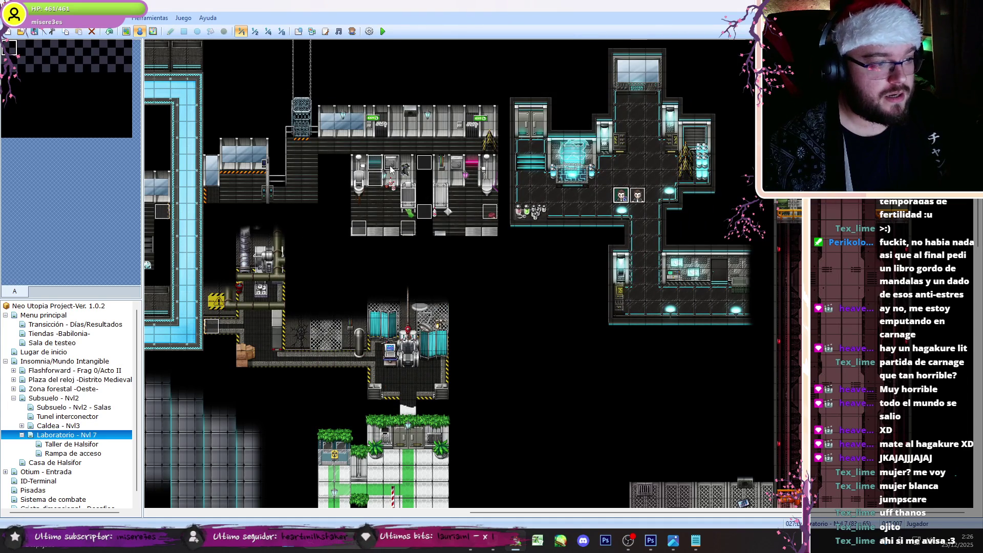
double_click(637, 199)
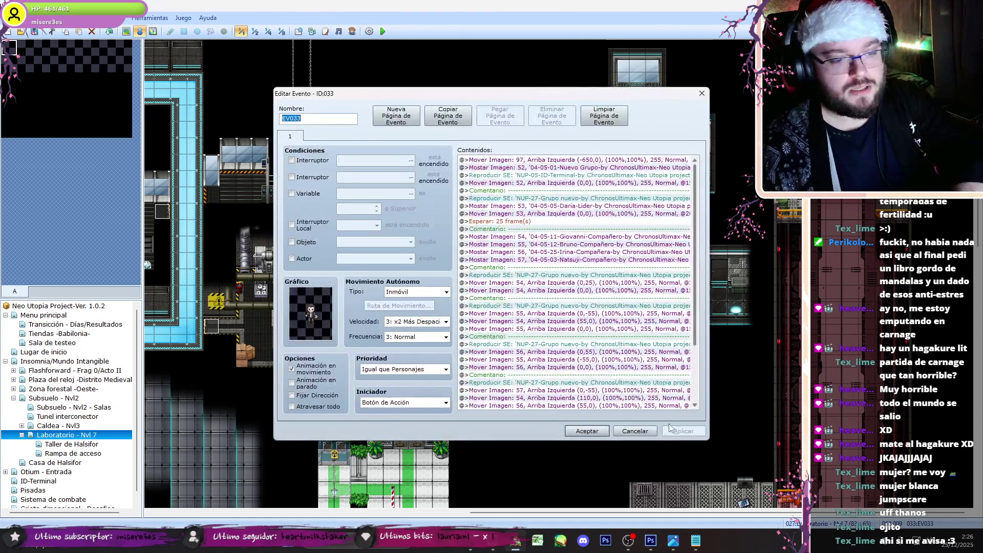
left_click(646, 435)
left_click(382, 31)
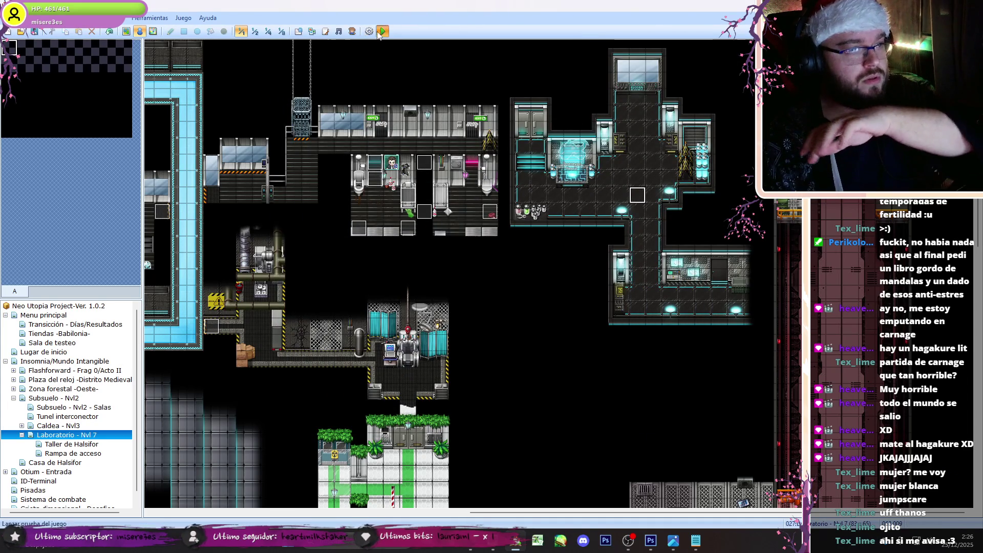
Step: Save the project and run the playtest, toggling fullscreen with F4, then close the game
key("Return")
left_click(707, 542)
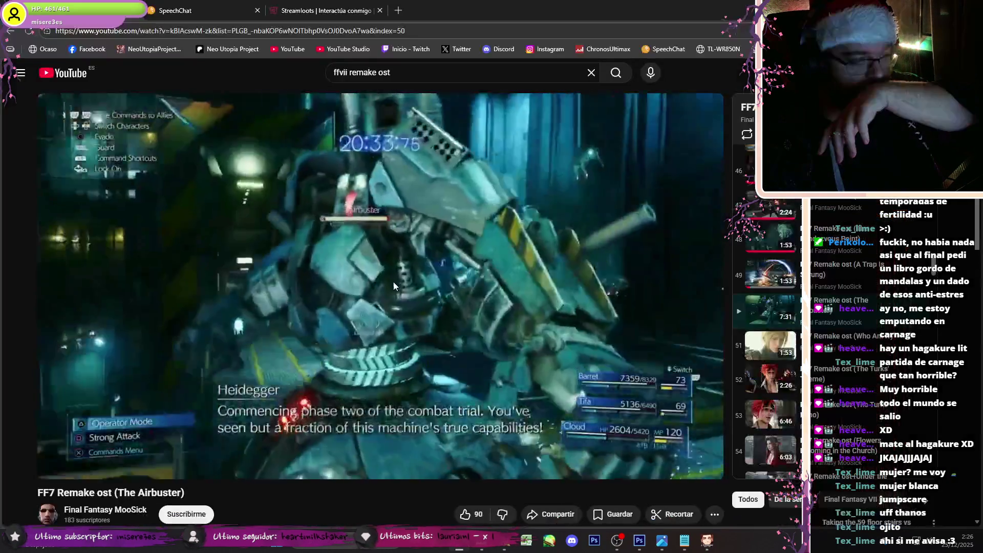
left_click(617, 540)
left_click(709, 545)
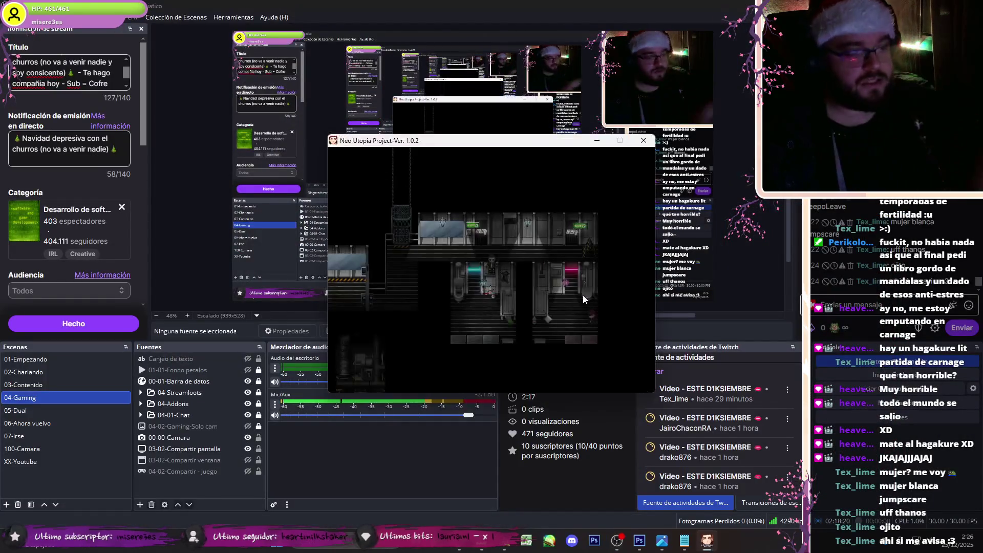
key("F4")
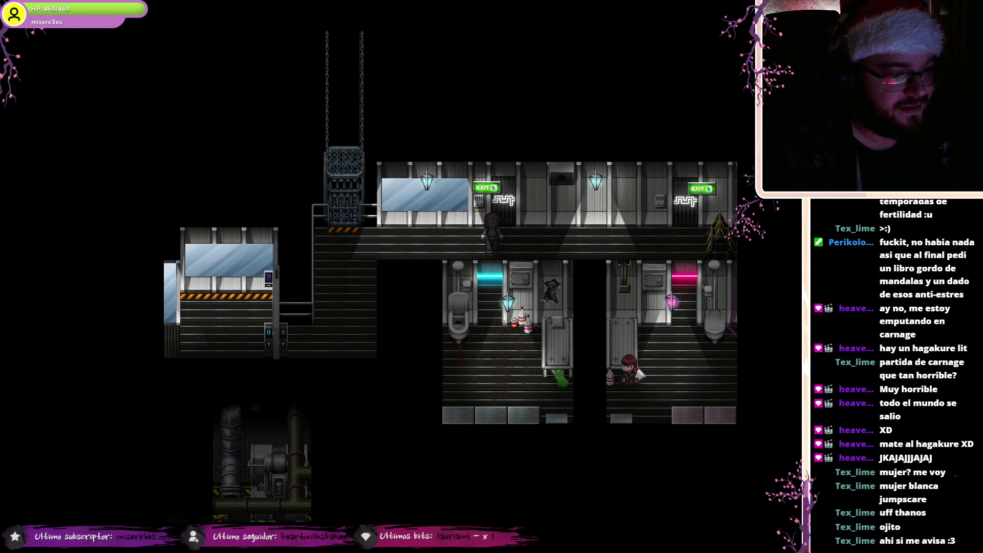
key("F4")
key("alt+F4")
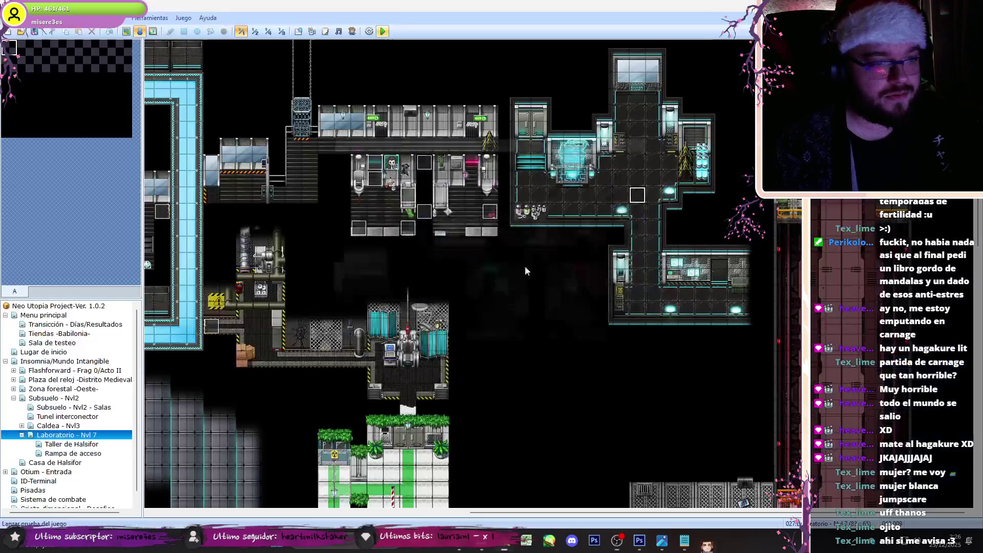